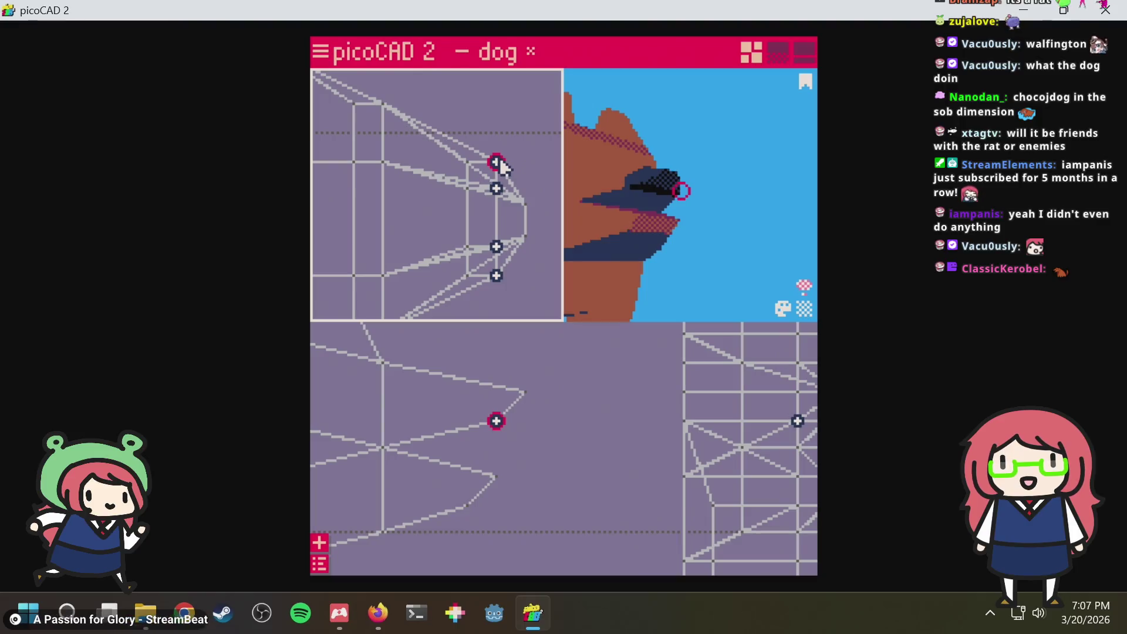
Orbit the dog and pick a face on its underside
left_click(497, 188)
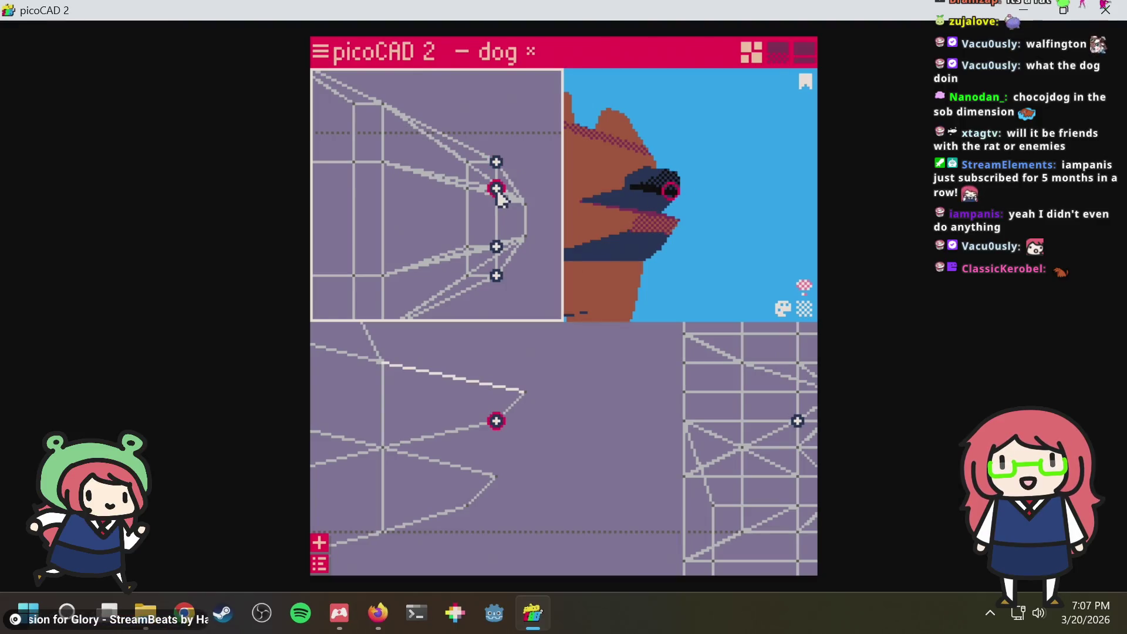
left_click(533, 159)
mouse_move(608, 159)
left_mouse_down()
mouse_move(605, 190)
mouse_move(594, 167)
mouse_move(660, 164)
mouse_move(713, 184)
mouse_move(727, 161)
mouse_move(716, 146)
mouse_move(667, 186)
mouse_move(659, 244)
mouse_move(738, 152)
mouse_move(659, 190)
mouse_move(639, 220)
mouse_move(707, 171)
mouse_move(622, 199)
mouse_move(579, 177)
mouse_move(662, 159)
mouse_move(727, 194)
mouse_move(718, 176)
mouse_move(707, 196)
mouse_move(729, 257)
mouse_move(734, 151)
mouse_move(712, 194)
mouse_move(764, 109)
left_mouse_up()
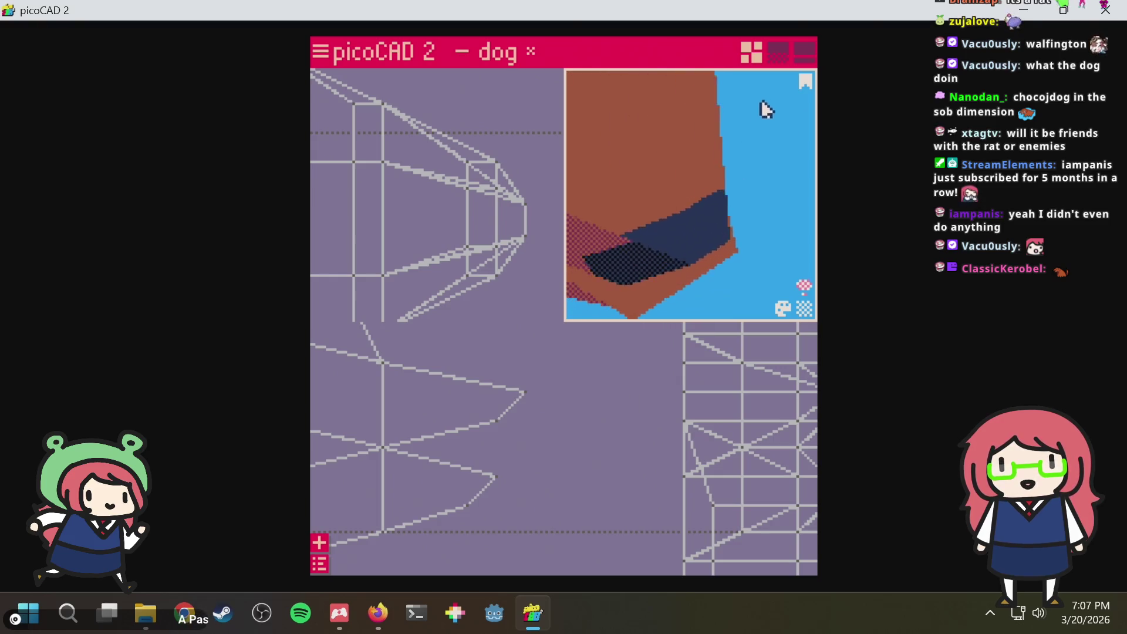
left_click(630, 266)
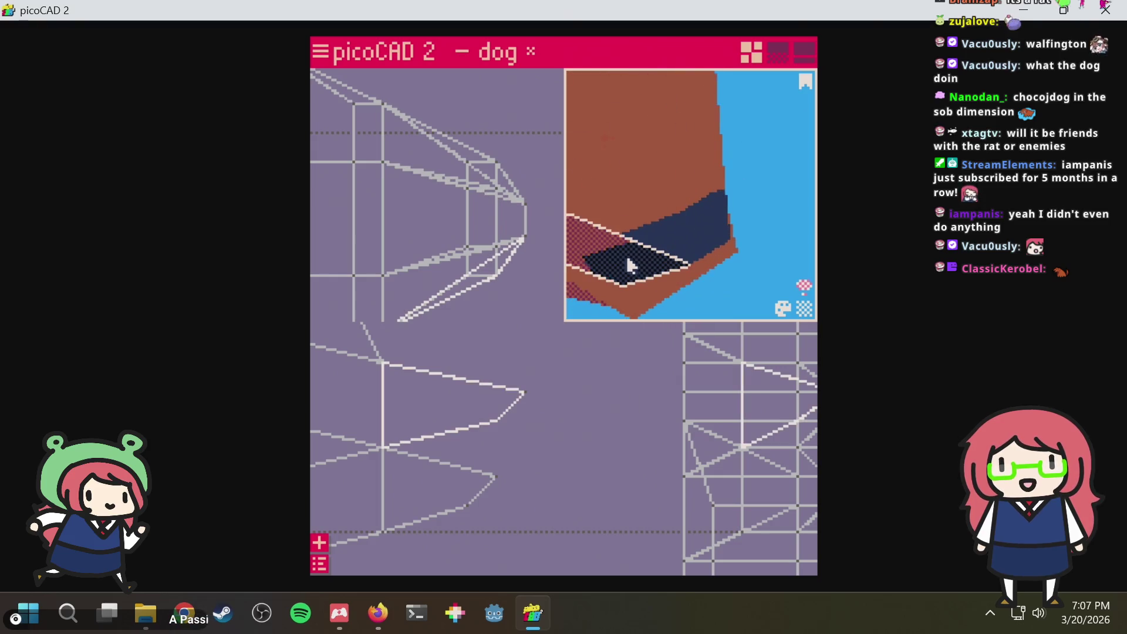
Switch to the texture editing layout and select the dark face on the dog's snout
left_click(804, 53)
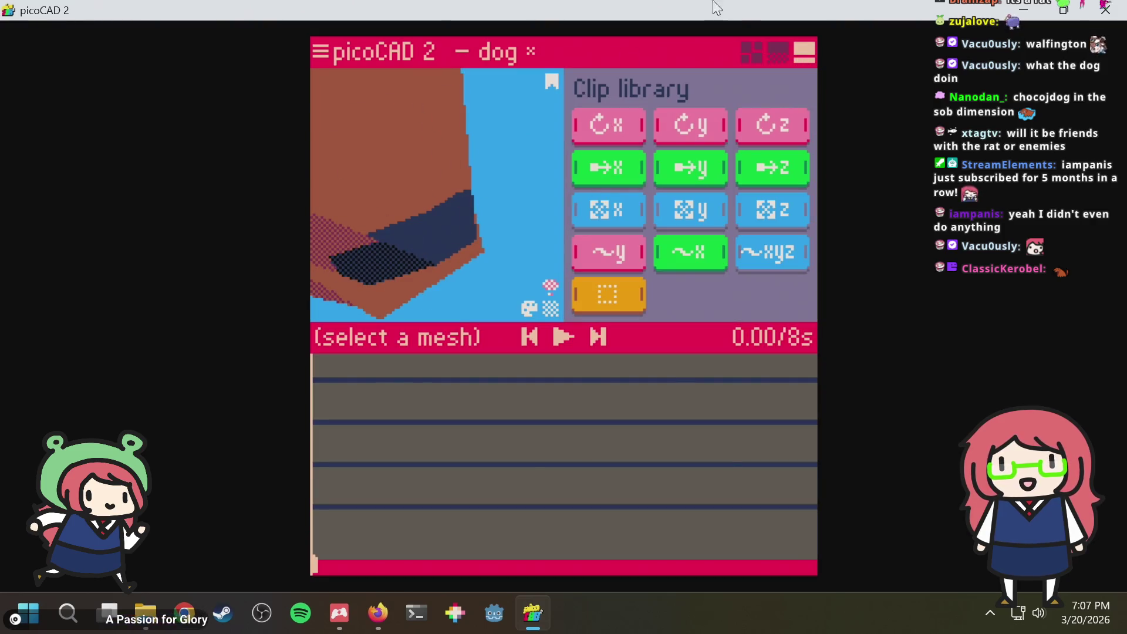
left_click(776, 51)
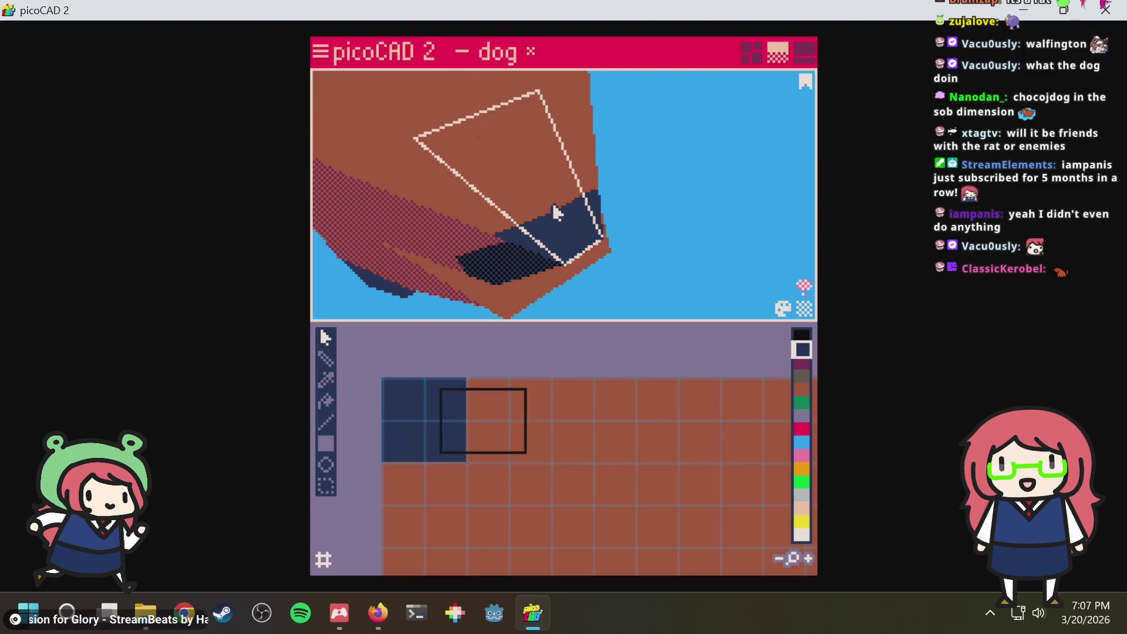
left_click(478, 264)
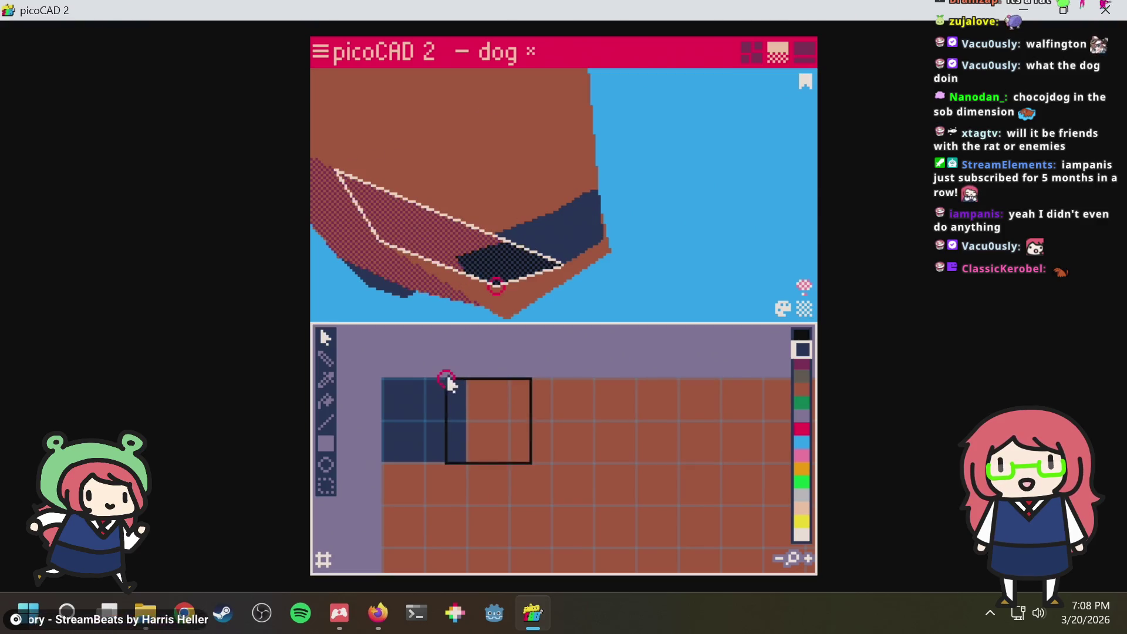
Shift the left edge of the snout face's texture area one step left into the dark blue
left_click(455, 437)
key("Left")
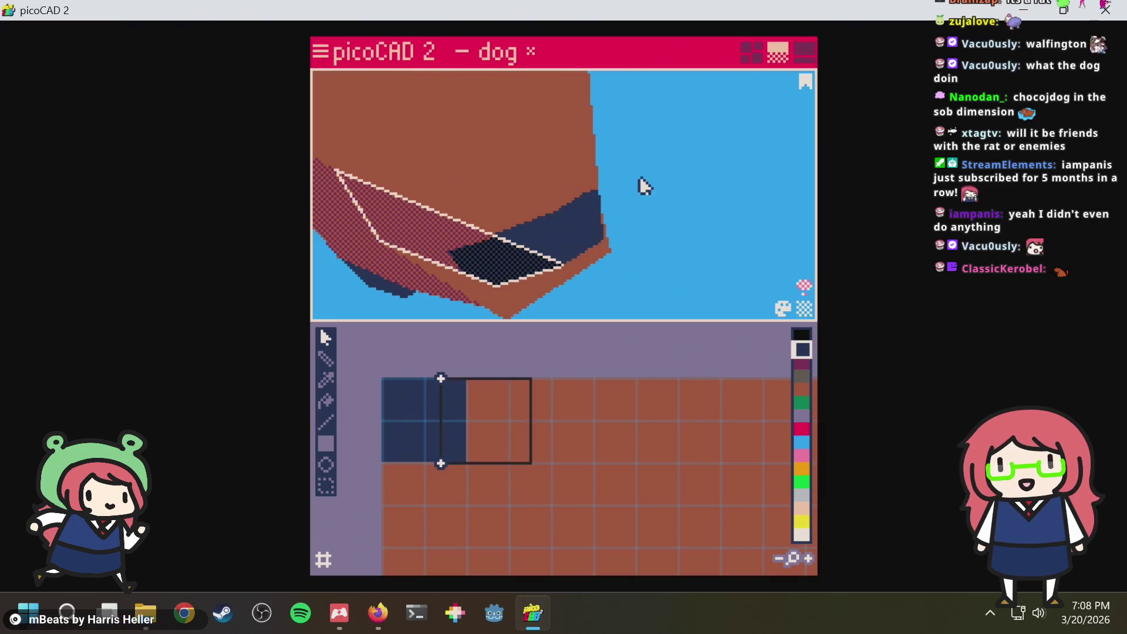
mouse_move(639, 185)
right_mouse_down()
mouse_move(667, 118)
mouse_move(660, 156)
mouse_move(568, 273)
right_mouse_up()
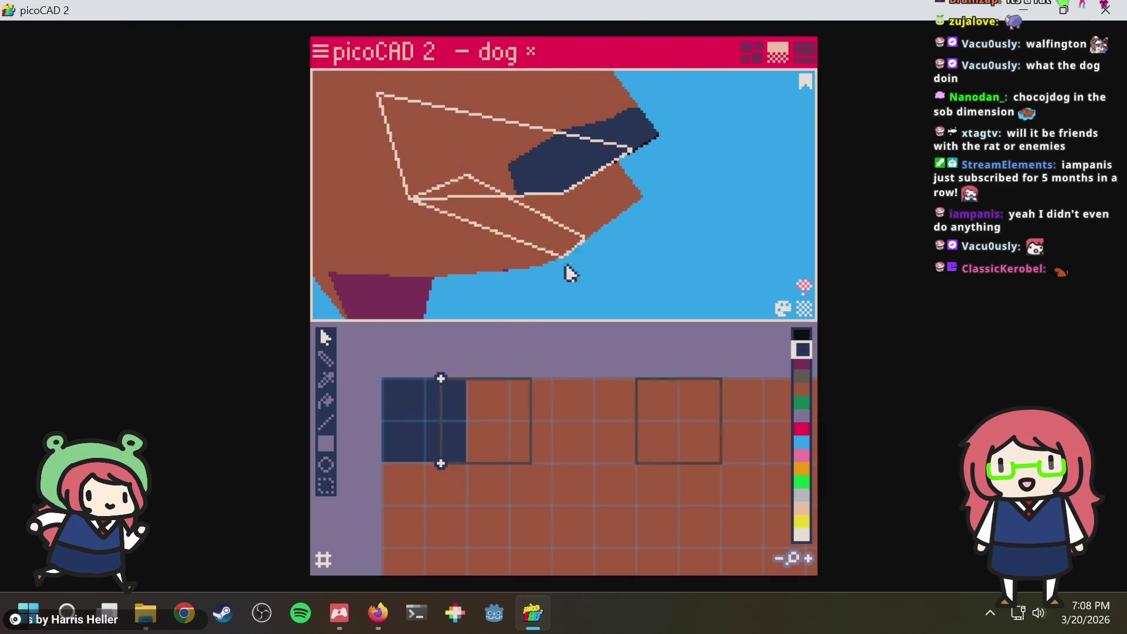
right_click_drag(663, 219, 536, 238)
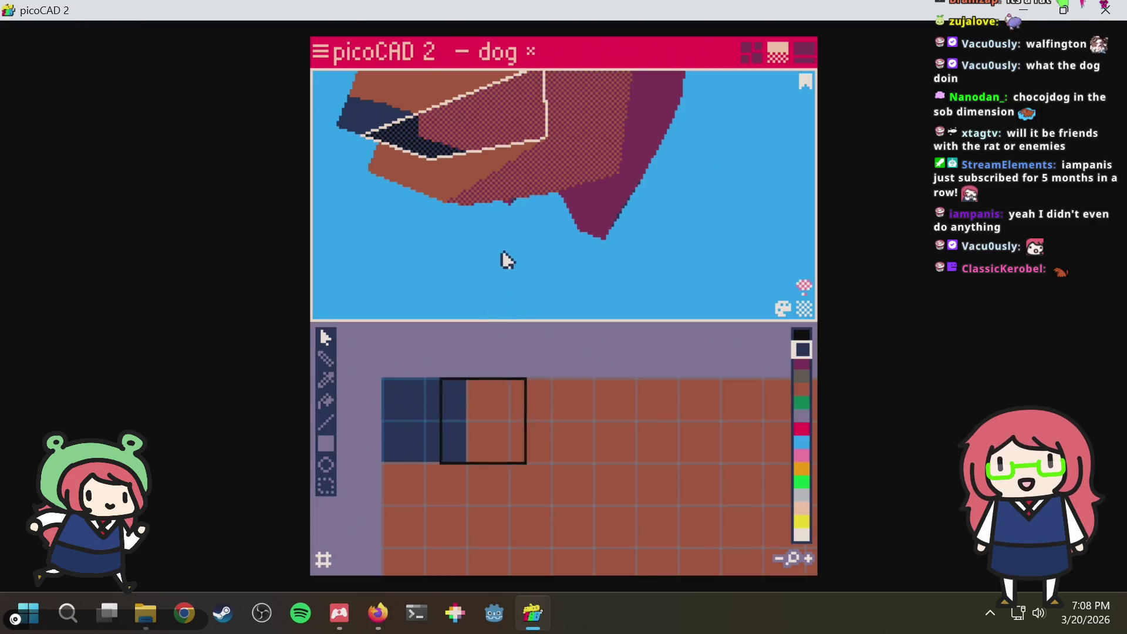
mouse_move(503, 253)
right_mouse_down()
mouse_move(648, 232)
mouse_move(520, 254)
right_mouse_up()
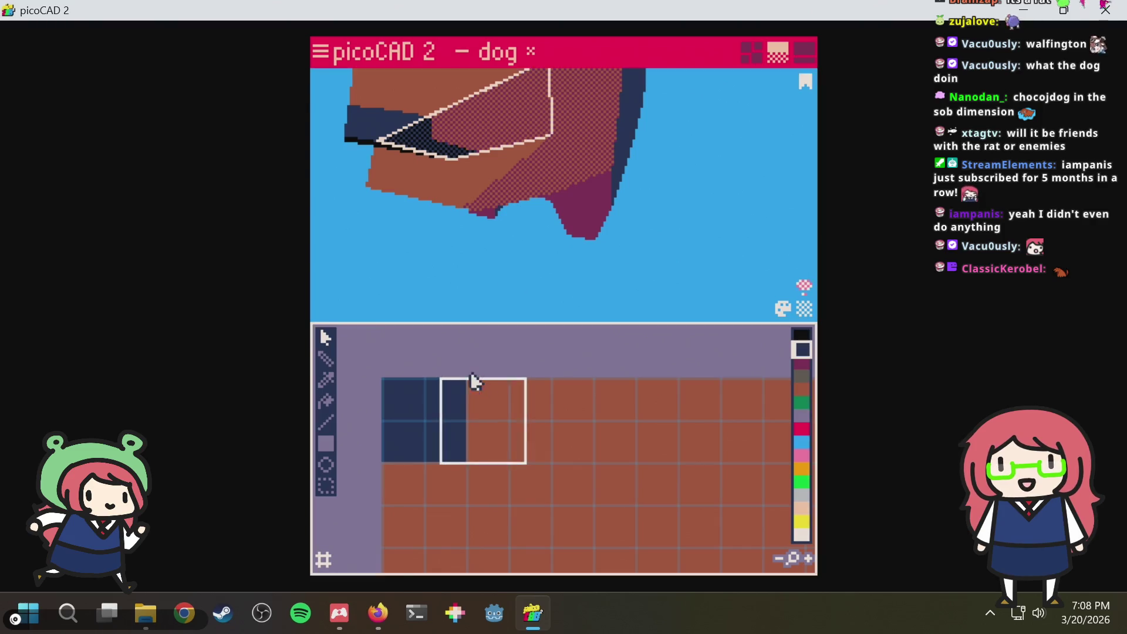
Select corners of the texture area and nudge the top-right corner down and back up
left_click_drag(415, 350, 468, 396)
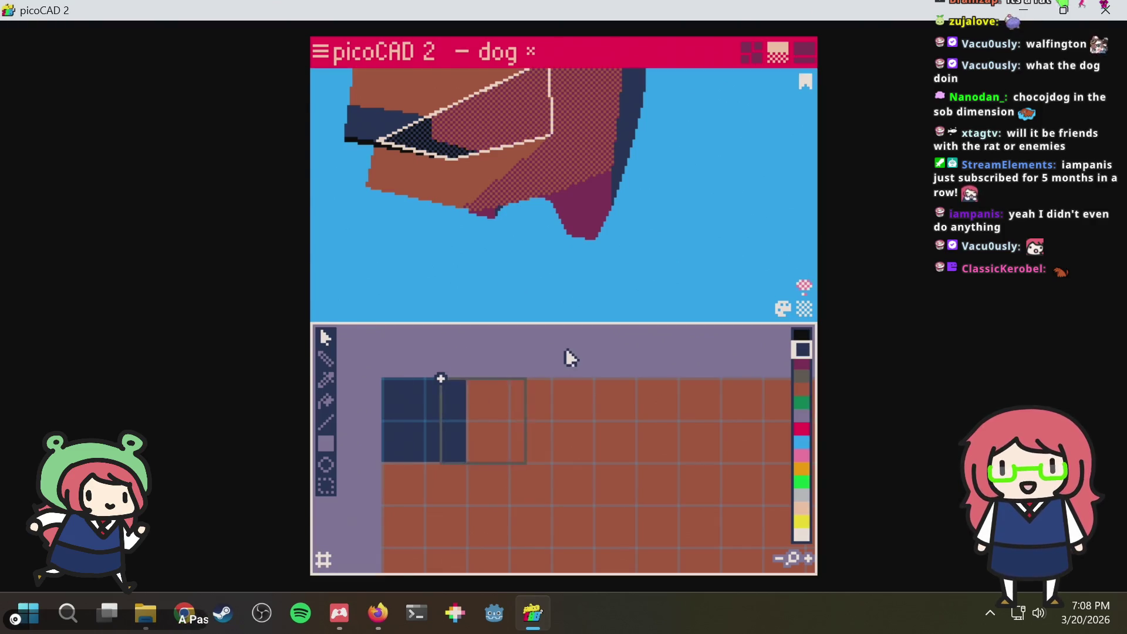
left_click_drag(412, 442, 450, 476)
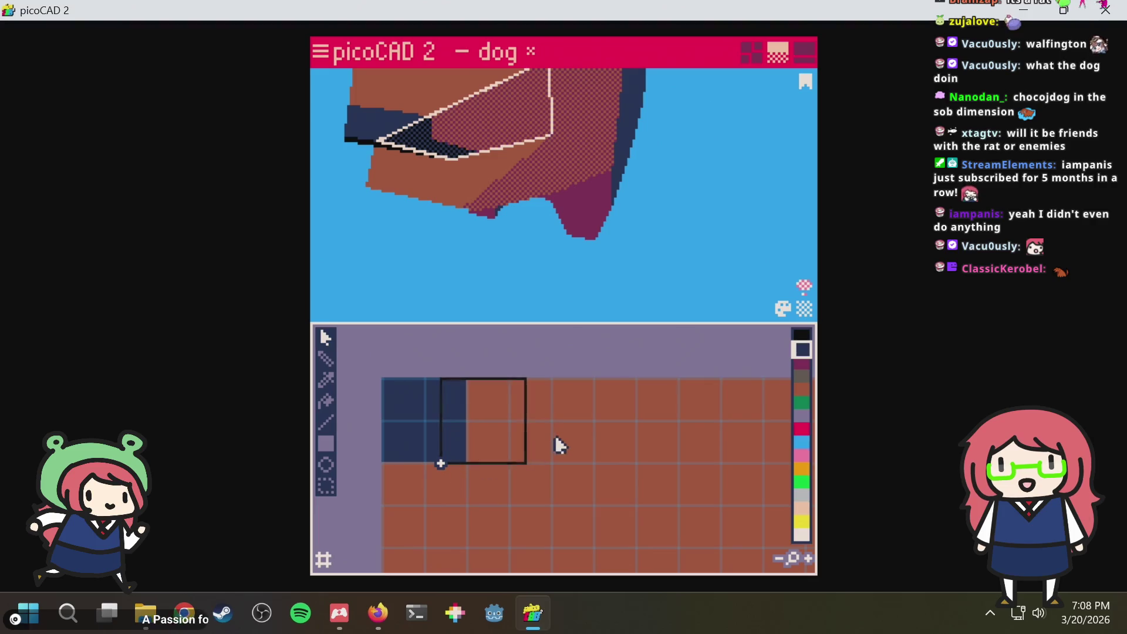
mouse_move(555, 438)
left_mouse_down()
mouse_move(540, 453)
mouse_move(565, 433)
left_mouse_up()
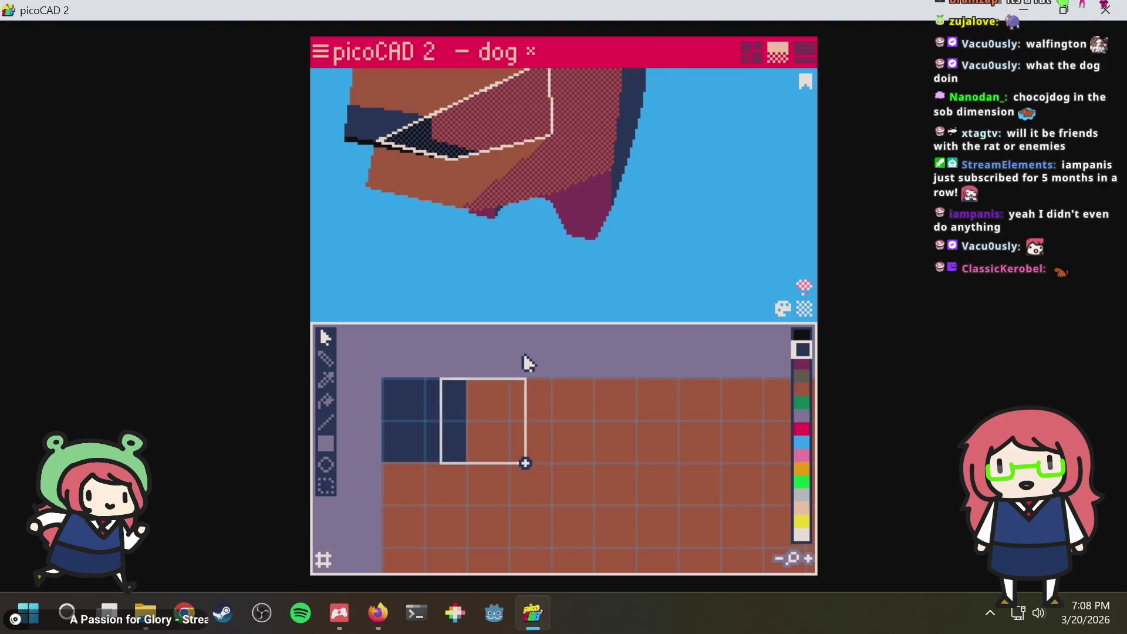
left_click_drag(516, 374, 562, 418)
key("Down")
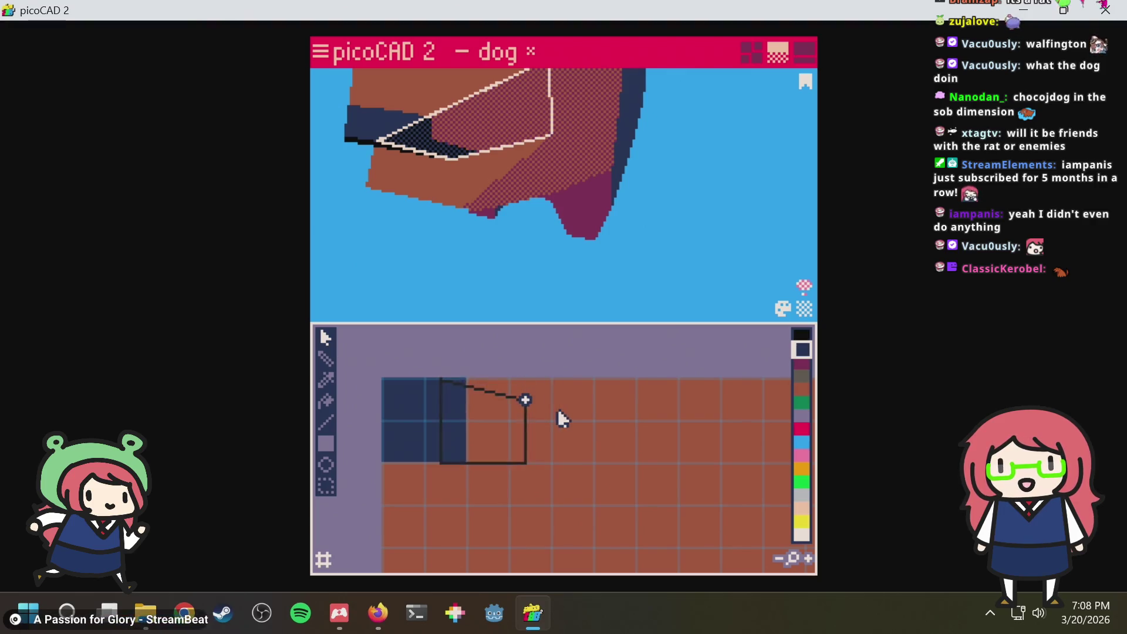
key("Up")
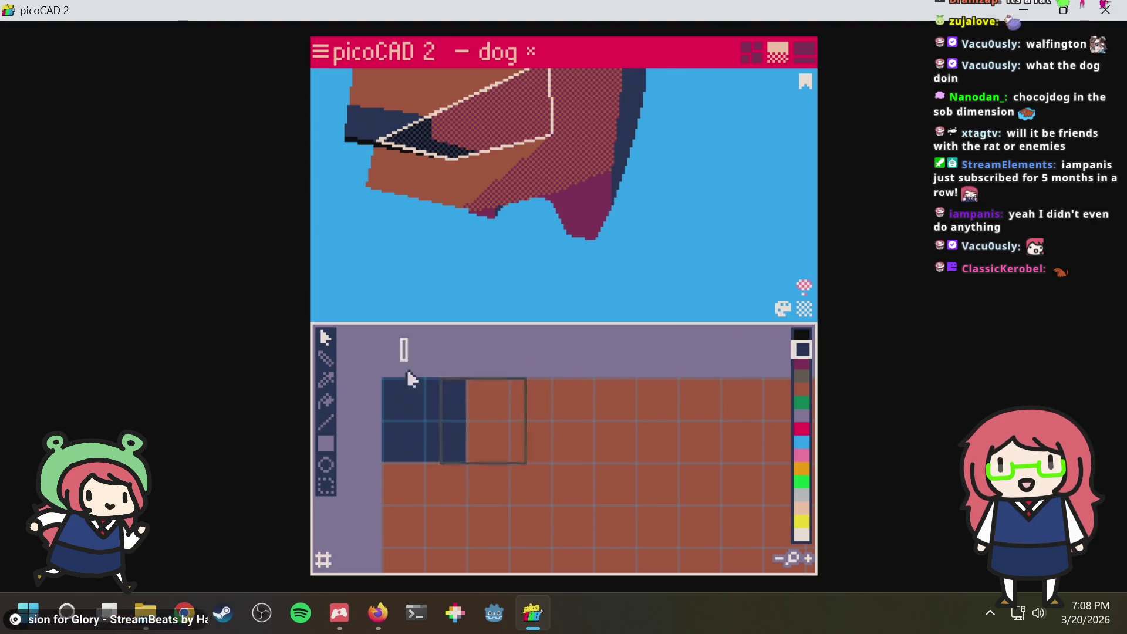
Stretch the small texture area downward, then clear the face selection
mouse_move(407, 379)
left_mouse_down()
mouse_move(414, 445)
mouse_move(399, 476)
left_mouse_up()
left_click(481, 431)
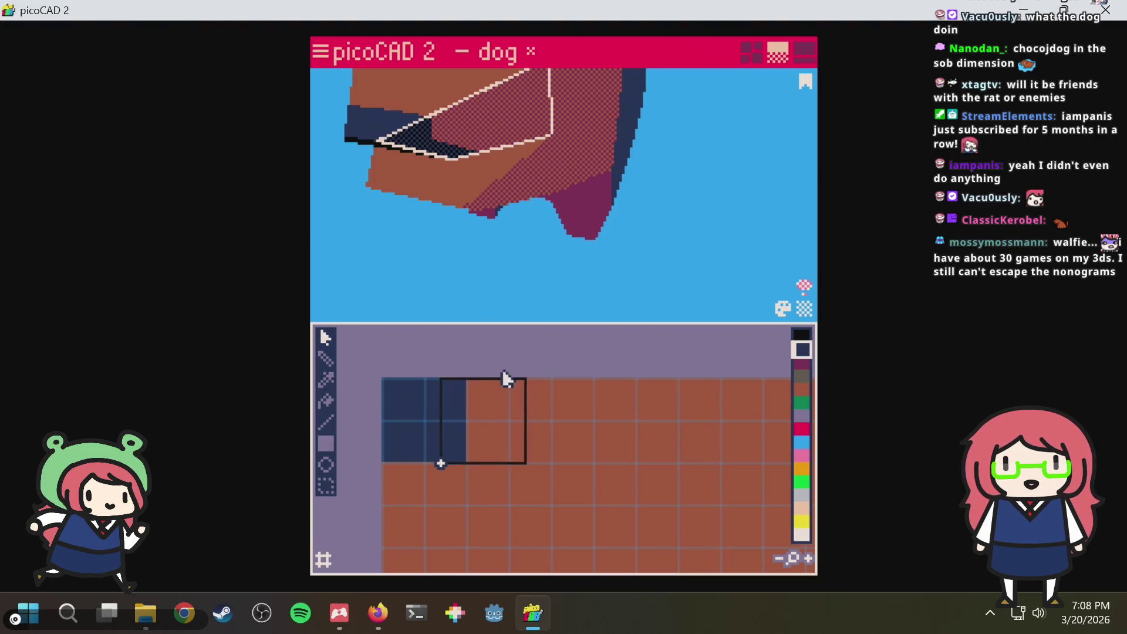
left_click(490, 276)
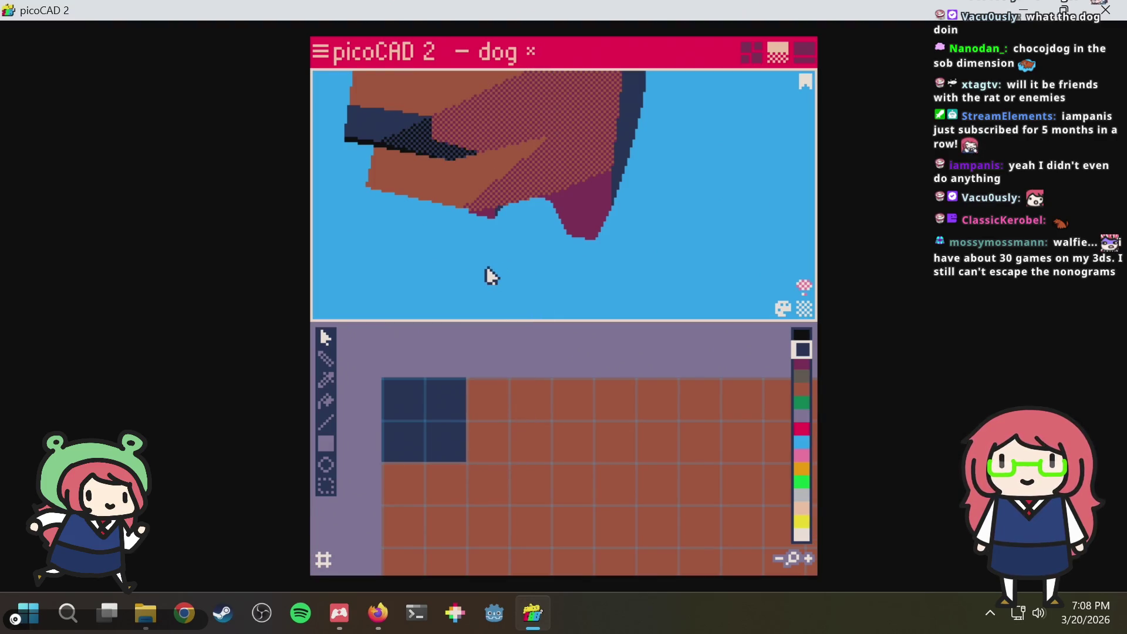
Orbit around the dark collar and select a large face on the dog's head
right_click_drag(490, 276, 590, 270)
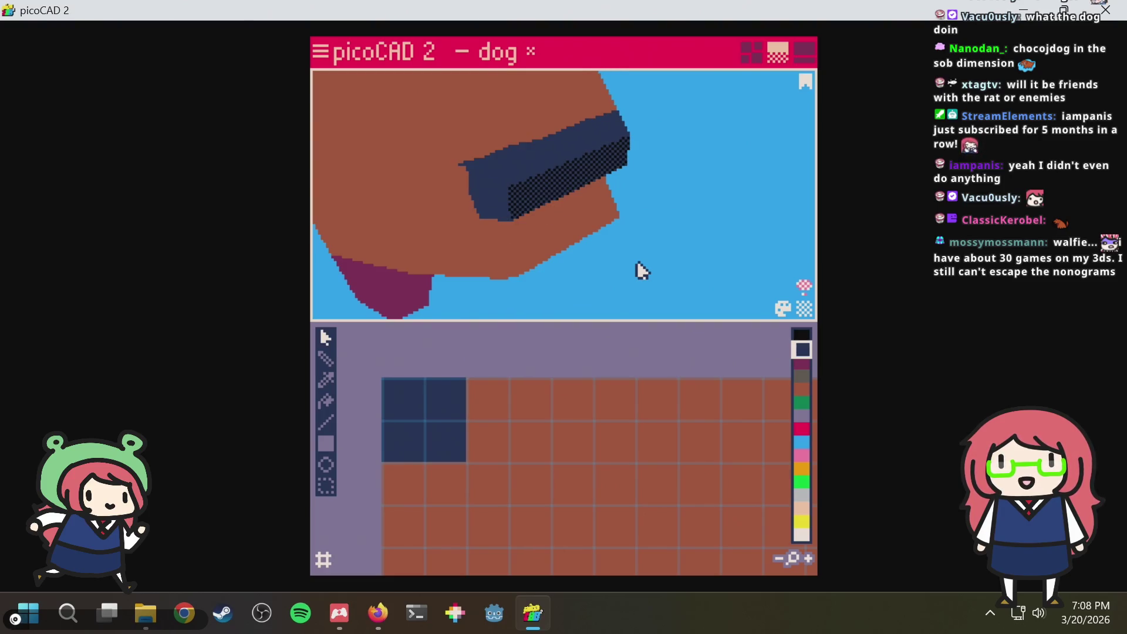
mouse_move(612, 243)
right_mouse_down()
mouse_move(660, 227)
mouse_move(654, 255)
right_mouse_up()
left_click(558, 209)
scroll(570, 213, "up", 2)
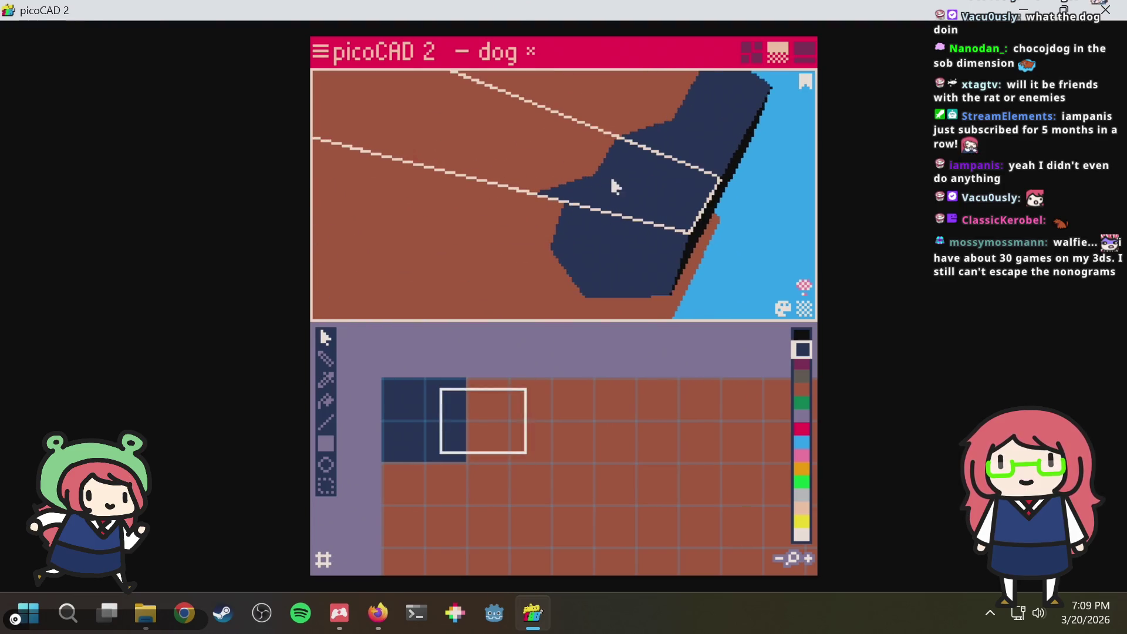
mouse_move(647, 178)
right_mouse_down()
mouse_move(563, 239)
mouse_move(594, 185)
mouse_move(641, 179)
mouse_move(610, 193)
right_mouse_up()
scroll(569, 232, "up", 3)
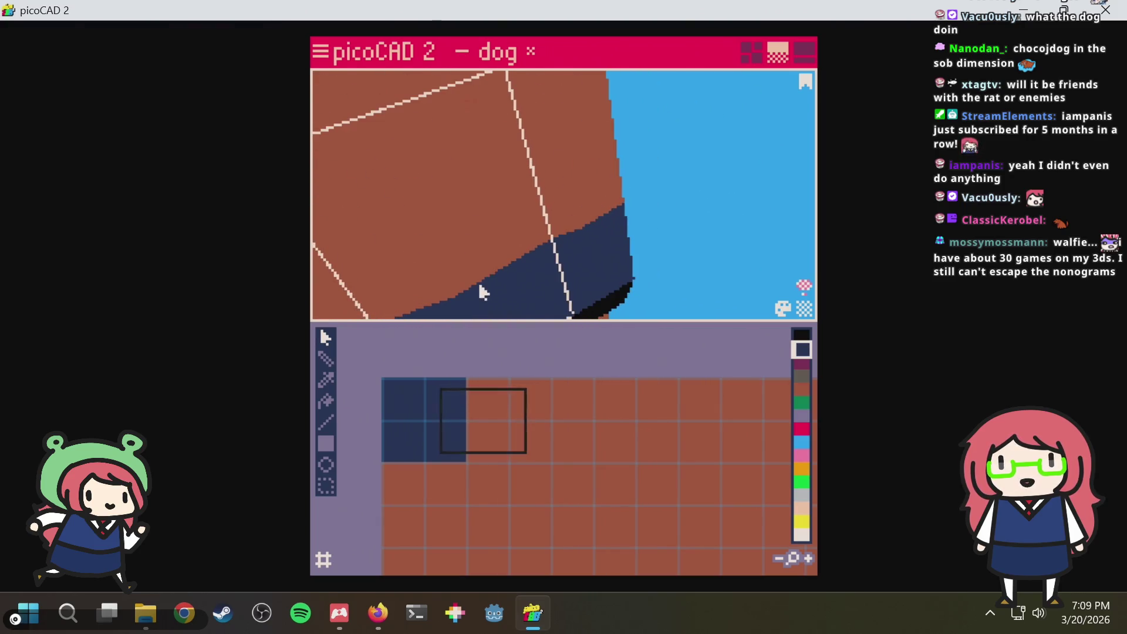
mouse_move(480, 291)
right_mouse_down()
mouse_move(503, 240)
mouse_move(554, 256)
mouse_move(585, 236)
mouse_move(573, 146)
right_mouse_up()
scroll(511, 230, "down", 2)
scroll(527, 229, "down", 2)
left_click(554, 256)
left_click(573, 146)
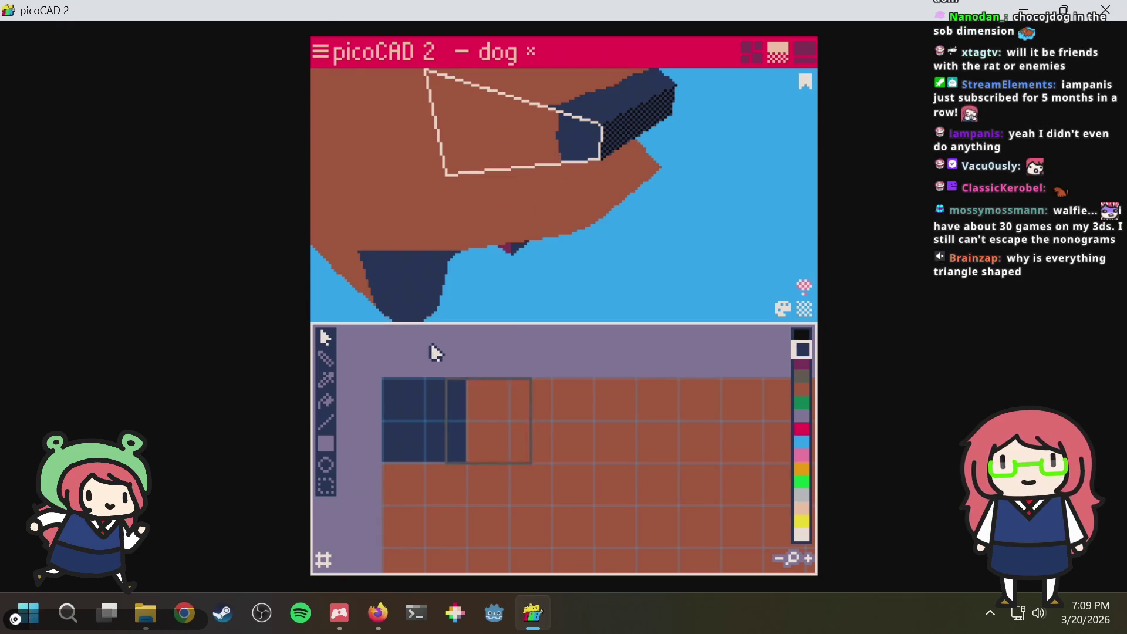
Shift that head face's left texture edge left, then select another head face
left_click_drag(430, 343, 489, 482)
key("Left")
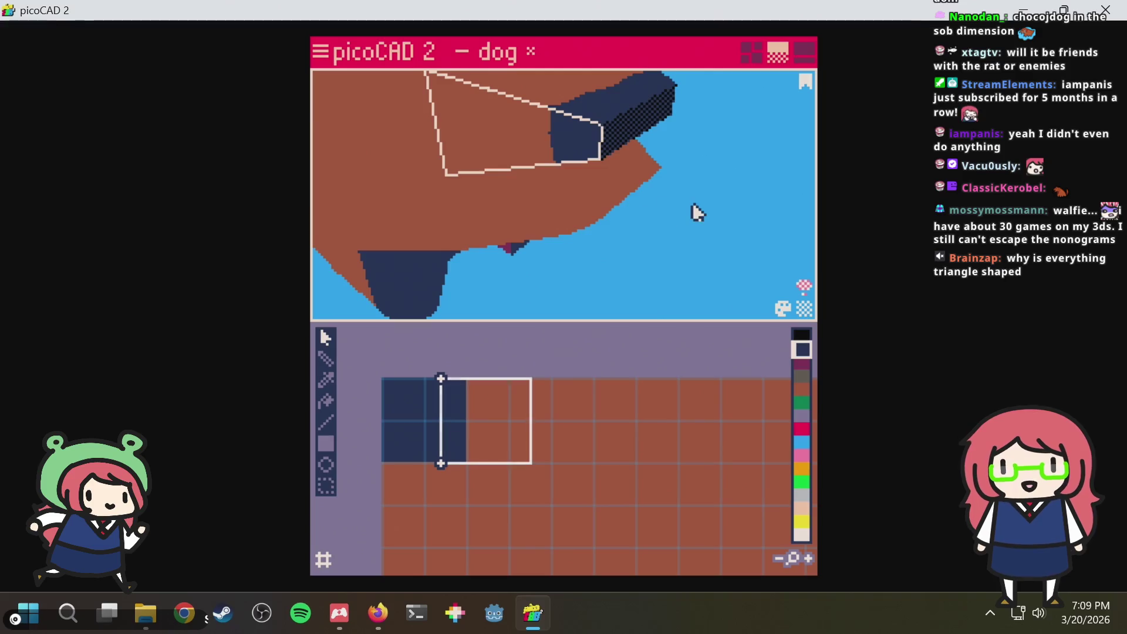
right_click_drag(689, 149, 529, 170)
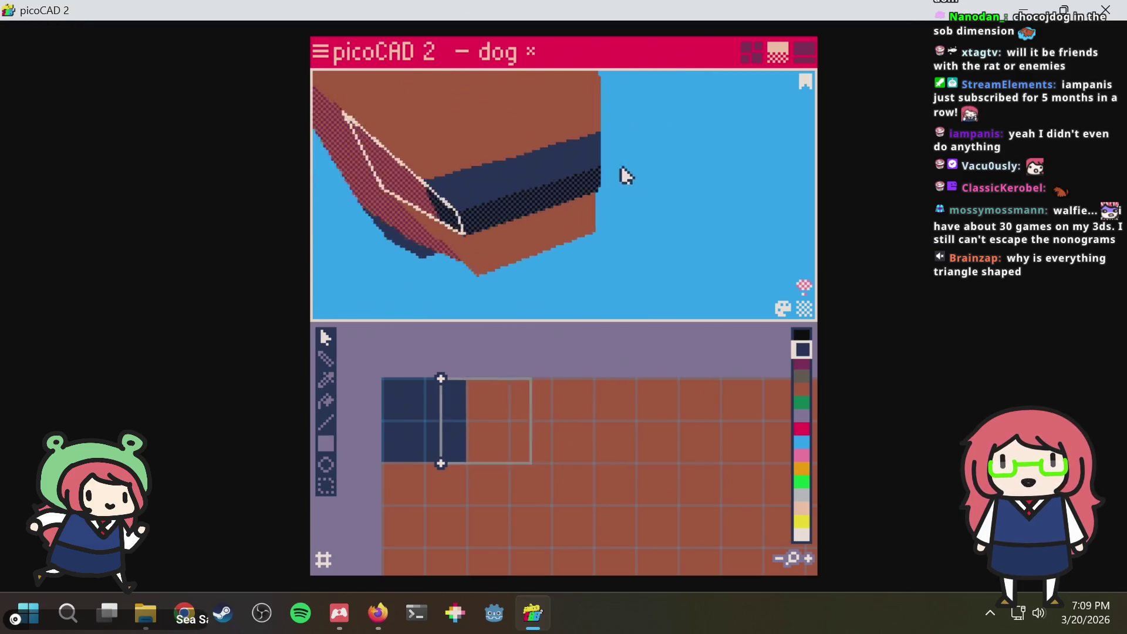
left_click(493, 123)
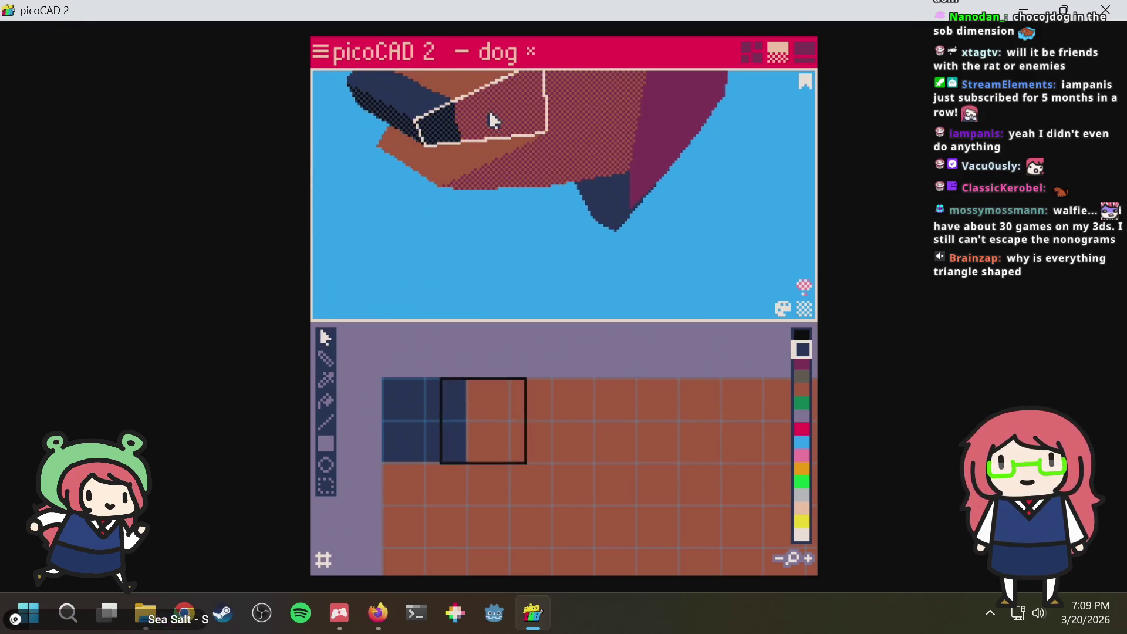
mouse_move(520, 279)
right_mouse_down()
mouse_move(672, 281)
mouse_move(495, 188)
right_mouse_up()
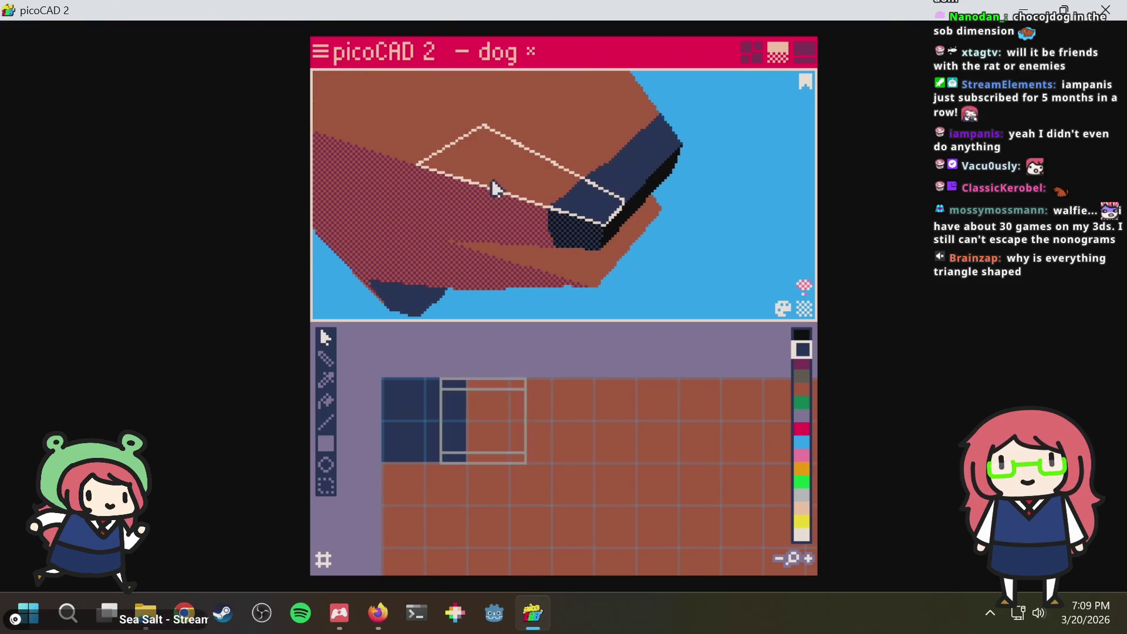
right_click_drag(737, 176, 531, 131)
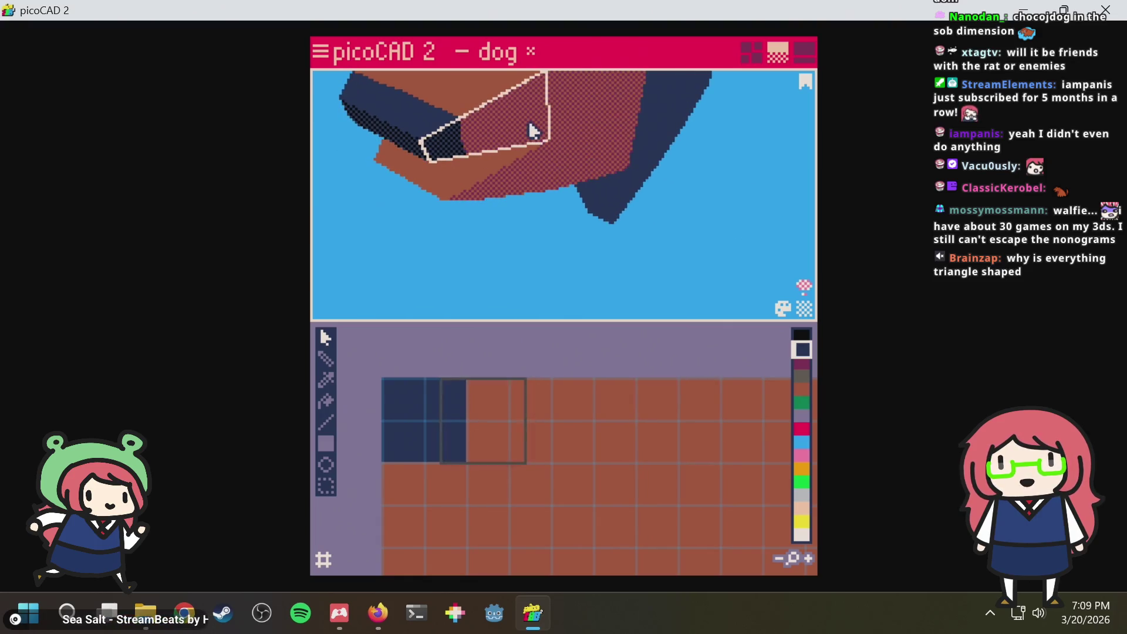
Widen the second face's texture area to the right and save dog.txt
left_click_drag(520, 467, 577, 393)
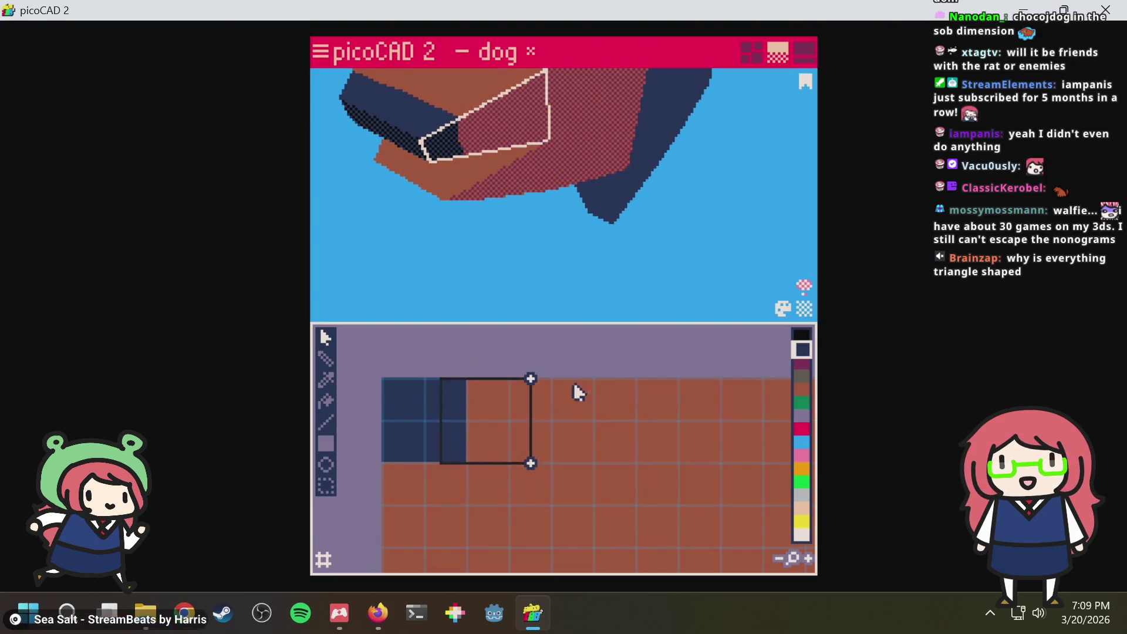
mouse_move(516, 226)
right_mouse_down()
mouse_move(692, 209)
mouse_move(452, 171)
right_mouse_up()
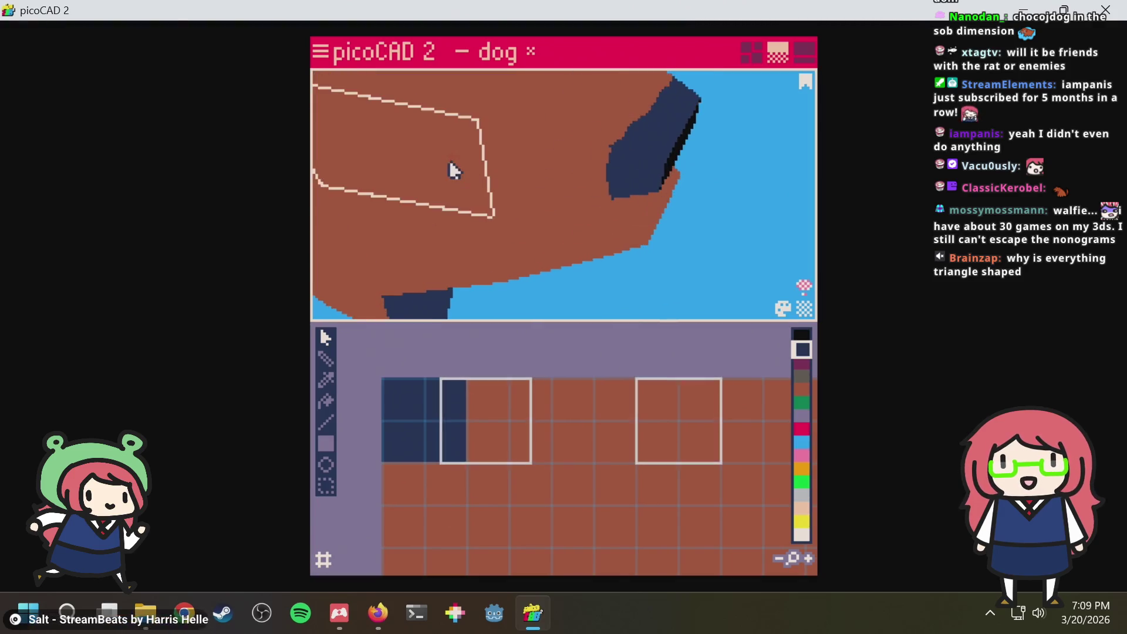
key("ctrl+s")
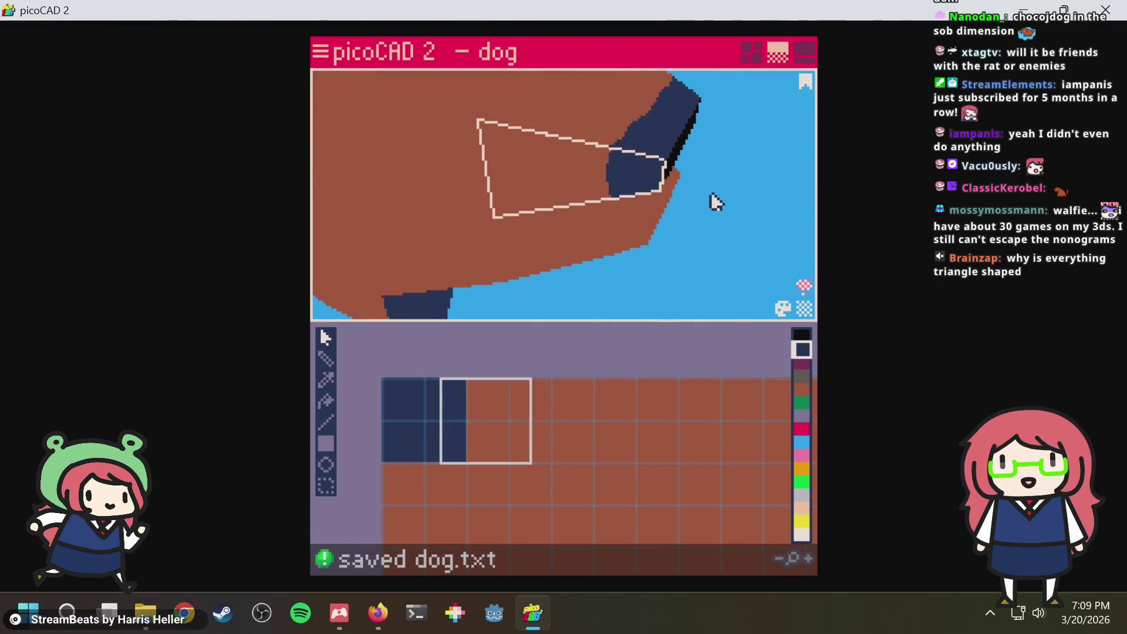
Lower the top corners of the dark face's texture area onto plain brown and save dog.txt
right_click_drag(711, 202, 539, 310)
mouse_move(408, 358)
left_mouse_down()
mouse_move(536, 396)
mouse_move(554, 470)
mouse_move(415, 436)
left_mouse_up()
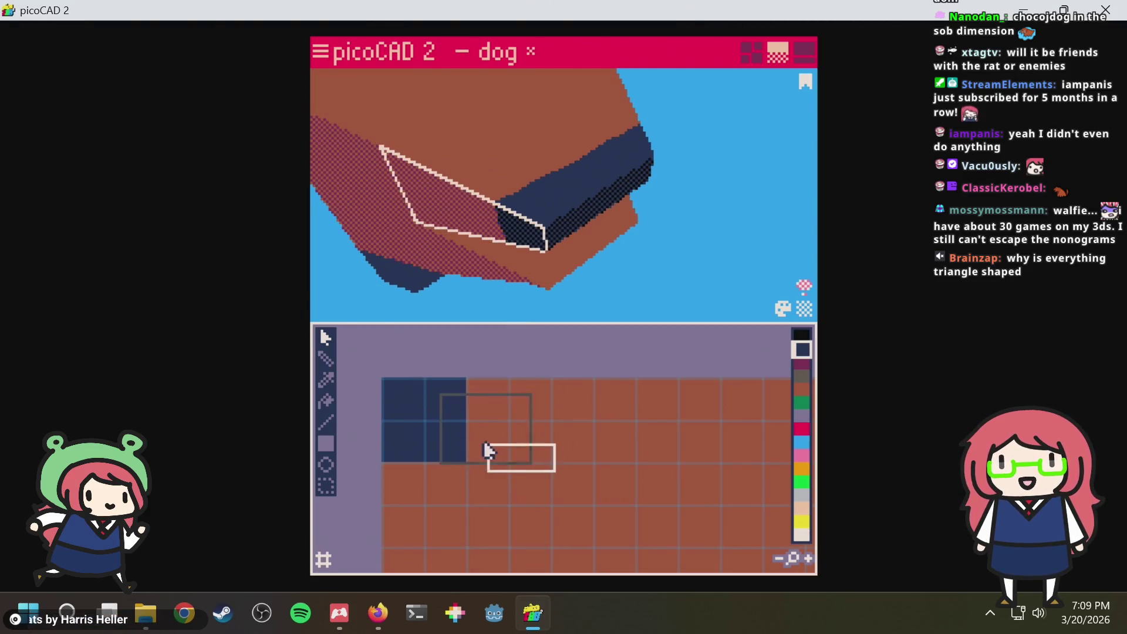
mouse_move(416, 447)
right_mouse_down()
mouse_move(674, 282)
mouse_move(698, 247)
right_mouse_up()
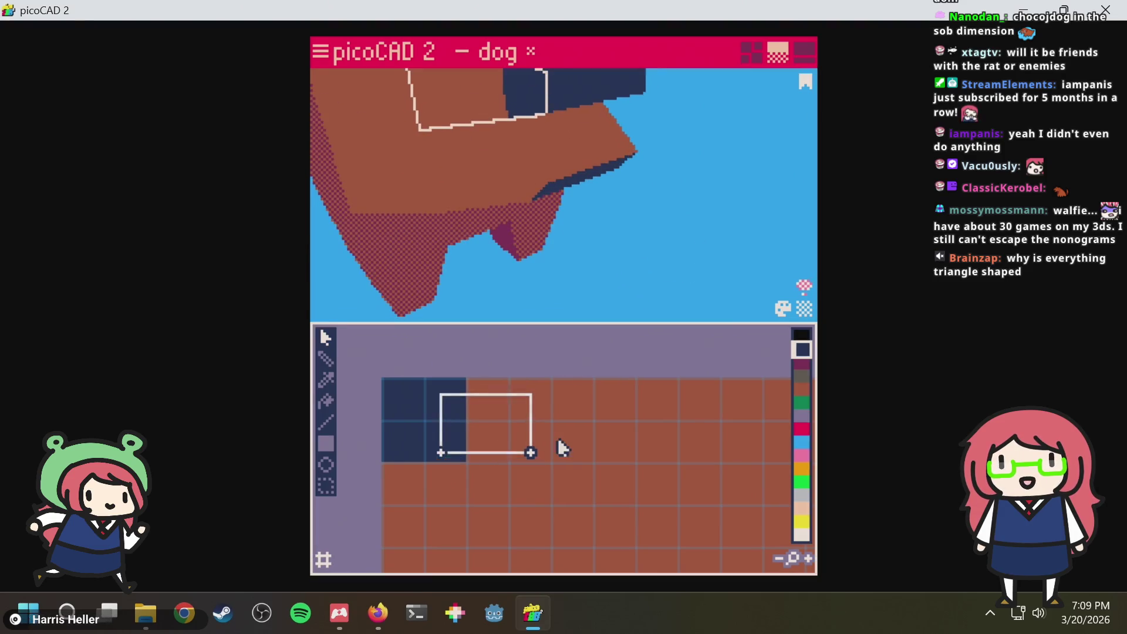
left_click_drag(558, 455, 558, 447)
mouse_move(558, 448)
right_mouse_down()
mouse_move(733, 208)
mouse_move(596, 270)
mouse_move(502, 170)
right_mouse_up()
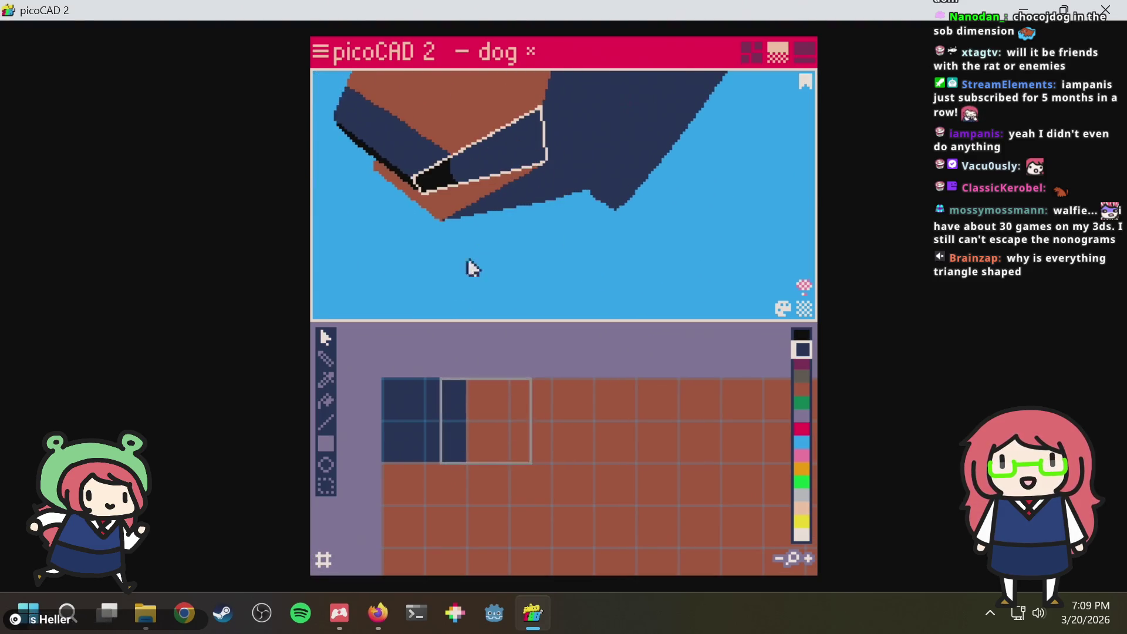
mouse_move(422, 342)
left_mouse_down()
mouse_move(558, 376)
mouse_move(572, 403)
mouse_move(536, 473)
mouse_move(416, 446)
mouse_move(608, 326)
mouse_move(587, 214)
left_mouse_up()
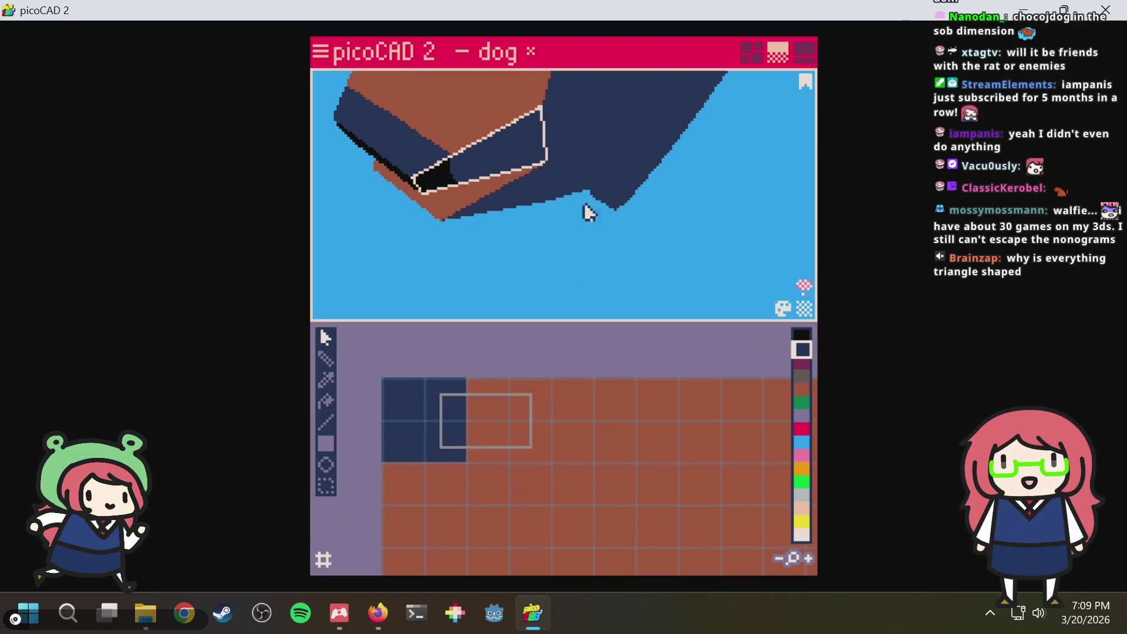
key("ctrl+s")
Deselect, pick two faces on the dog's head and switch to the four-view layout
left_click(551, 253)
mouse_move(505, 264)
right_mouse_down()
mouse_move(589, 261)
mouse_move(691, 211)
mouse_move(735, 171)
mouse_move(727, 188)
right_mouse_up()
left_click(531, 93)
left_click(552, 120)
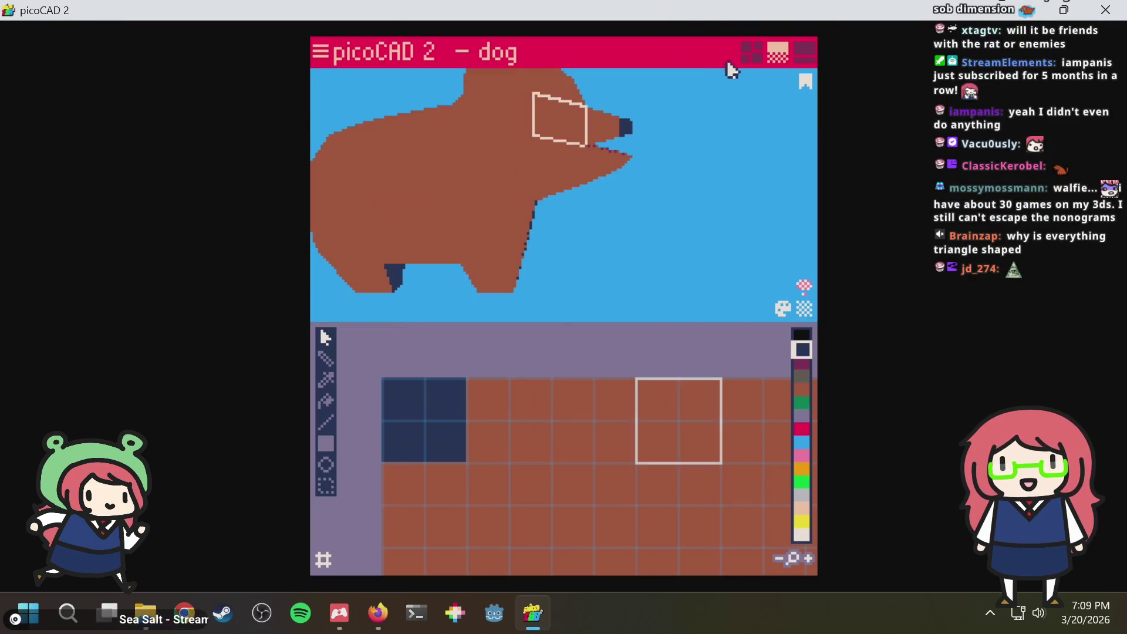
left_click(748, 54)
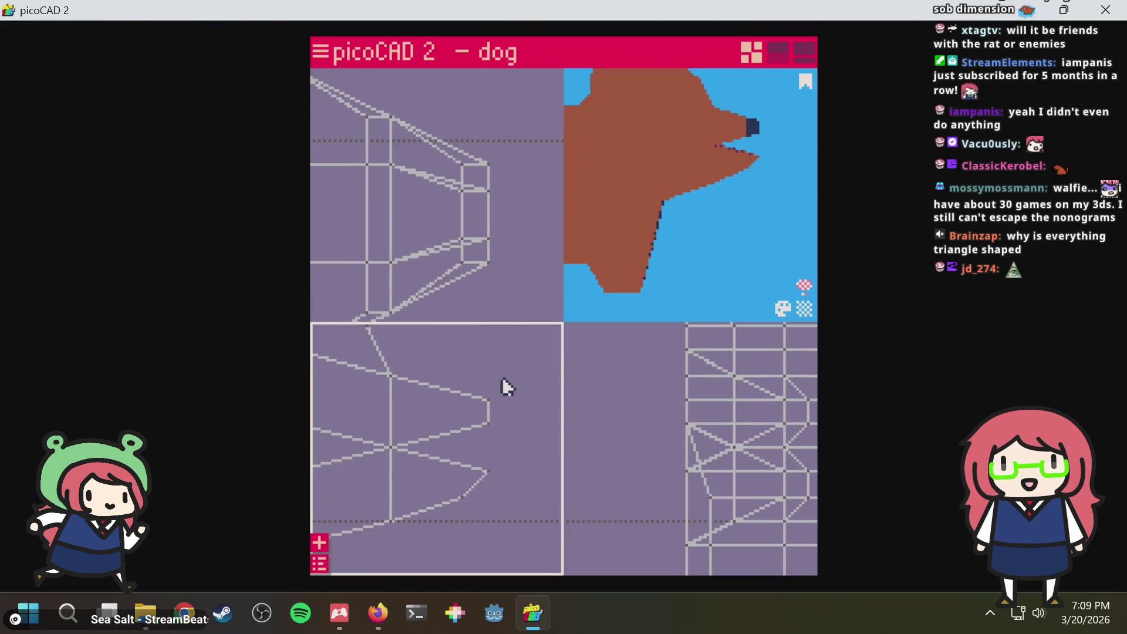
scroll(480, 382, "up", 2)
scroll(449, 366, "up", 2)
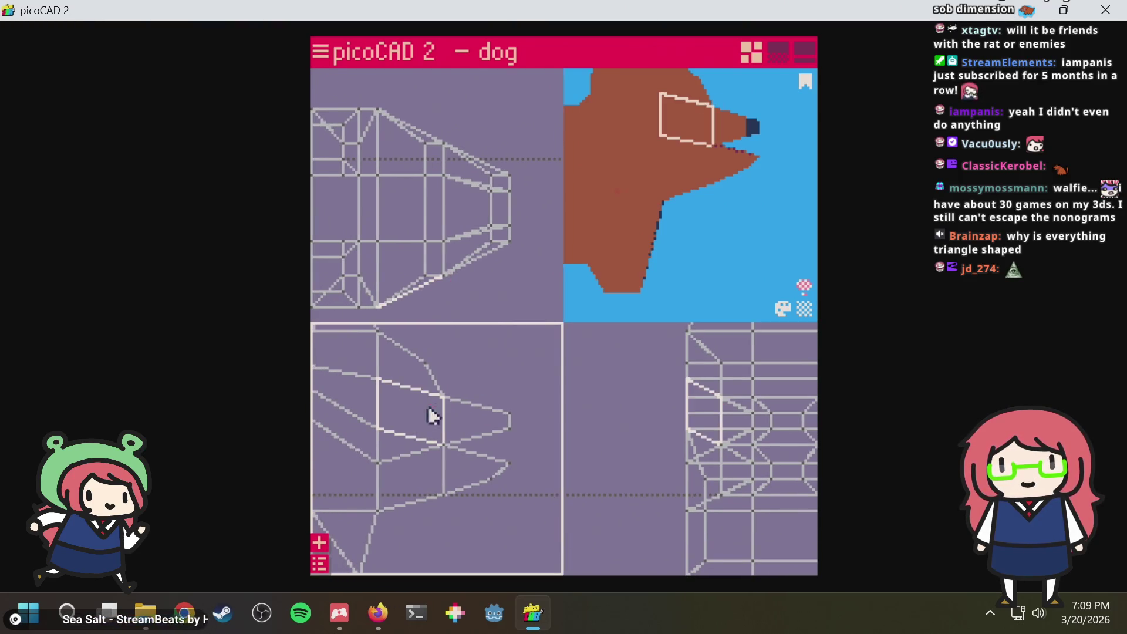
Select the head's front vertices, save dog.txt and stretch the front of the head forward
middle_click_drag(394, 410, 370, 435)
scroll(440, 428, "down", 2)
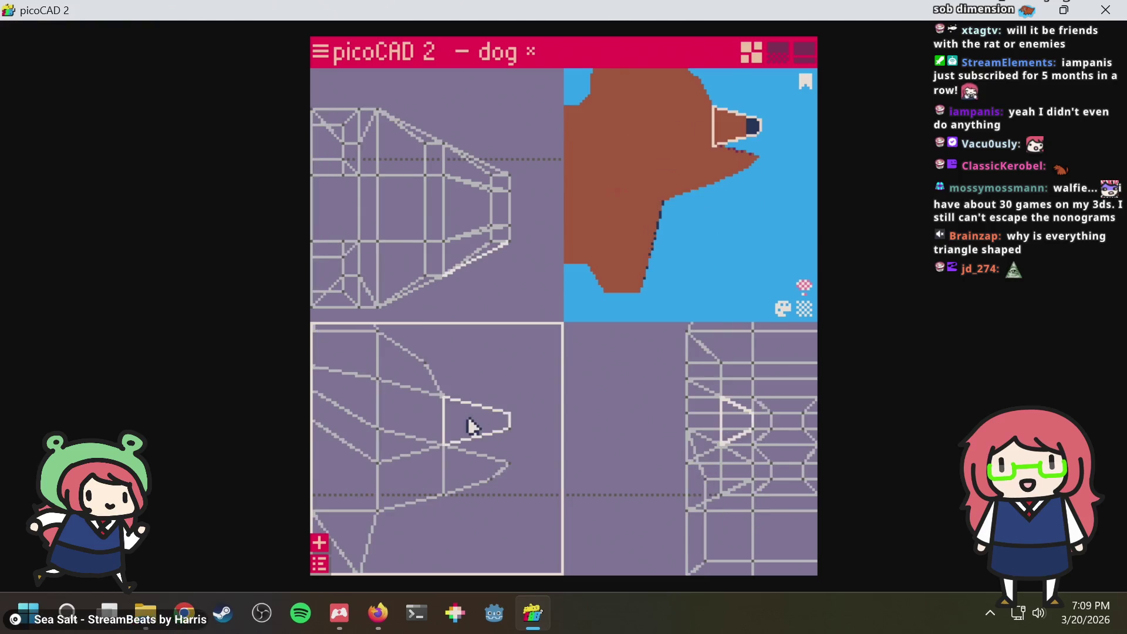
scroll(432, 428, "up", 2)
scroll(463, 396, "down", 2)
scroll(414, 431, "up", 1)
left_click(401, 438)
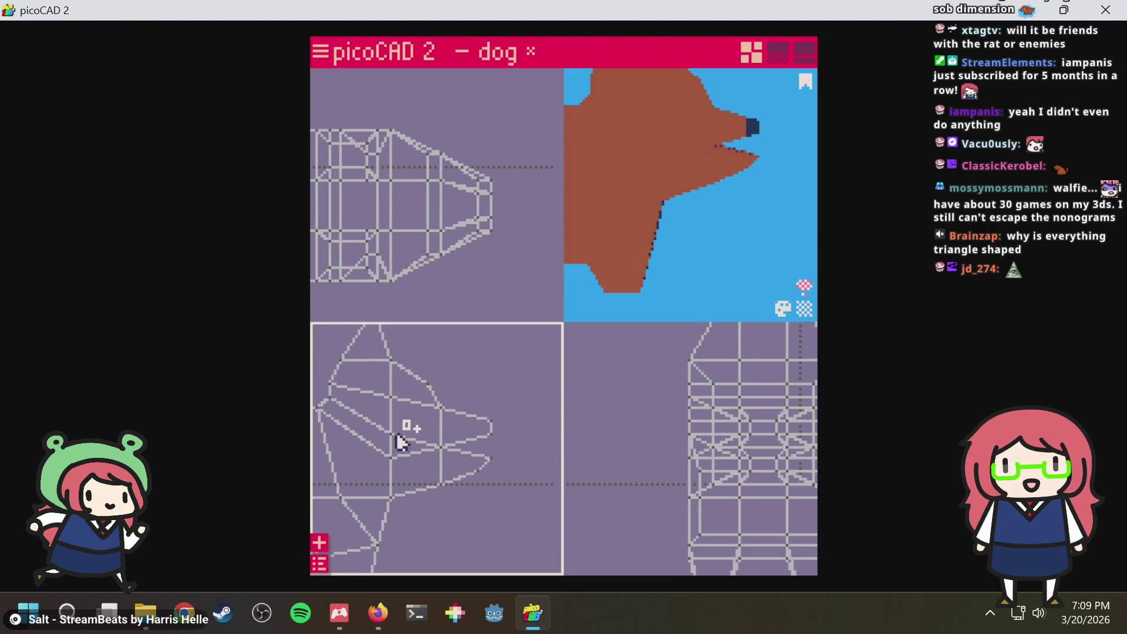
left_click(391, 447)
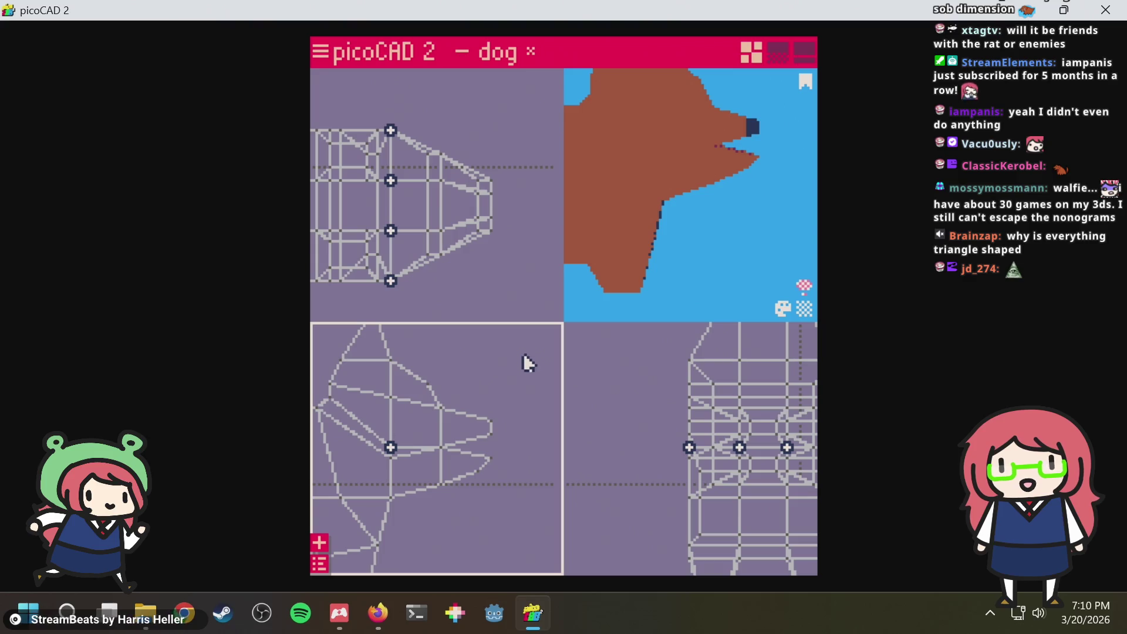
left_click(510, 358)
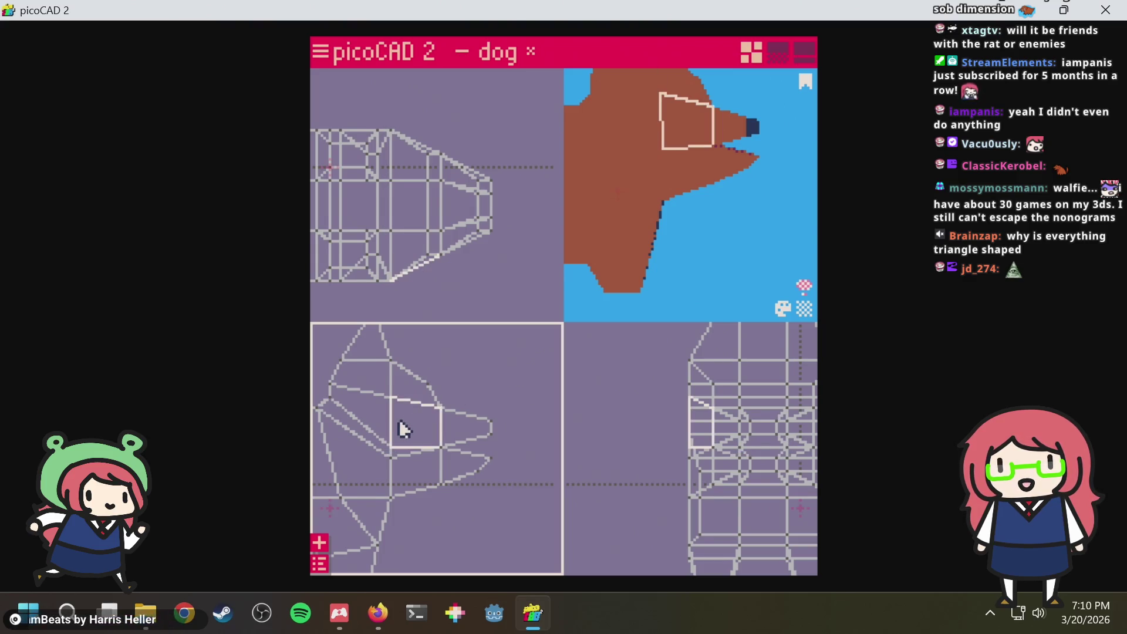
scroll(388, 396, "up", 1)
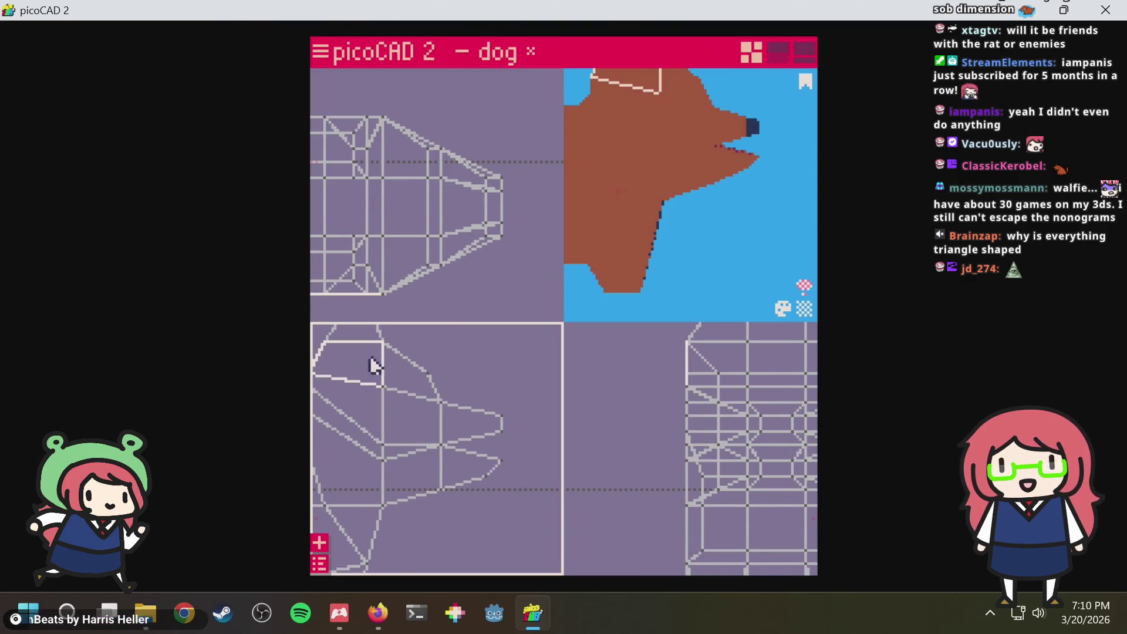
left_click(381, 402)
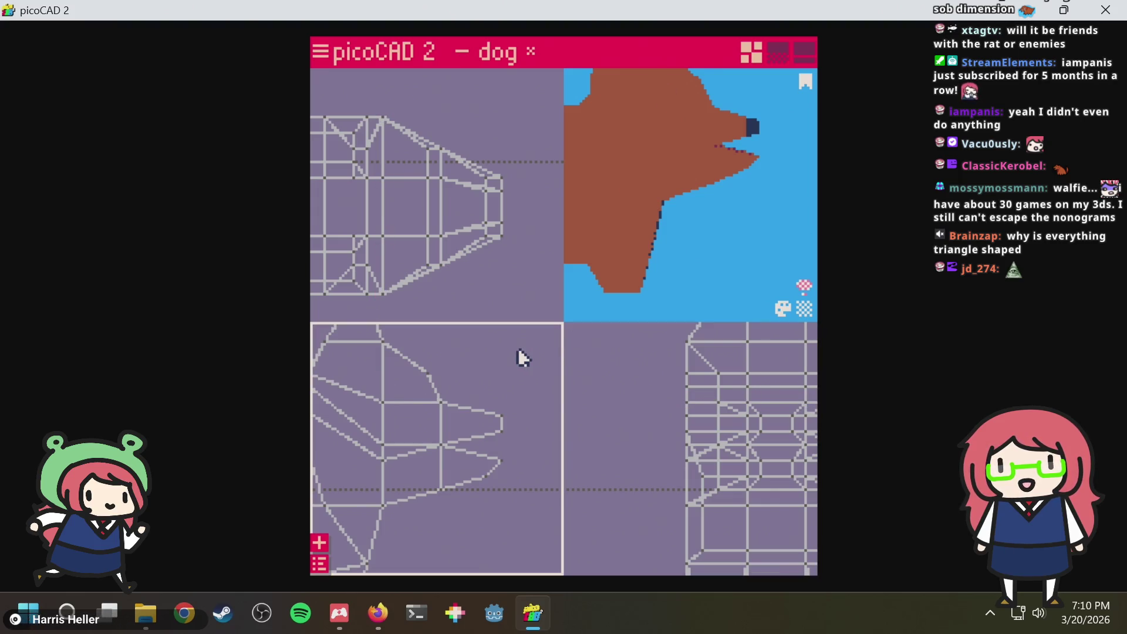
key("ctrl+s")
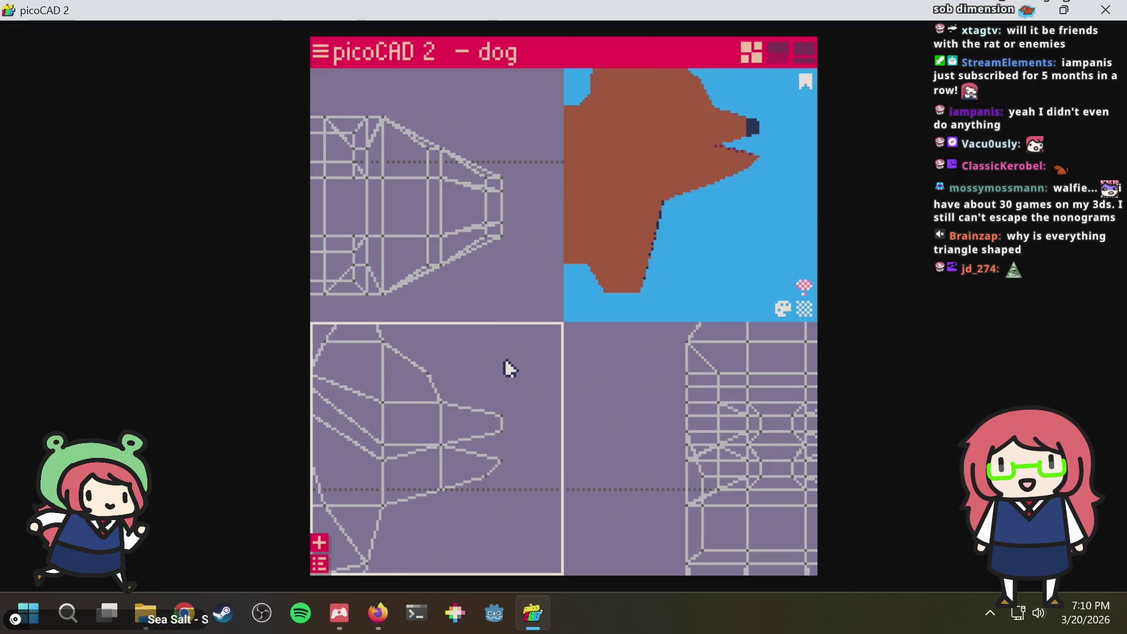
left_click_drag(505, 367, 531, 373)
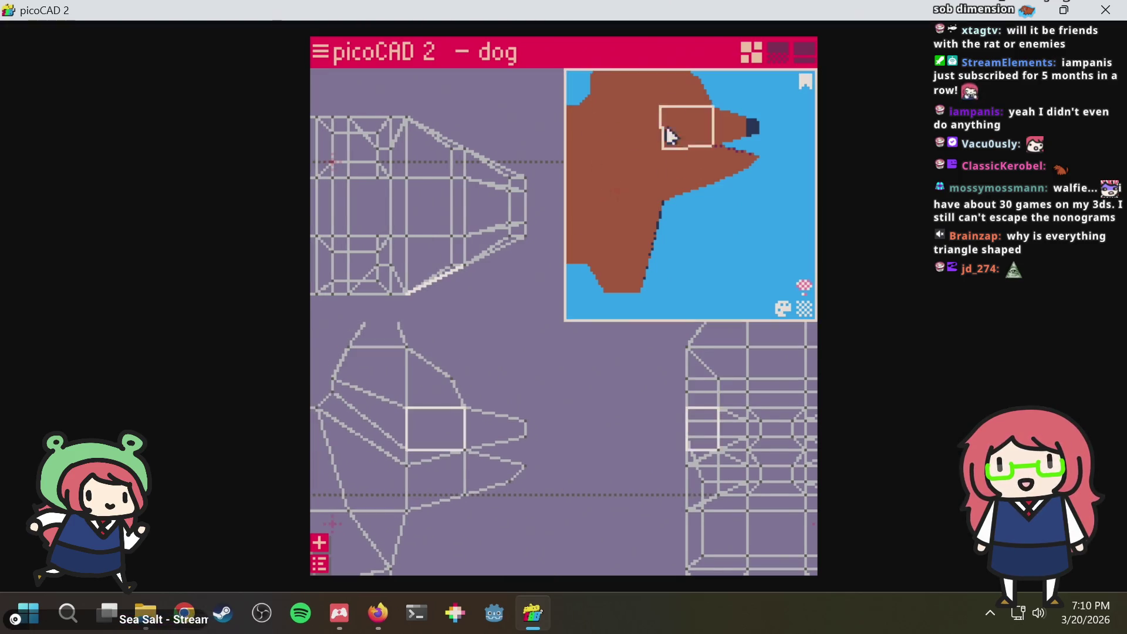
In the texture layout, paint a dark blue filled dot on the texture
left_click(773, 57)
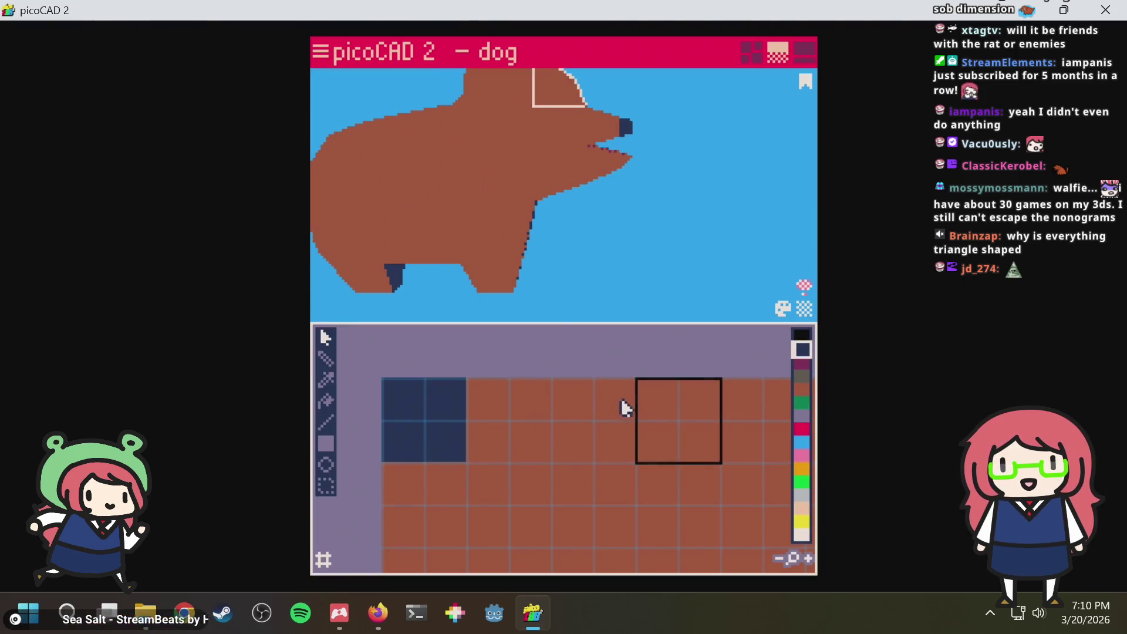
middle_click_drag(666, 366, 584, 358)
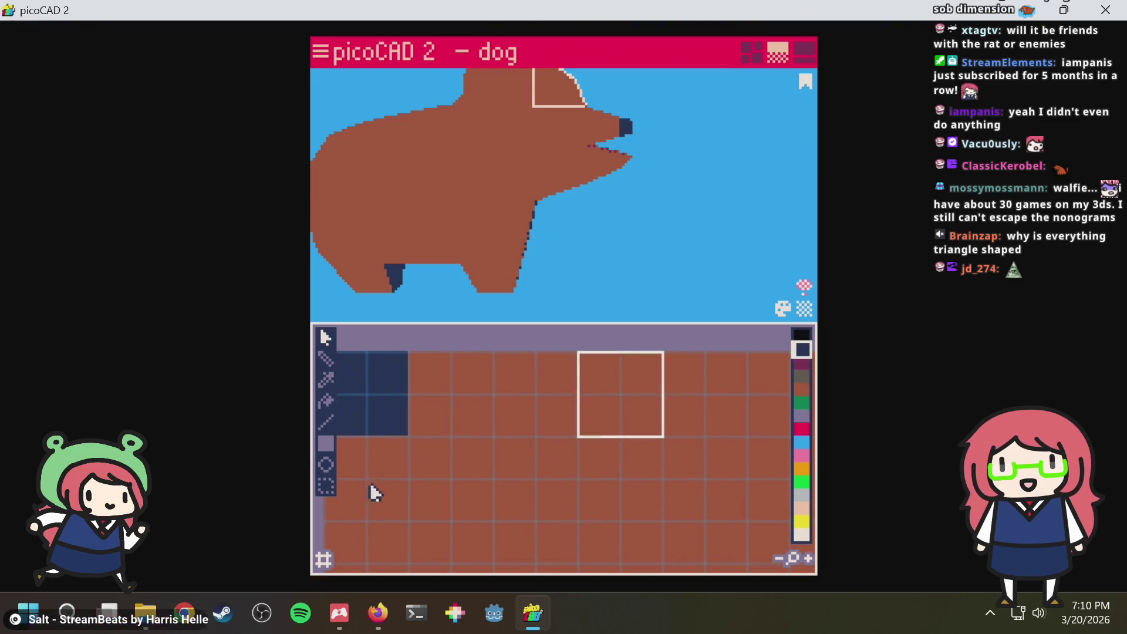
middle_click_drag(369, 481, 434, 448)
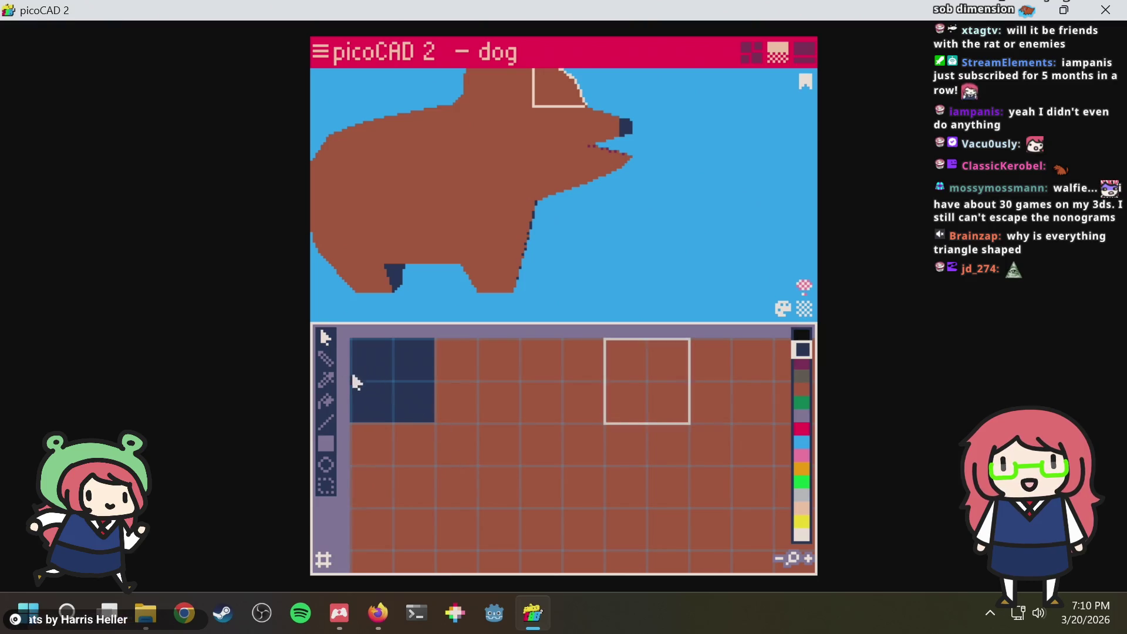
left_click(326, 467)
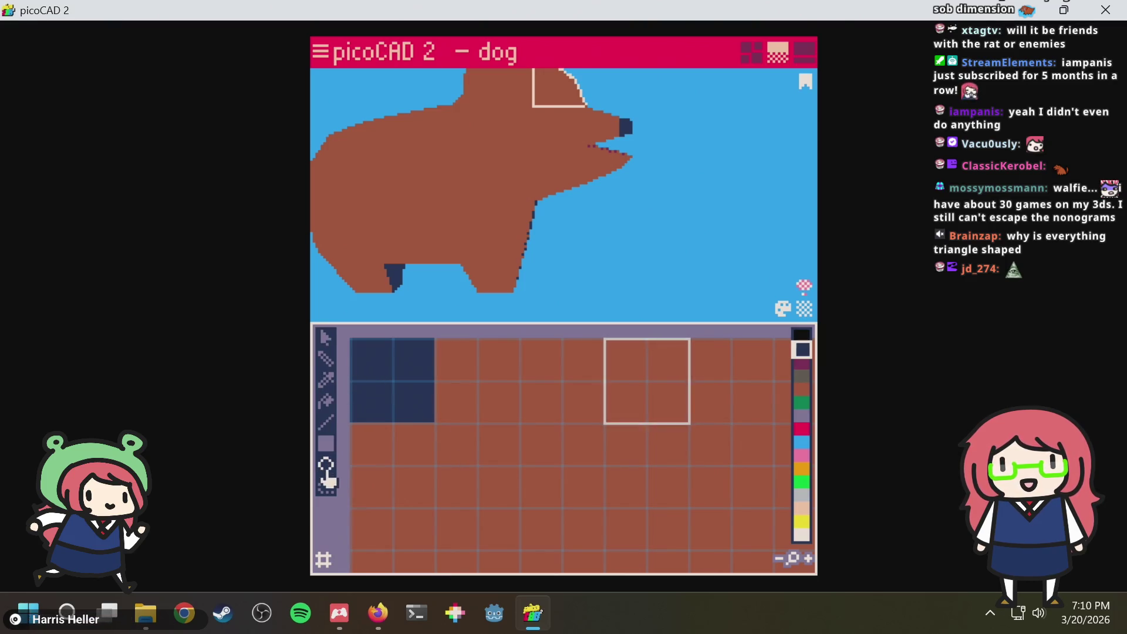
left_click(326, 467)
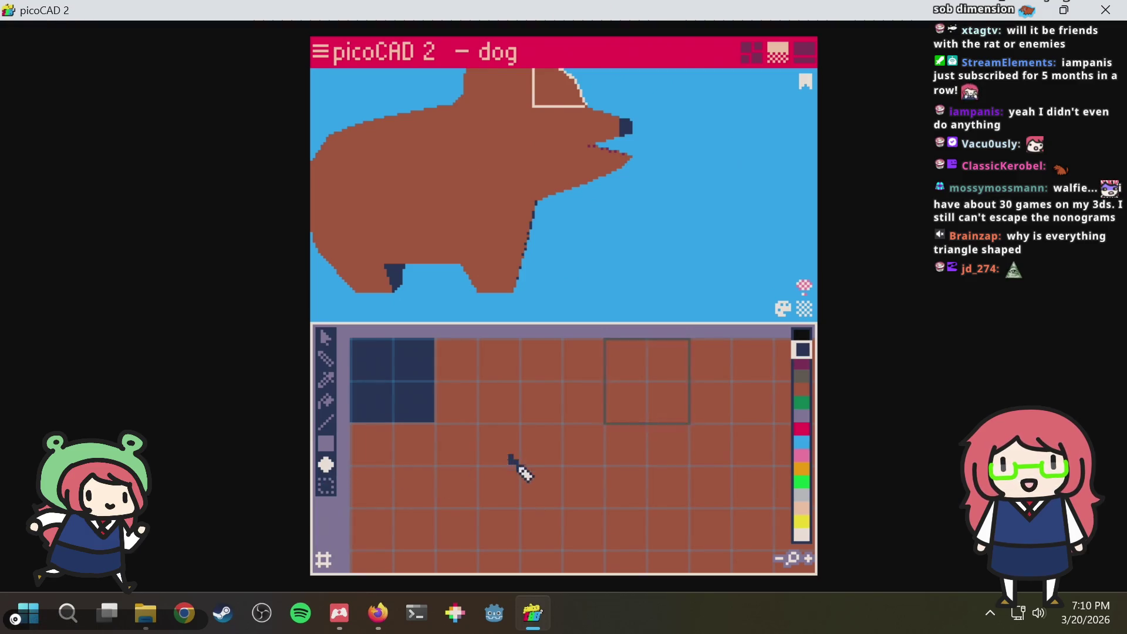
left_click_drag(510, 457, 532, 483)
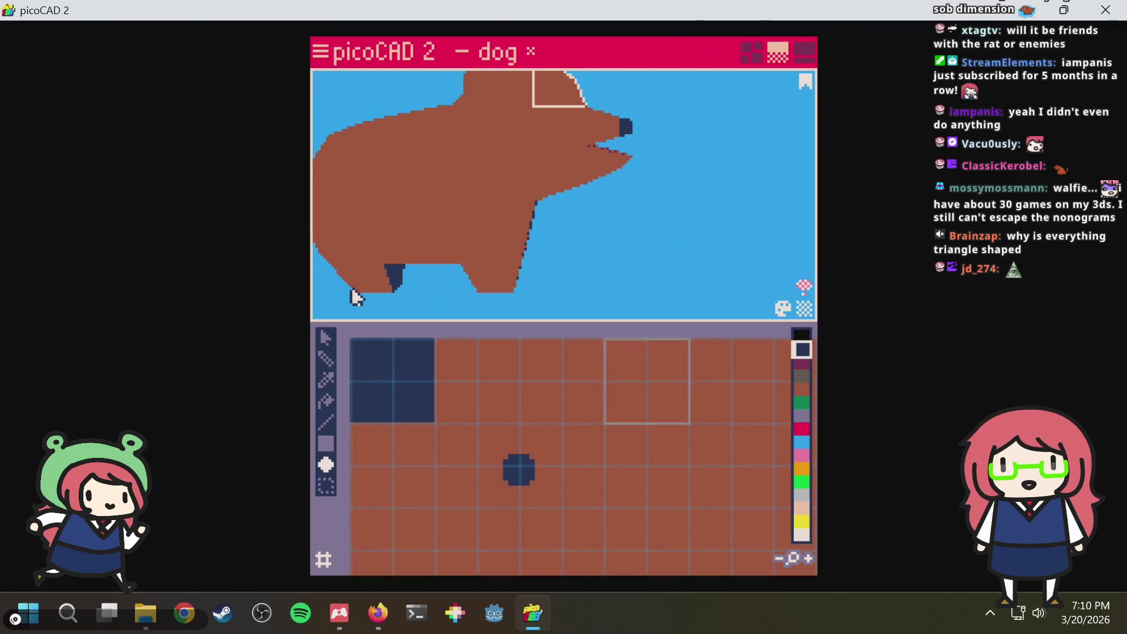
Move the eye face's mapped area down onto the dark dot
left_click(326, 339)
left_click_drag(641, 373, 520, 458)
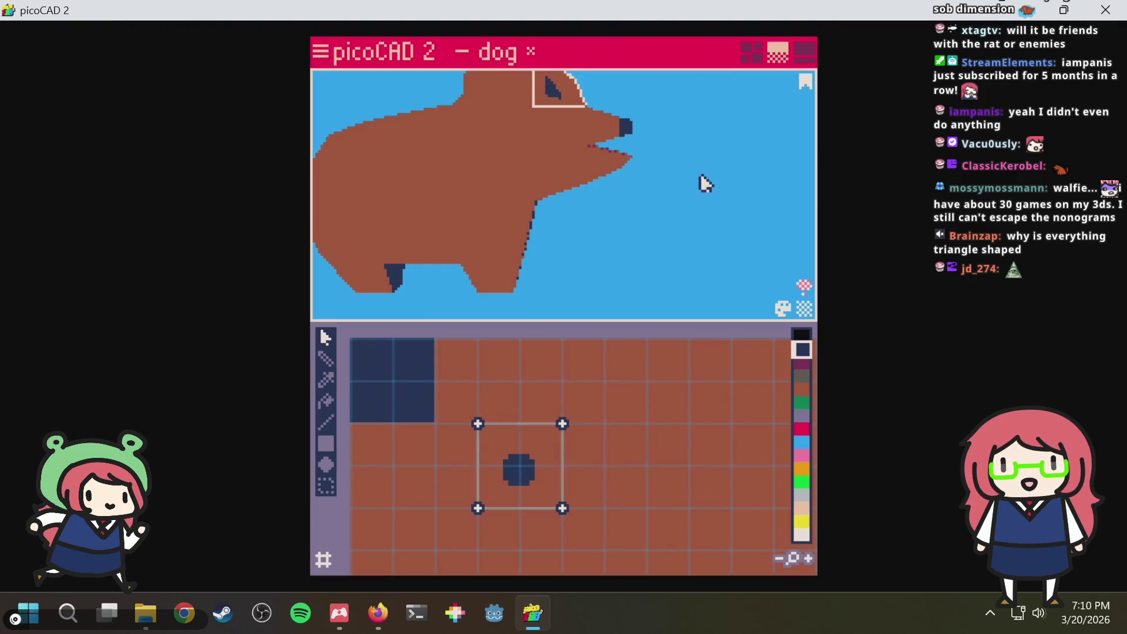
mouse_move(700, 182)
right_mouse_down()
mouse_move(629, 159)
mouse_move(612, 184)
mouse_move(598, 252)
mouse_move(559, 277)
right_mouse_up()
scroll(611, 171, "up", 3)
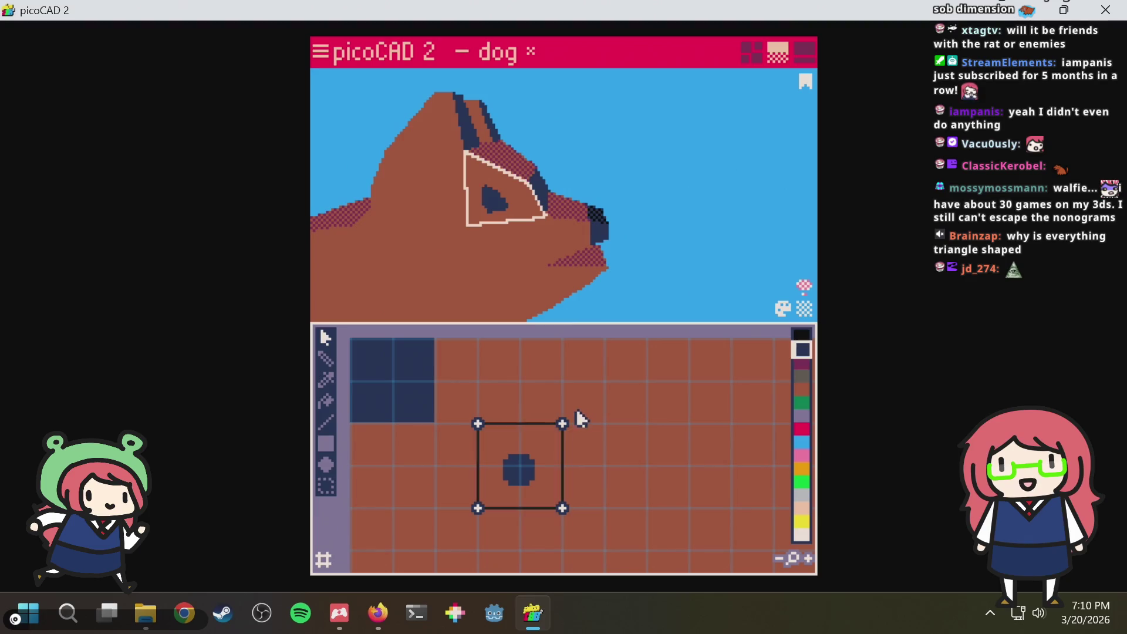
left_click_drag(564, 427, 562, 480)
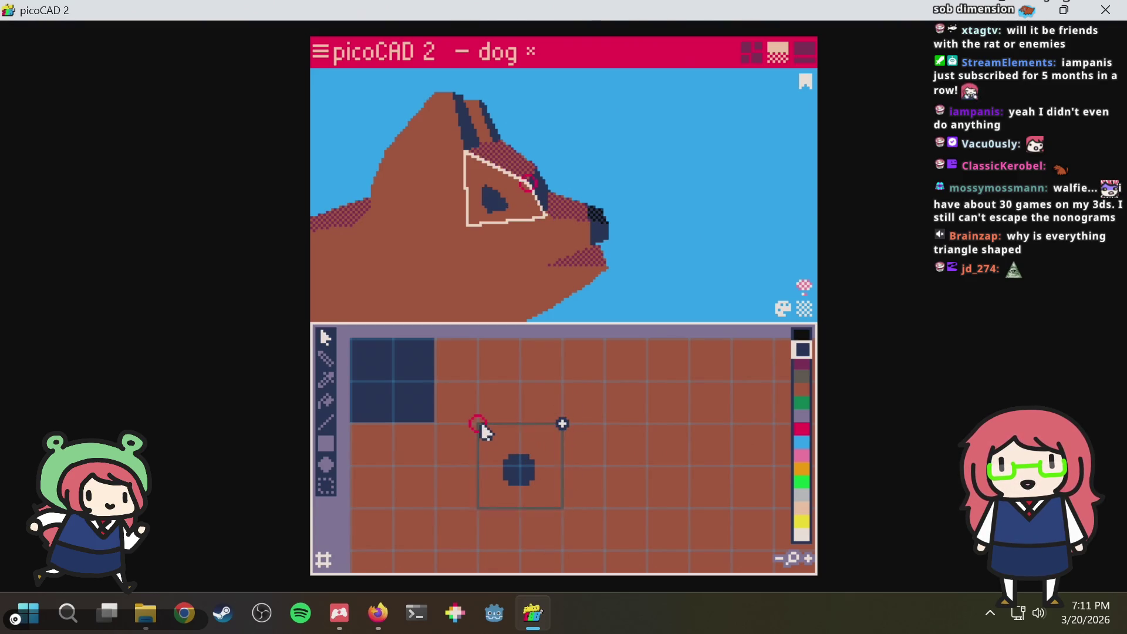
Flip the eye mapping and drag its four corners to reshape the dark eye spot
left_click(513, 465)
right_click(531, 470)
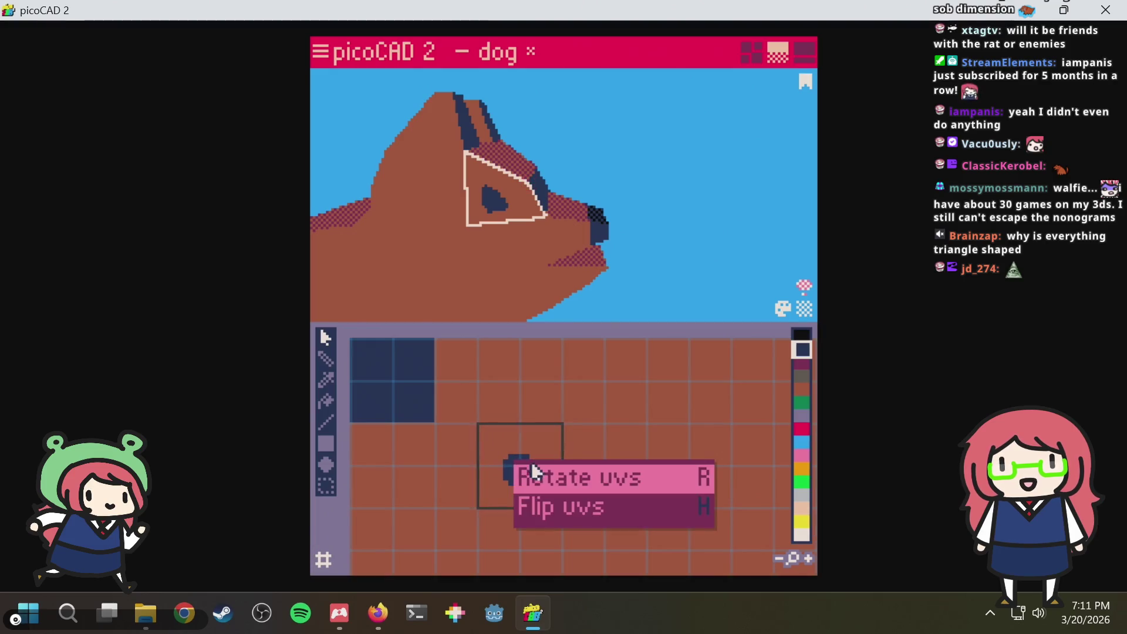
left_click(550, 499)
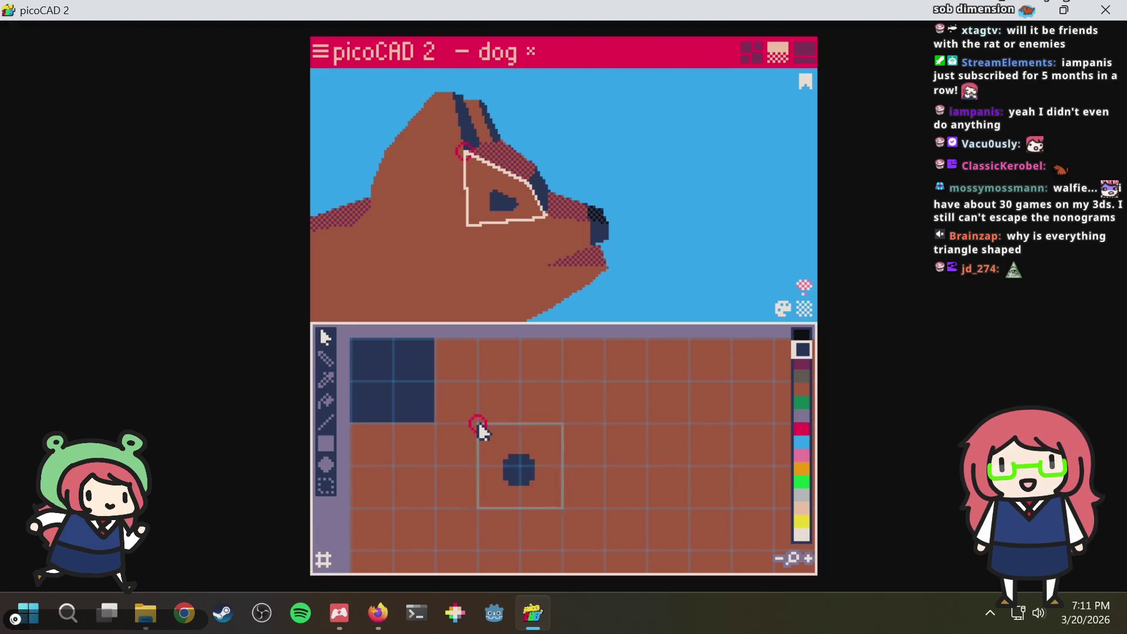
left_click_drag(481, 446, 481, 430)
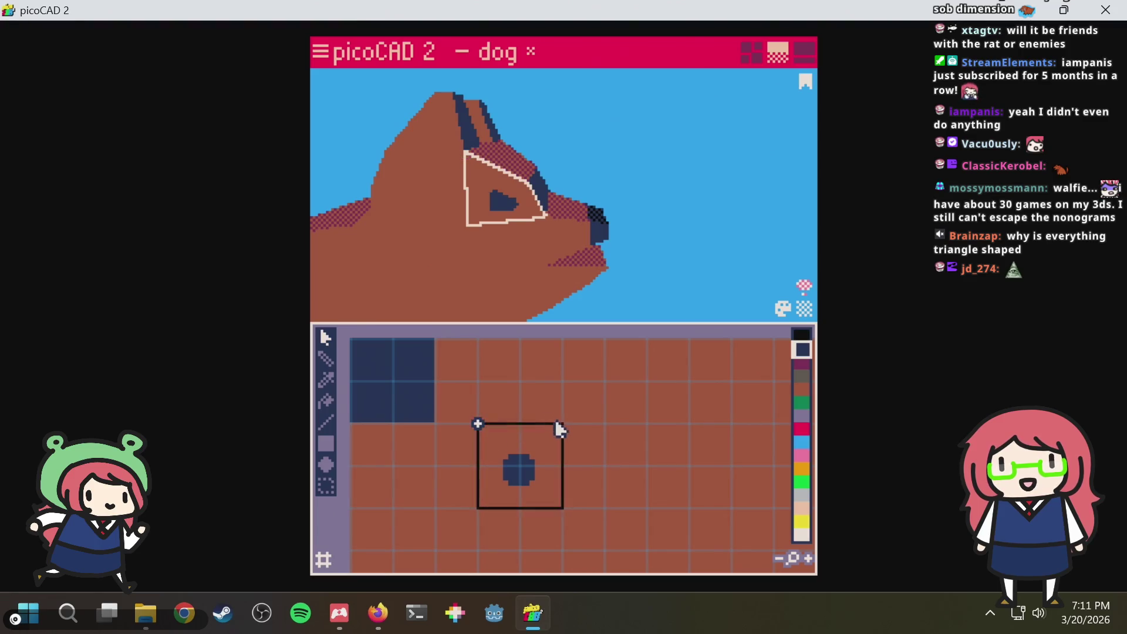
mouse_move(560, 426)
left_mouse_down()
mouse_move(562, 447)
mouse_move(562, 426)
left_mouse_up()
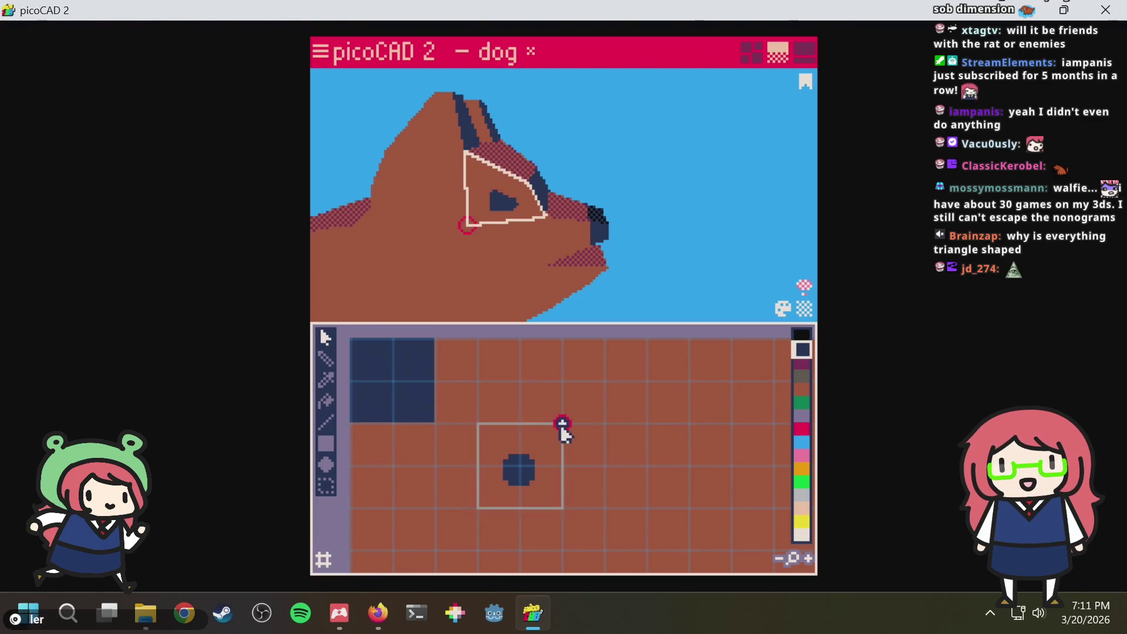
left_click_drag(562, 508, 562, 489)
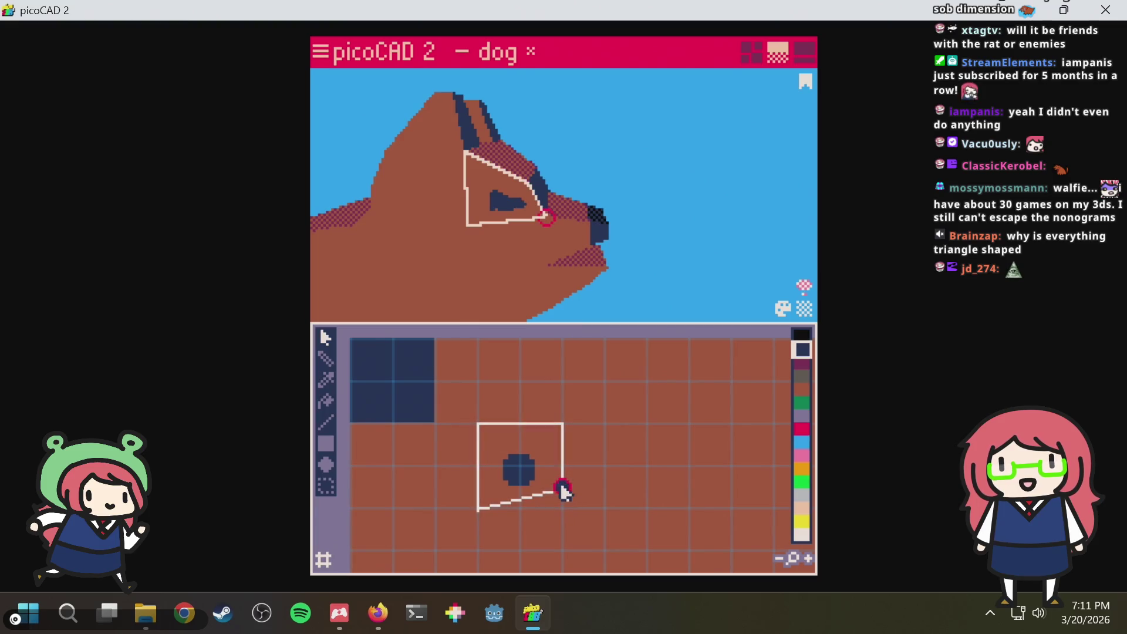
left_click_drag(478, 509, 499, 509)
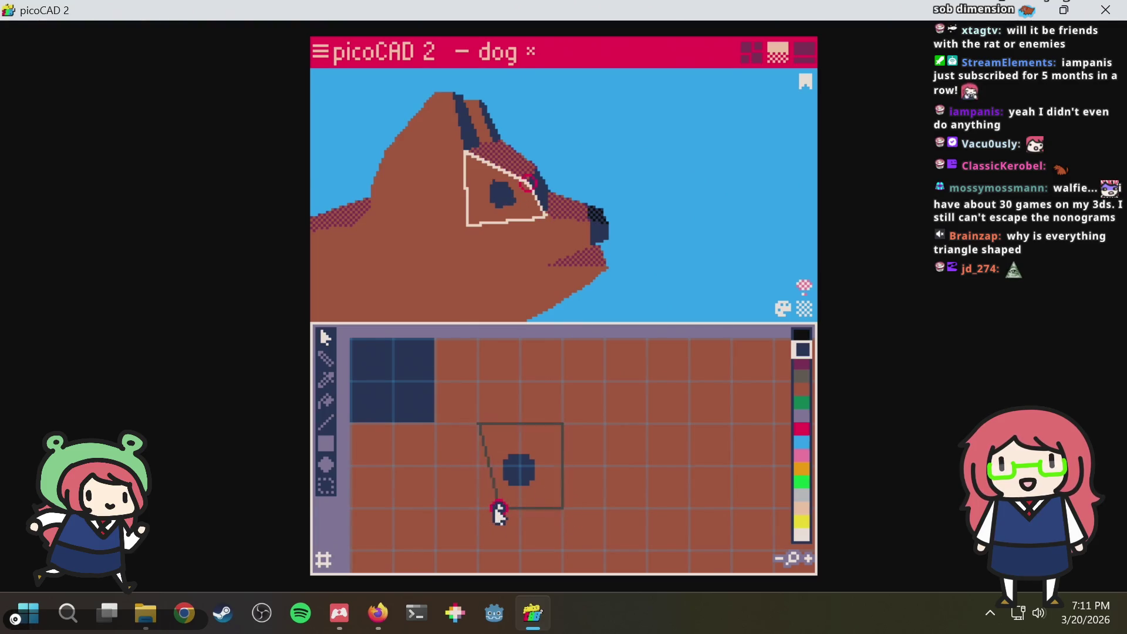
left_click_drag(641, 245, 649, 186)
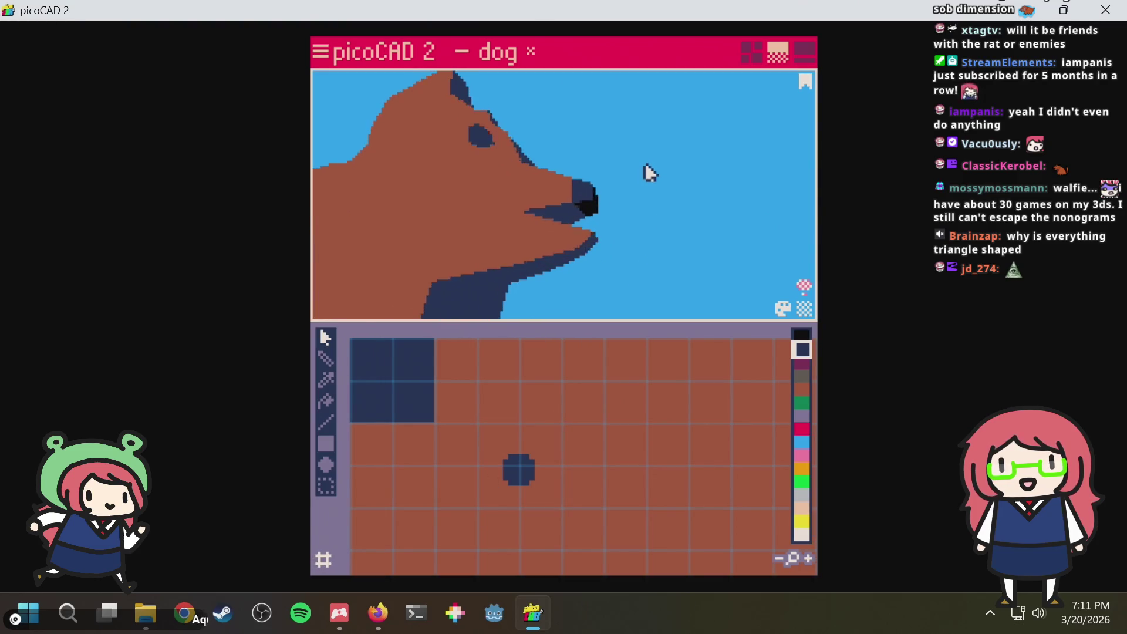
scroll(646, 188, "down", 3)
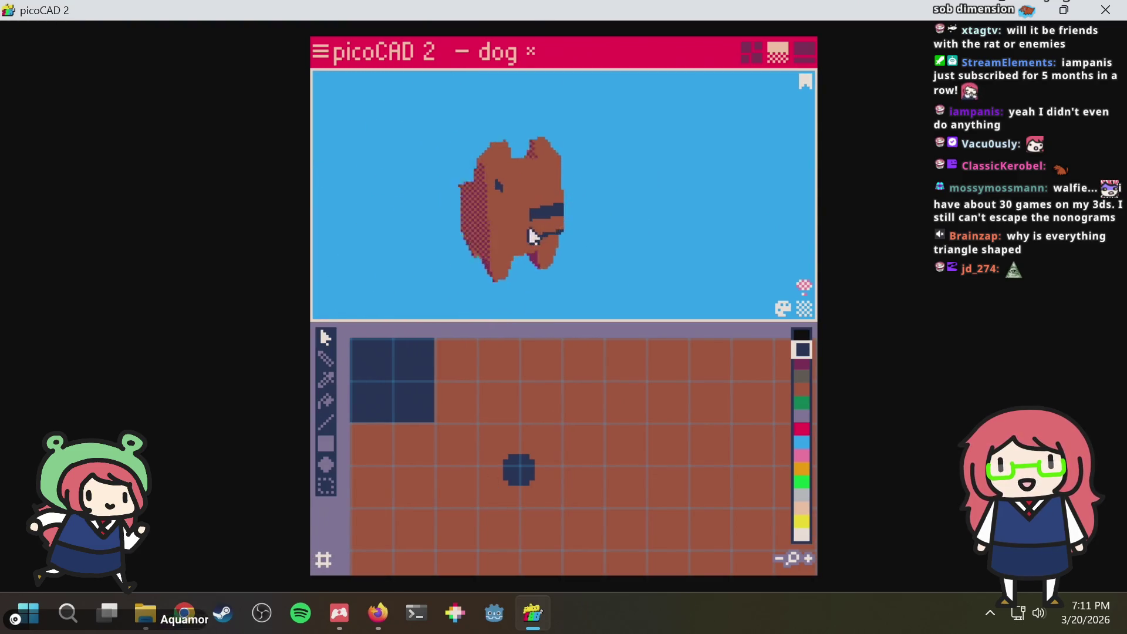
mouse_move(641, 190)
left_mouse_down()
mouse_move(517, 240)
mouse_move(684, 221)
mouse_move(622, 229)
mouse_move(576, 257)
left_mouse_up()
scroll(685, 221, "up", 2)
scroll(590, 247, "up", 1)
scroll(598, 220, "up", 2)
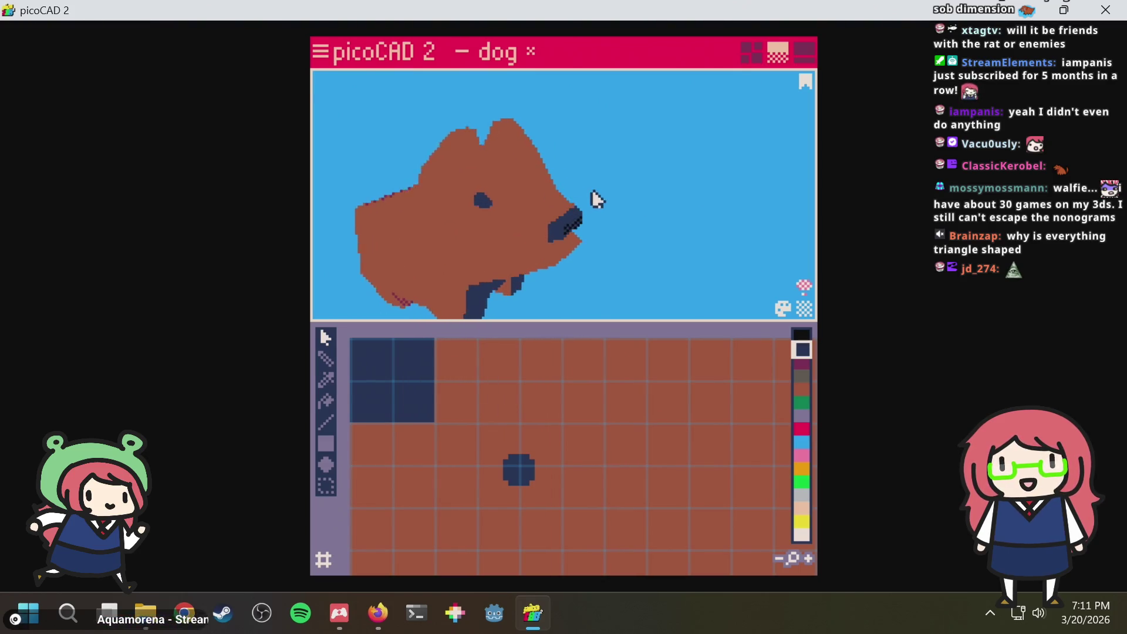
mouse_move(593, 199)
right_mouse_down()
mouse_move(679, 171)
mouse_move(616, 227)
mouse_move(661, 156)
mouse_move(659, 182)
mouse_move(676, 162)
mouse_move(678, 141)
right_mouse_up()
scroll(616, 227, "up", 1)
scroll(675, 160, "down", 1)
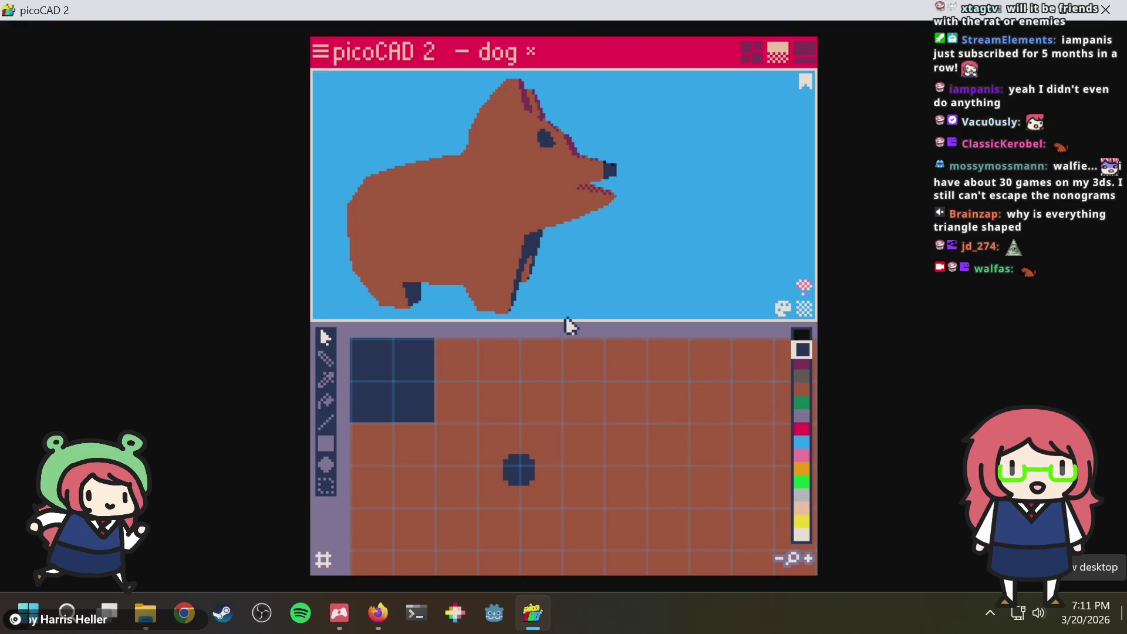
right_click_drag(654, 221, 632, 208)
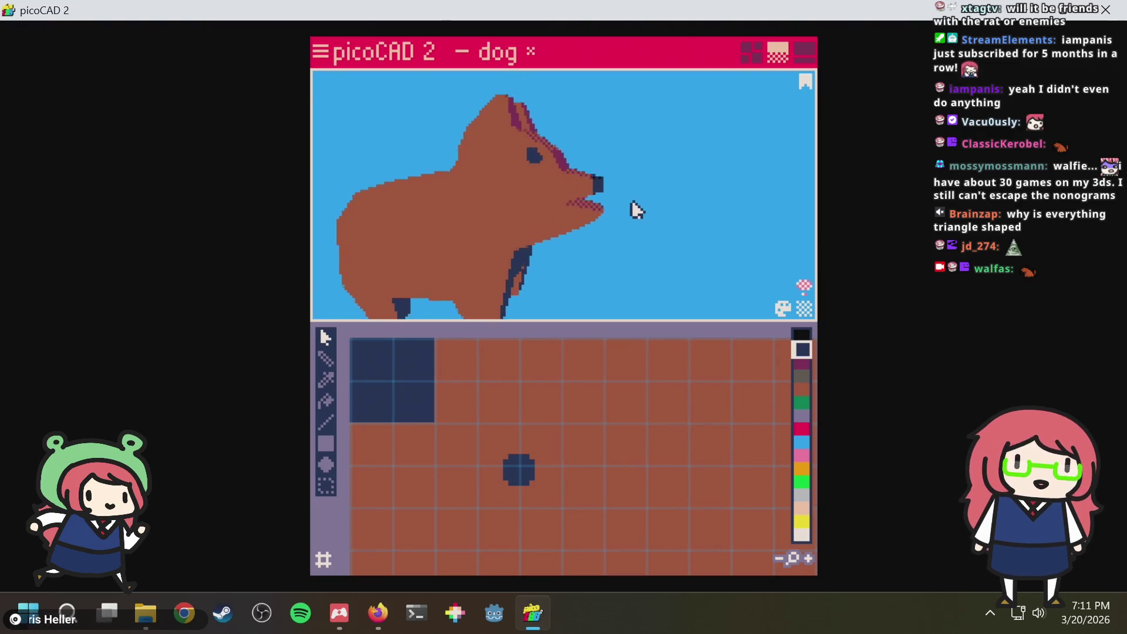
scroll(583, 182, "up", 2)
right_click_drag(583, 181, 608, 177)
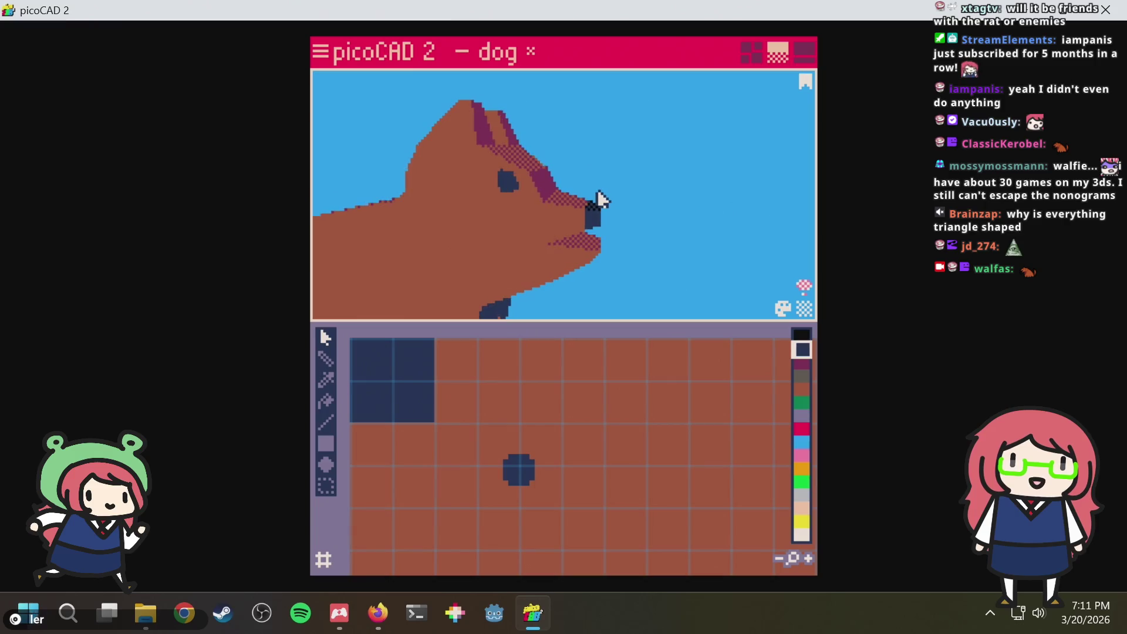
scroll(596, 199, "up", 2)
scroll(623, 174, "up", 2)
scroll(620, 174, "down", 4)
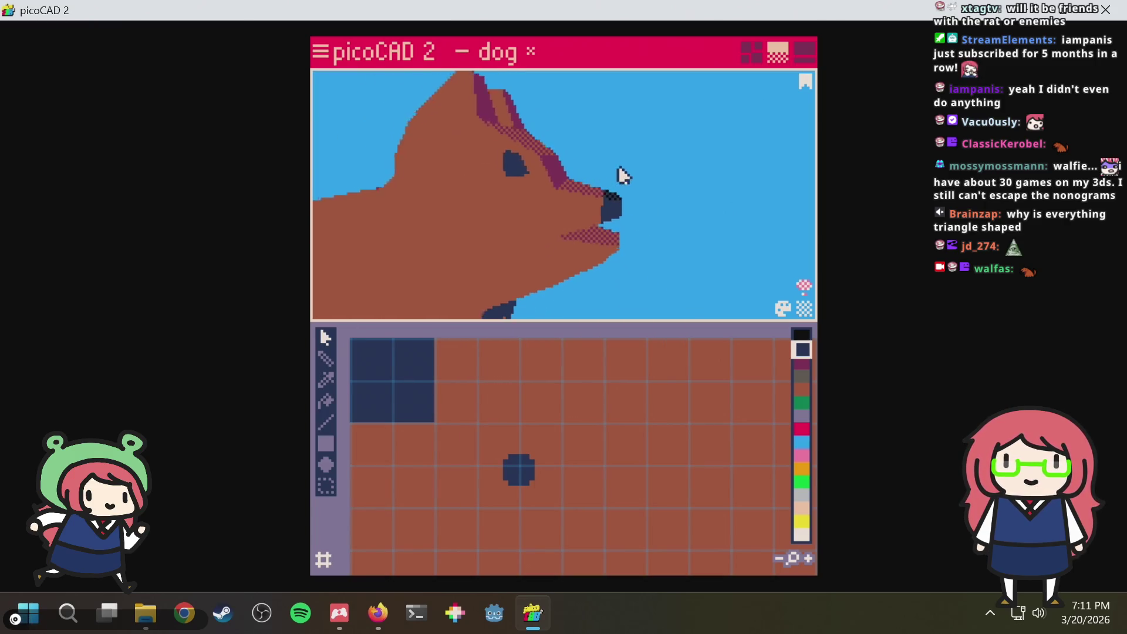
right_click_drag(621, 175, 590, 182)
left_click(750, 55)
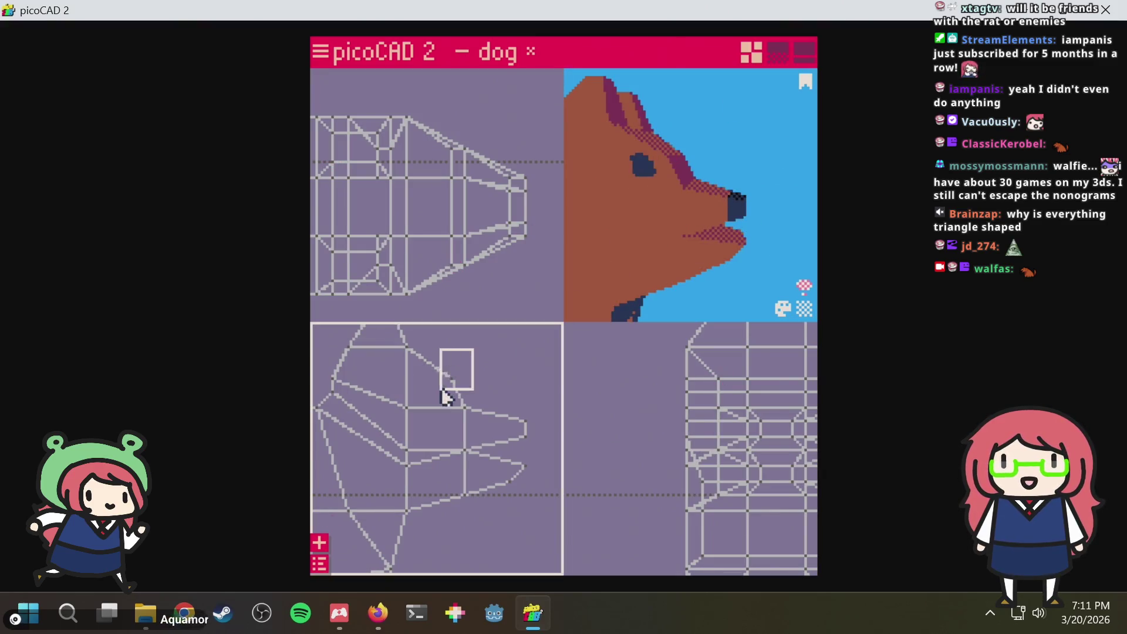
left_click_drag(444, 397, 442, 396)
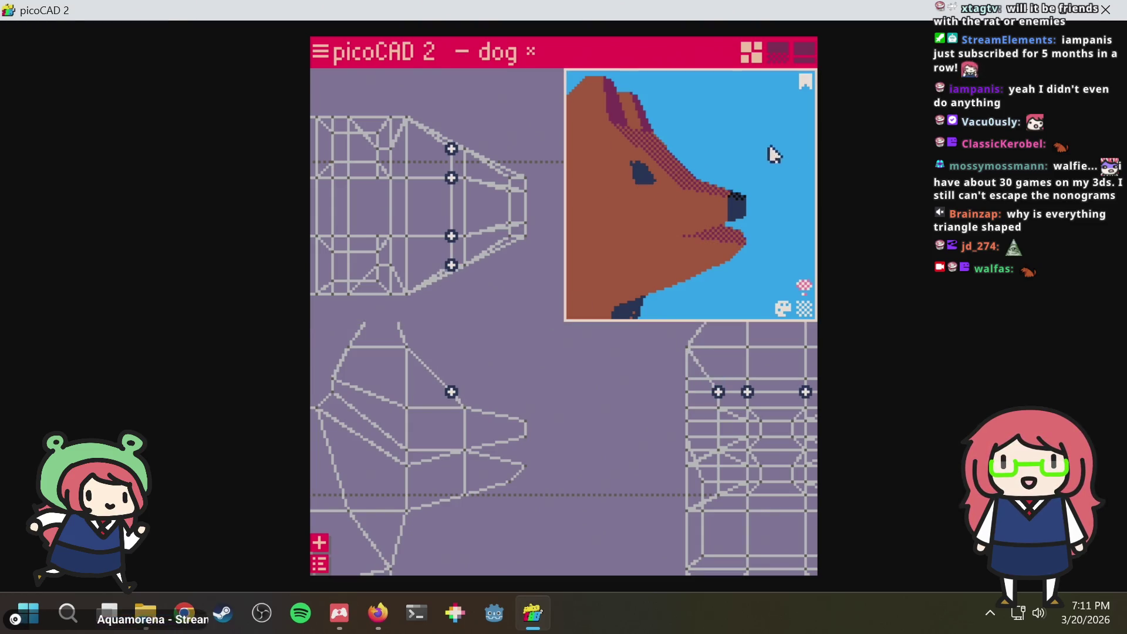
mouse_move(772, 154)
right_mouse_down()
mouse_move(807, 147)
mouse_move(713, 163)
mouse_move(745, 143)
mouse_move(709, 219)
mouse_move(649, 202)
mouse_move(688, 199)
mouse_move(743, 170)
mouse_move(750, 139)
mouse_move(737, 131)
mouse_move(730, 164)
mouse_move(696, 190)
right_mouse_up()
scroll(713, 162, "down", 2)
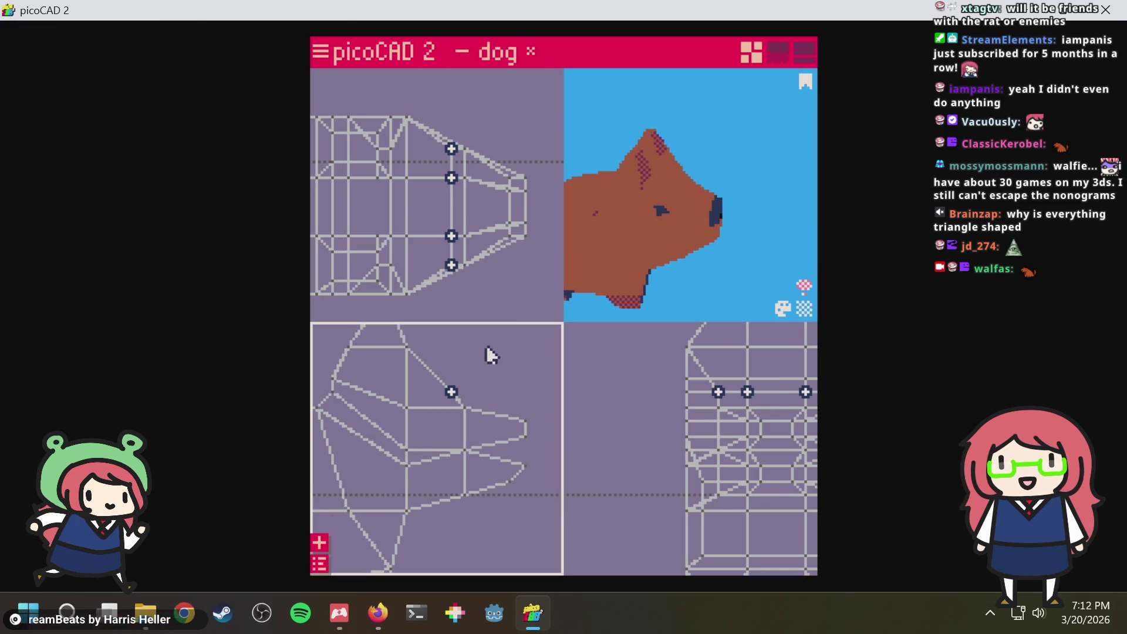
left_click(433, 431)
left_click(421, 395)
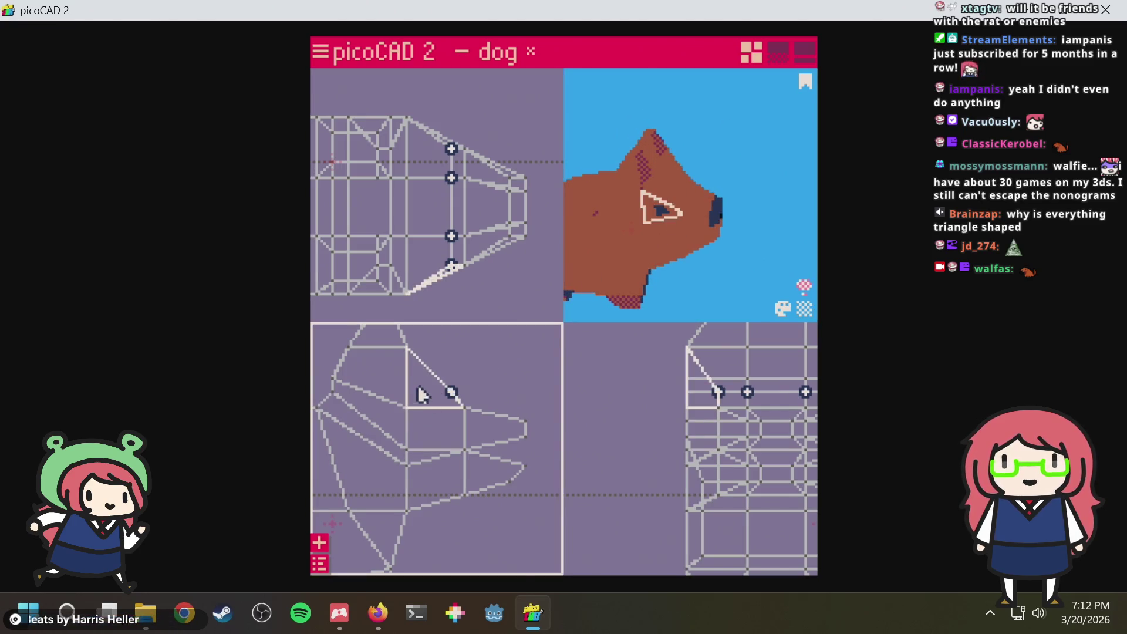
left_click(638, 286)
mouse_move(708, 280)
right_mouse_down()
mouse_move(624, 262)
mouse_move(793, 79)
right_mouse_up()
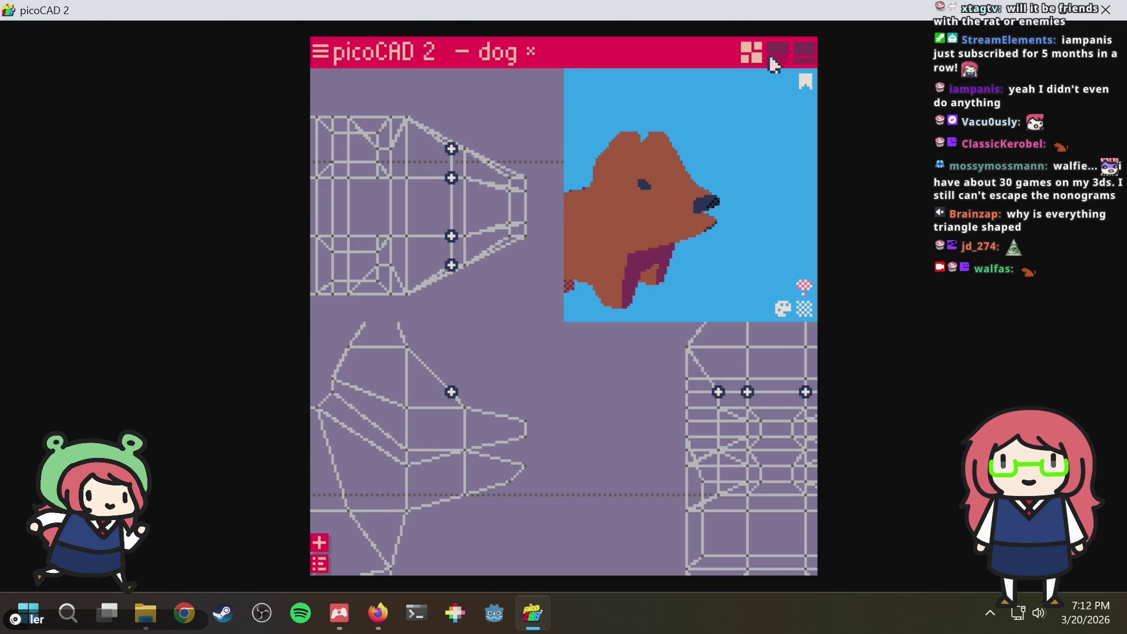
left_click(777, 52)
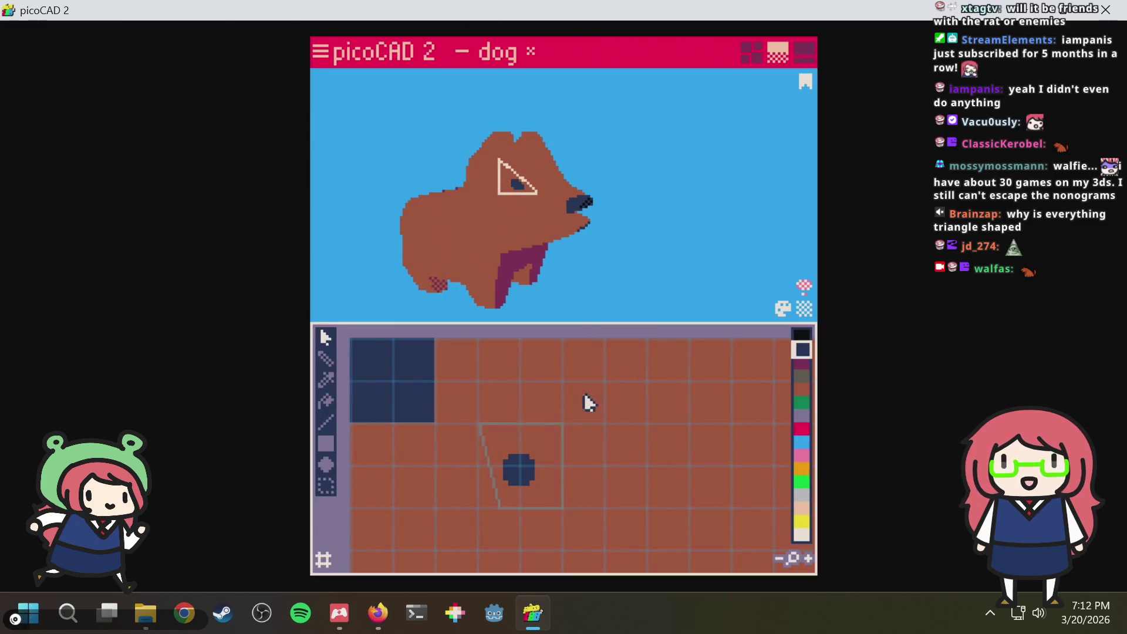
scroll(551, 203, "up", 5)
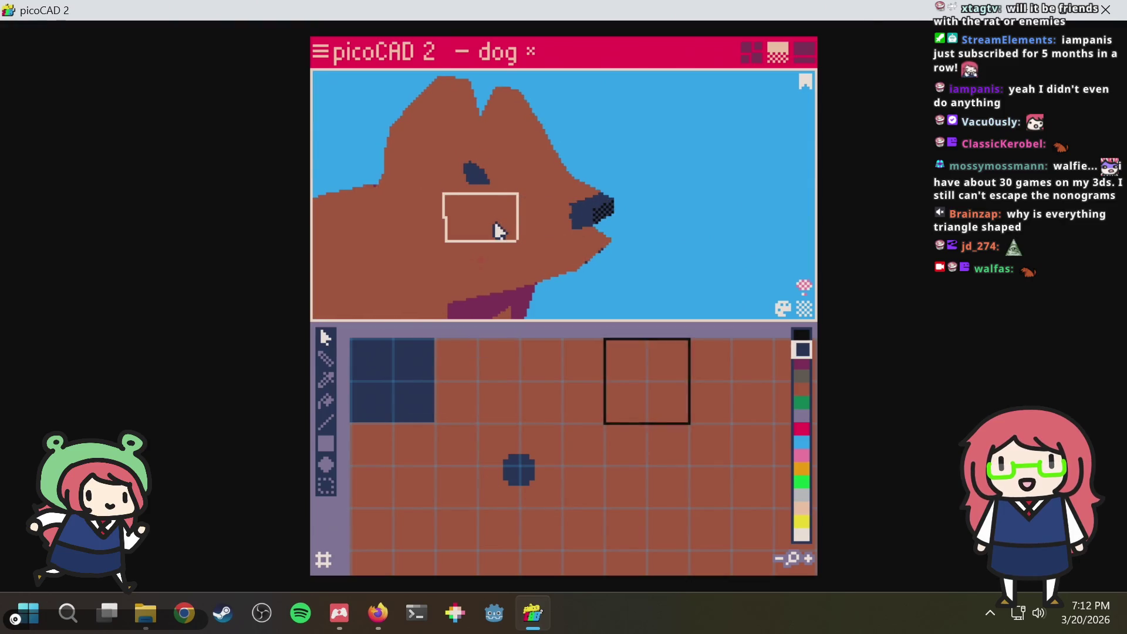
Move a face's texture square around the dark spot and resize the lower head face's texture area
mouse_move(671, 378)
left_mouse_down()
mouse_move(588, 458)
mouse_move(561, 459)
left_mouse_up()
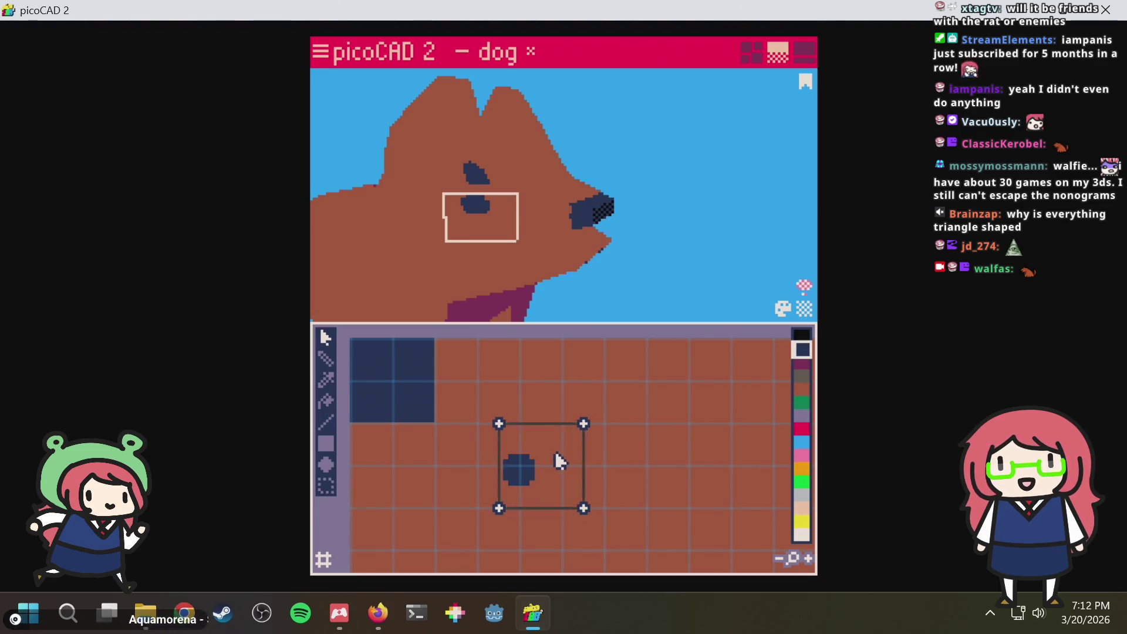
mouse_move(555, 452)
left_mouse_down()
mouse_move(538, 451)
mouse_move(605, 399)
left_mouse_up()
left_click(453, 156)
left_click(539, 294, "shift")
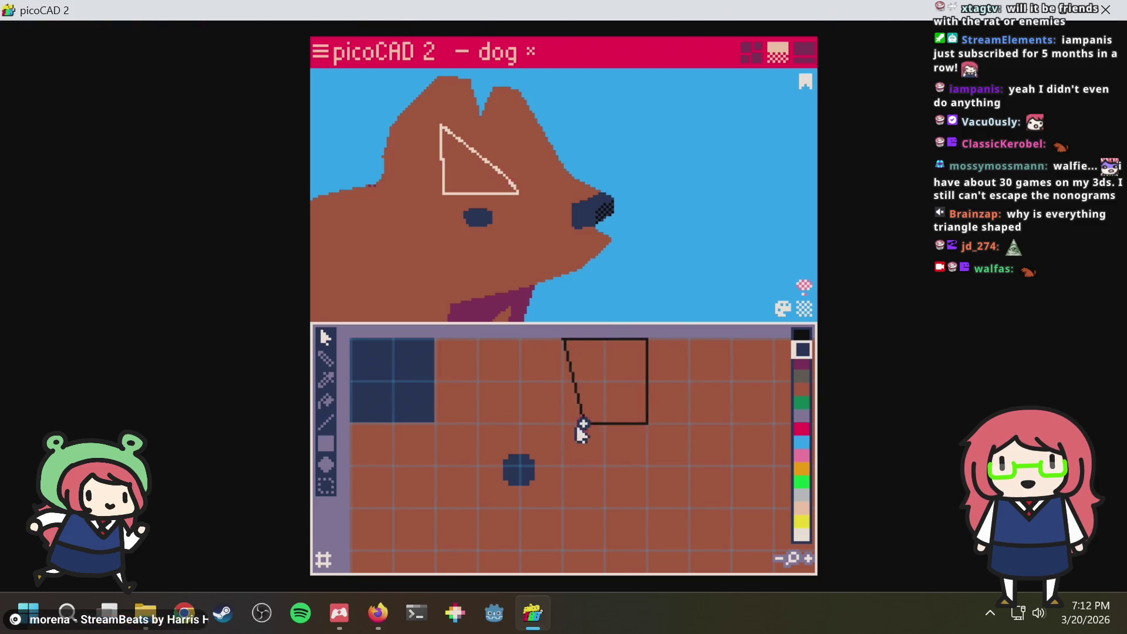
mouse_move(554, 426)
left_mouse_down()
mouse_move(616, 365)
mouse_move(659, 362)
left_mouse_up()
right_click_drag(571, 160, 642, 133)
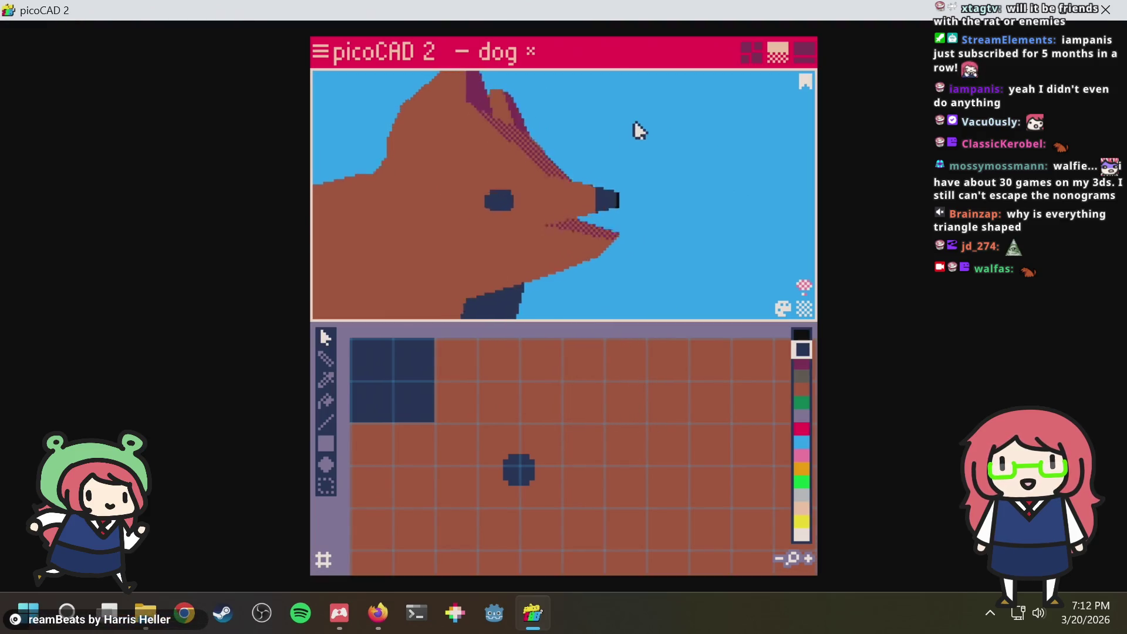
Map the dog's eye face onto the dark spot and turn the dog to face front
left_click(546, 191)
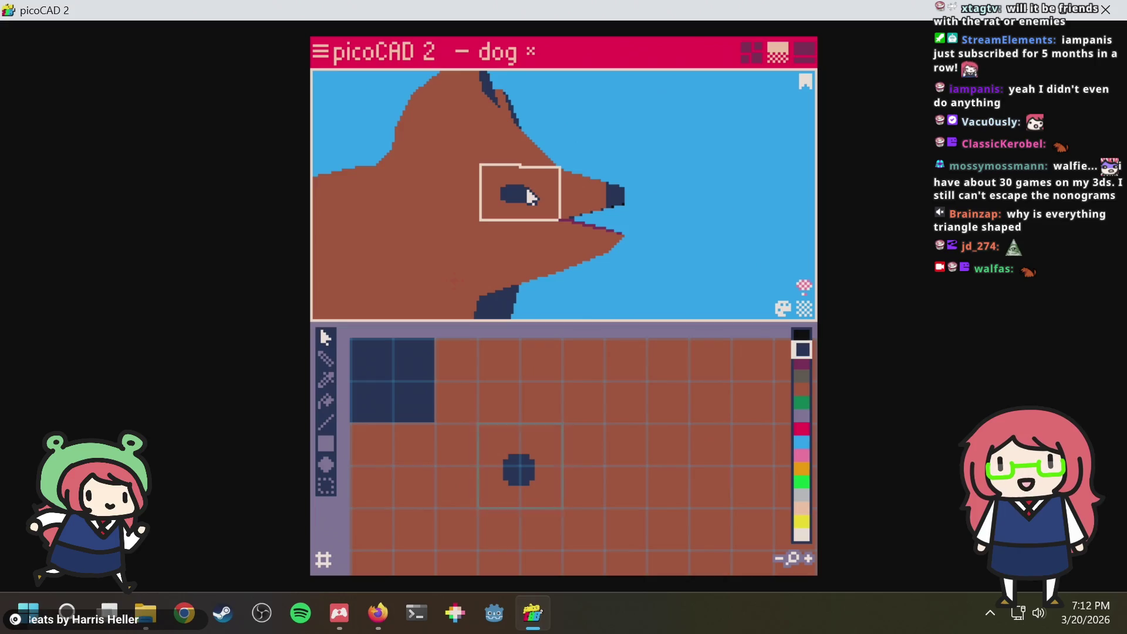
mouse_move(501, 432)
left_mouse_down()
mouse_move(521, 485)
mouse_move(522, 468)
left_mouse_up()
right_click(518, 468)
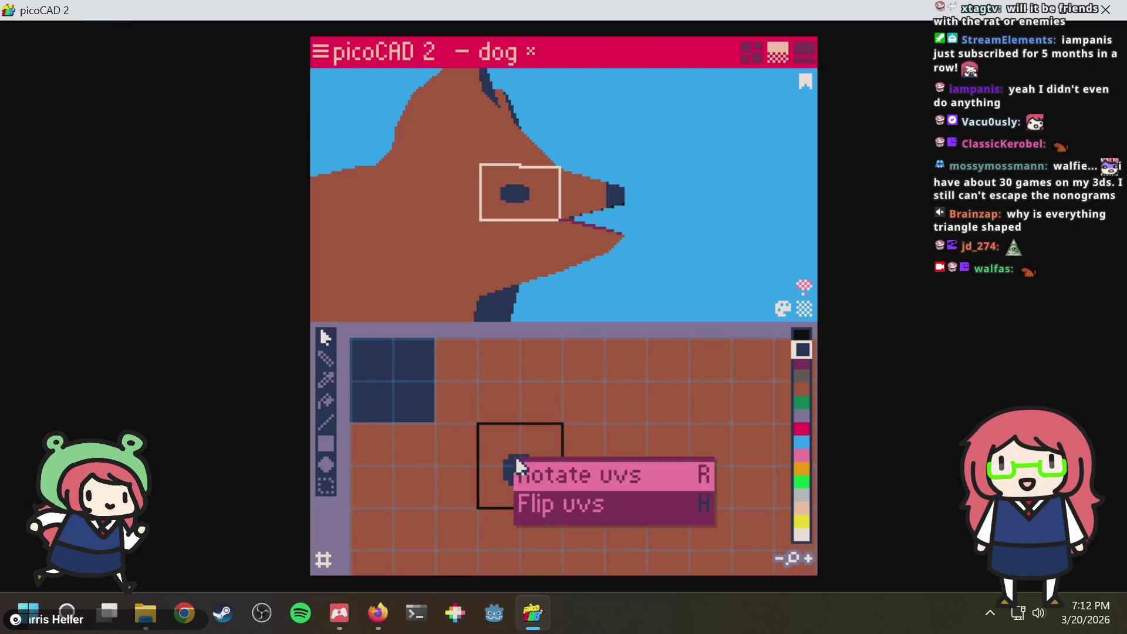
left_click(563, 480)
left_click_drag(539, 454, 544, 495)
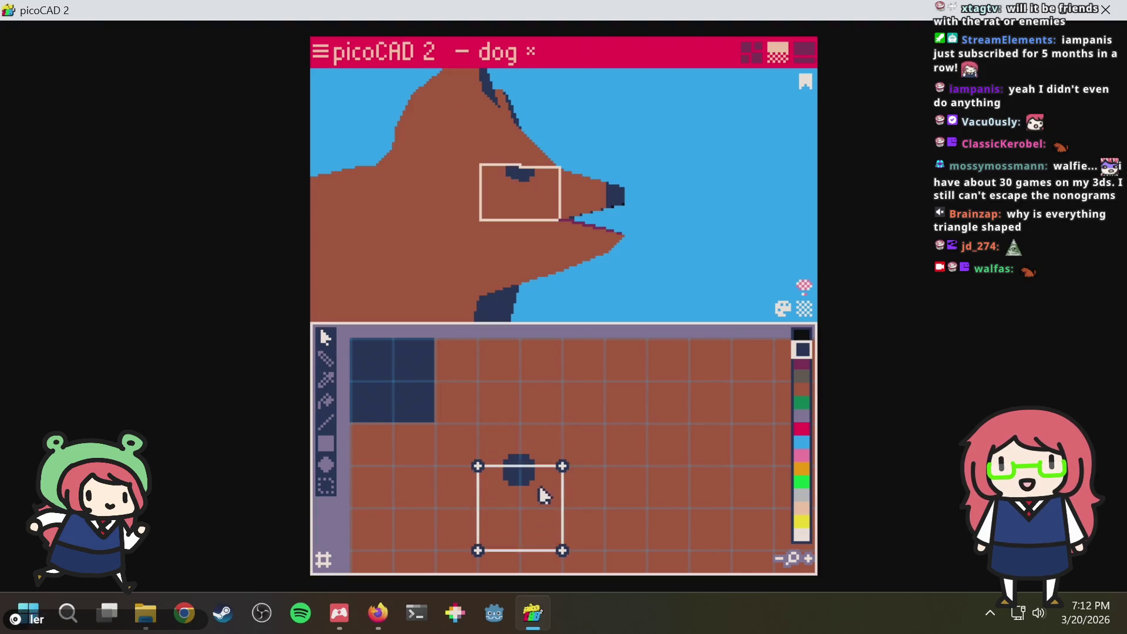
left_click(667, 253)
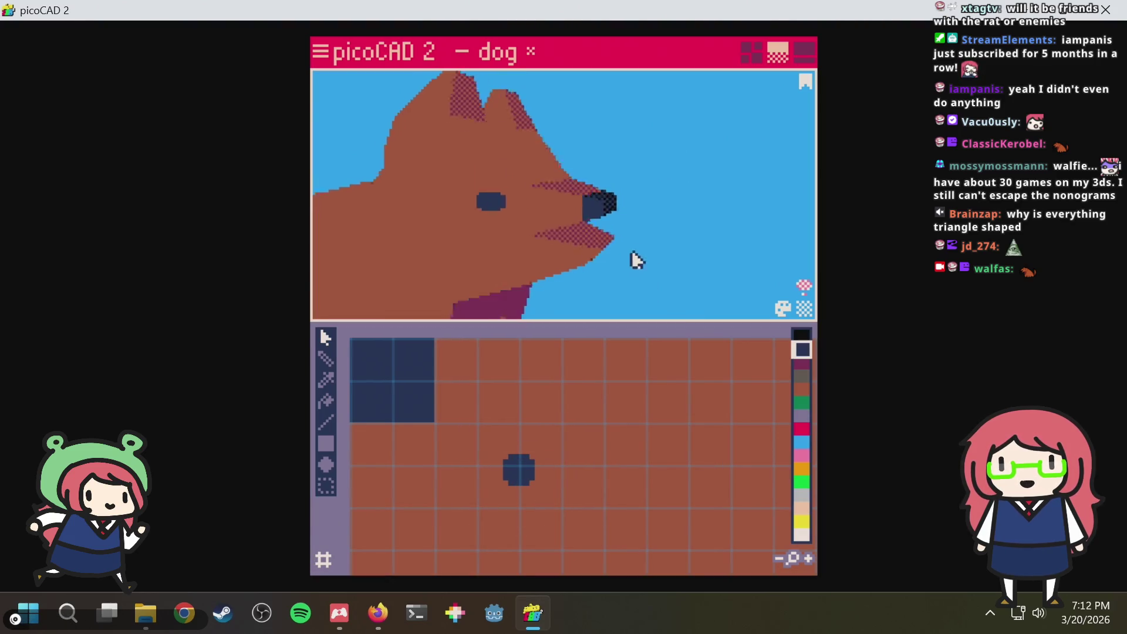
mouse_move(666, 252)
right_mouse_down()
mouse_move(577, 270)
mouse_move(705, 237)
mouse_move(684, 264)
mouse_move(695, 218)
mouse_move(654, 244)
mouse_move(470, 244)
mouse_move(644, 262)
mouse_move(692, 254)
mouse_move(702, 232)
mouse_move(428, 249)
right_mouse_up()
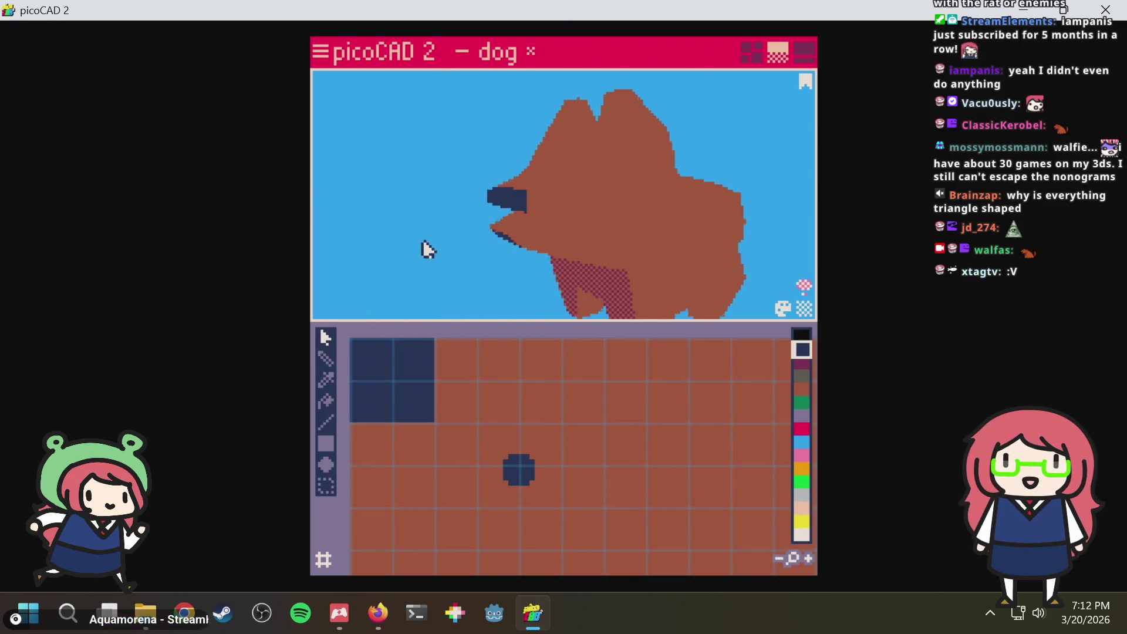
Map the opposite eye face onto the dark dot and check it from the front
left_click(599, 225)
mouse_move(647, 364)
left_mouse_down()
mouse_move(546, 457)
mouse_move(531, 455)
left_mouse_up()
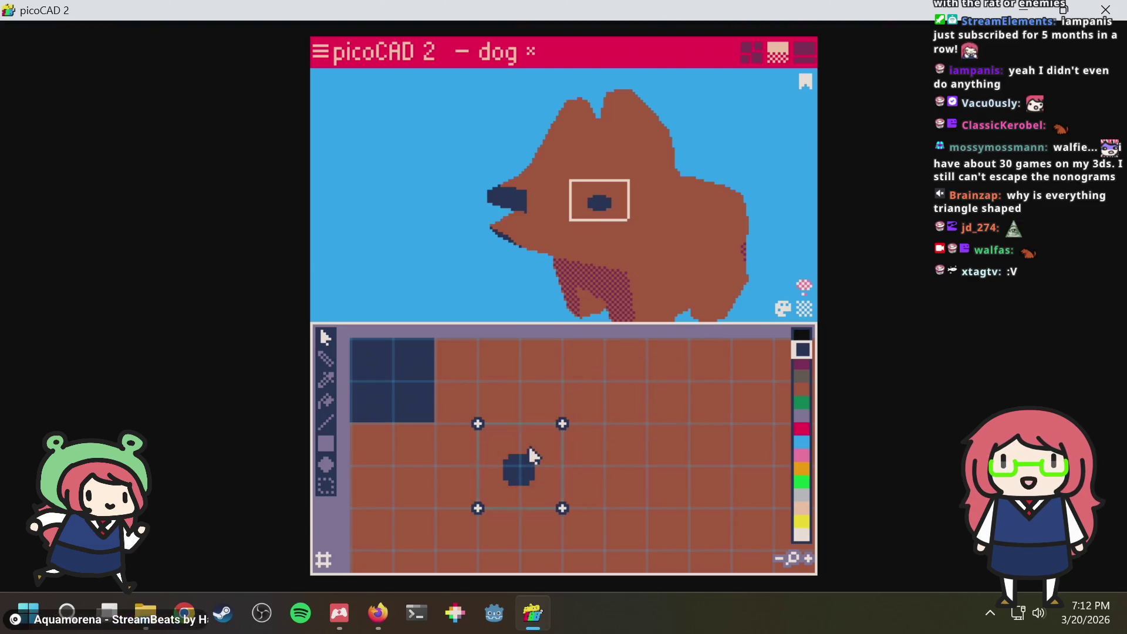
mouse_move(470, 243)
right_mouse_down()
mouse_move(639, 227)
mouse_move(551, 229)
mouse_move(584, 232)
mouse_move(584, 272)
right_mouse_up()
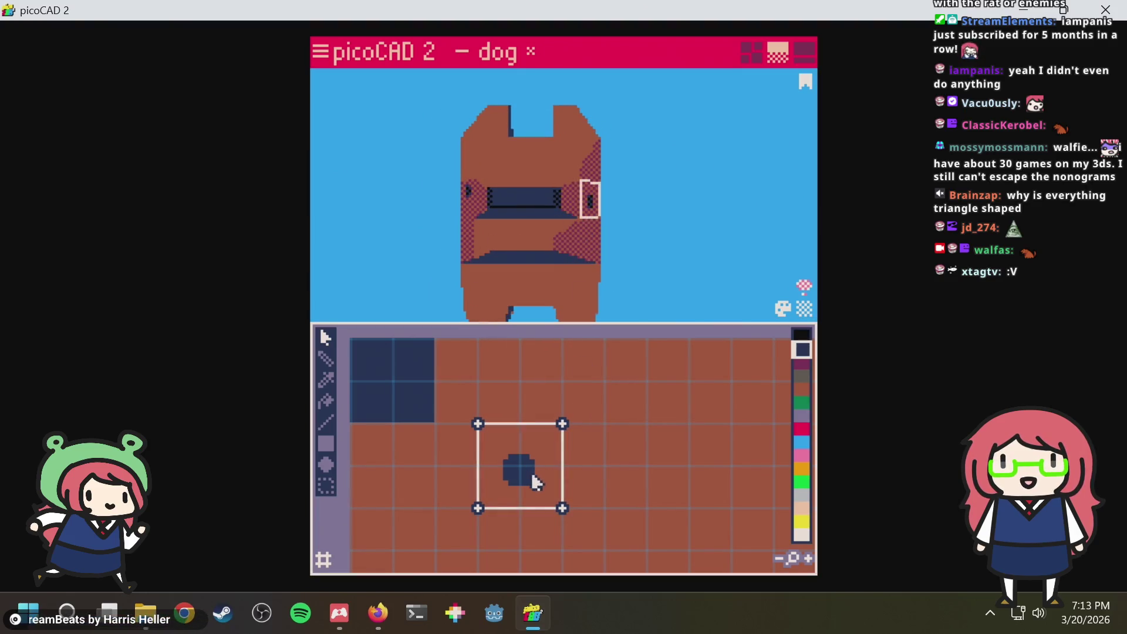
left_click(463, 202, "shift")
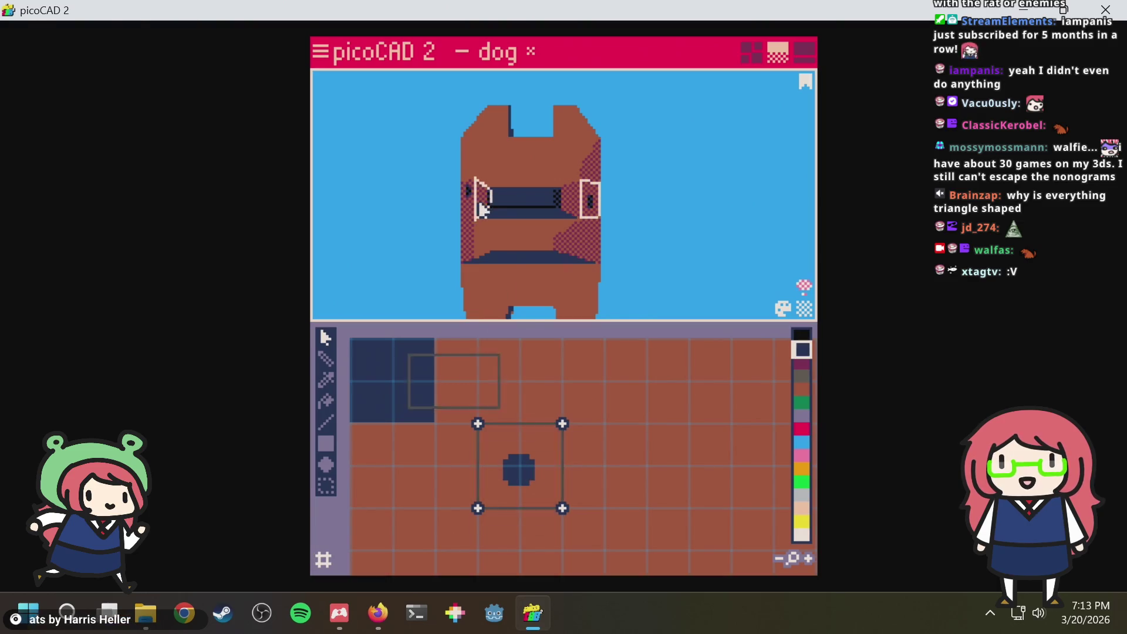
left_click(594, 195)
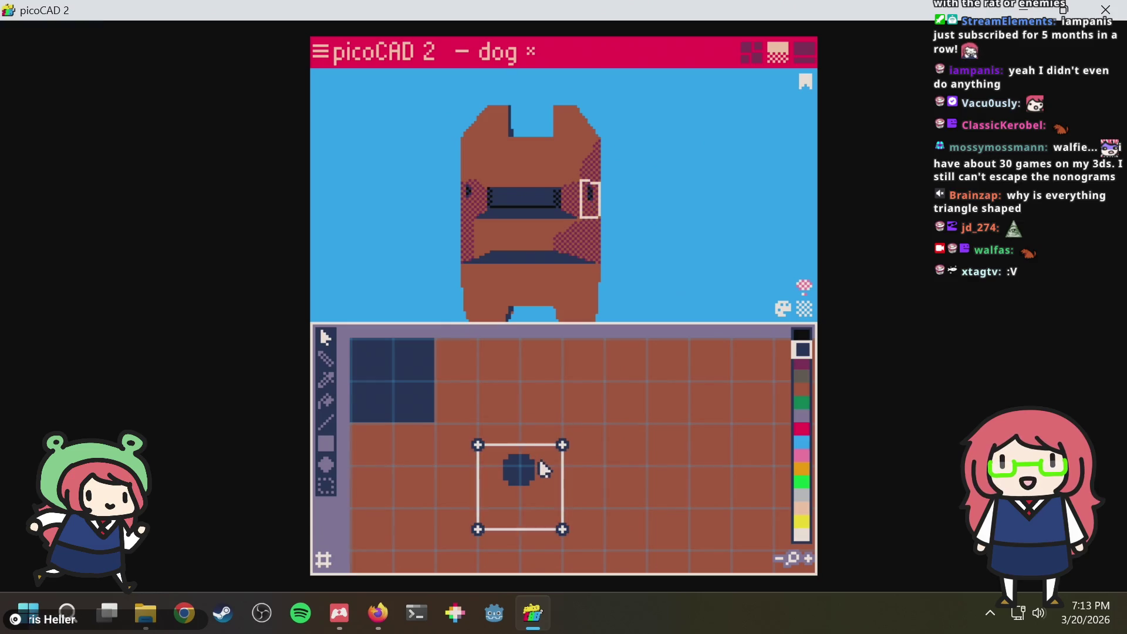
Clear the selection, save dog.txt and switch to the four-view wireframe layout
right_click_drag(674, 199, 547, 201)
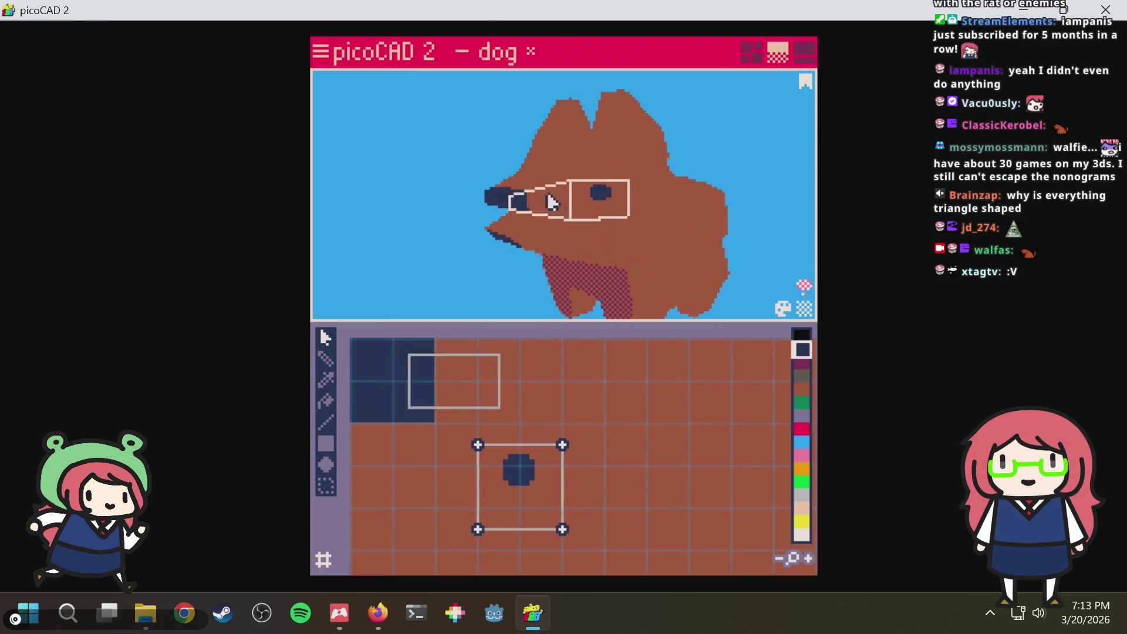
key("Escape")
right_click_drag(467, 133, 753, 66)
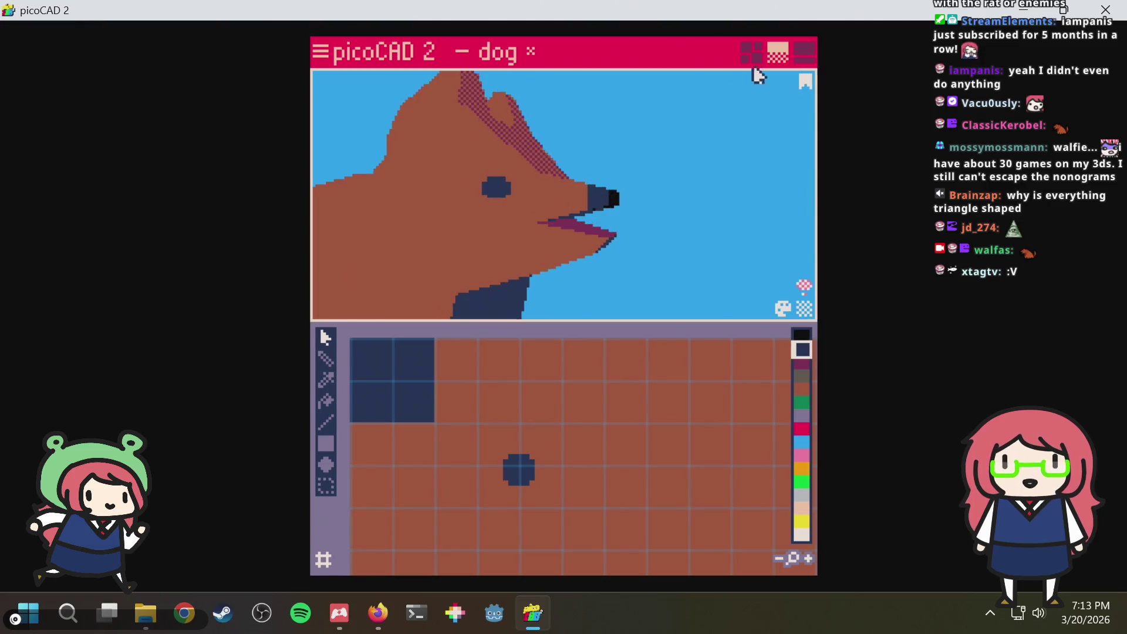
key("ctrl+s")
left_click(751, 52)
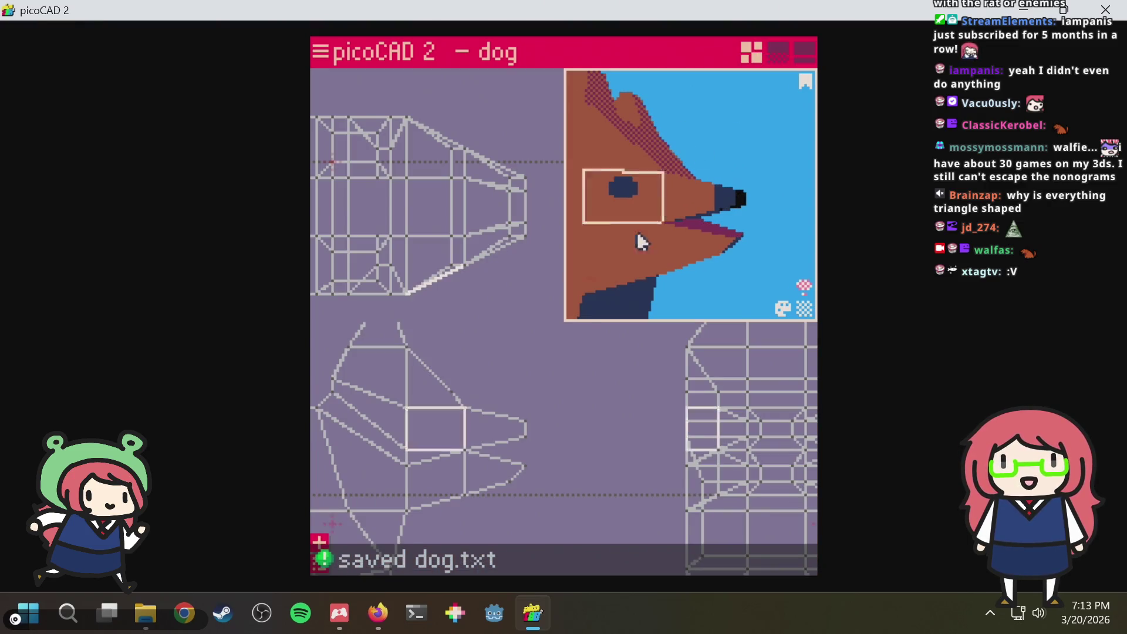
Try selections around the ear triangle and its vertices, then save dog.txt
left_click(542, 374)
scroll(539, 374, "down", 1)
scroll(505, 382, "down", 1)
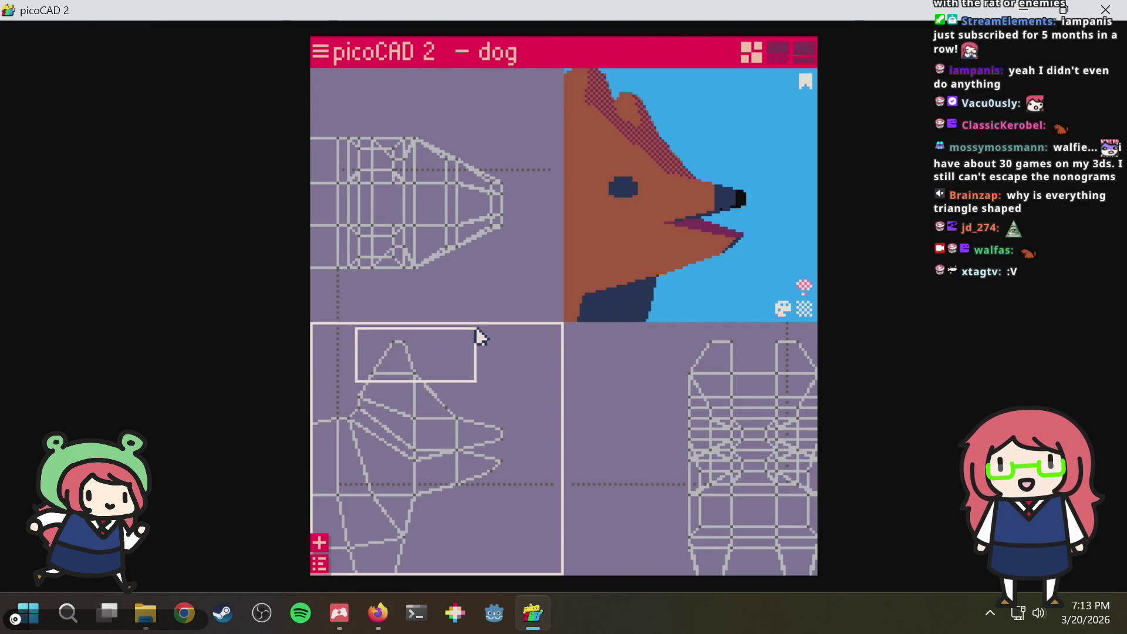
left_click_drag(476, 329, 475, 327)
left_click(473, 358)
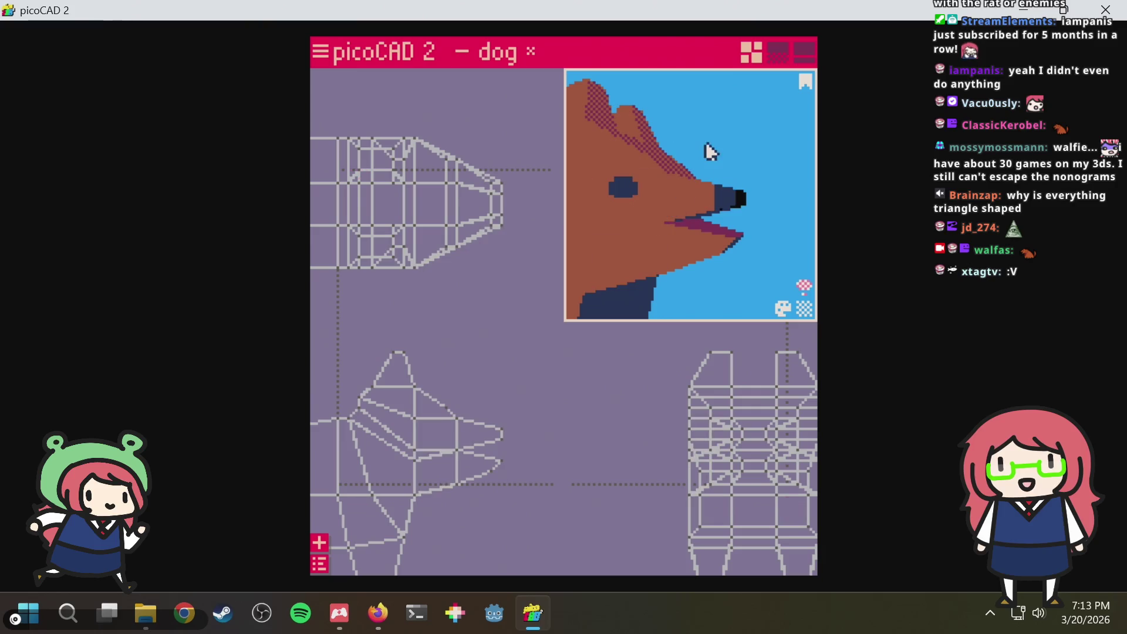
right_click_drag(709, 152, 722, 159)
left_click(693, 181)
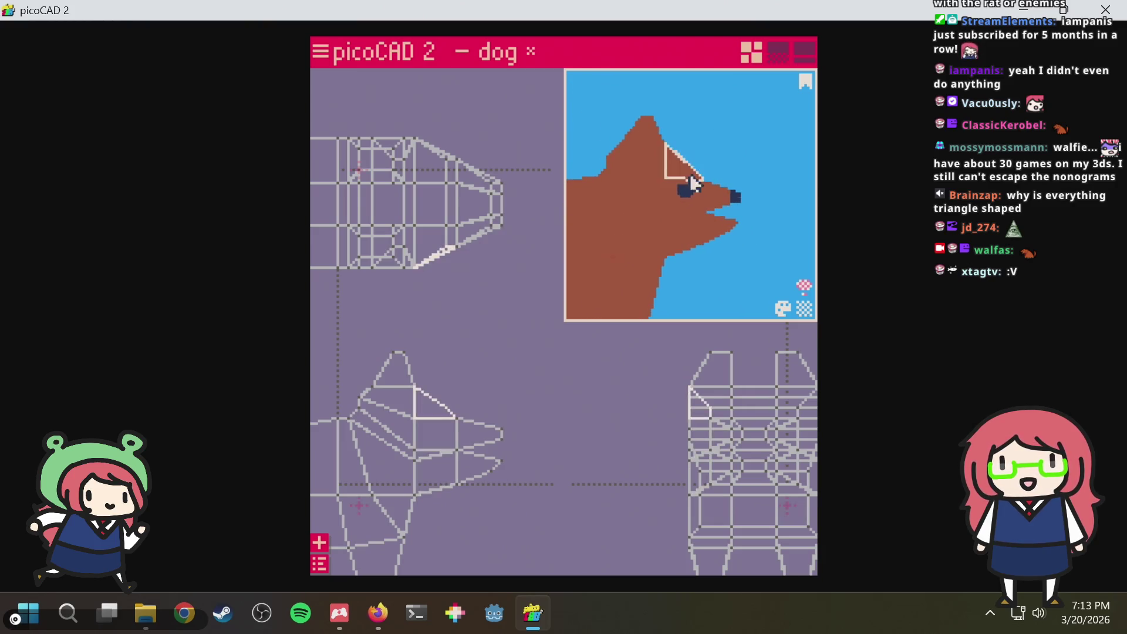
left_click(355, 400)
scroll(354, 399, "up", 1)
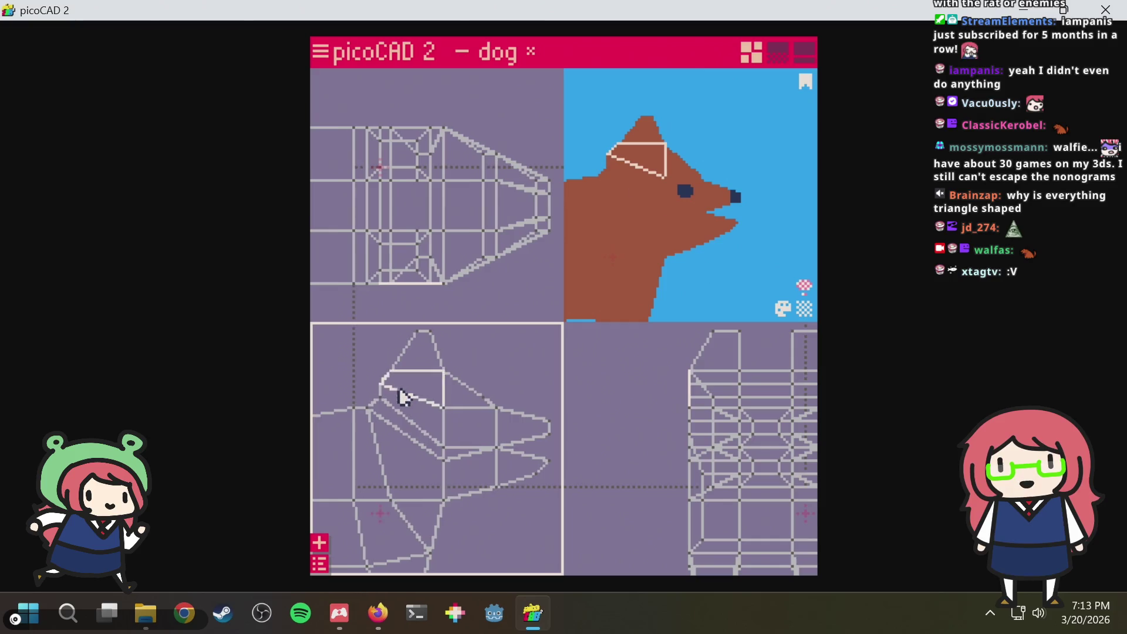
scroll(401, 396, "up", 1)
left_click(379, 388)
scroll(385, 390, "up", 1)
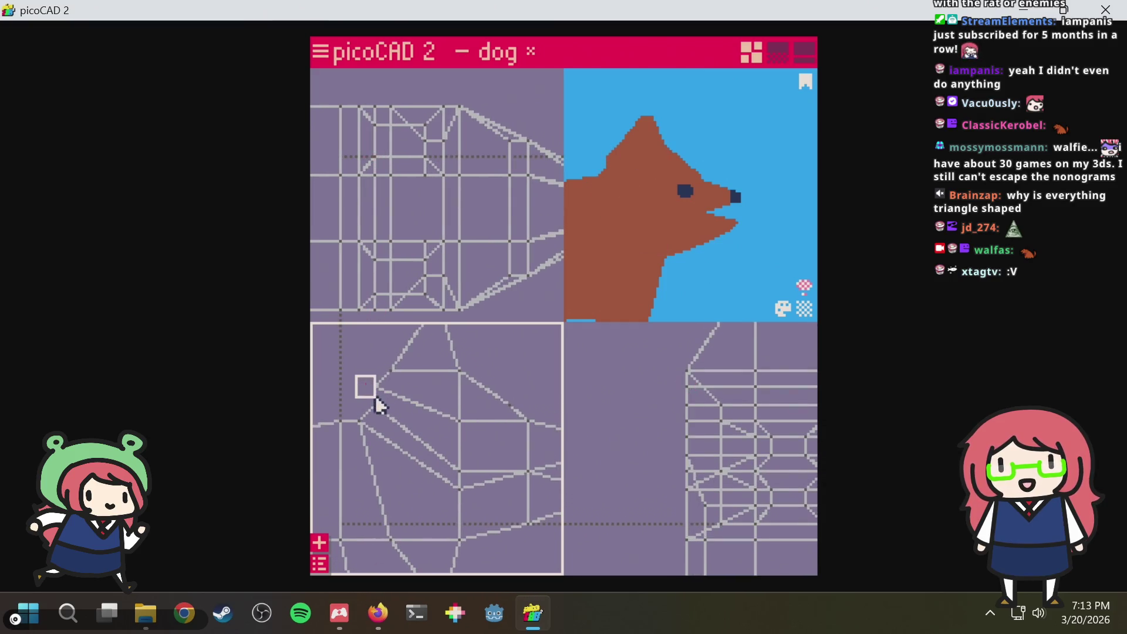
left_click_drag(385, 401, 382, 397)
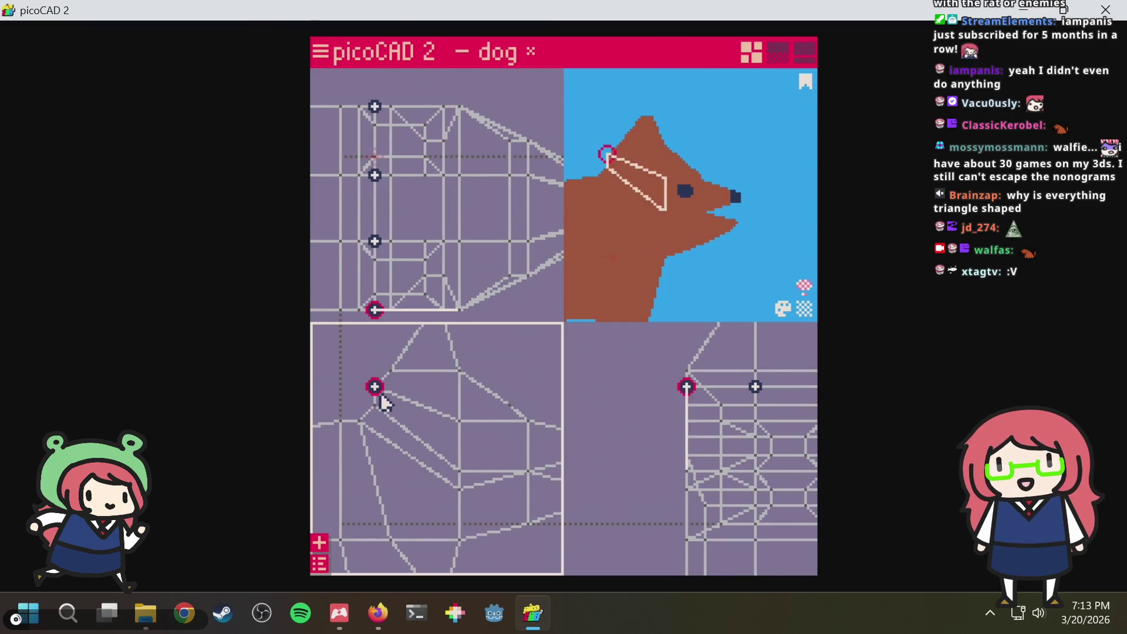
left_click(522, 352)
left_click_drag(681, 171, 629, 178)
key("ctrl+s")
Select the ear-tip and top-of-ear vertices in the front view and save dog.txt again
mouse_move(696, 144)
left_mouse_down()
mouse_move(793, 118)
mouse_move(711, 131)
mouse_move(782, 178)
mouse_move(666, 194)
mouse_move(675, 150)
left_mouse_up()
scroll(675, 150, "up", 2)
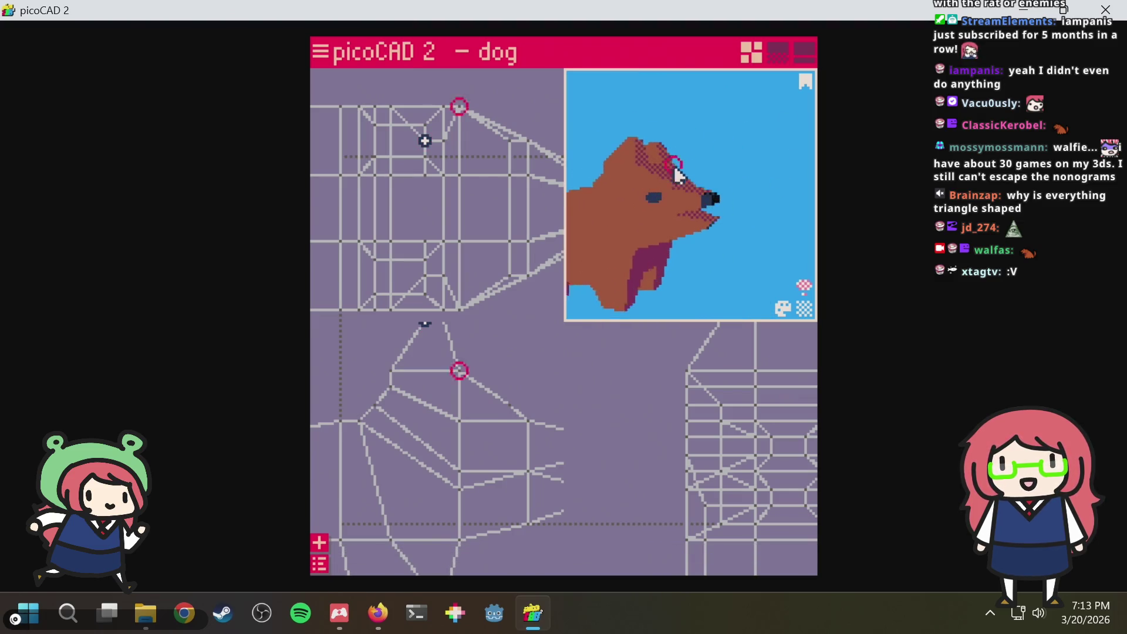
scroll(675, 181, "up", 2)
scroll(736, 172, "up", 3)
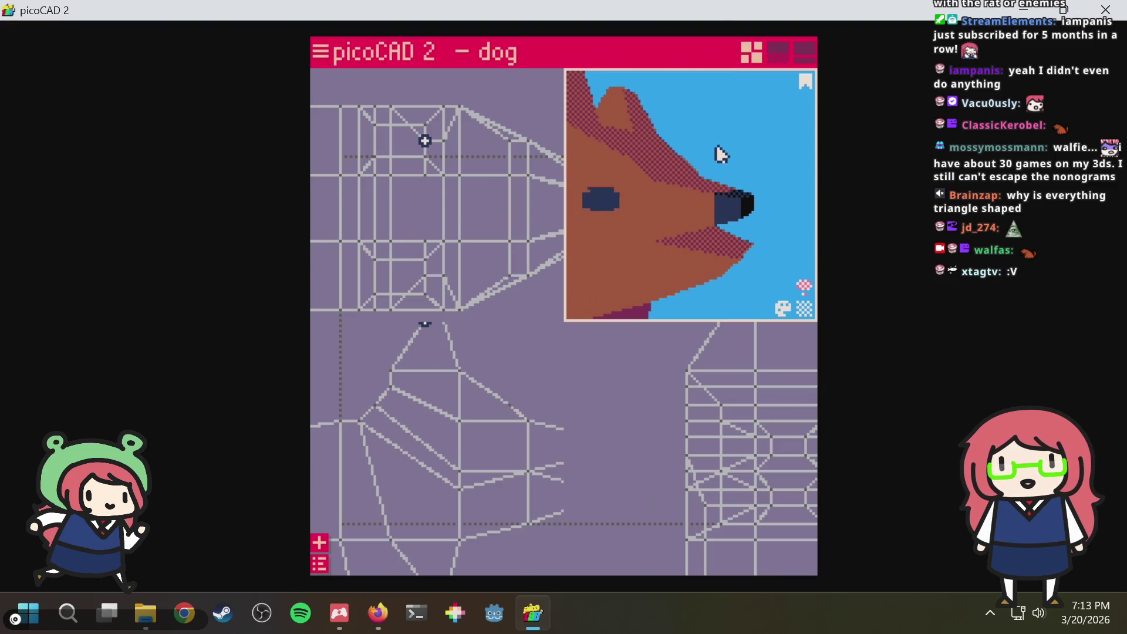
mouse_move(718, 154)
left_mouse_down()
mouse_move(744, 143)
mouse_move(692, 165)
mouse_move(745, 170)
mouse_move(675, 182)
mouse_move(691, 140)
left_mouse_up()
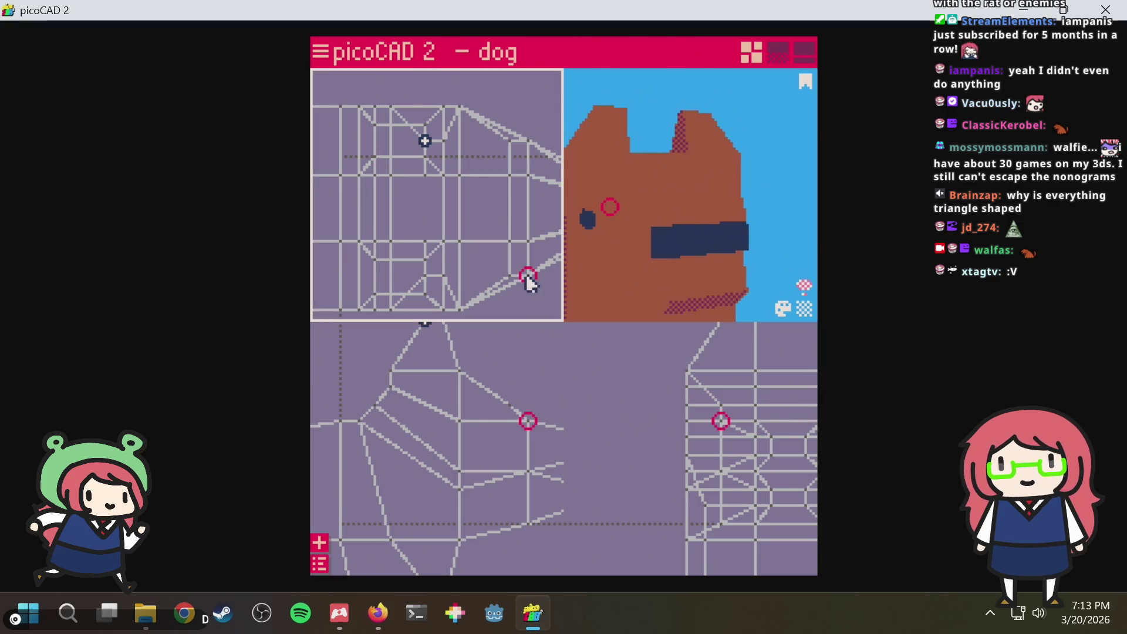
right_click_drag(616, 374, 552, 455)
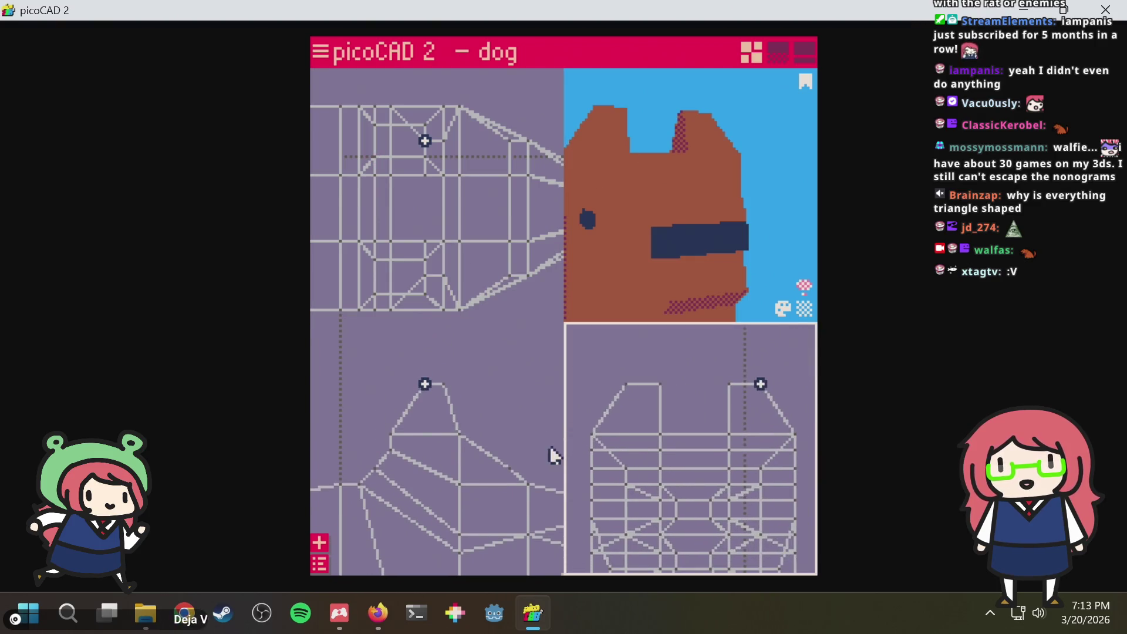
left_click_drag(649, 404, 686, 385)
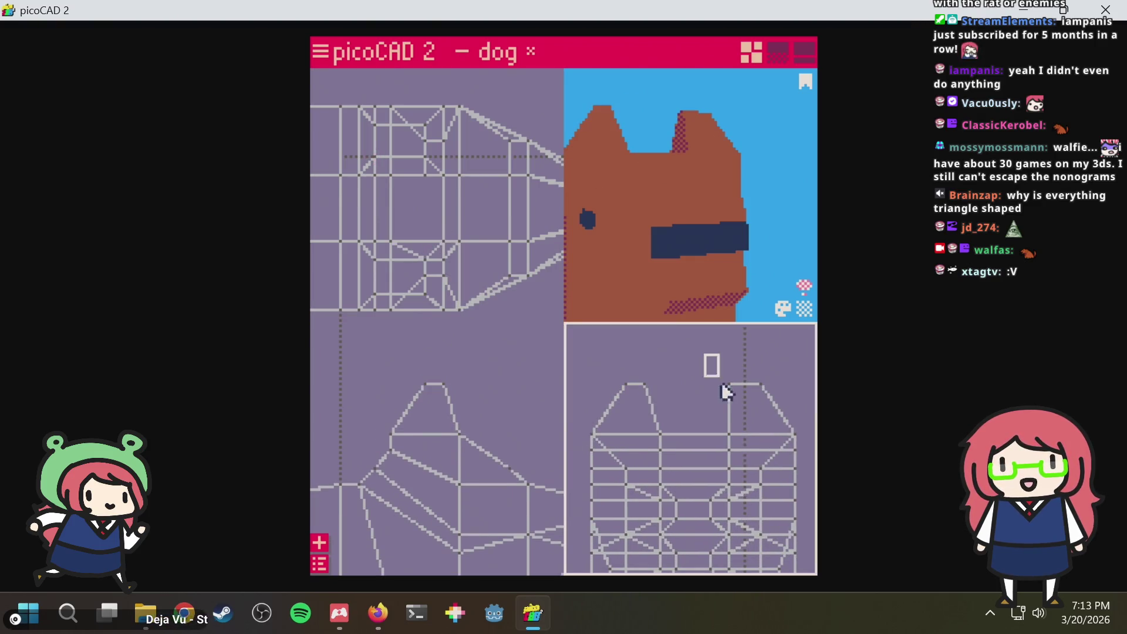
left_click_drag(737, 413, 742, 384)
key("ctrl+s")
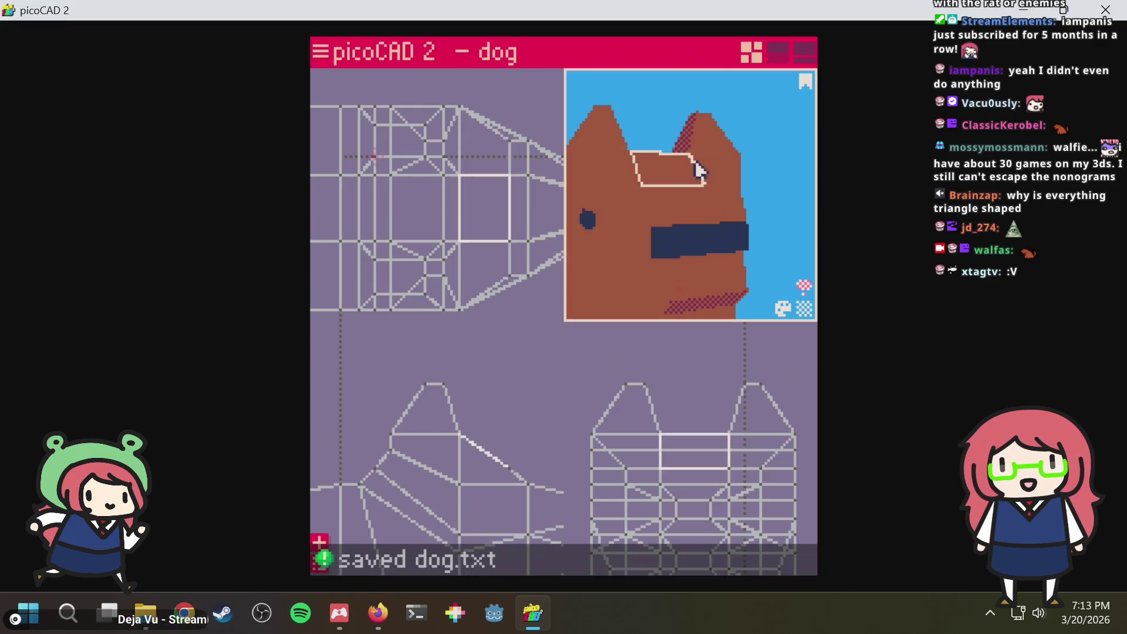
mouse_move(696, 159)
left_mouse_down()
mouse_move(747, 155)
mouse_move(695, 216)
mouse_move(796, 150)
mouse_move(683, 181)
mouse_move(654, 219)
mouse_move(706, 156)
mouse_move(675, 186)
mouse_move(689, 201)
left_mouse_up()
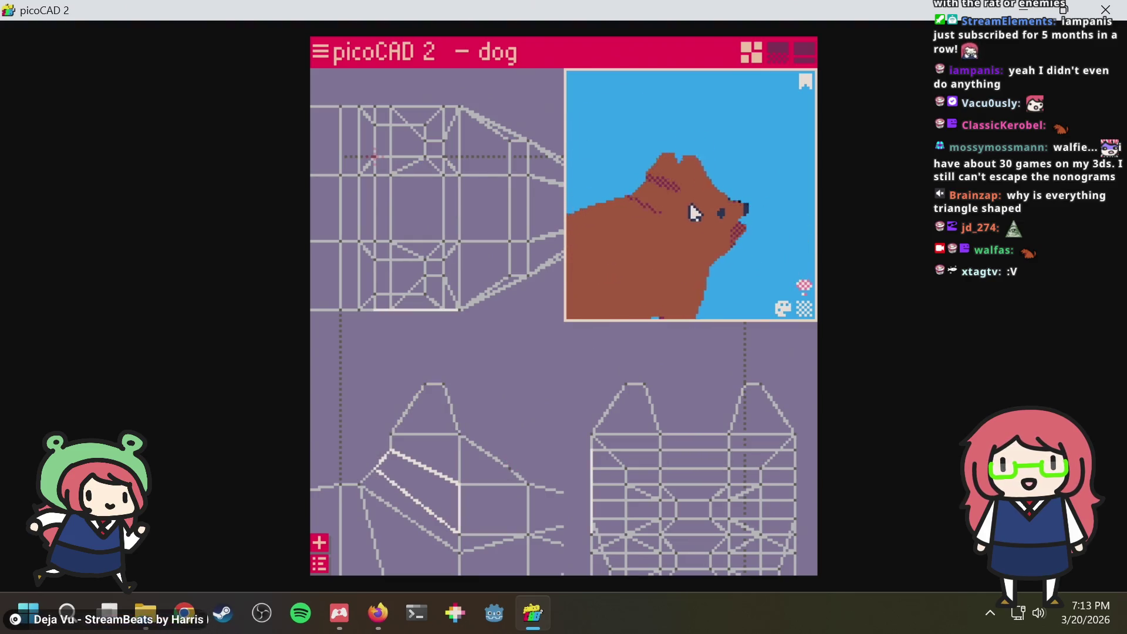
Move the vertex beside the dog's eye up and to the right, then save dog.txt
left_click(520, 432)
left_click(454, 469)
scroll(484, 428, "up", 1)
scroll(442, 454, "up", 1)
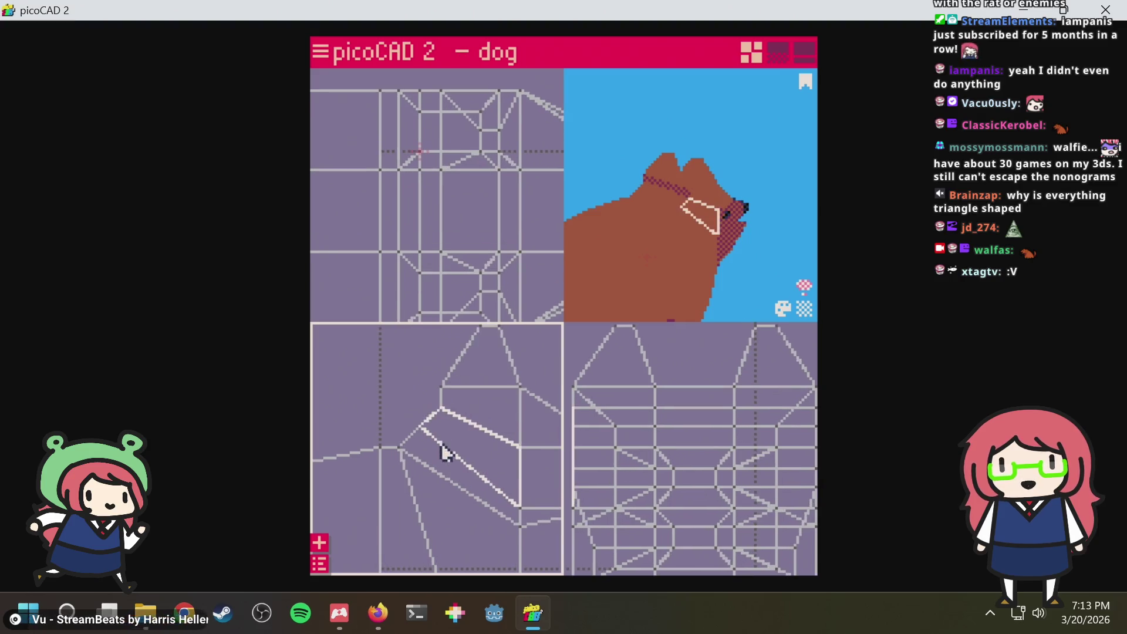
scroll(441, 430, "up", 1)
left_click(438, 428)
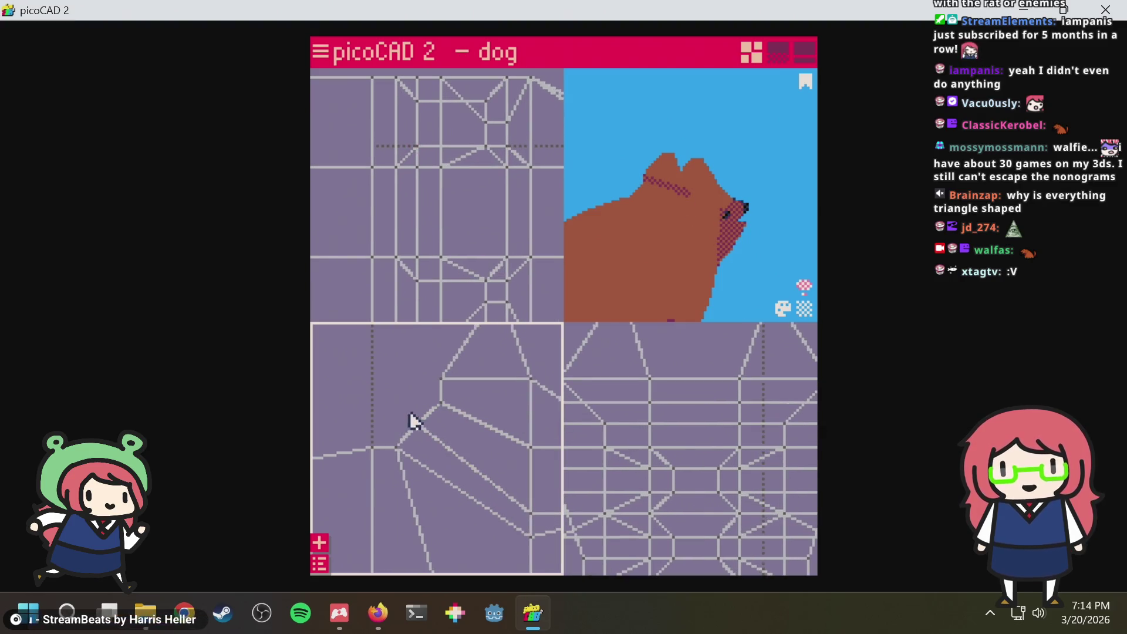
left_click(444, 427)
left_click_drag(453, 428, 432, 407)
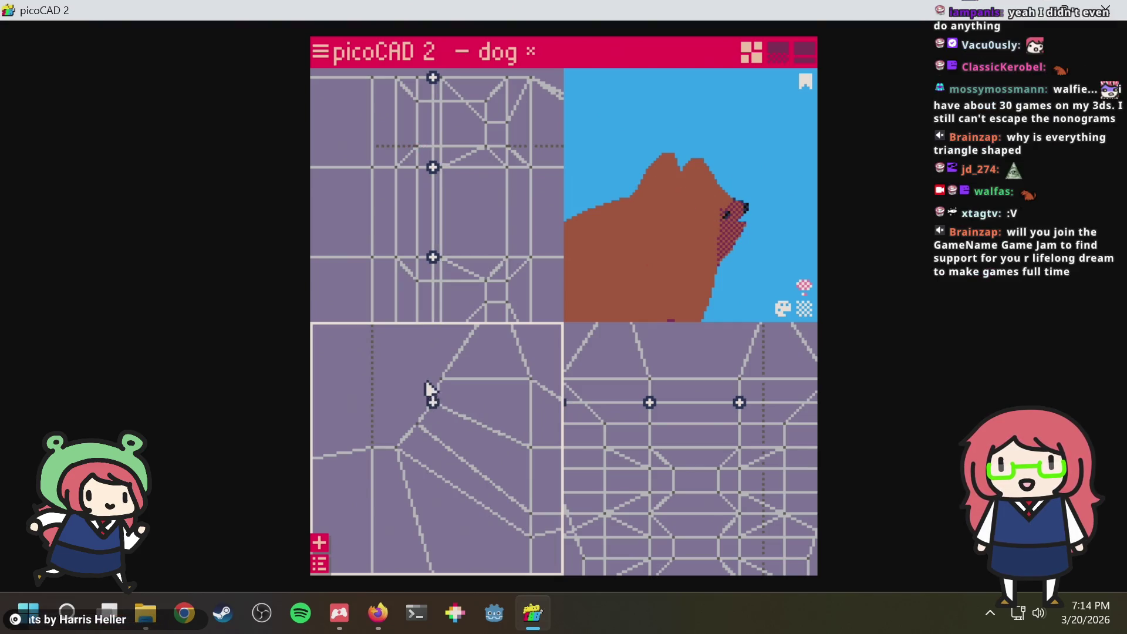
scroll(421, 380, "down", 2)
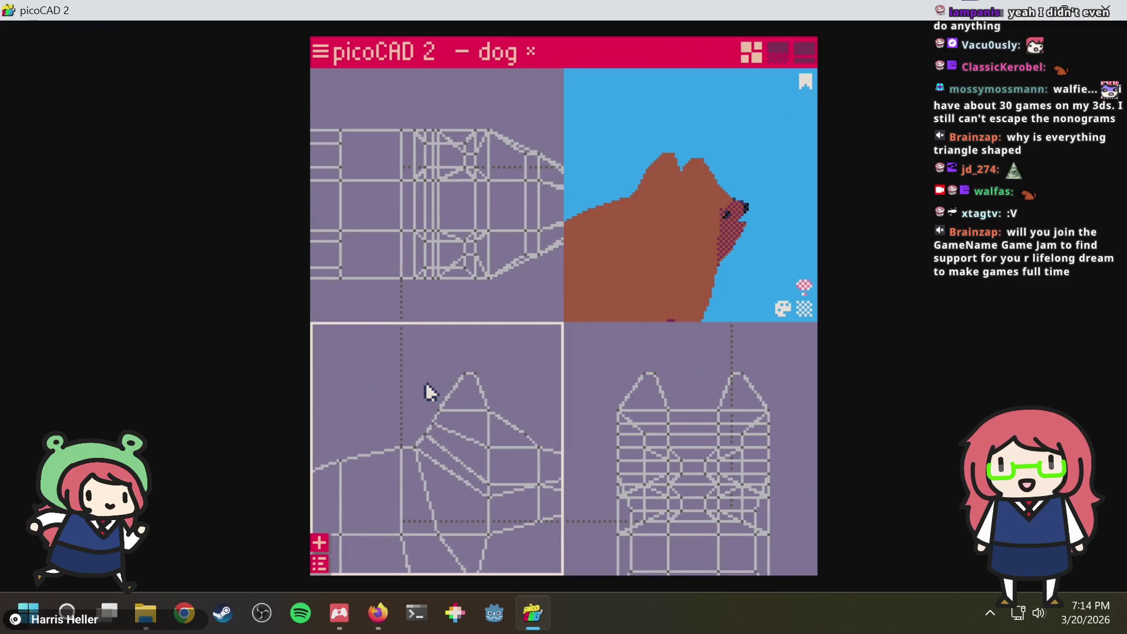
key("ctrl+s")
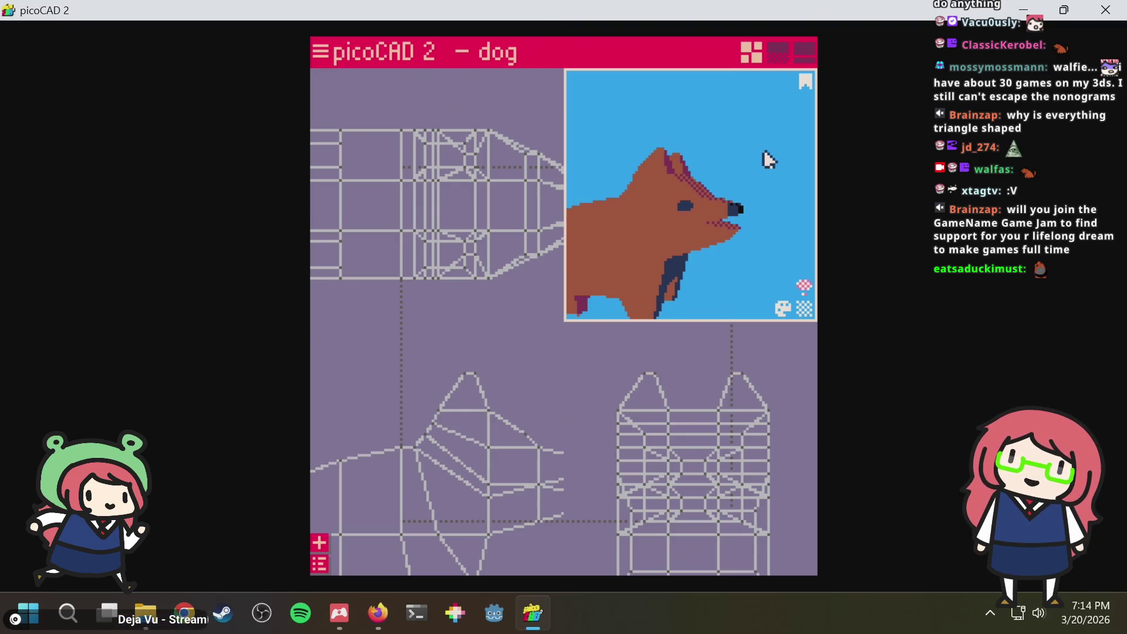
Select the dog's front leg and bring the web browser with dog references forward
left_click(592, 275)
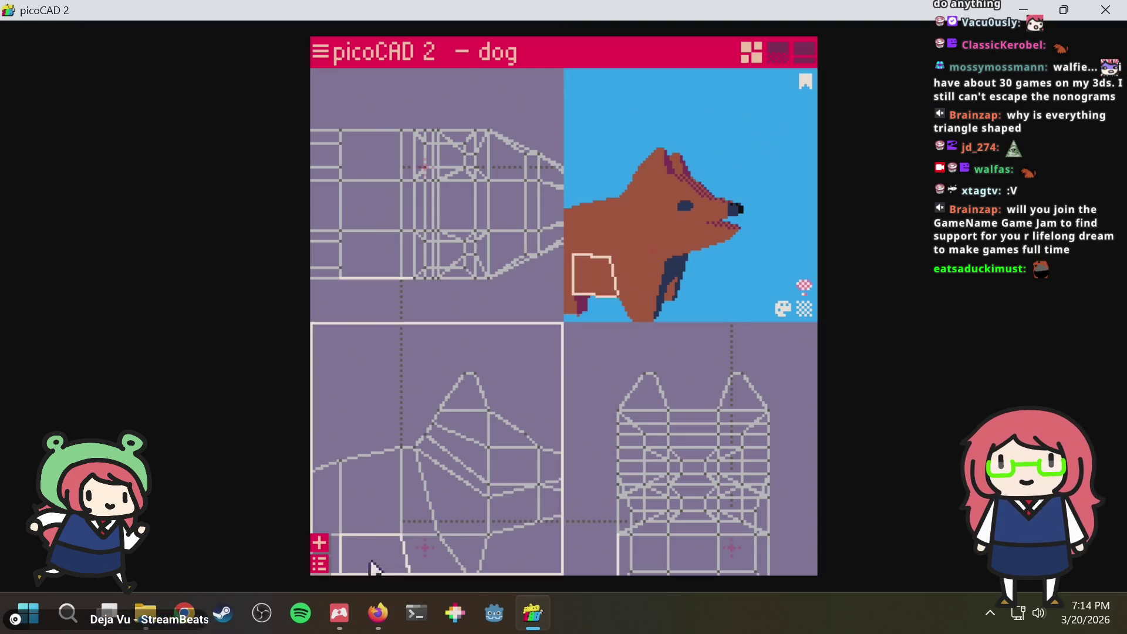
left_click(378, 611)
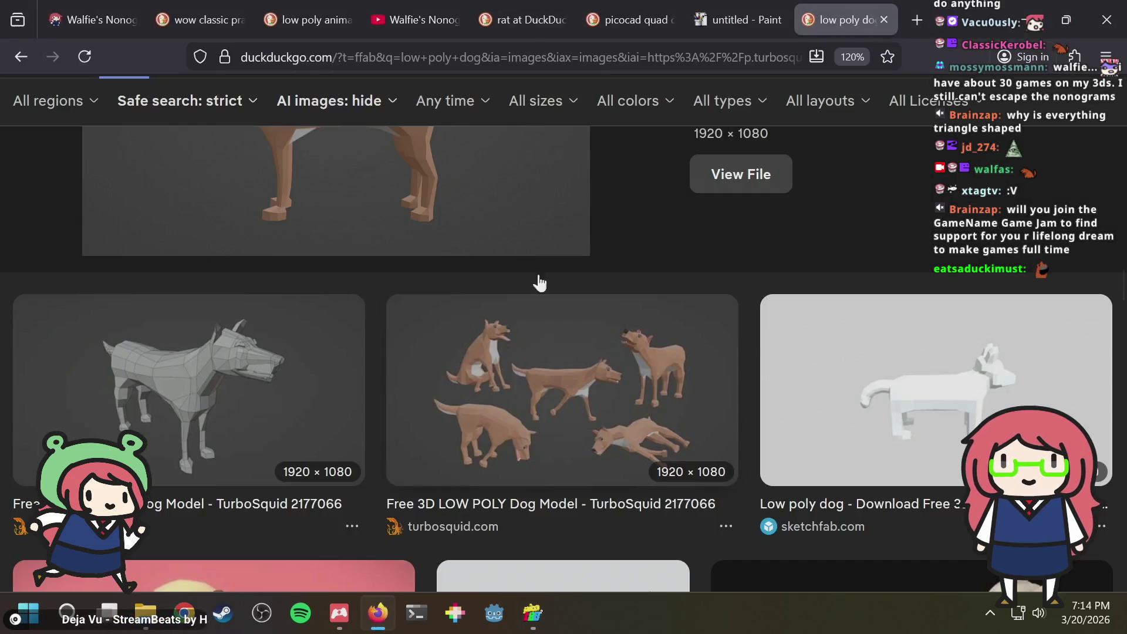
Search 'gamename game jam' in a new tab and open the GameName Game Jam page on itch.io
key("ctrl+t")
type("gamename ga")
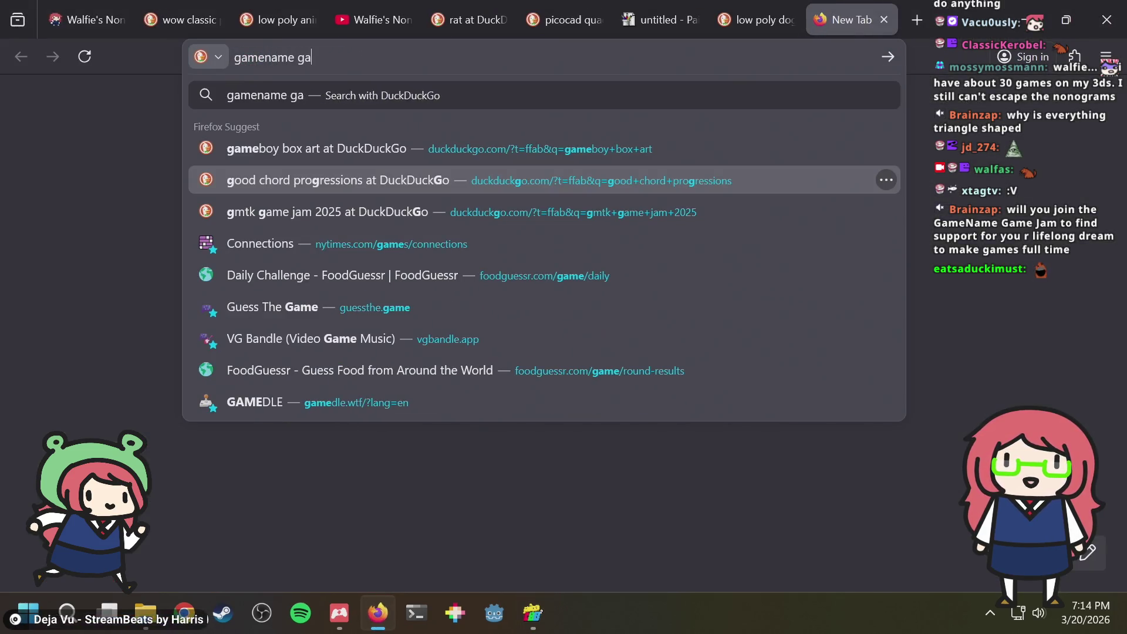
type("me jam")
key("Return")
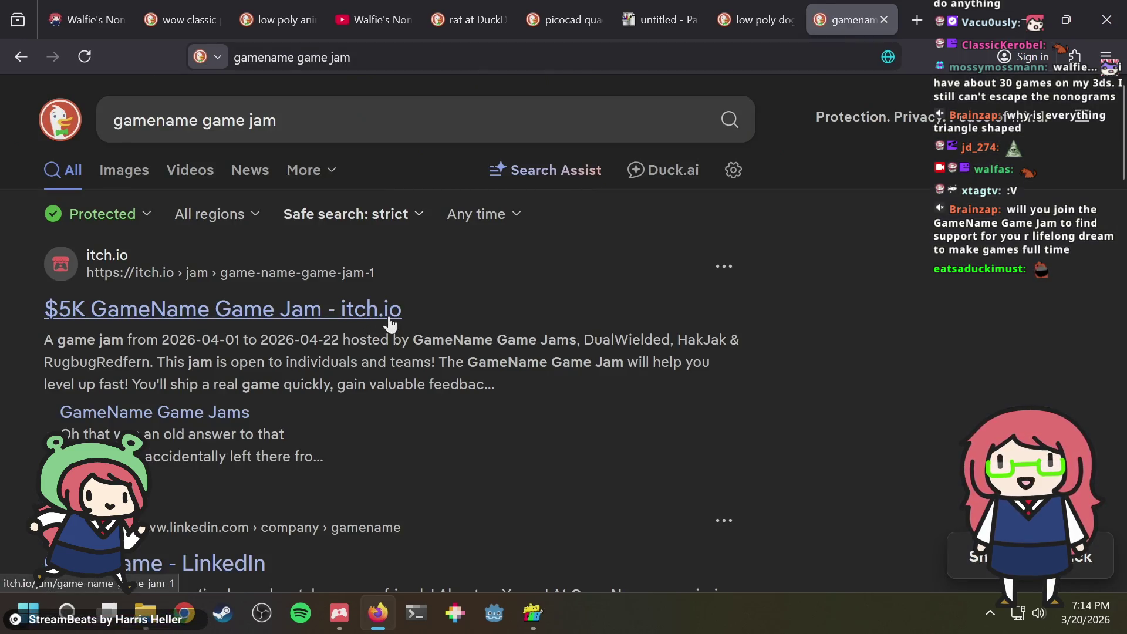
left_click(299, 313)
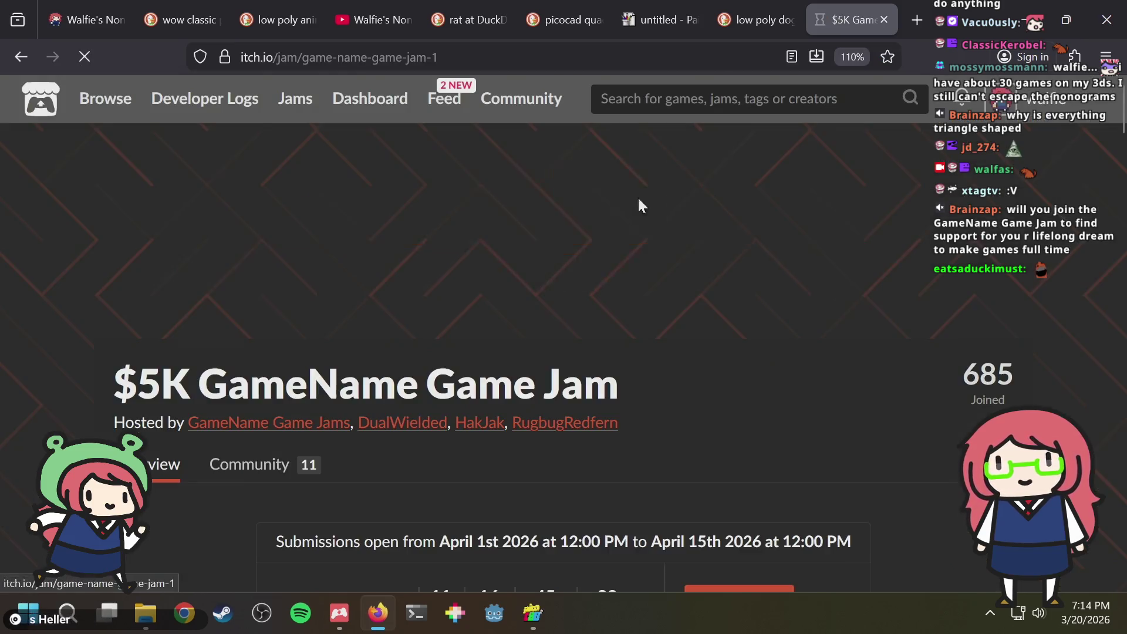
scroll(650, 237, "down", 1)
scroll(650, 238, "down", 2)
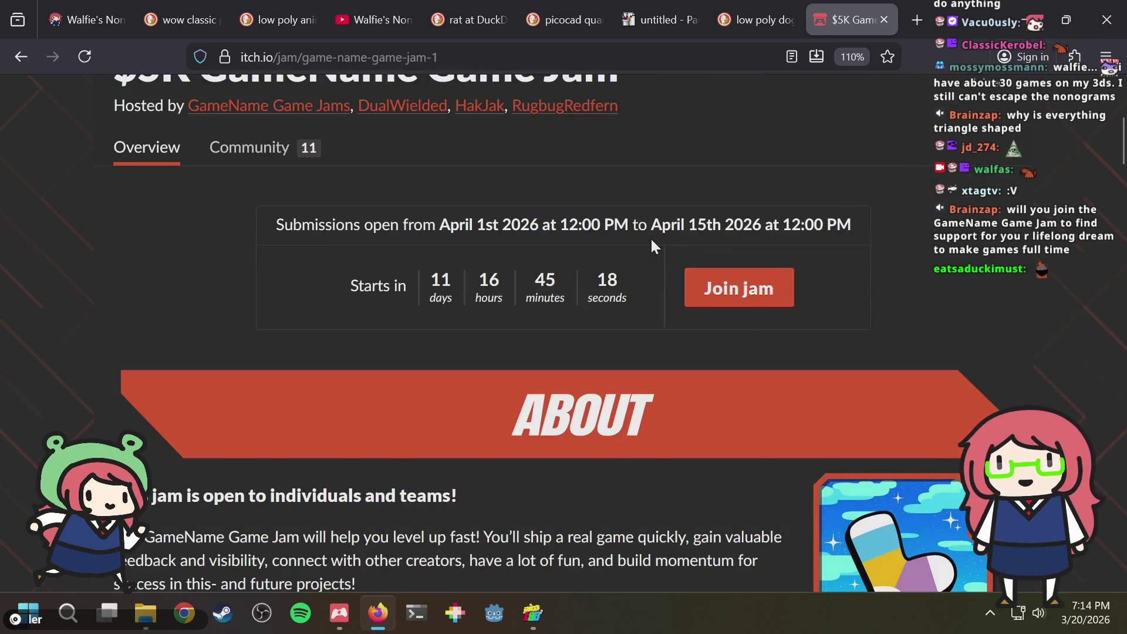
scroll(651, 237, "down", 3)
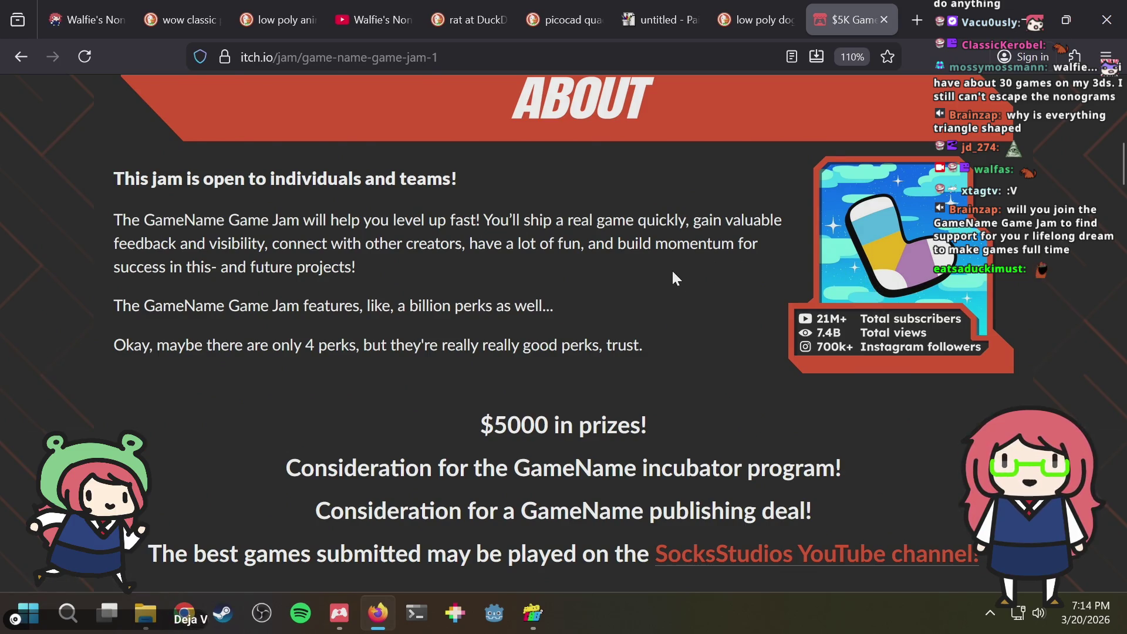
scroll(672, 269, "down", 3)
scroll(668, 264, "down", 2)
scroll(663, 252, "down", 1)
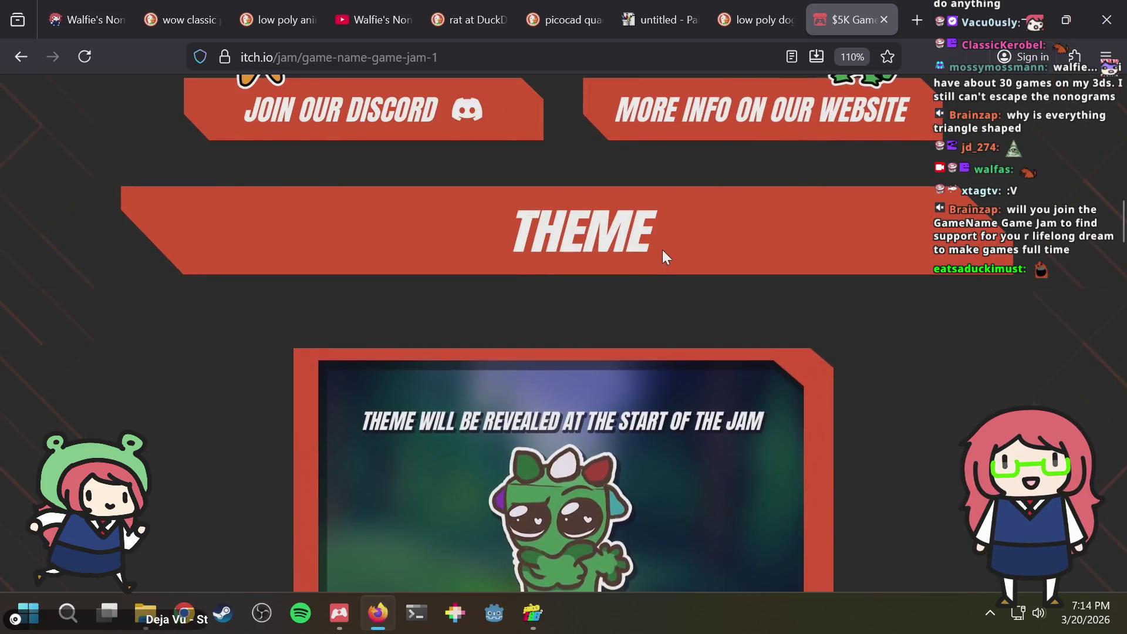
scroll(662, 249, "down", 1)
scroll(662, 249, "down", 1)
scroll(662, 251, "down", 1)
scroll(662, 252, "down", 2)
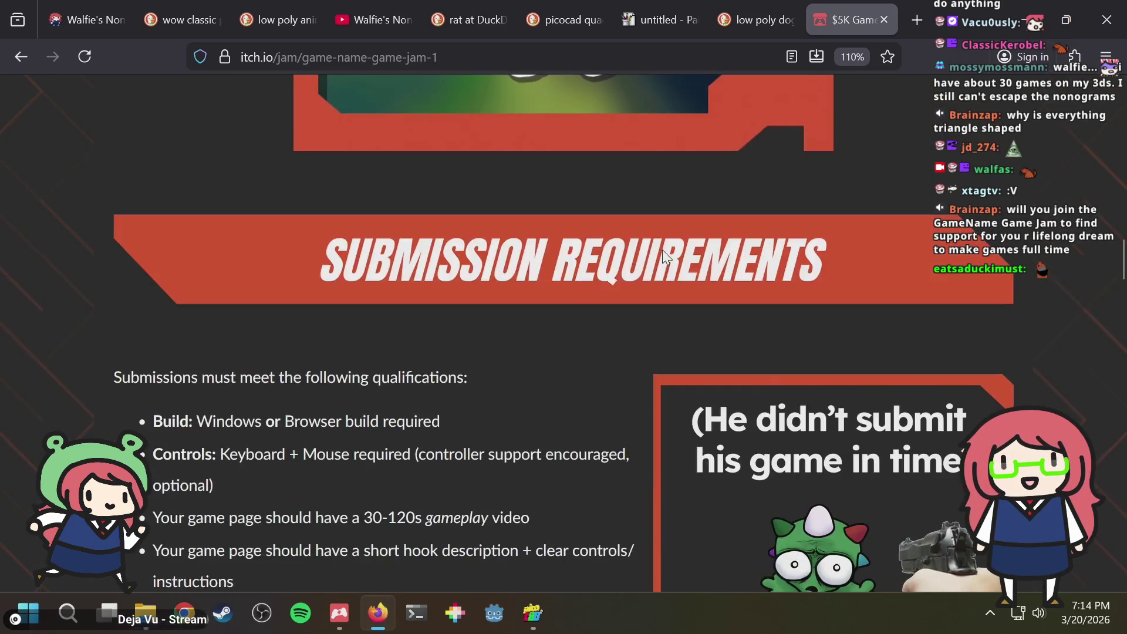
scroll(662, 251, "down", 3)
scroll(662, 251, "up", 2)
scroll(662, 246, "down", 3)
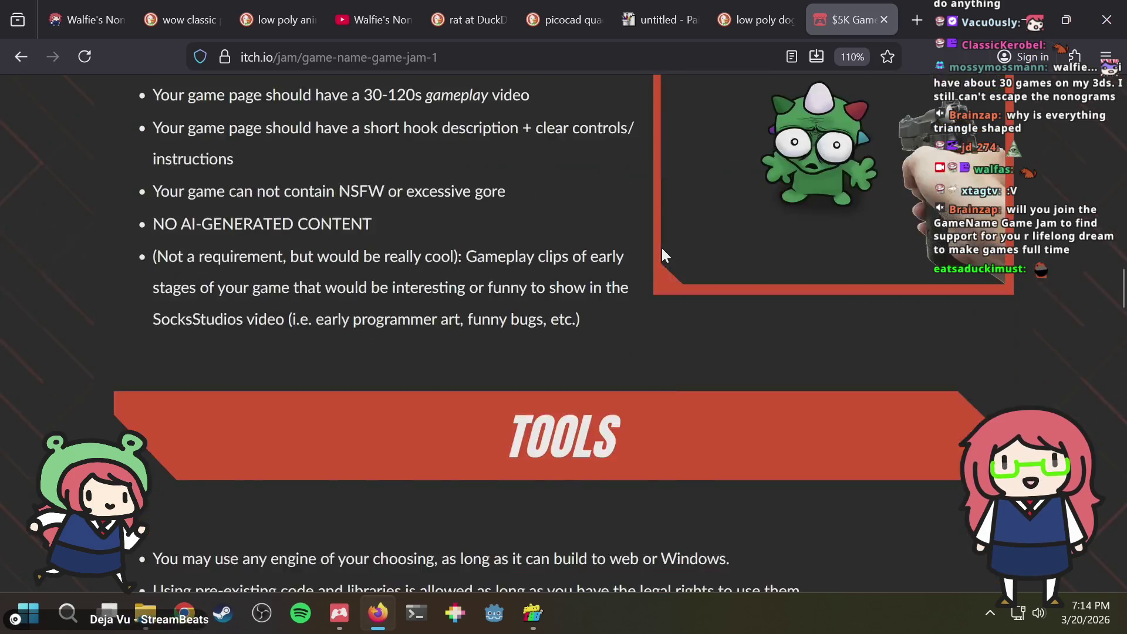
scroll(661, 246, "down", 2)
scroll(661, 245, "down", 2)
scroll(660, 242, "down", 2)
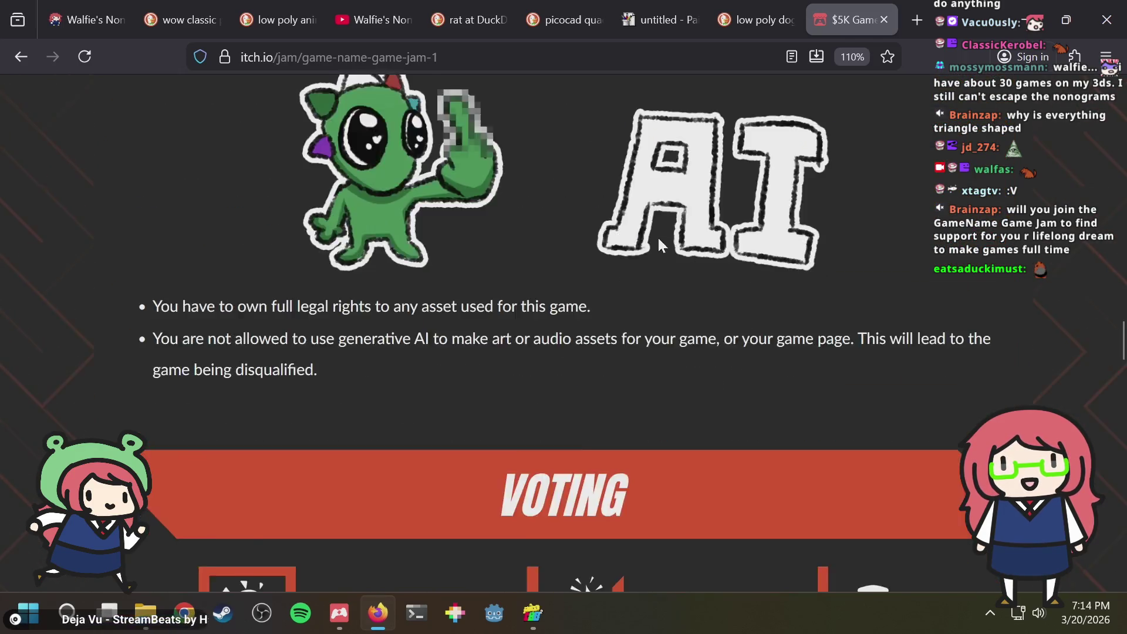
scroll(657, 235, "down", 1)
scroll(656, 234, "down", 3)
scroll(659, 242, "down", 1)
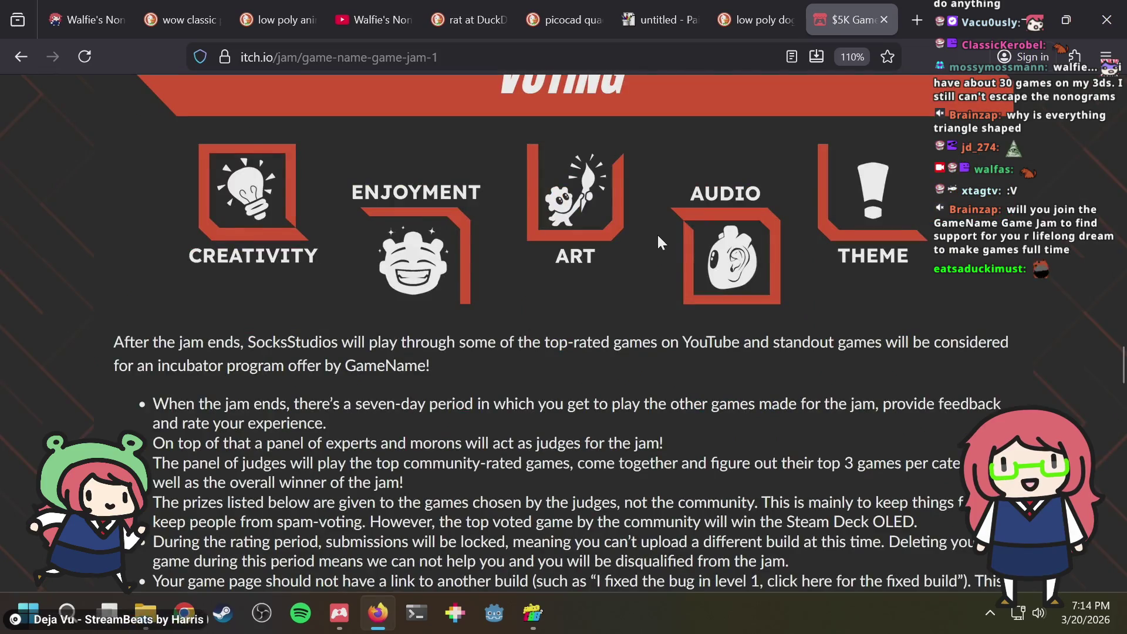
scroll(657, 233, "down", 3)
scroll(658, 235, "down", 3)
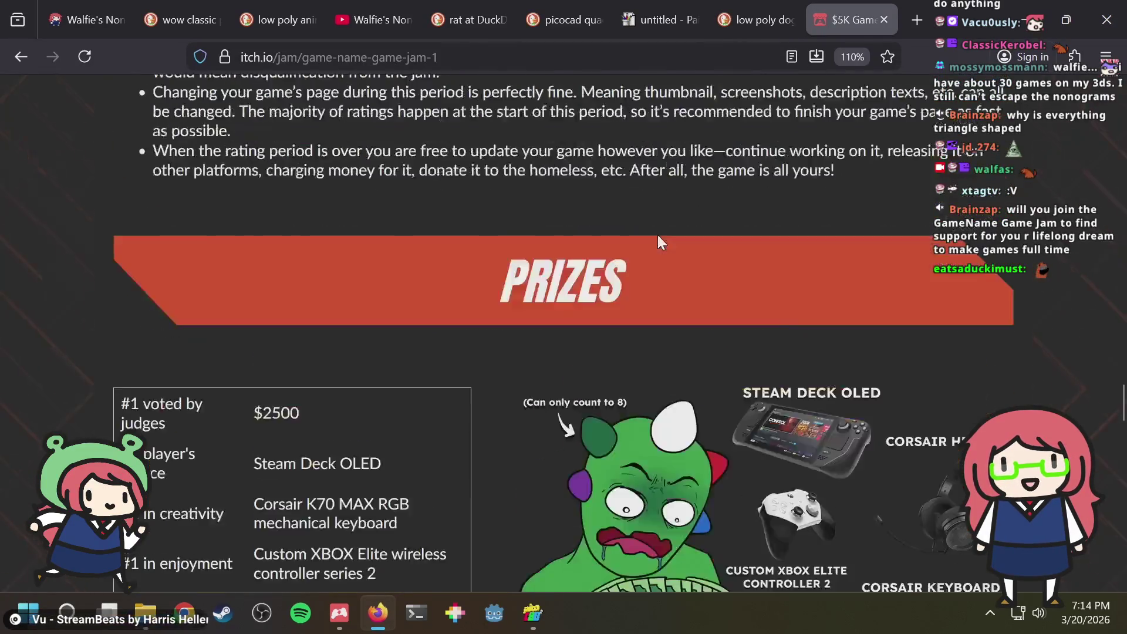
scroll(658, 235, "down", 3)
scroll(657, 235, "up", 1)
scroll(658, 235, "up", 2)
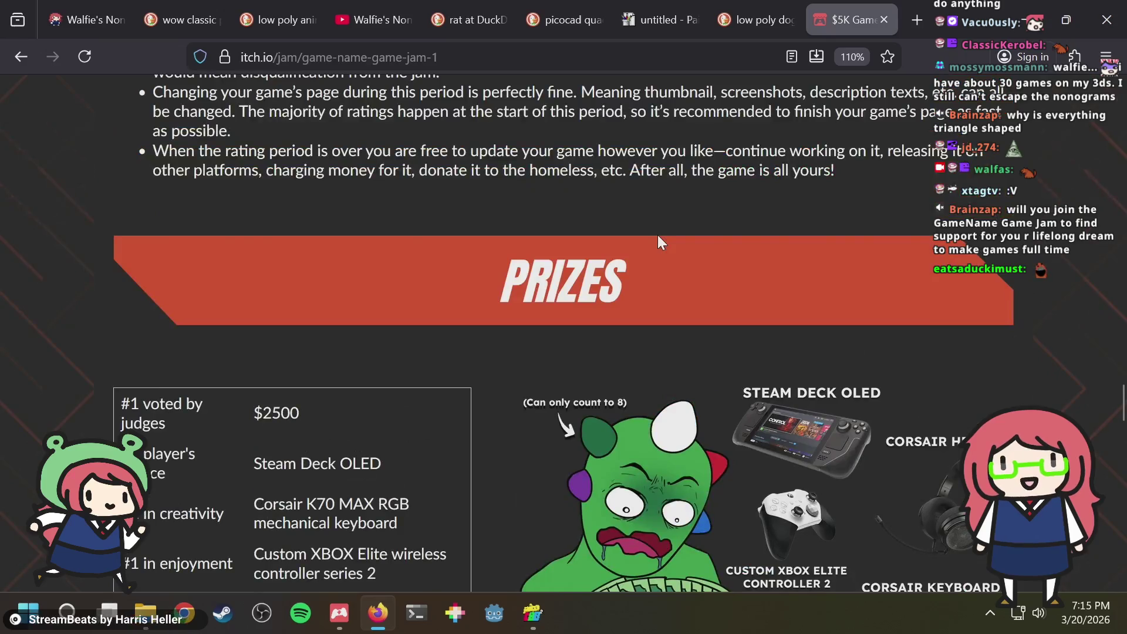
scroll(657, 235, "down", 1)
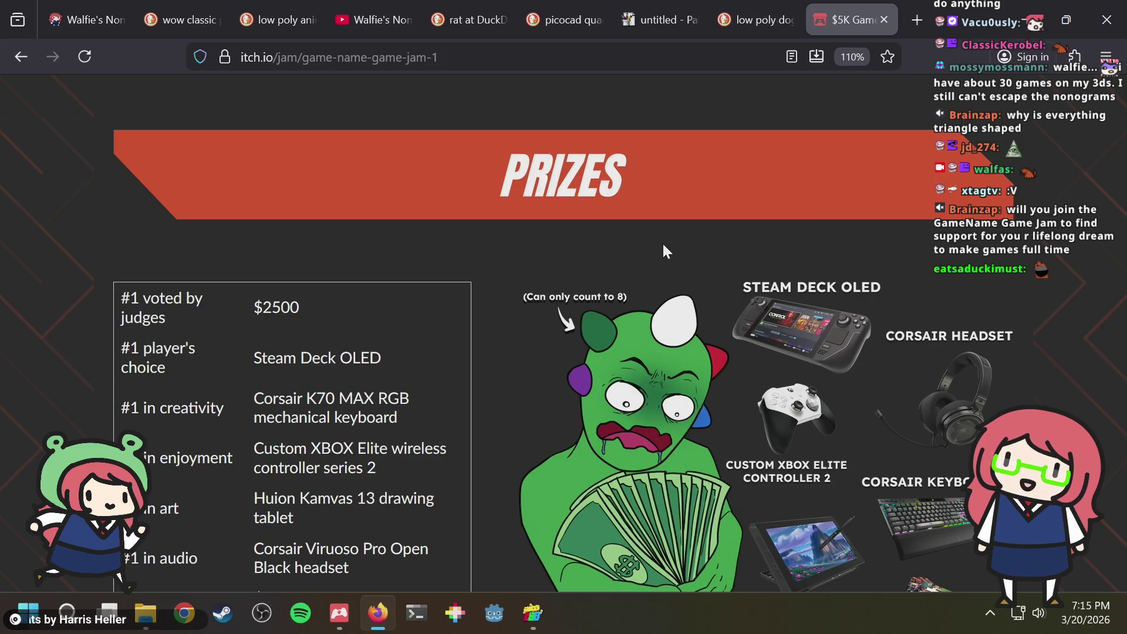
scroll(582, 248, "down", 1)
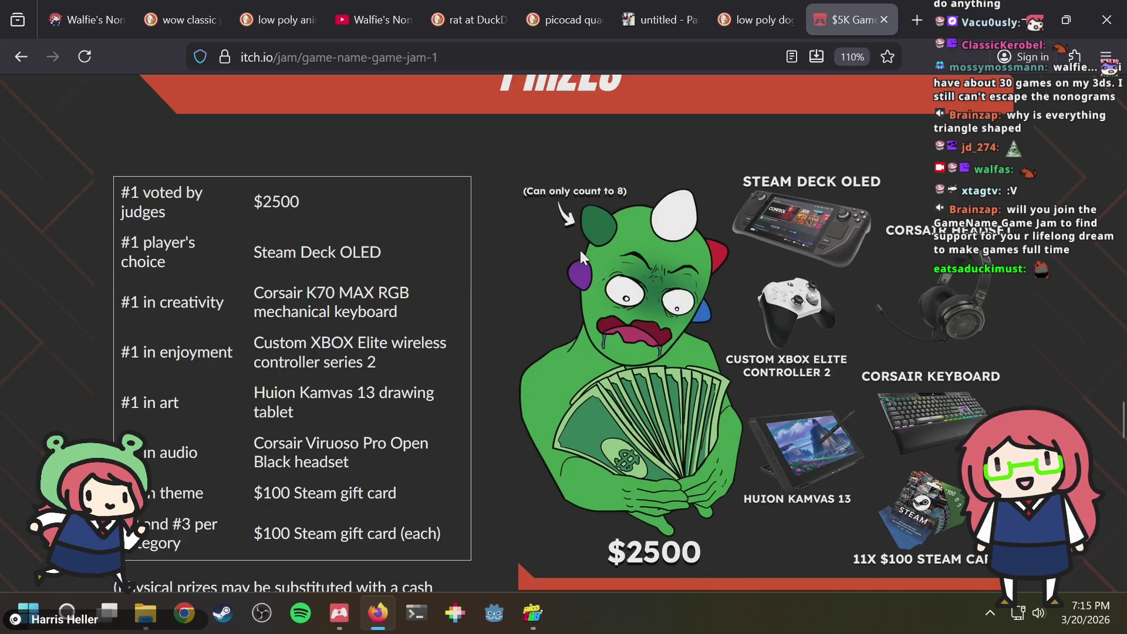
scroll(576, 258, "down", 3)
scroll(576, 259, "down", 1)
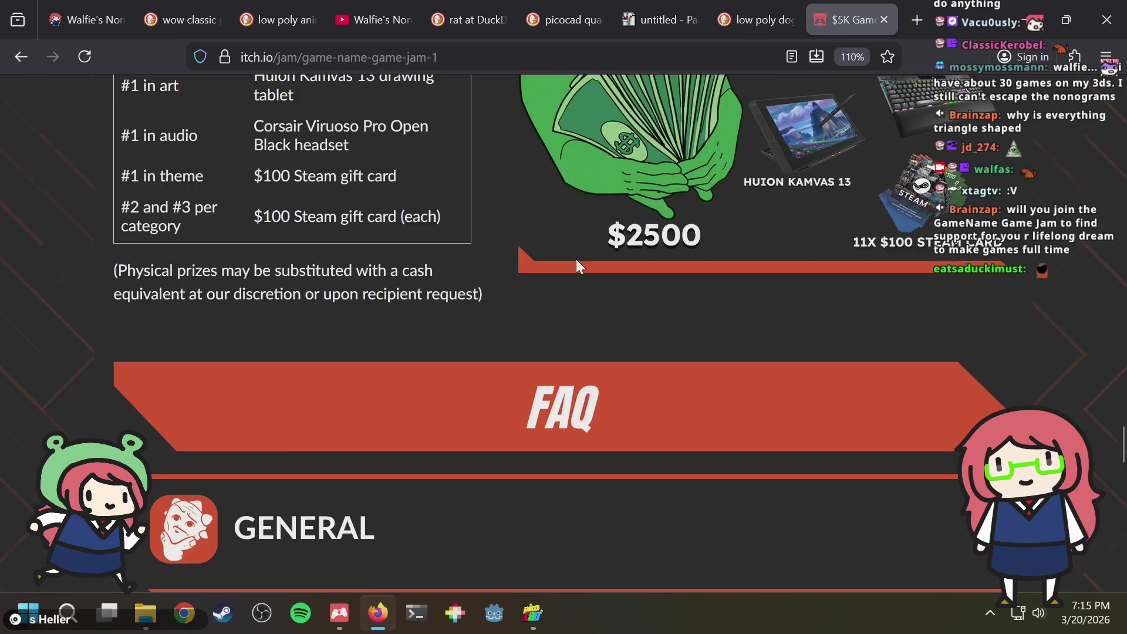
scroll(576, 258, "down", 2)
scroll(575, 256, "down", 1)
scroll(575, 254, "down", 4)
scroll(574, 251, "down", 3)
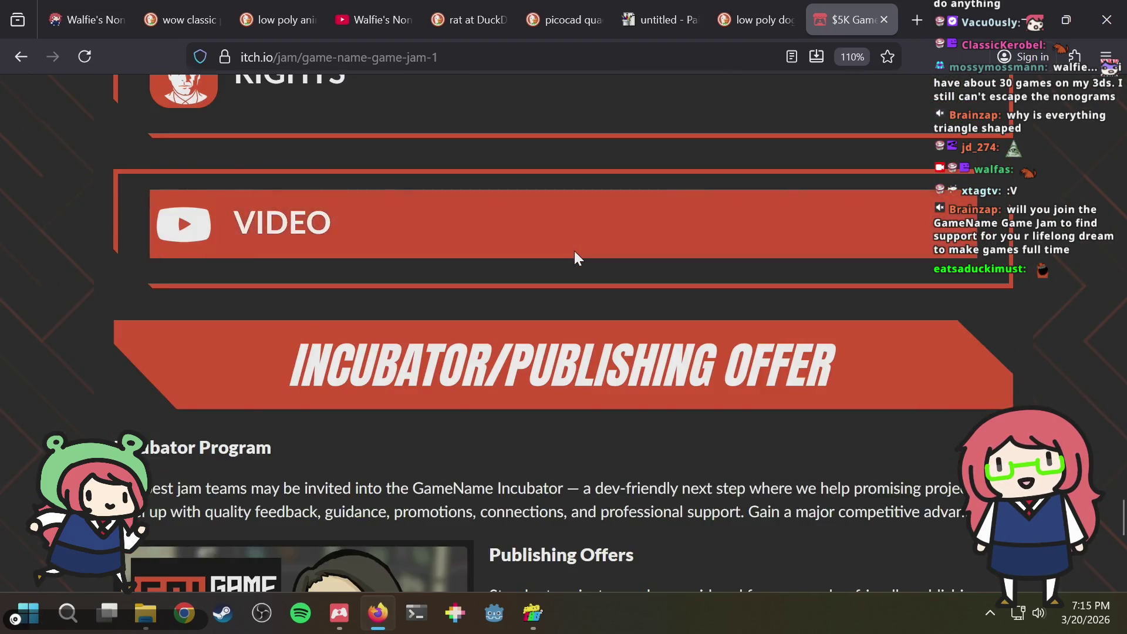
scroll(574, 251, "down", 4)
scroll(574, 249, "up", 1)
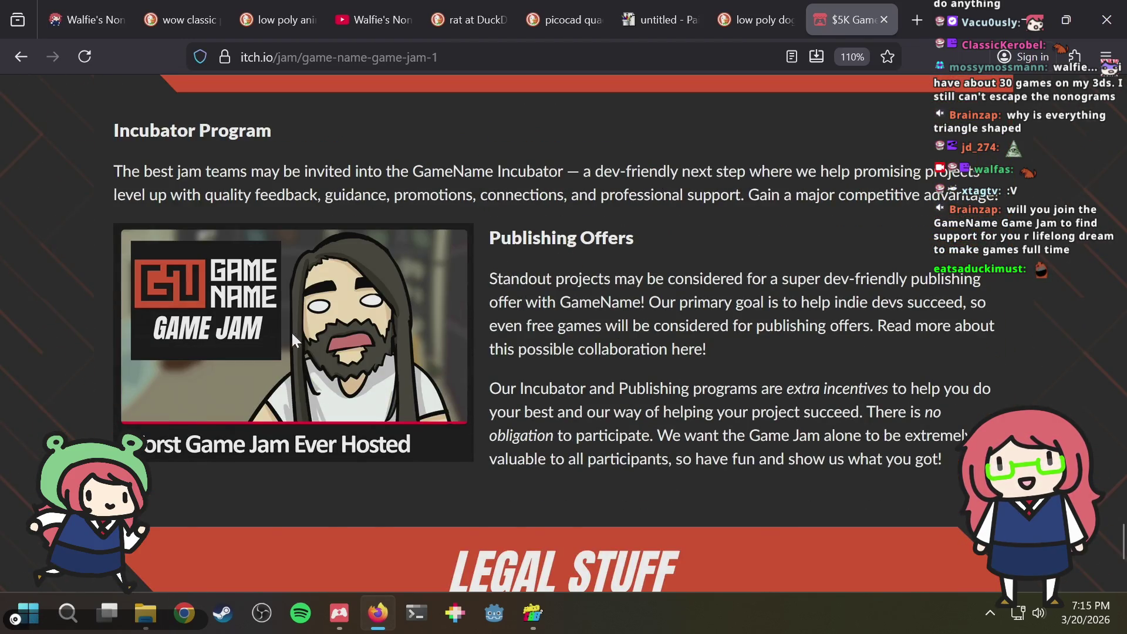
scroll(614, 305, "down", 1)
scroll(616, 304, "down", 2)
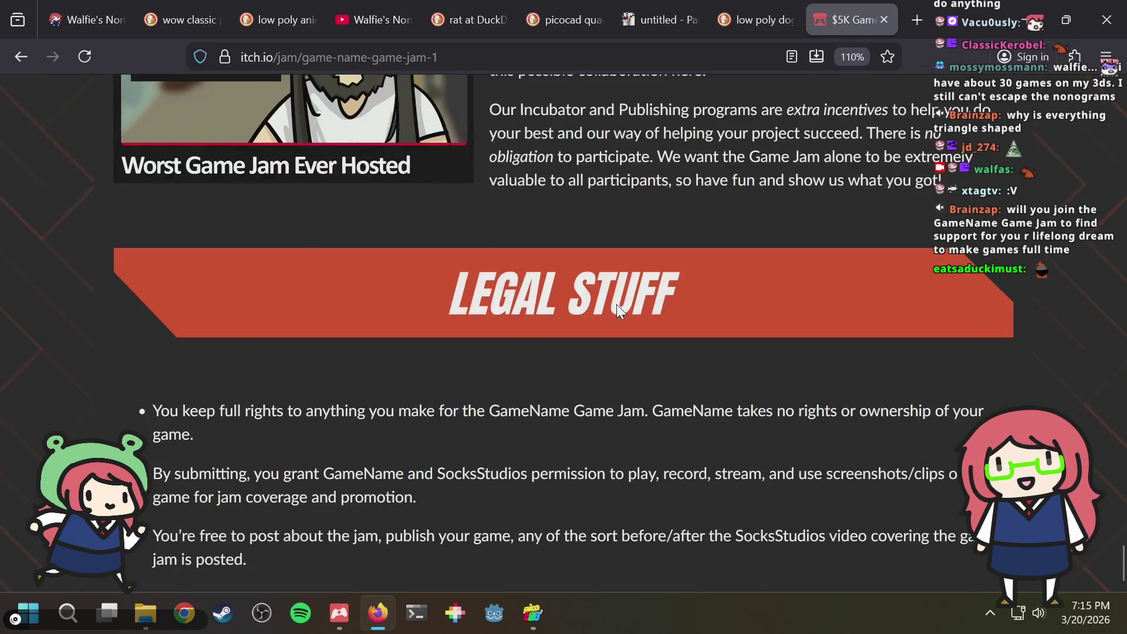
Return to the top of the jam page and switch back to the picoCAD 2 dog model
key("Home")
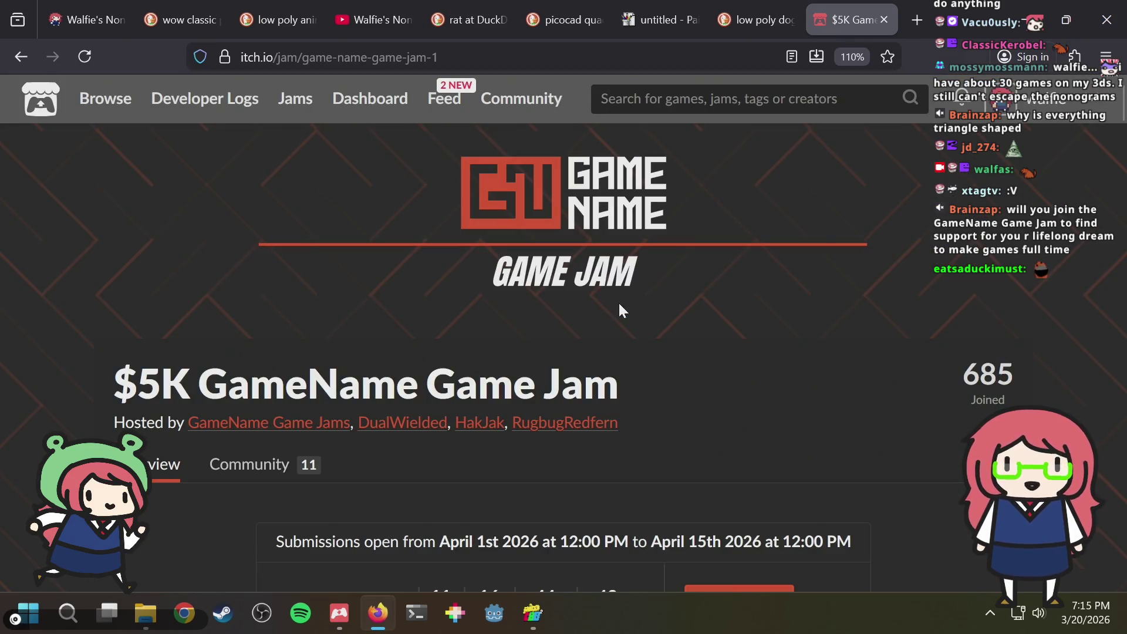
scroll(617, 301, "down", 3)
scroll(564, 346, "up", 2)
key("alt+Tab")
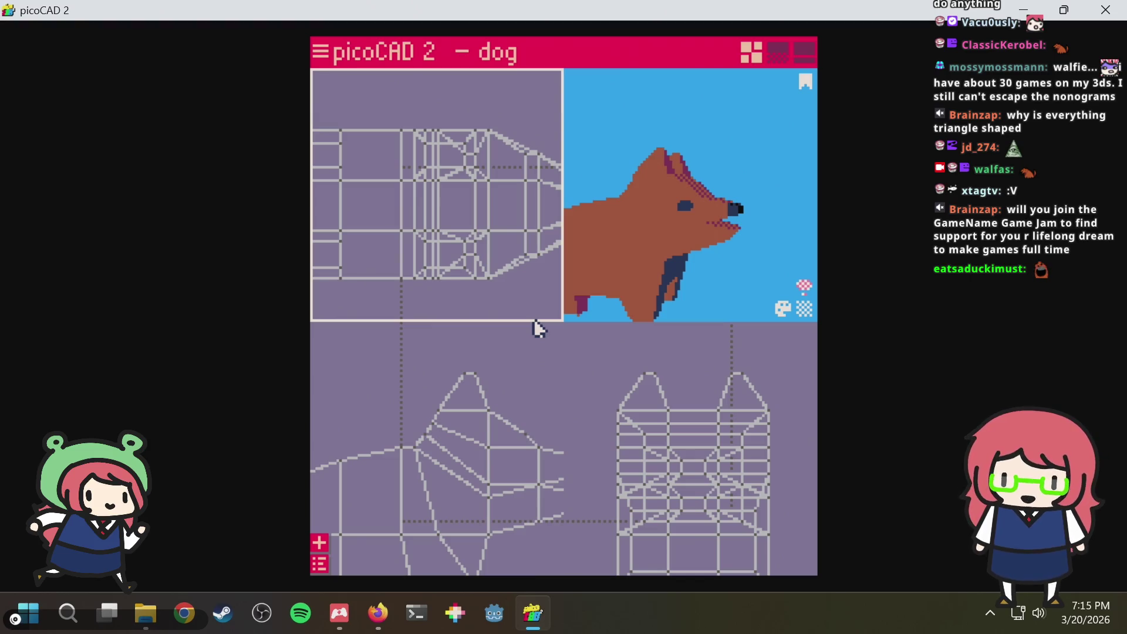
Save dog.txt and orbit the preview to the dog's side profile with eye and nose
key("ctrl+s")
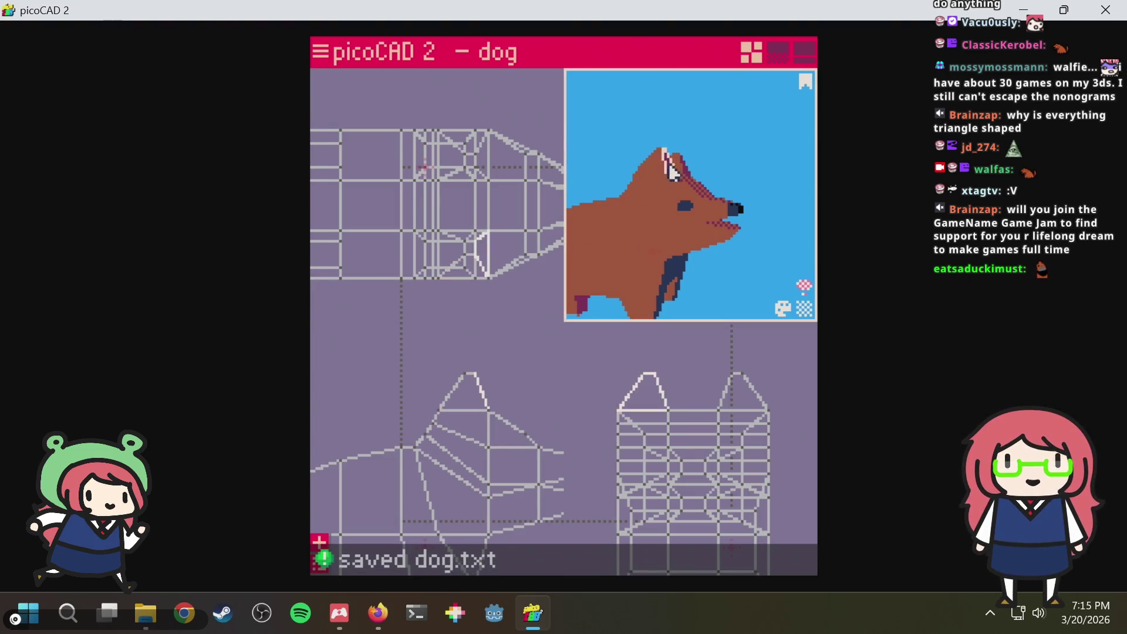
left_click_drag(681, 159, 720, 147)
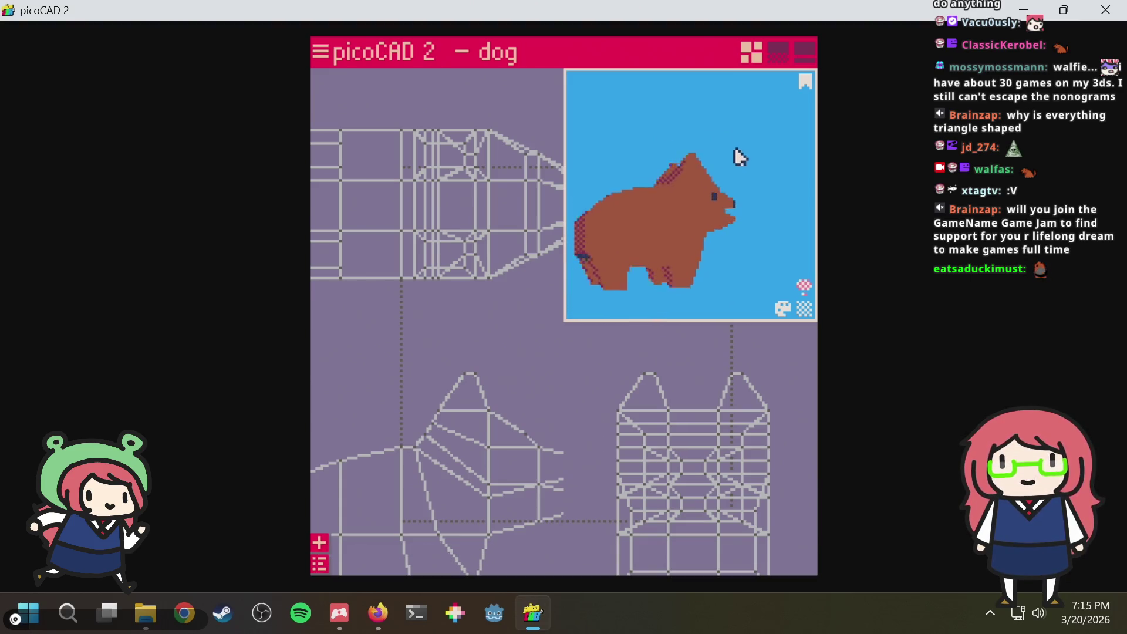
mouse_move(713, 184)
left_mouse_down()
mouse_move(726, 162)
mouse_move(626, 168)
mouse_move(740, 177)
left_mouse_up()
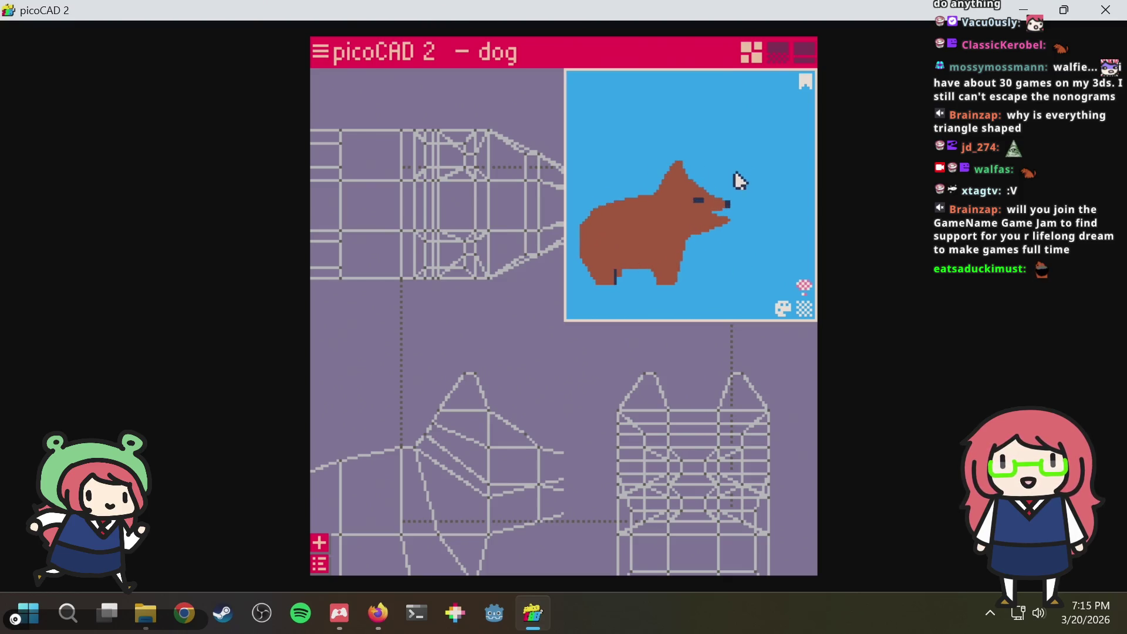
Zoom and pan the wireframe views out so the whole dog fits
left_click(679, 221)
left_click(467, 423)
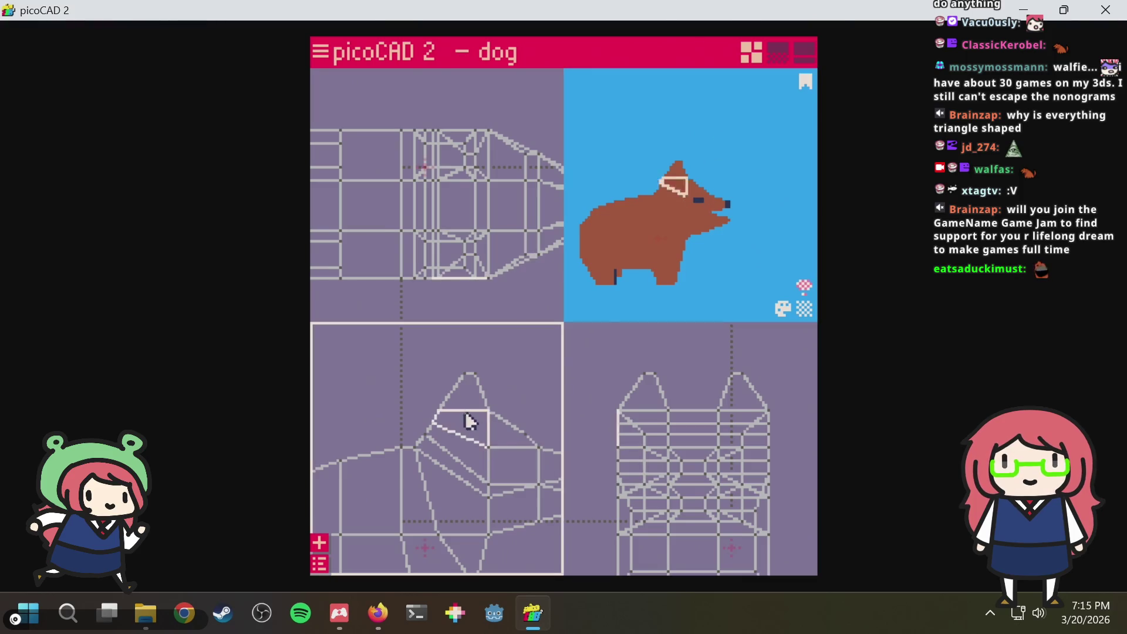
middle_click_drag(468, 422, 540, 371)
left_click(436, 434)
middle_click_drag(435, 435, 432, 382)
left_click(390, 454)
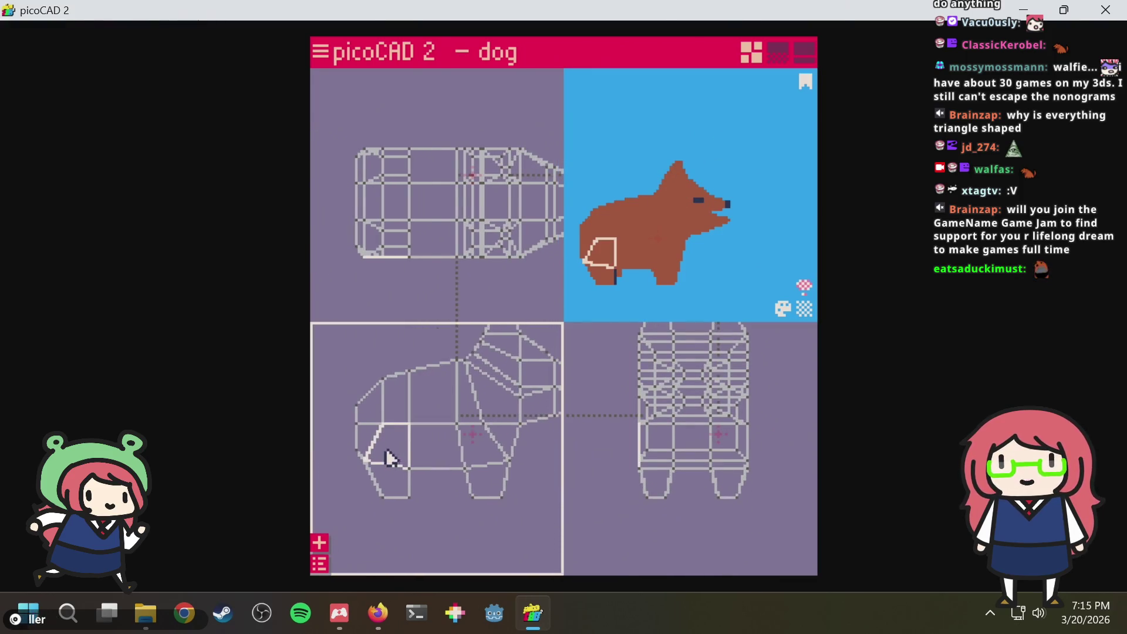
left_click(368, 465)
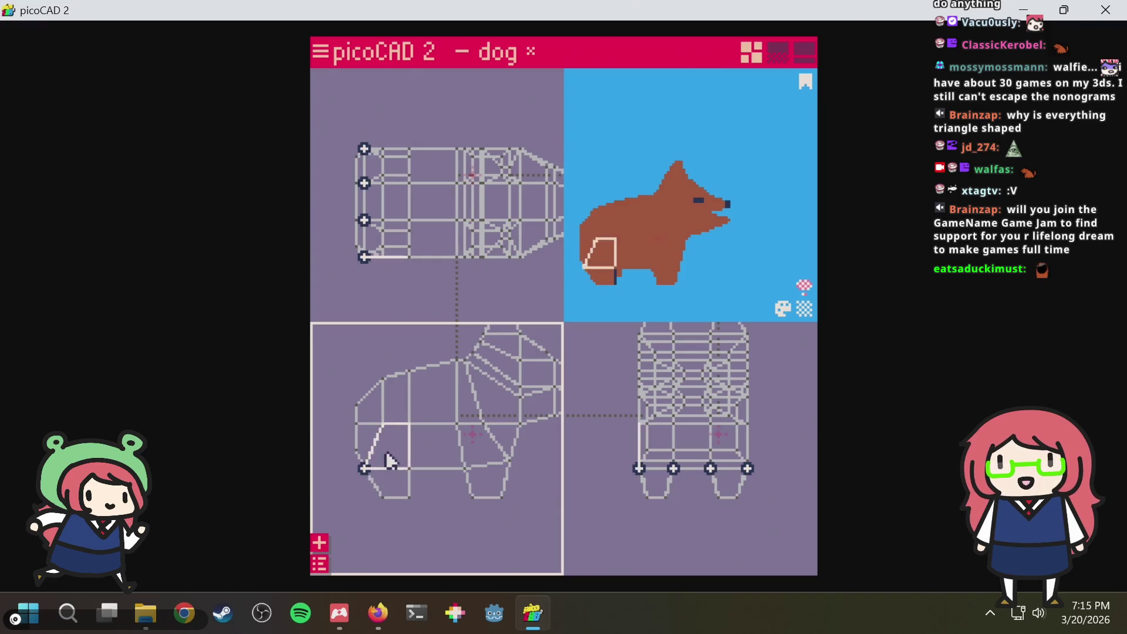
left_click(506, 467)
Turn the preview to face the dog head-on, save dog.txt and check the left ear tip vertex
mouse_move(757, 273)
left_mouse_down()
mouse_move(689, 270)
mouse_move(775, 263)
mouse_move(611, 285)
mouse_move(674, 279)
mouse_move(657, 276)
mouse_move(667, 153)
left_mouse_up()
key("ctrl+s")
scroll(669, 158, "up", 1)
scroll(673, 154, "up", 2)
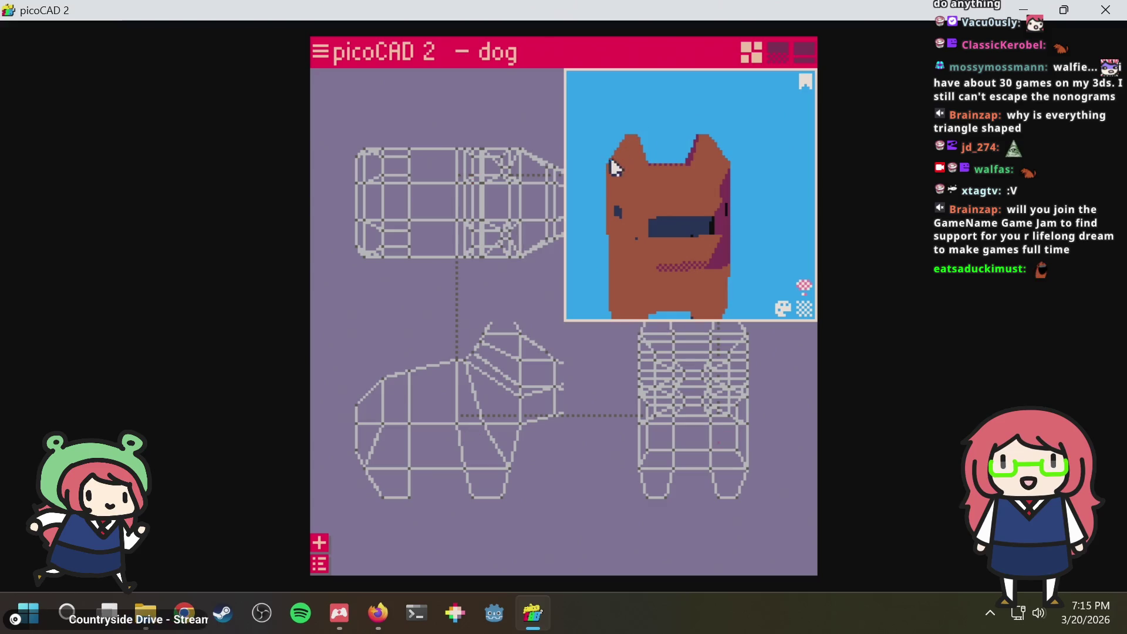
mouse_move(589, 146)
left_mouse_down()
mouse_move(608, 171)
mouse_move(594, 161)
mouse_move(600, 152)
left_mouse_up()
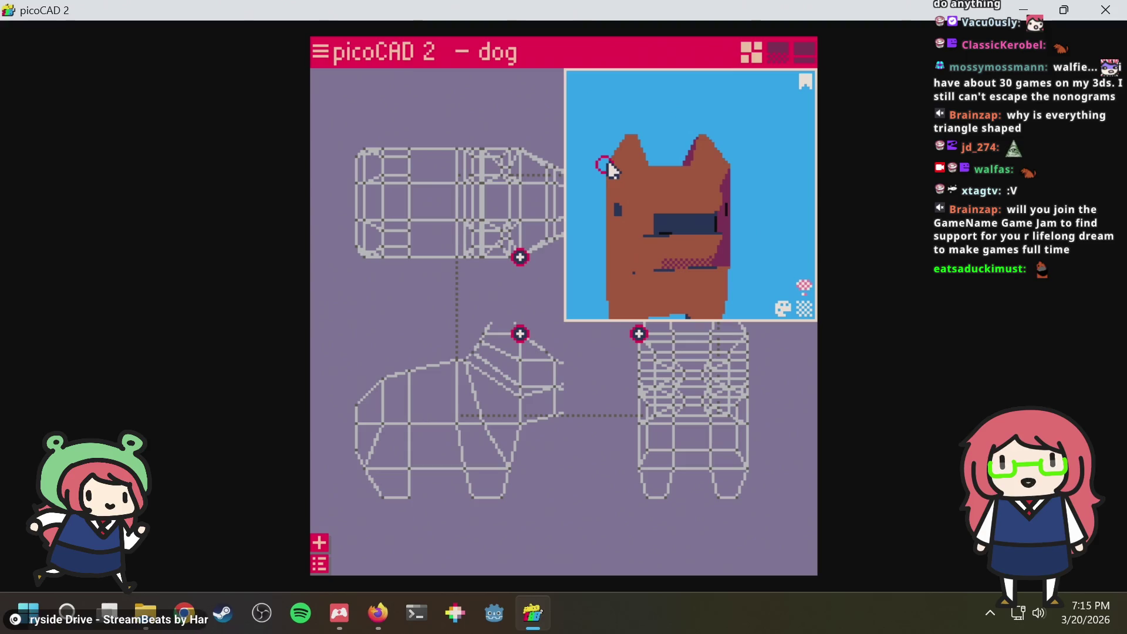
left_click(610, 172)
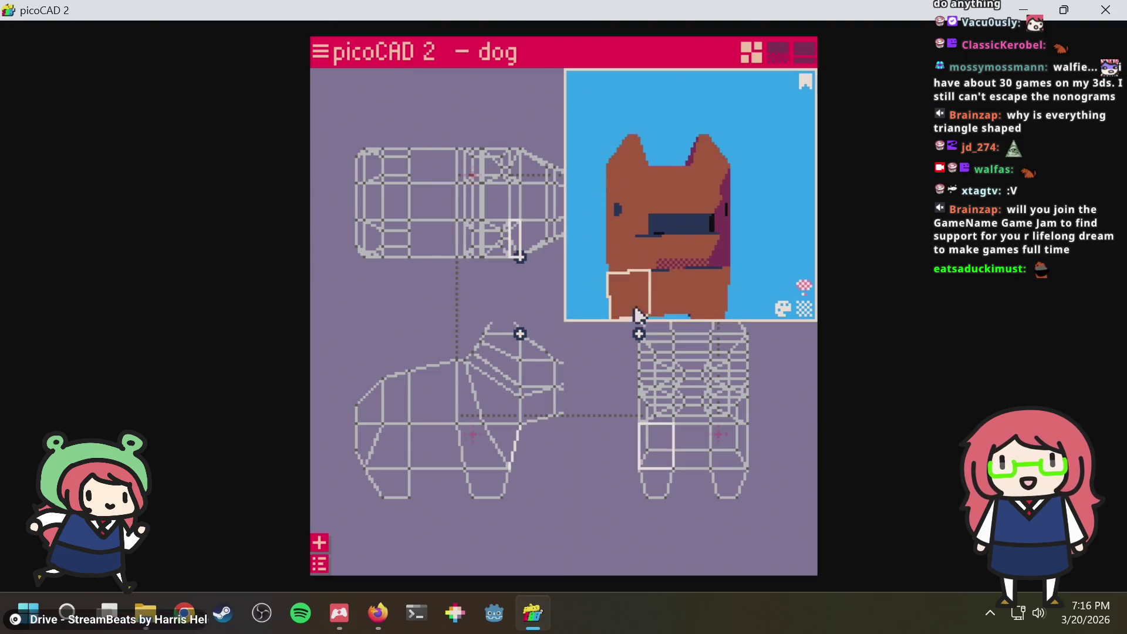
left_click(608, 173)
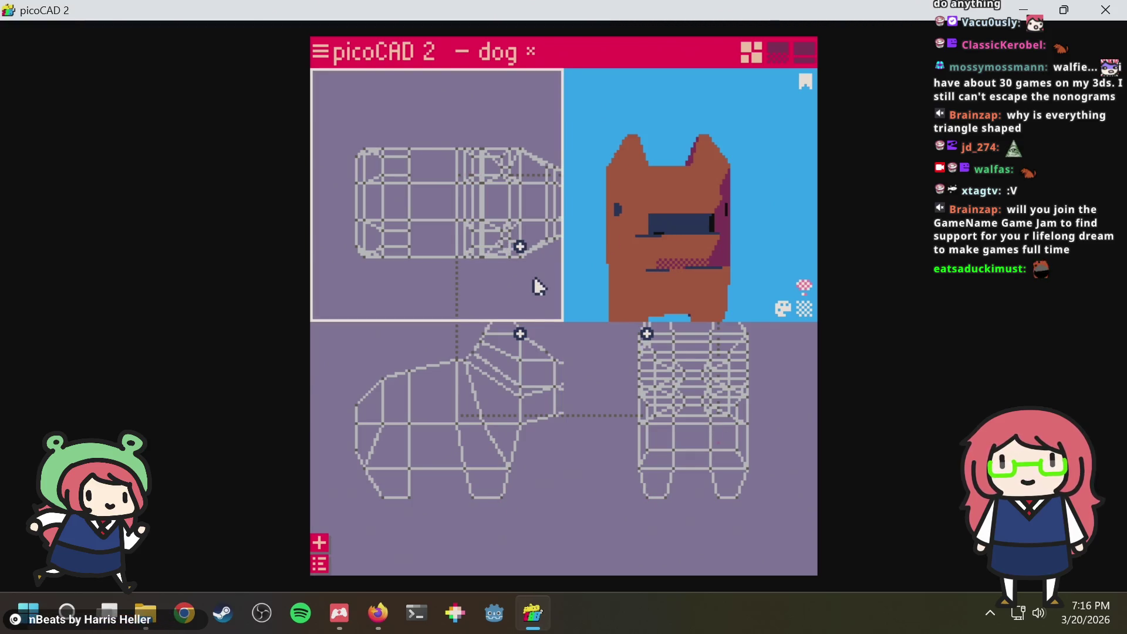
Orbit around the dog's head from top, side and front and check a forehead face
right_click_drag(591, 252, 517, 326)
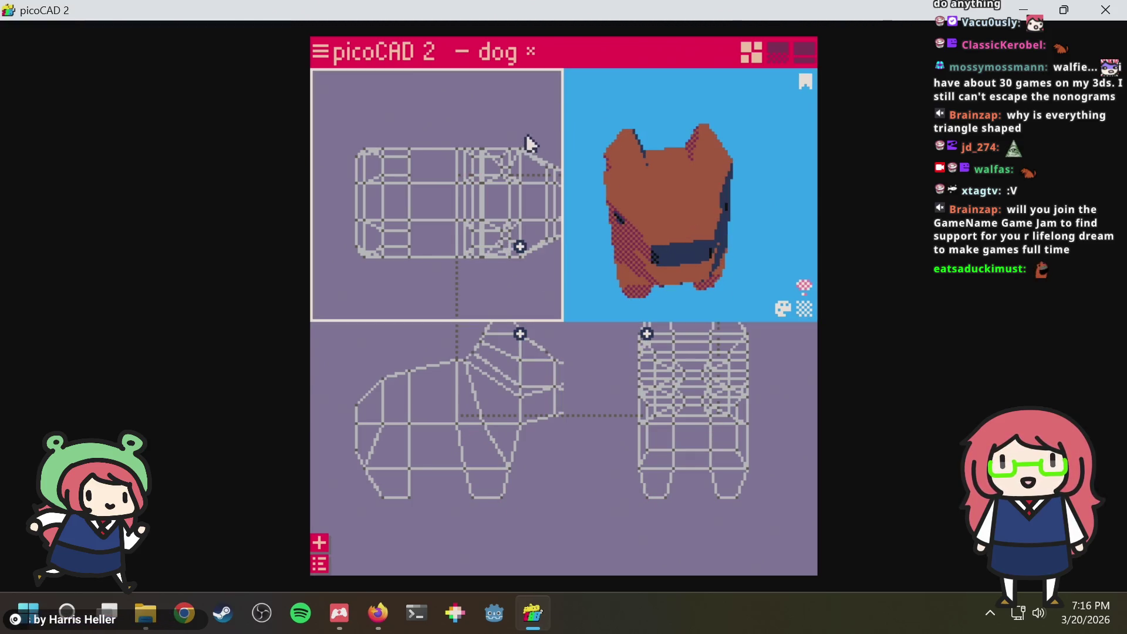
right_click_drag(741, 171, 721, 156)
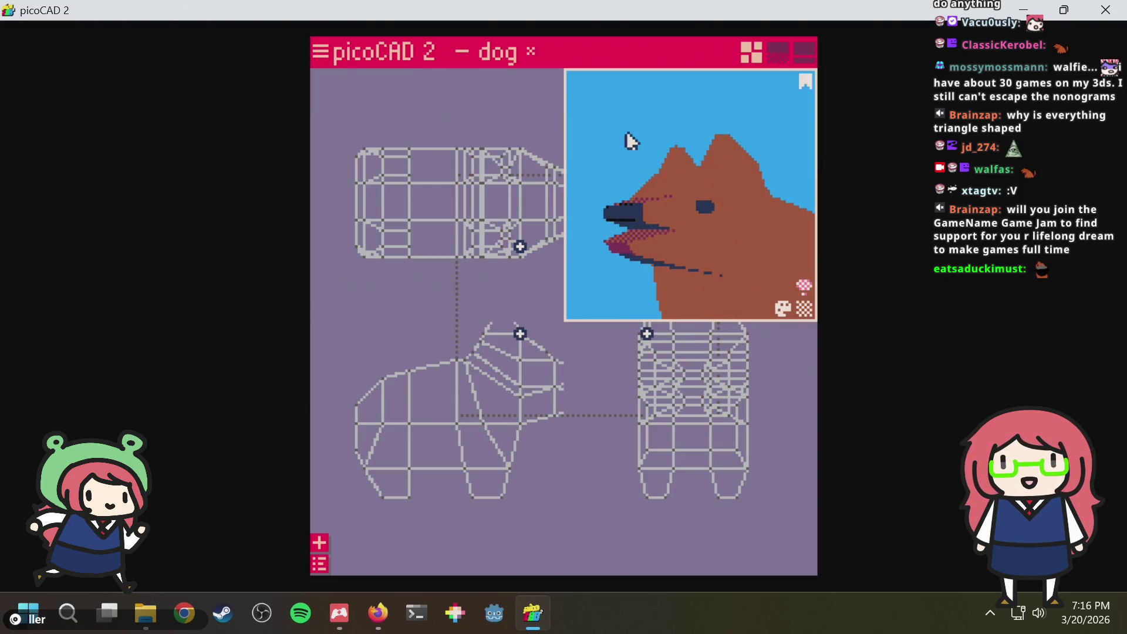
mouse_move(628, 143)
right_mouse_down()
mouse_move(659, 150)
mouse_move(614, 196)
mouse_move(648, 191)
mouse_move(649, 213)
mouse_move(693, 194)
mouse_move(738, 196)
right_mouse_up()
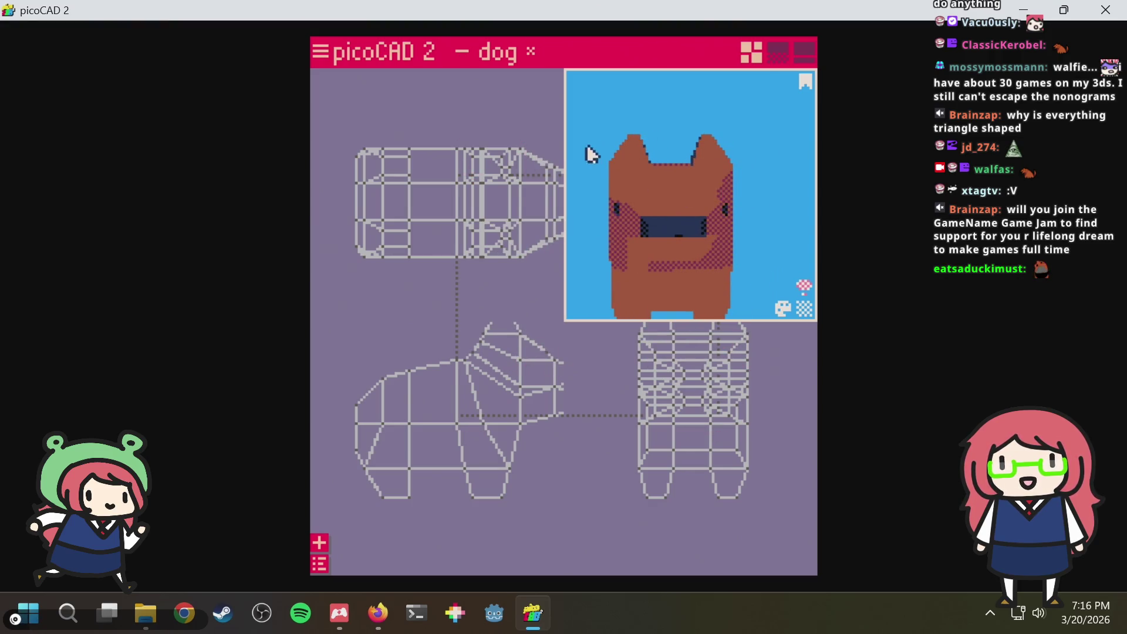
right_click_drag(599, 171, 654, 181)
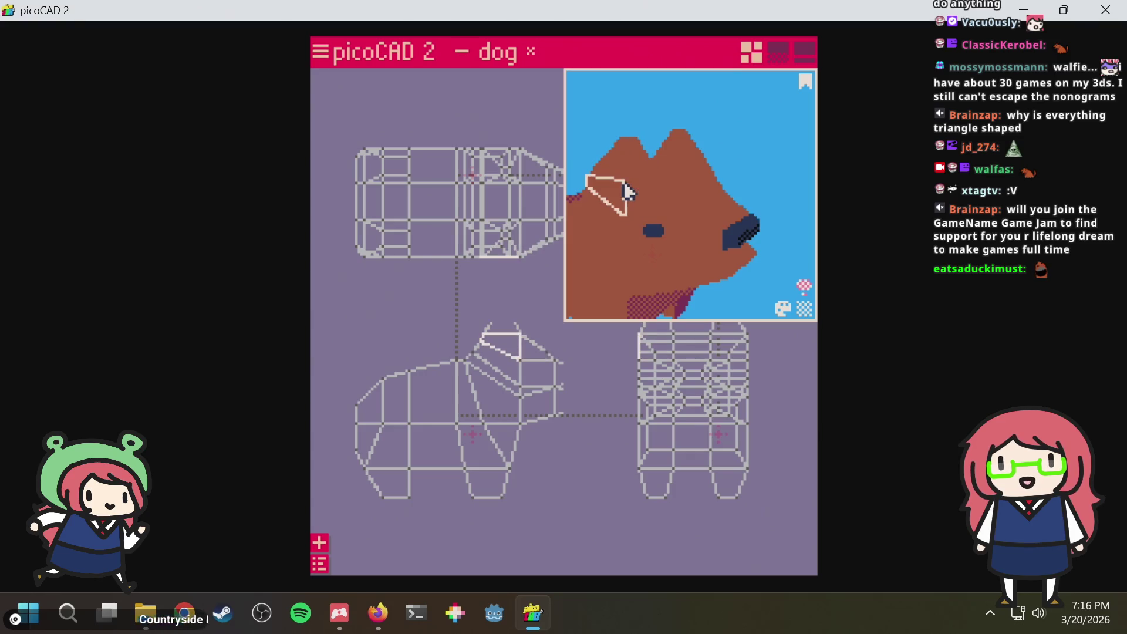
right_click_drag(626, 183, 608, 172)
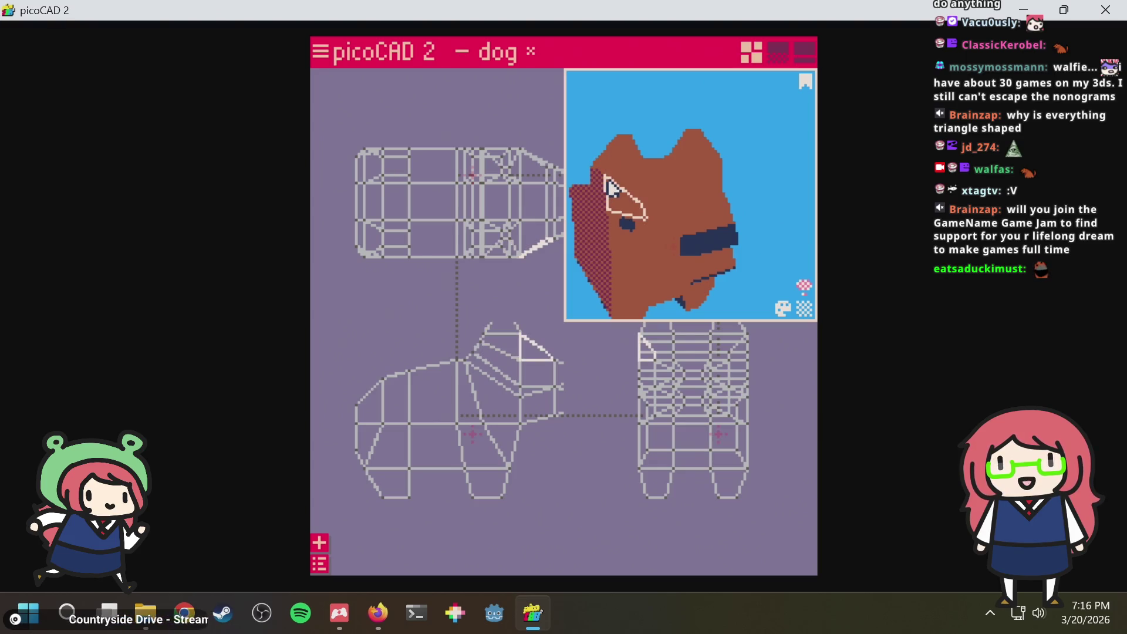
mouse_move(604, 177)
right_mouse_down()
mouse_move(617, 188)
mouse_move(619, 173)
mouse_move(615, 182)
right_mouse_up()
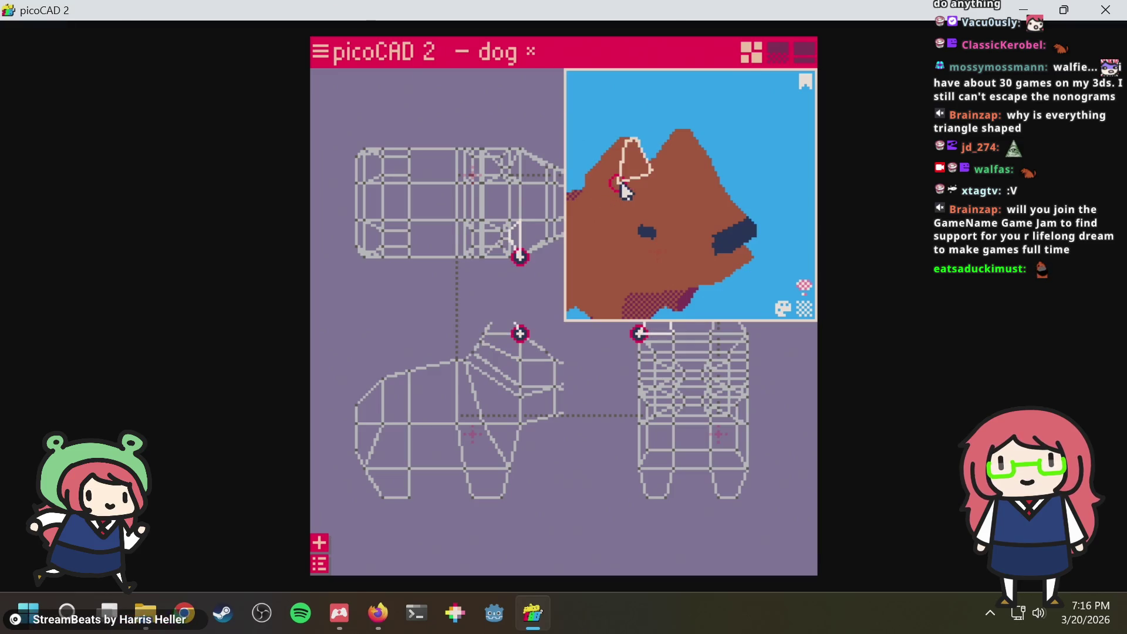
left_click(607, 194)
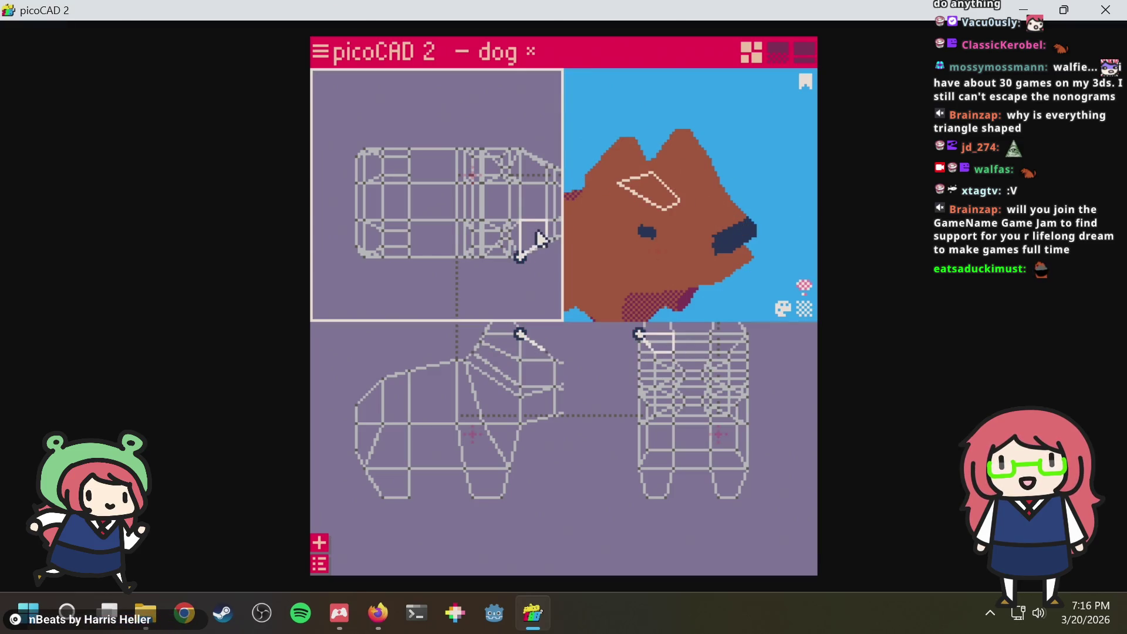
left_click(538, 266)
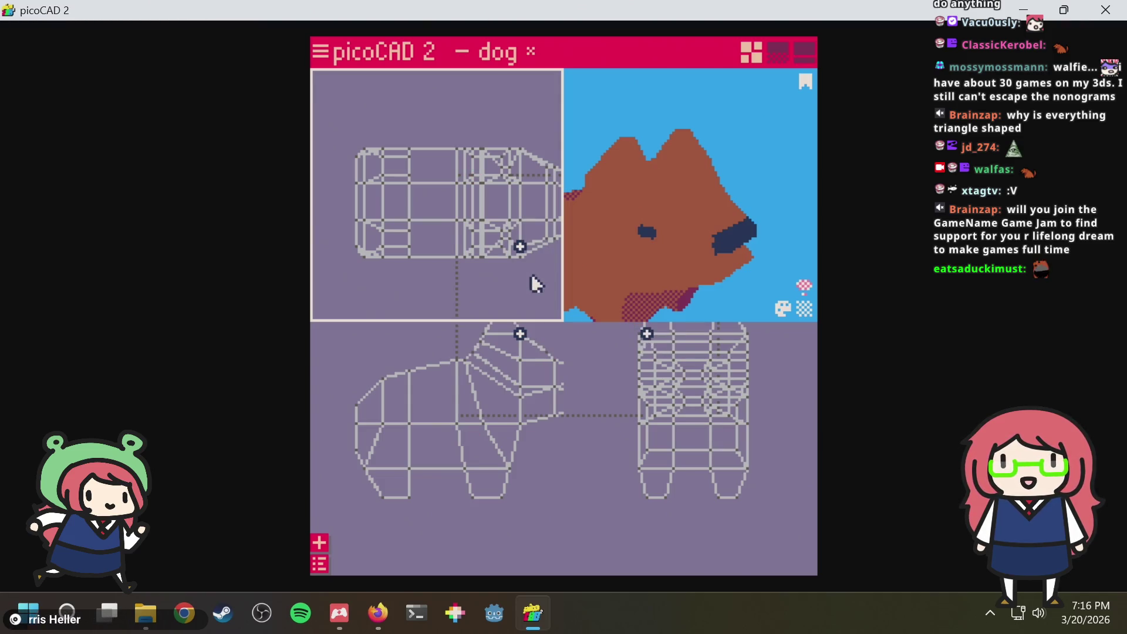
Inspect the ear face and ear-tip vertex, then save dog.txt from a side view
mouse_move(711, 230)
left_mouse_down()
mouse_move(735, 158)
mouse_move(717, 196)
left_mouse_up()
left_click(713, 201)
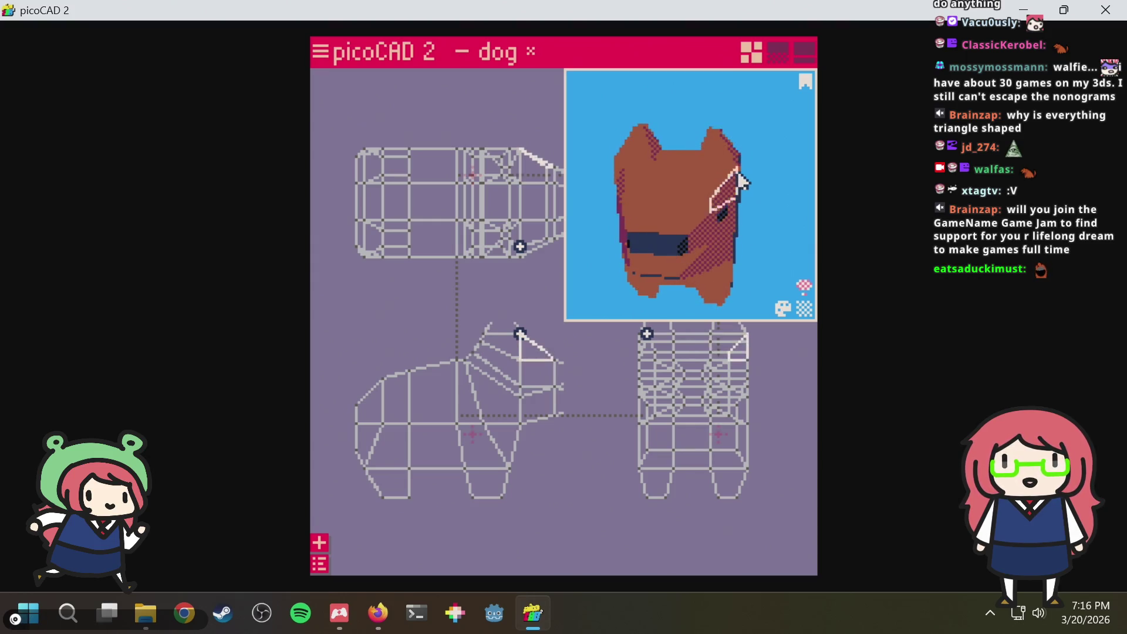
left_click(521, 155)
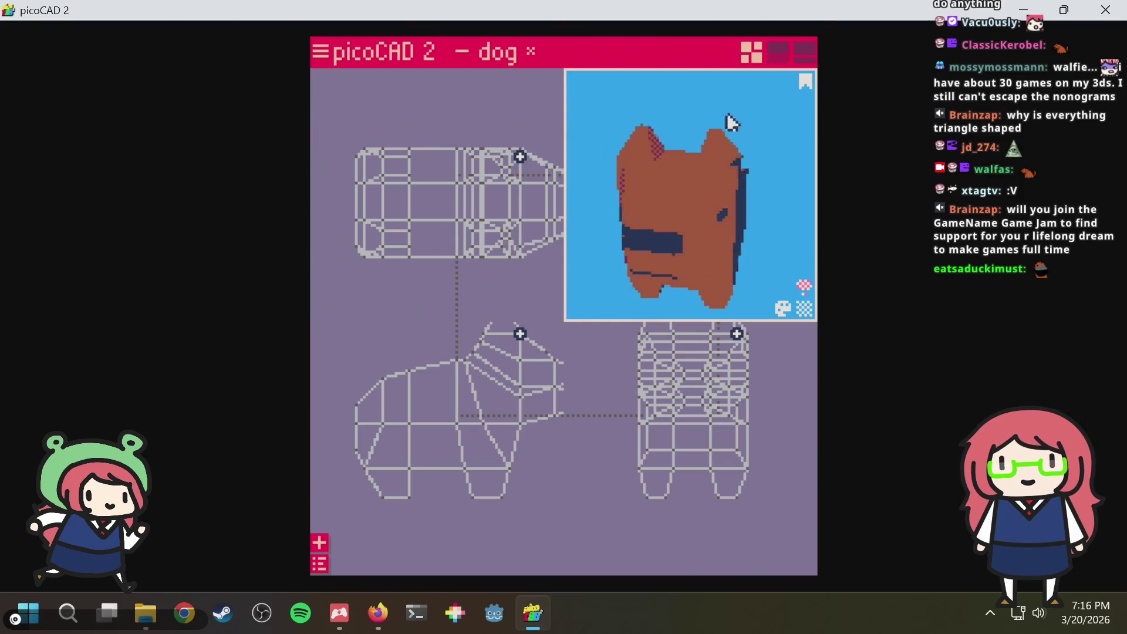
scroll(699, 112, "up", 2)
mouse_move(730, 121)
left_mouse_down()
mouse_move(699, 111)
mouse_move(662, 143)
mouse_move(744, 126)
left_mouse_up()
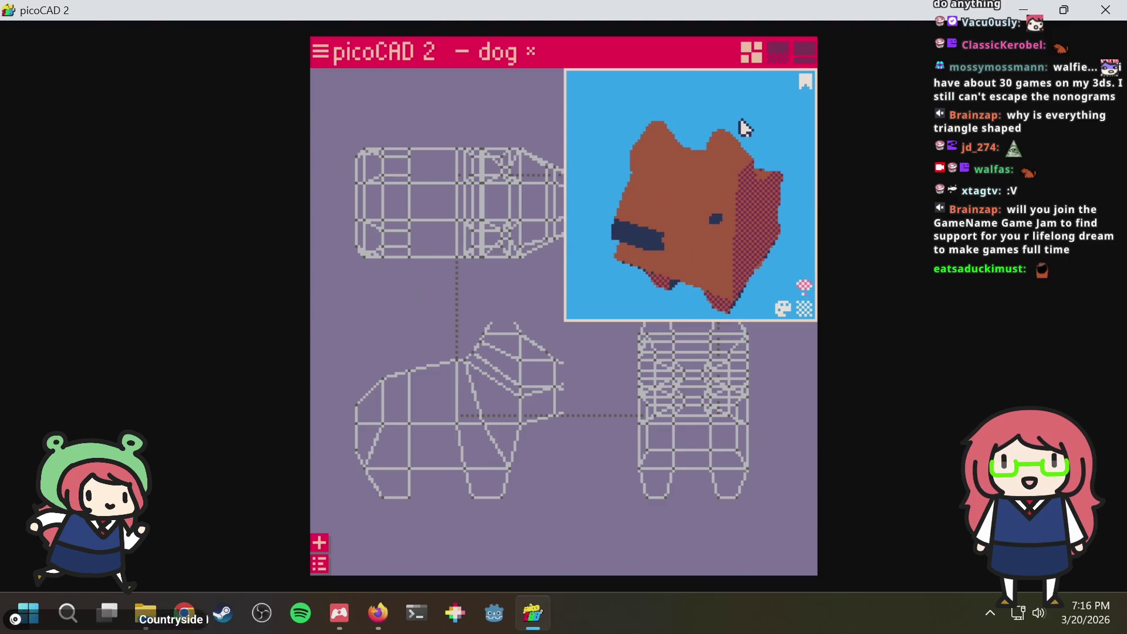
key("ctrl+s")
mouse_move(611, 131)
left_mouse_down()
mouse_move(701, 104)
mouse_move(816, 151)
mouse_move(727, 143)
mouse_move(753, 153)
left_mouse_up()
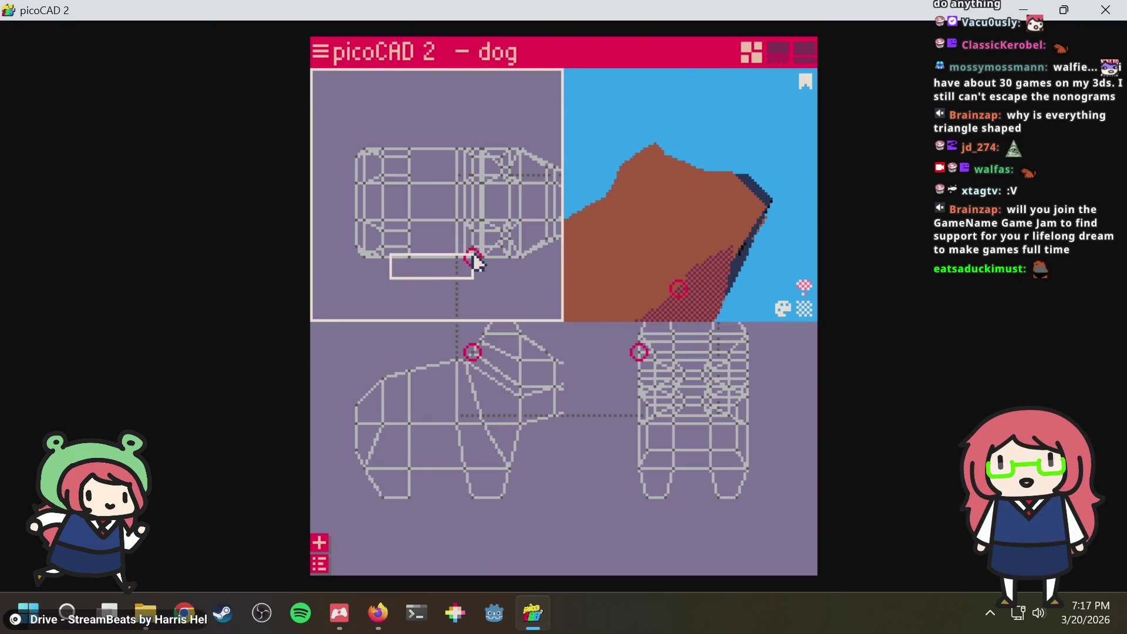
Box-select the top-edge vertices, orbit the dog from behind to front and save dog.txt
left_click_drag(466, 260, 460, 256)
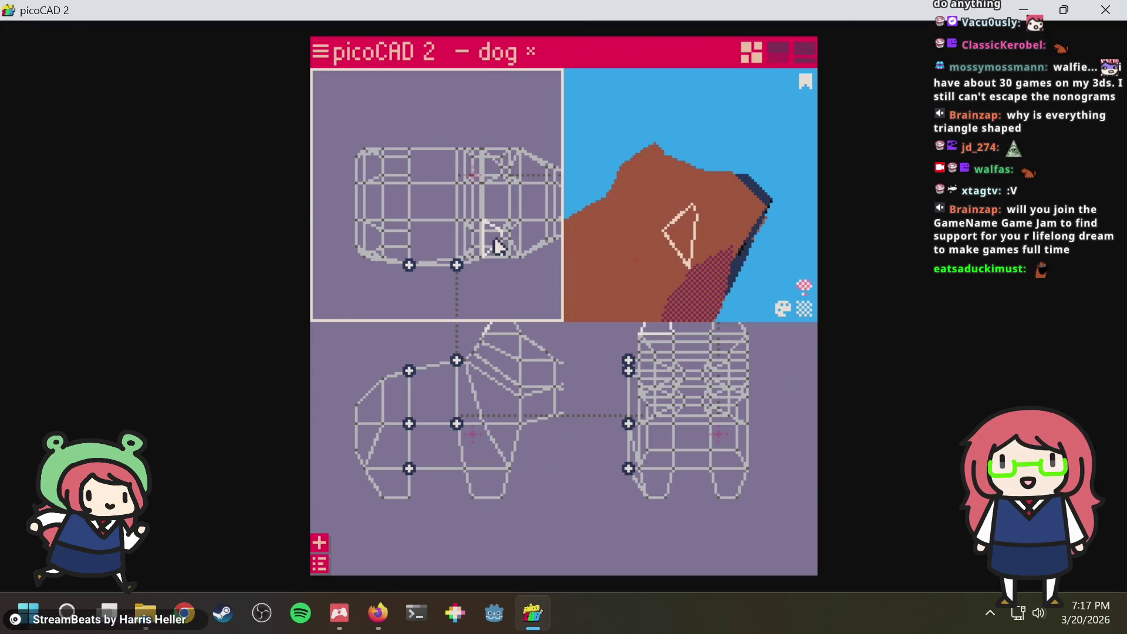
left_click_drag(399, 132, 459, 151)
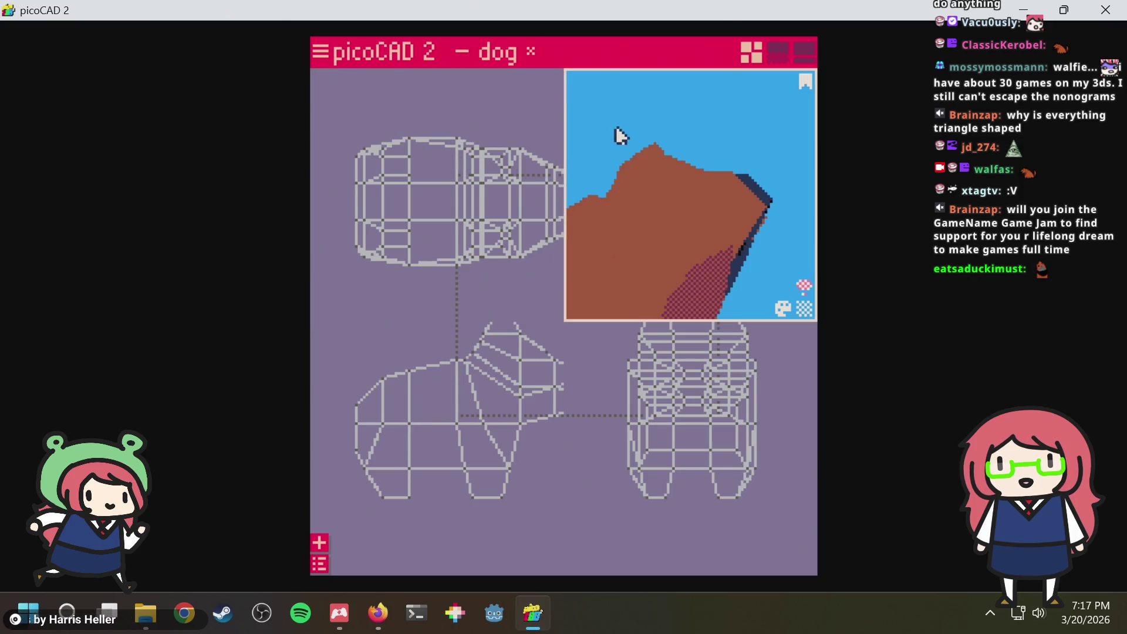
left_click_drag(605, 149, 669, 130)
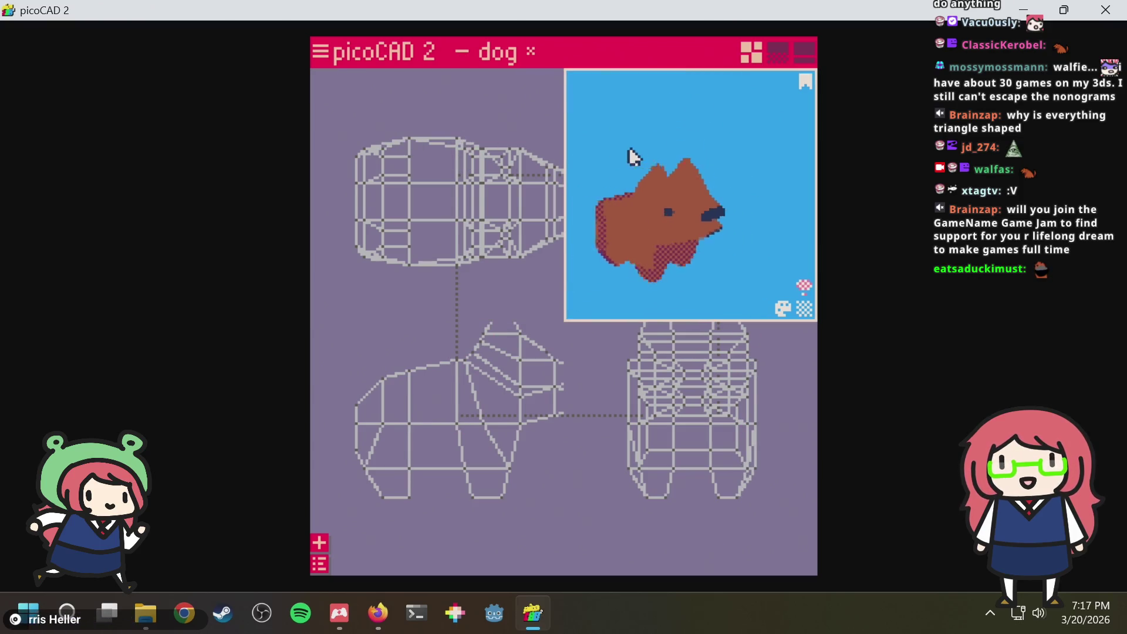
mouse_move(670, 131)
left_mouse_down()
mouse_move(718, 165)
mouse_move(722, 183)
mouse_move(629, 118)
mouse_move(581, 158)
mouse_move(541, 172)
mouse_move(556, 225)
mouse_move(608, 226)
mouse_move(748, 270)
left_mouse_up()
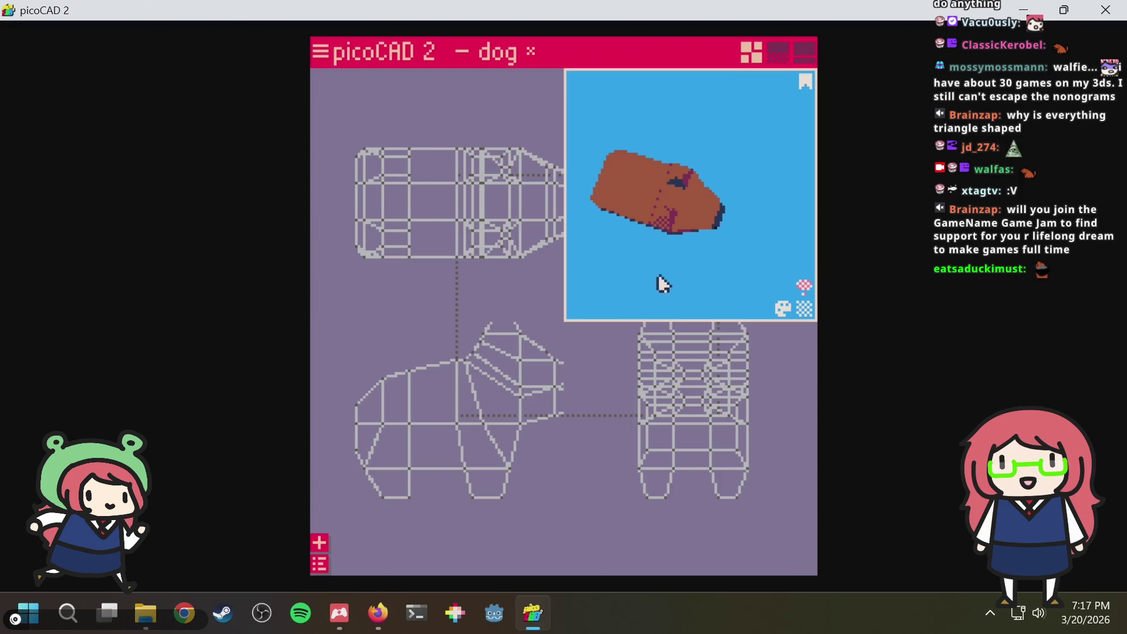
mouse_move(663, 284)
left_mouse_down()
mouse_move(708, 255)
mouse_move(692, 297)
mouse_move(707, 259)
mouse_move(752, 227)
mouse_move(802, 254)
mouse_move(667, 310)
left_mouse_up()
key("ctrl+s")
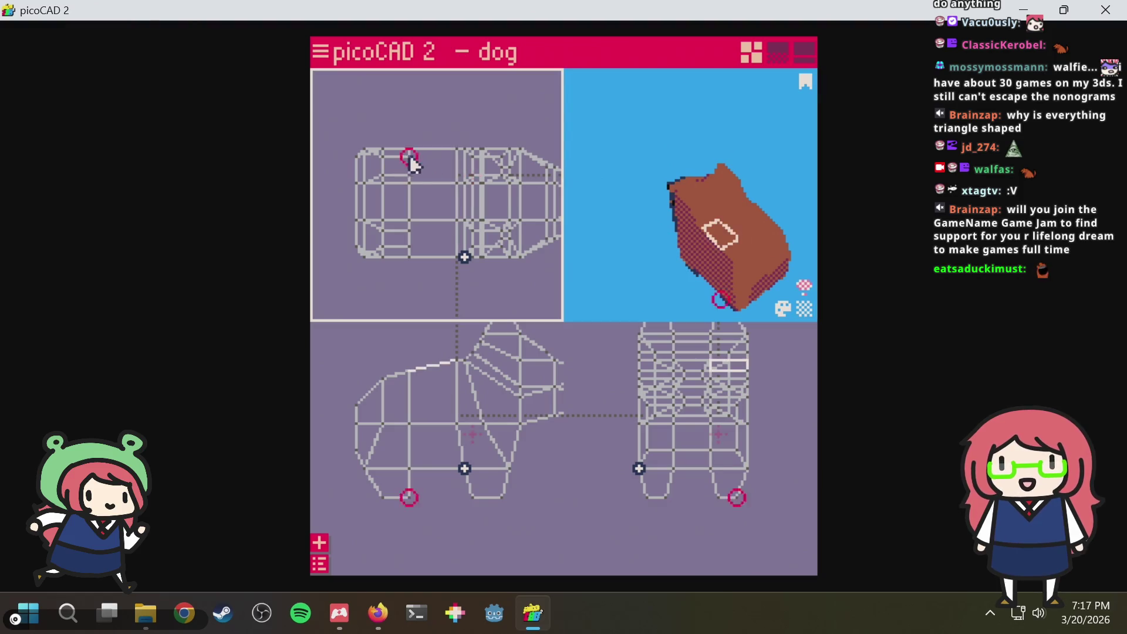
left_click_drag(761, 189, 623, 167)
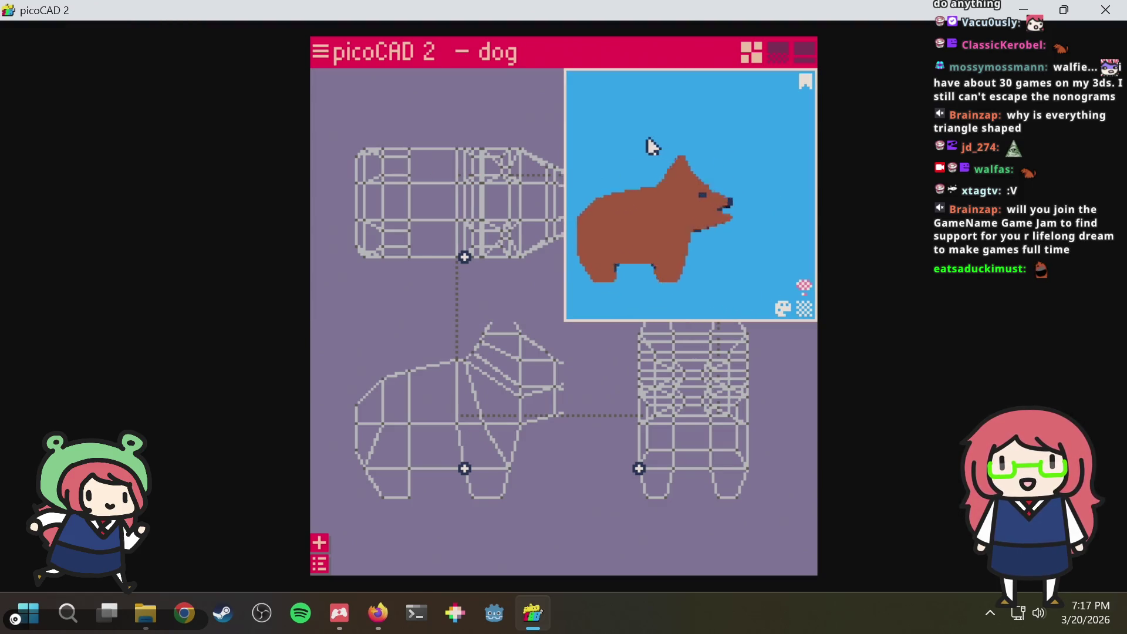
scroll(623, 167, "up", 1)
scroll(654, 159, "up", 1)
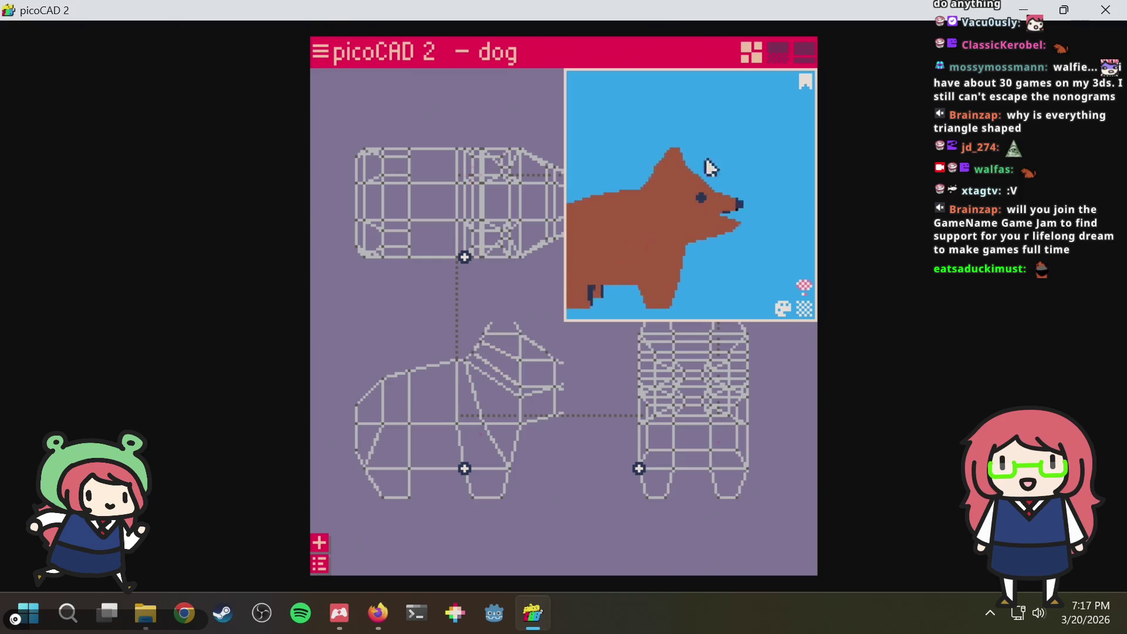
scroll(711, 168, "up", 1)
scroll(630, 203, "up", 1)
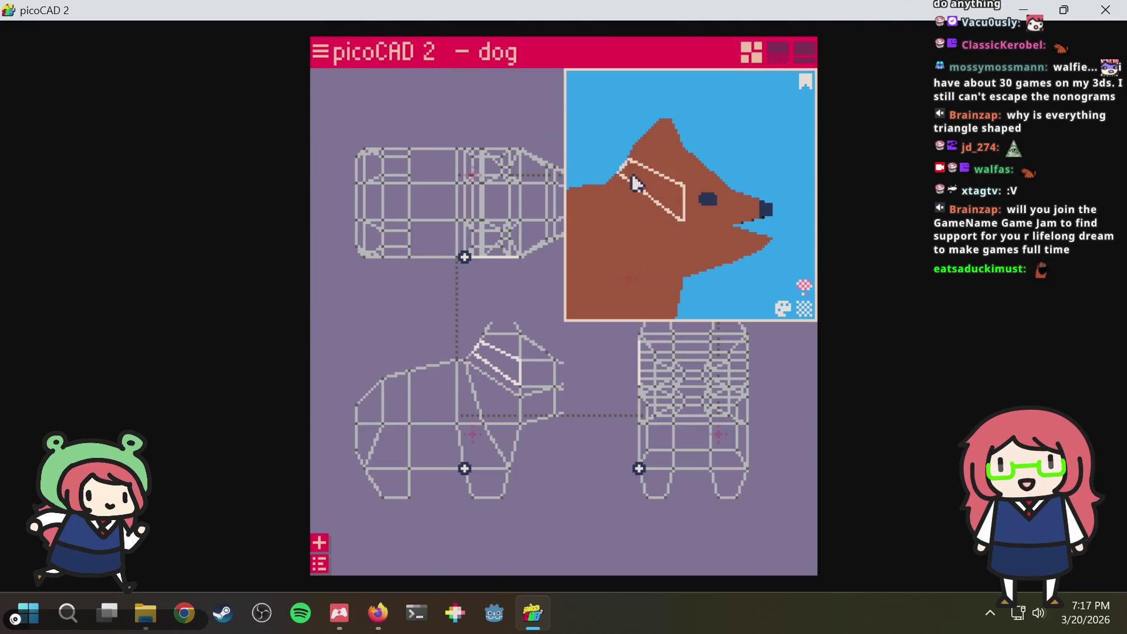
Select the collar strip on the neck, drag one collar vertex up and undo the move
left_click(641, 232)
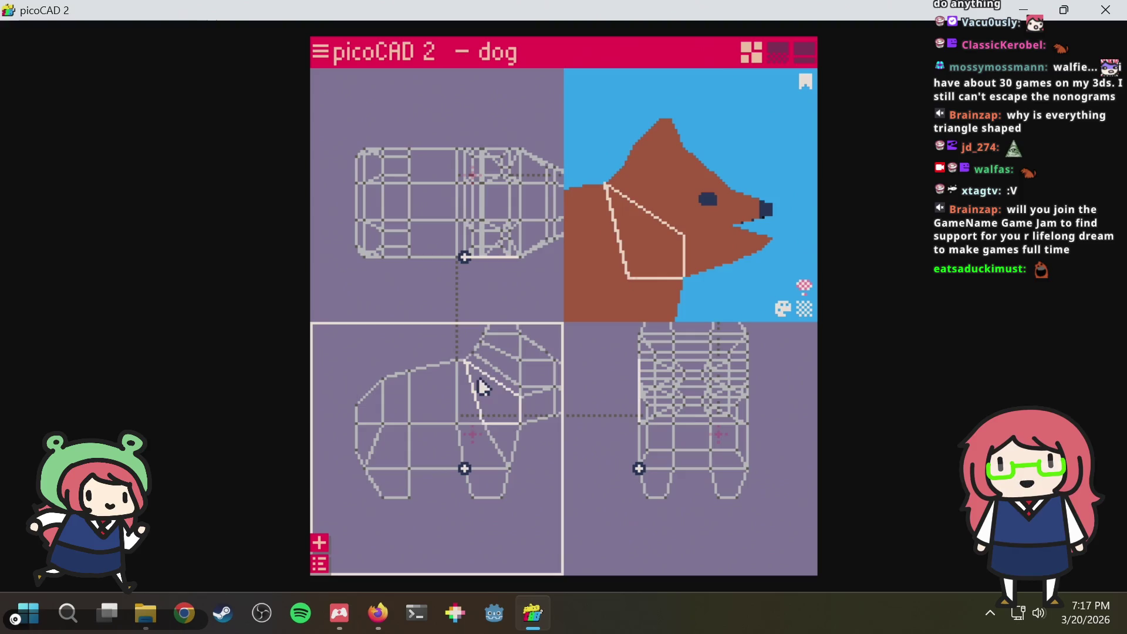
scroll(511, 405, "up", 1)
scroll(470, 428, "up", 1)
scroll(440, 441, "up", 1)
scroll(448, 414, "up", 1)
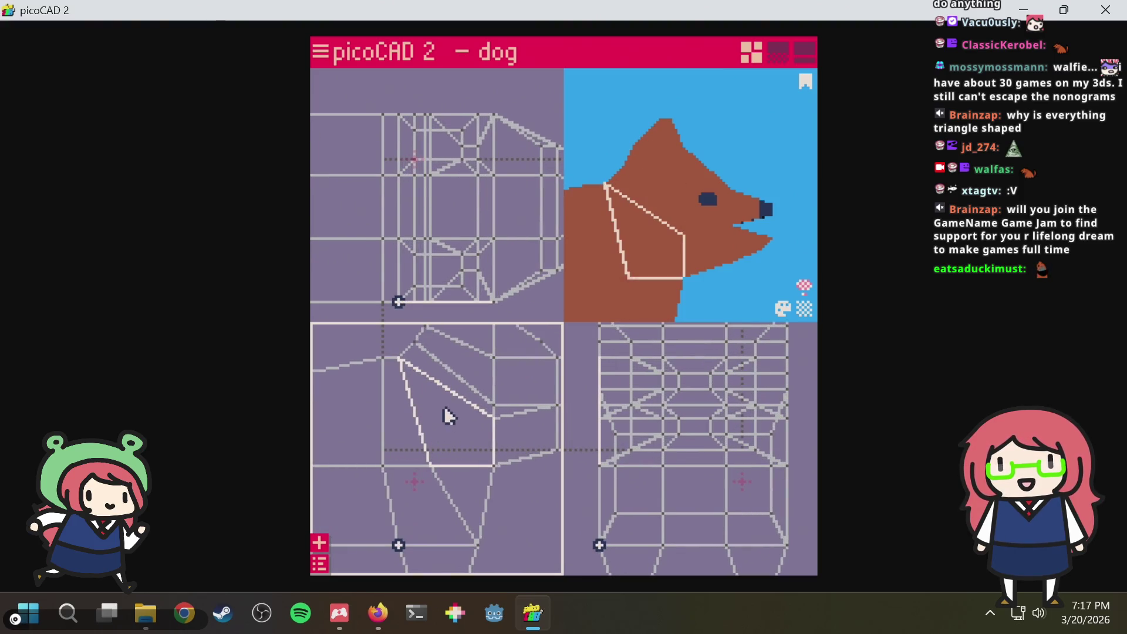
left_click(450, 396)
left_click(493, 416)
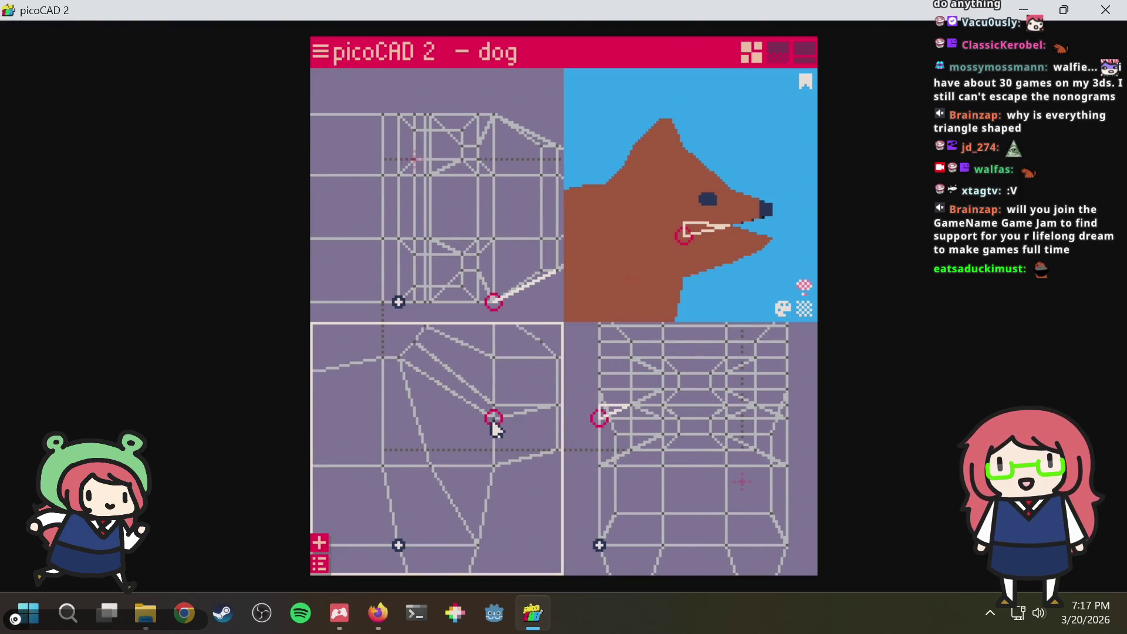
left_click_drag(493, 418, 494, 390)
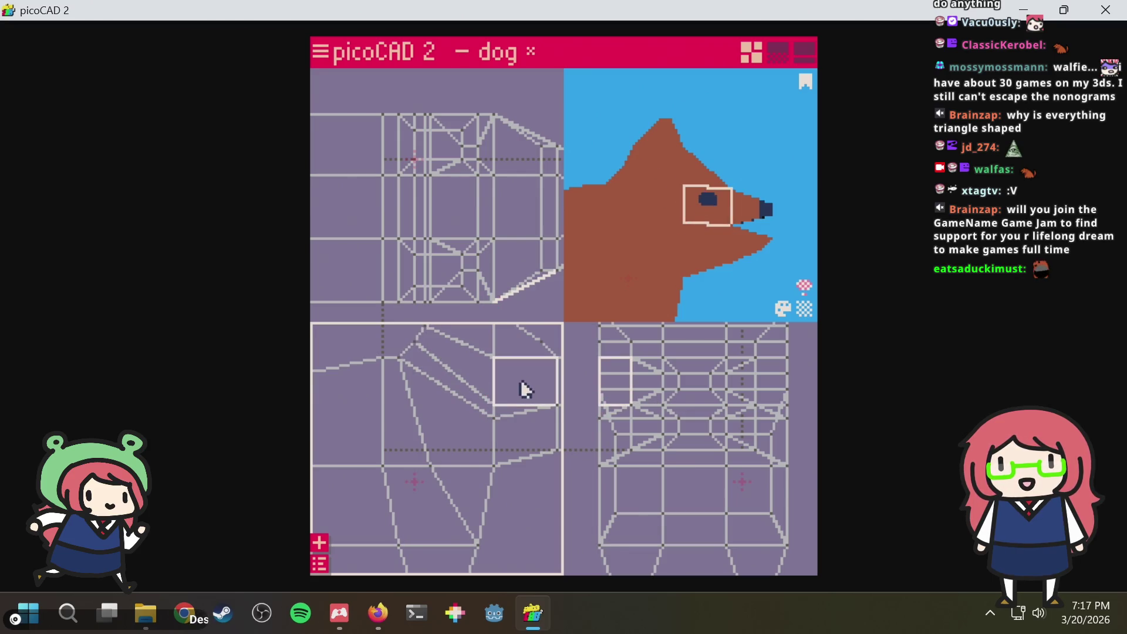
key("ctrl+z")
Raise the ring of collar vertices two grid steps and save dog.txt
left_click(490, 405)
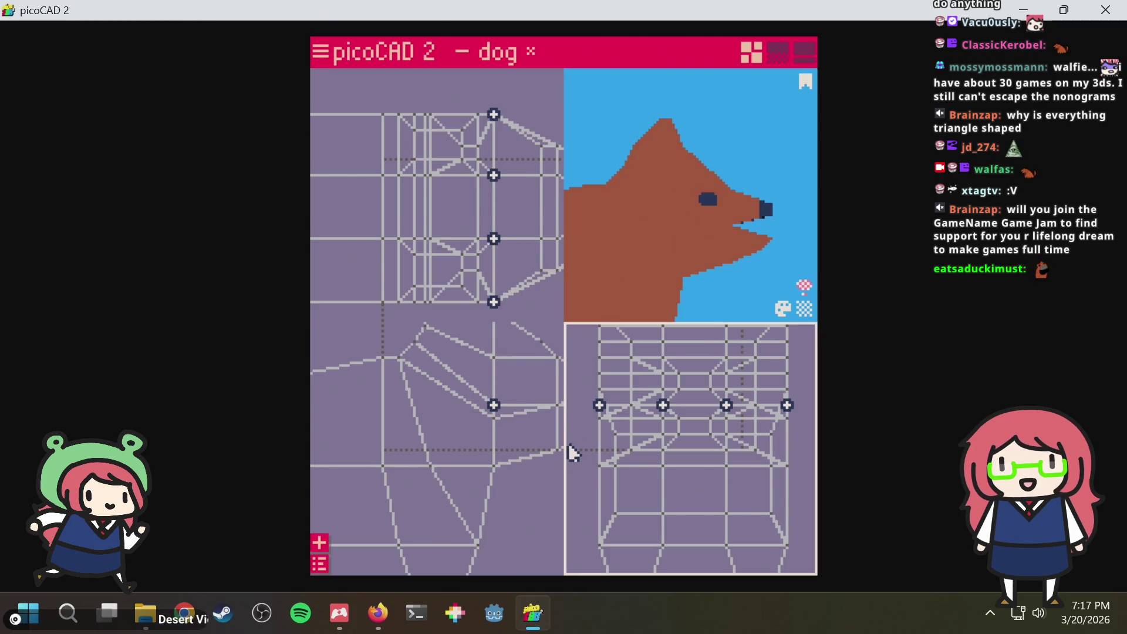
key("Up")
key("Up")
left_click(521, 453)
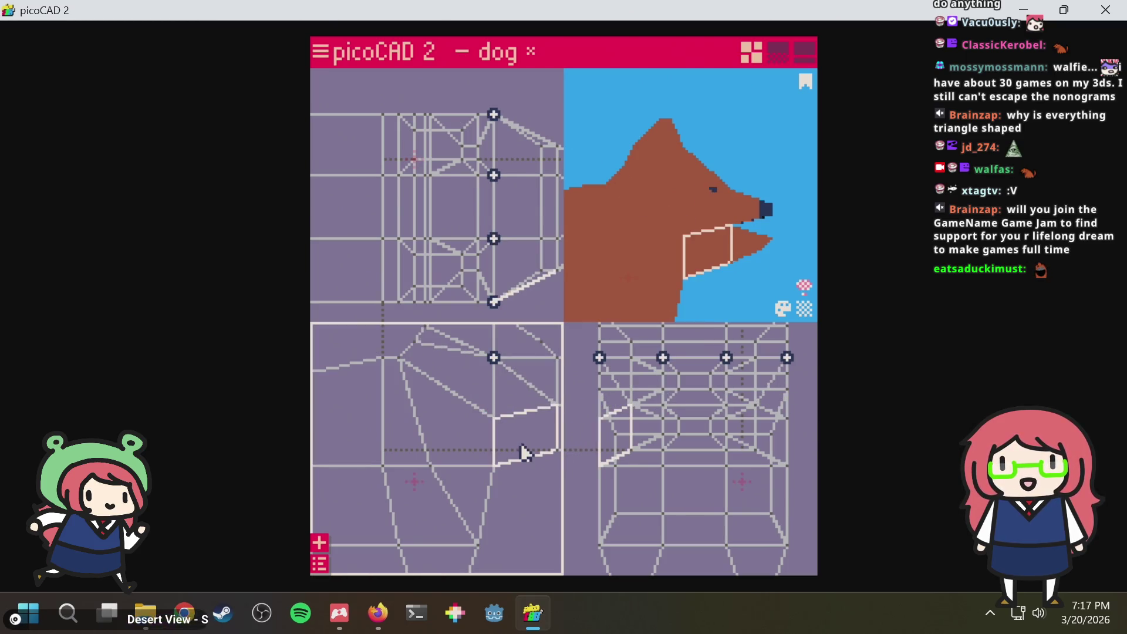
key("ctrl+s")
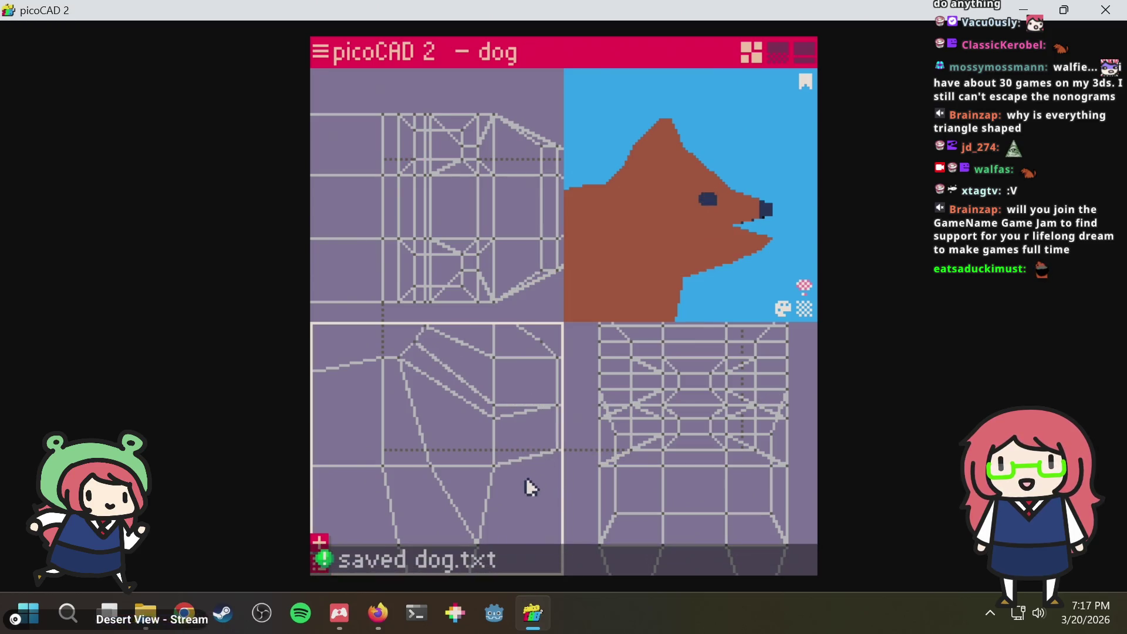
scroll(526, 477, "down", 2)
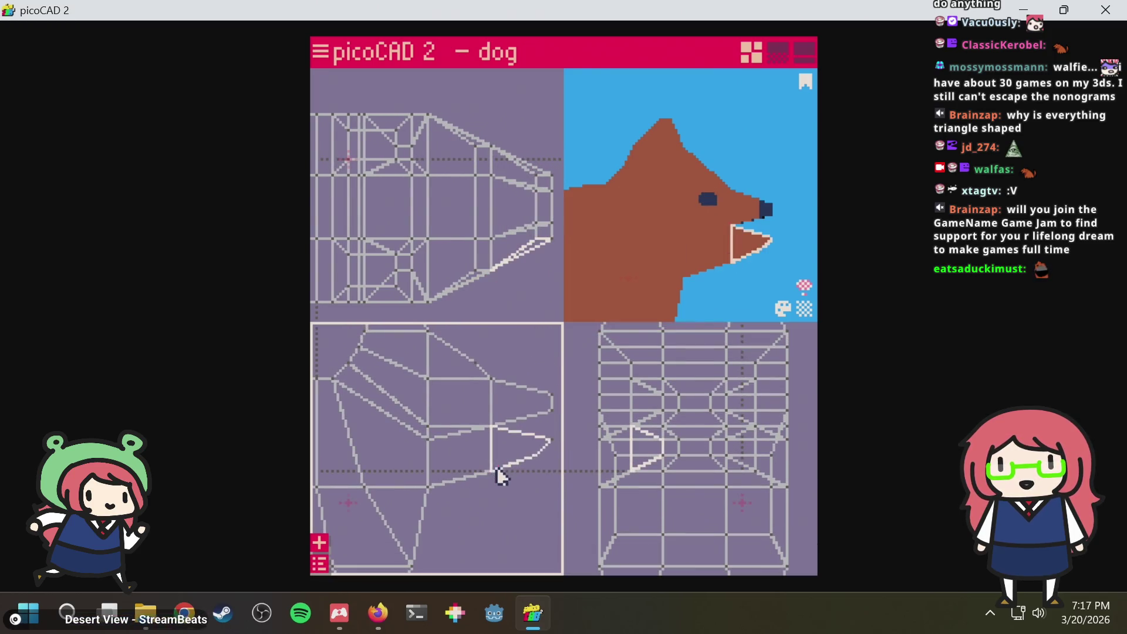
scroll(502, 473, "down", 2)
middle_click_drag(485, 501, 552, 482)
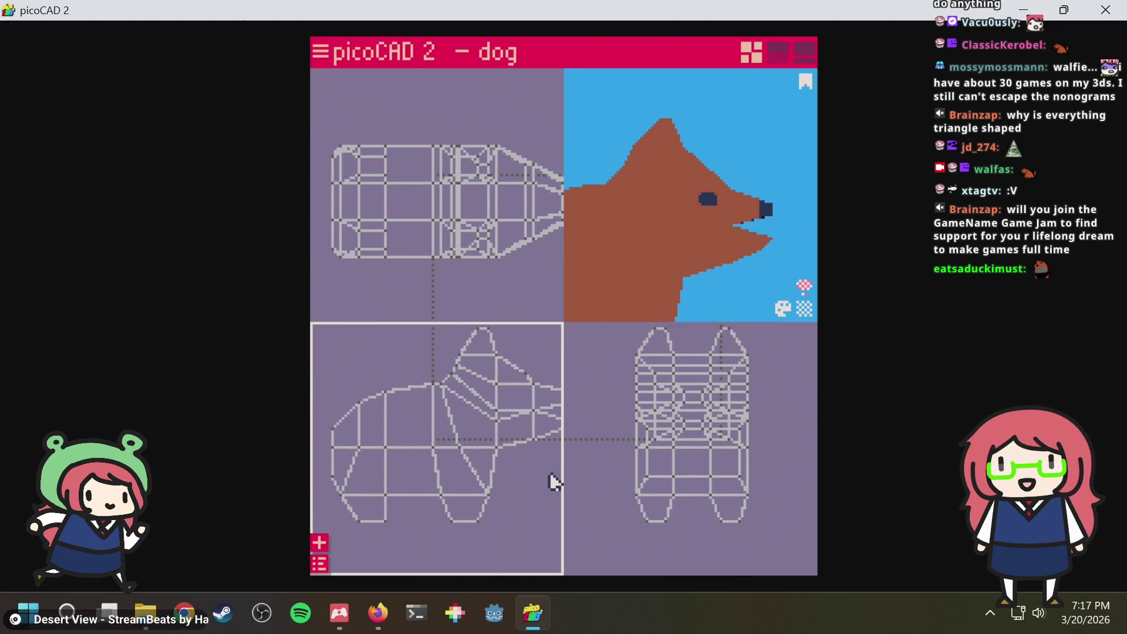
Select the bottom leg vertices and the jaw face, then save dog.txt
left_click(373, 493)
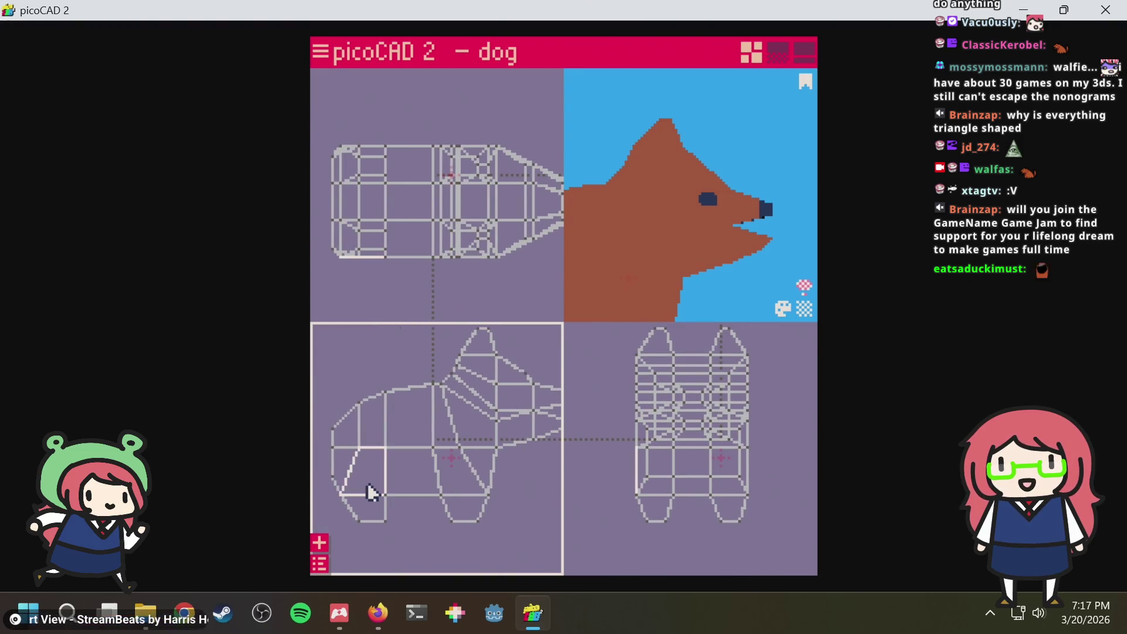
left_click(388, 502)
left_click_drag(379, 482, 352, 454)
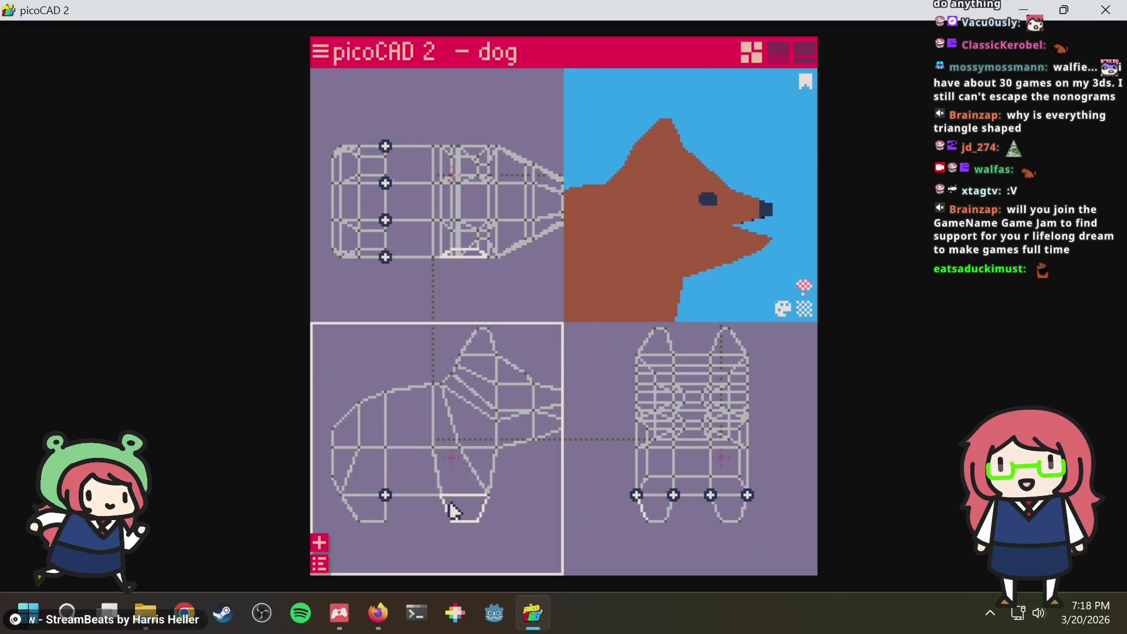
left_click_drag(437, 500, 443, 493)
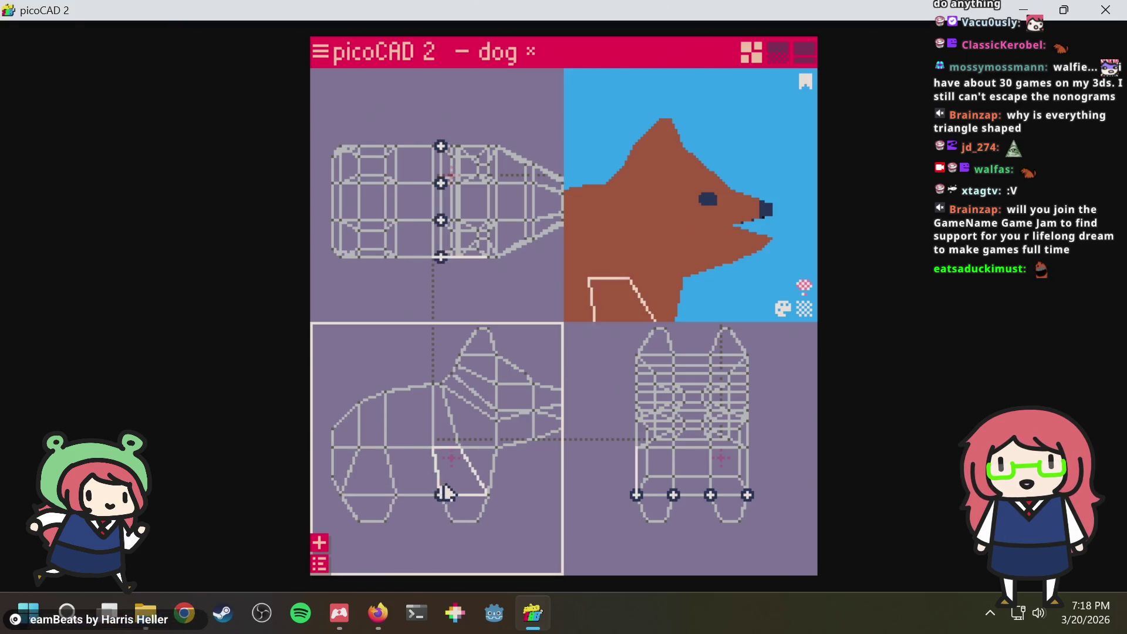
left_click(740, 264)
scroll(739, 264, "down", 5)
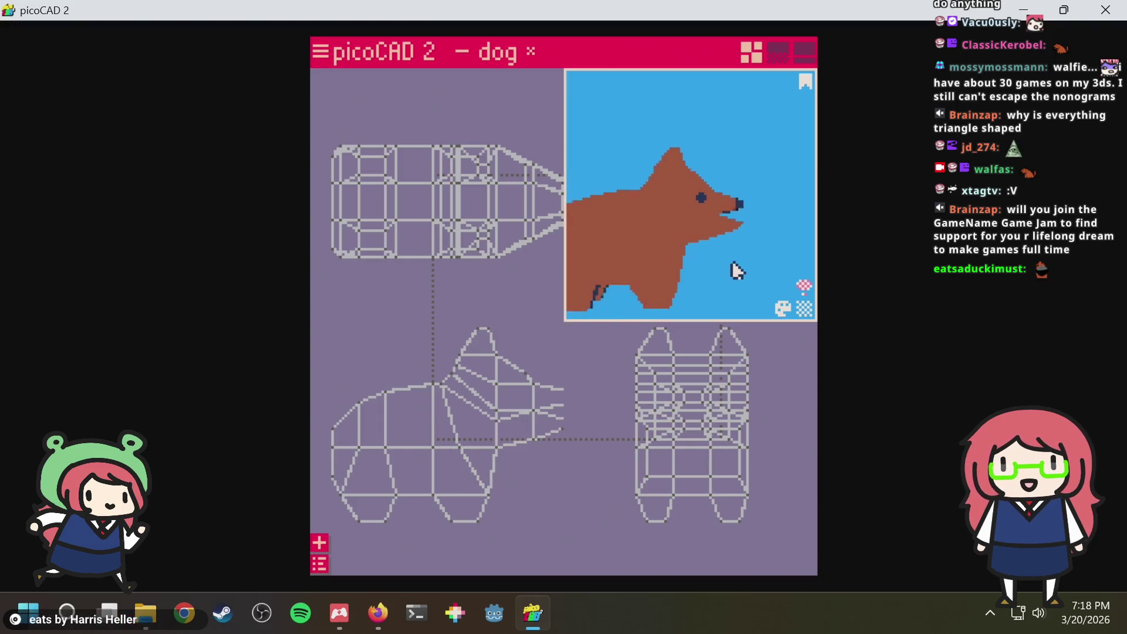
key("ctrl+s")
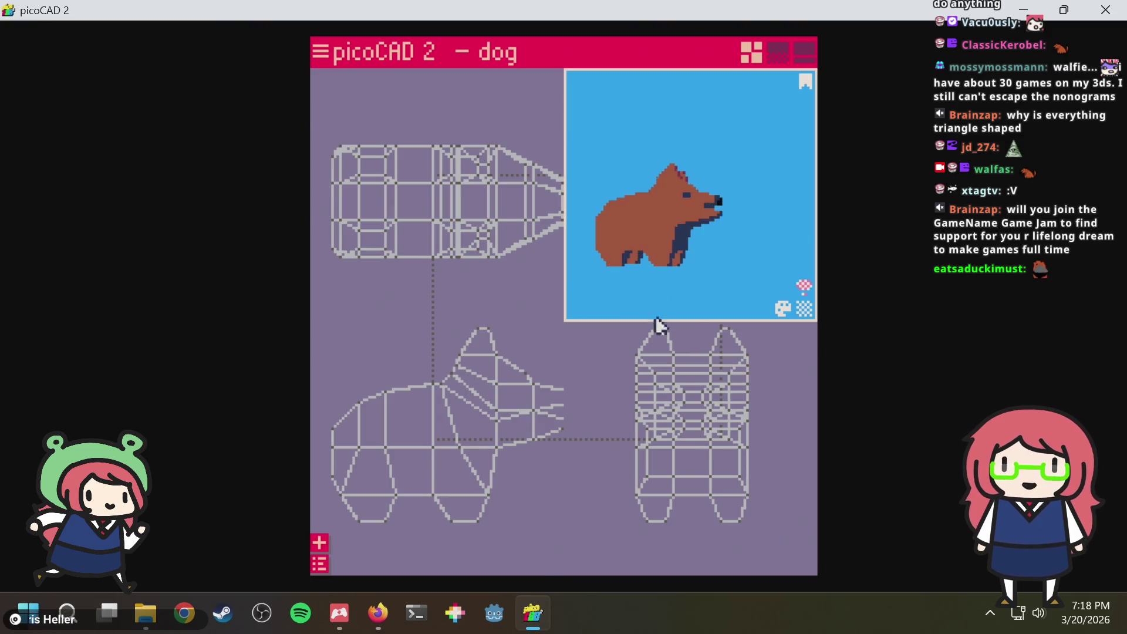
Shift a corner vertex right in the side view near the front legs and save
left_click(478, 445)
left_click(505, 464)
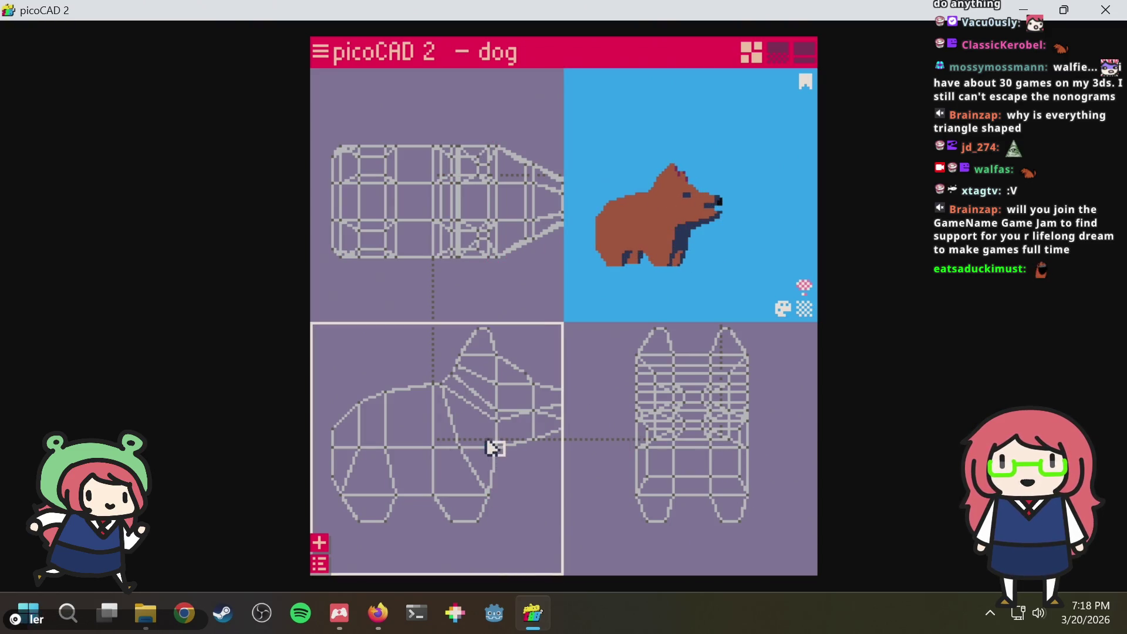
left_click_drag(489, 445, 501, 445)
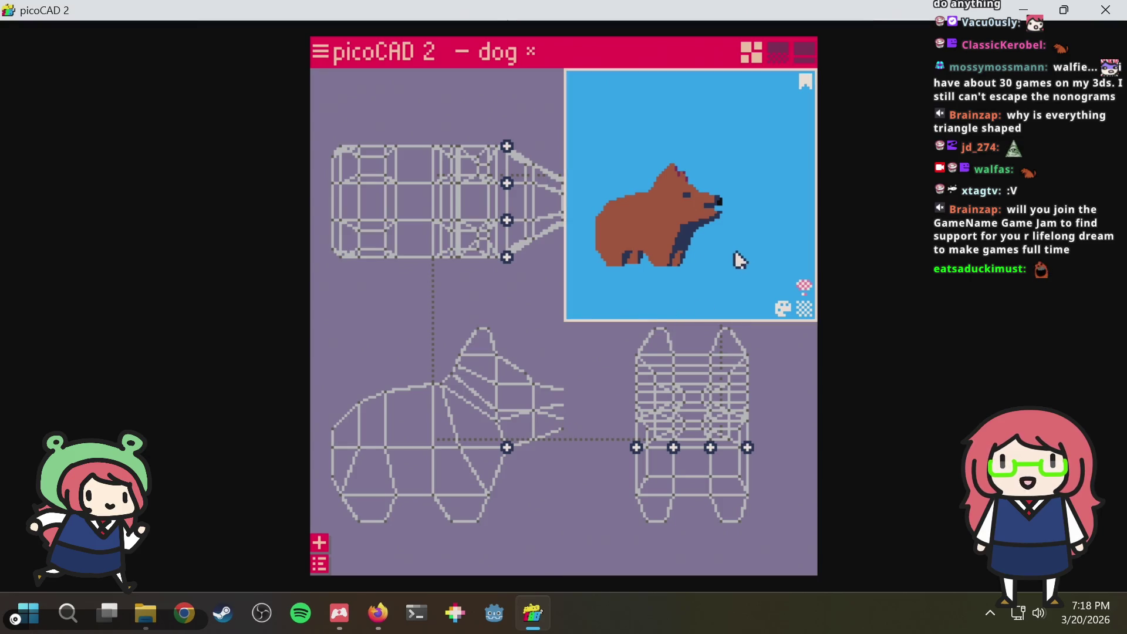
mouse_move(736, 258)
left_mouse_down()
mouse_move(747, 262)
mouse_move(591, 272)
mouse_move(738, 268)
mouse_move(737, 279)
mouse_move(699, 280)
mouse_move(773, 306)
mouse_move(774, 333)
mouse_move(679, 284)
left_mouse_up()
key("ctrl+s")
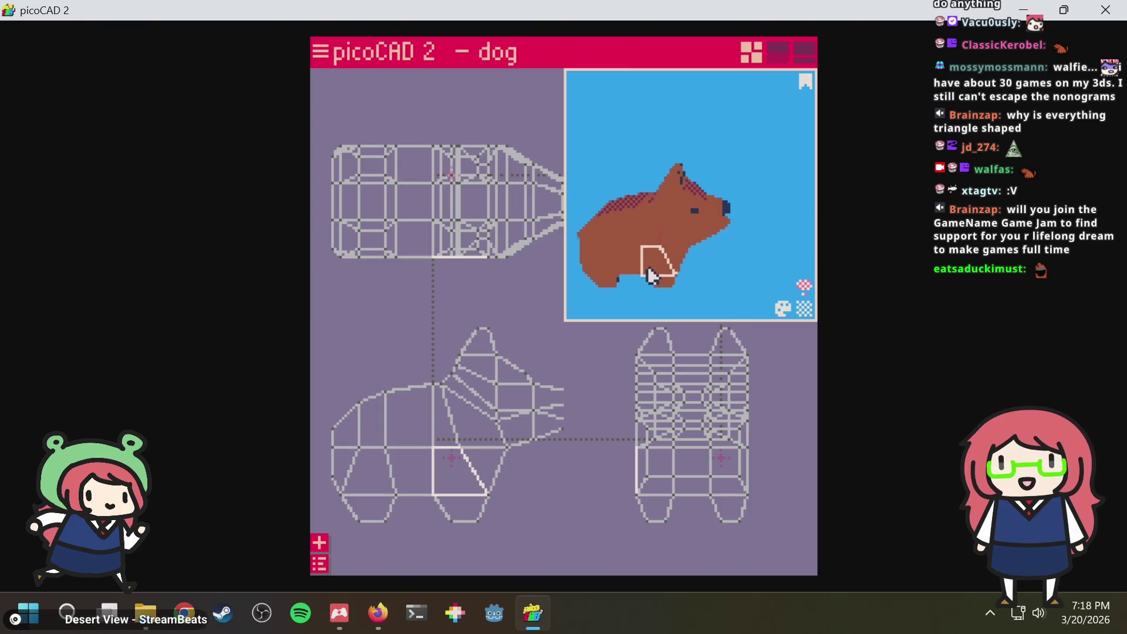
scroll(647, 267, "up", 2)
scroll(637, 255, "up", 2)
Save from a front view, check the foot face and recentre the dog in all views
mouse_move(636, 255)
left_mouse_down()
mouse_move(712, 238)
mouse_move(734, 259)
mouse_move(674, 292)
mouse_move(704, 258)
mouse_move(692, 169)
mouse_move(681, 202)
mouse_move(682, 141)
mouse_move(683, 184)
mouse_move(674, 187)
mouse_move(737, 163)
mouse_move(763, 179)
mouse_move(758, 217)
mouse_move(718, 239)
mouse_move(738, 216)
mouse_move(709, 229)
left_mouse_up()
key("ctrl+s")
left_click(731, 155)
left_click(708, 230)
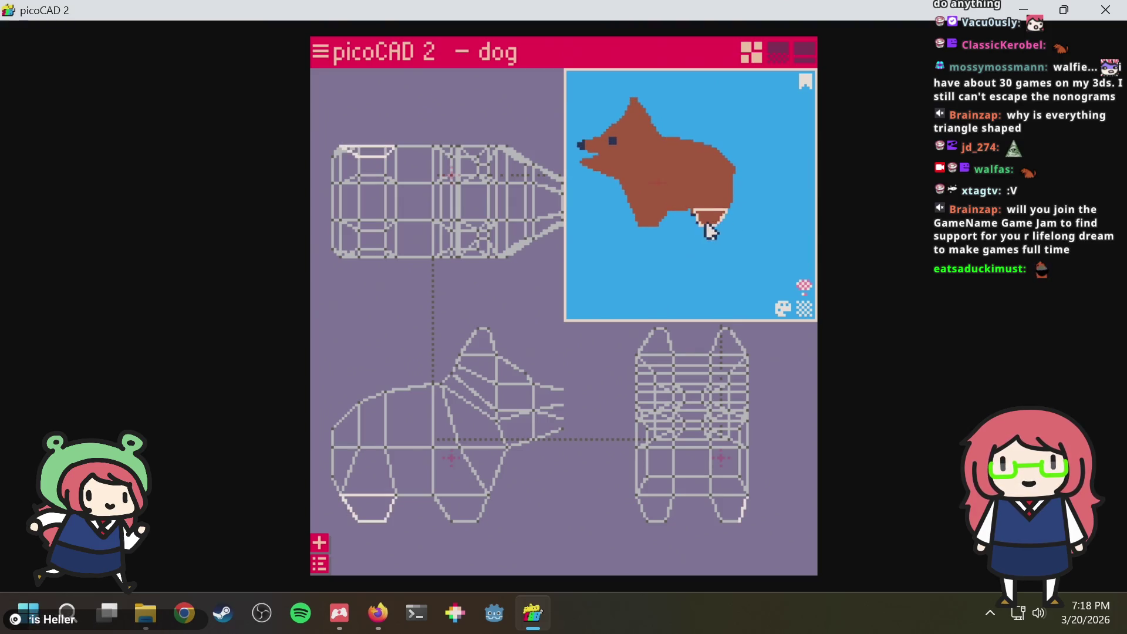
middle_click_drag(684, 251, 702, 280)
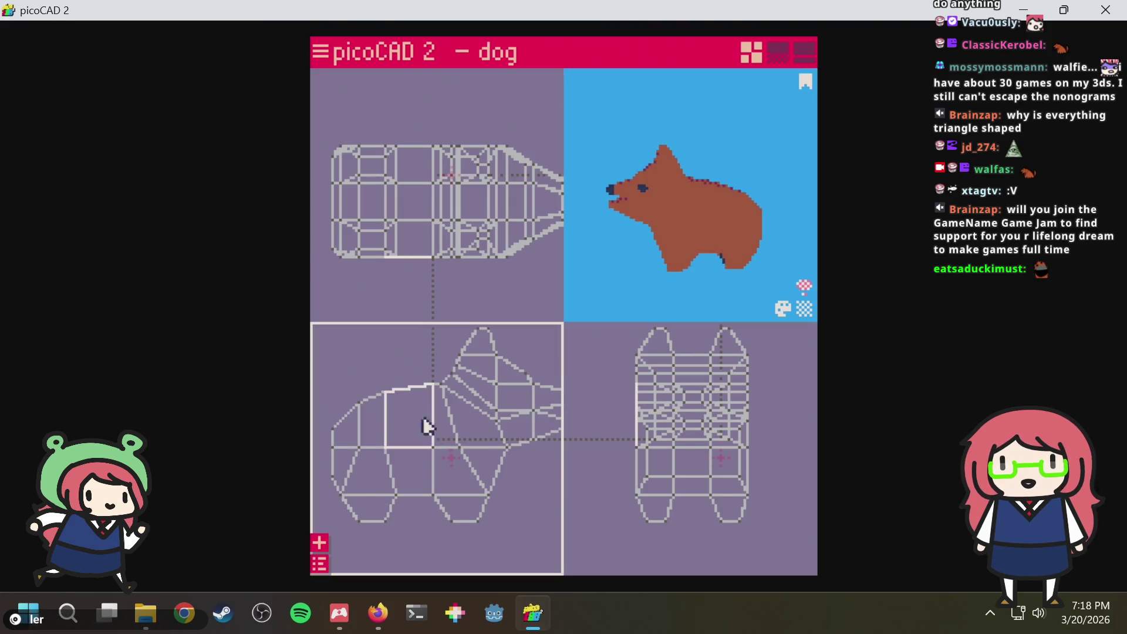
middle_click_drag(422, 428, 392, 388)
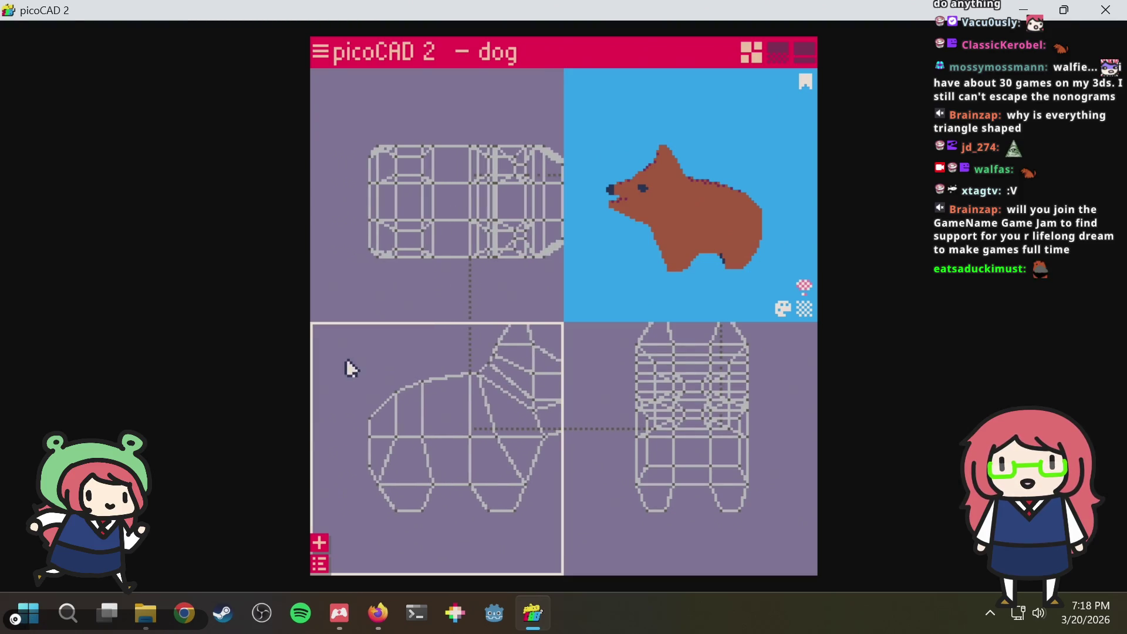
Select the dog's rear vertices and nudge them inward with the arrow keys to shorten the body
left_click_drag(452, 534, 449, 527)
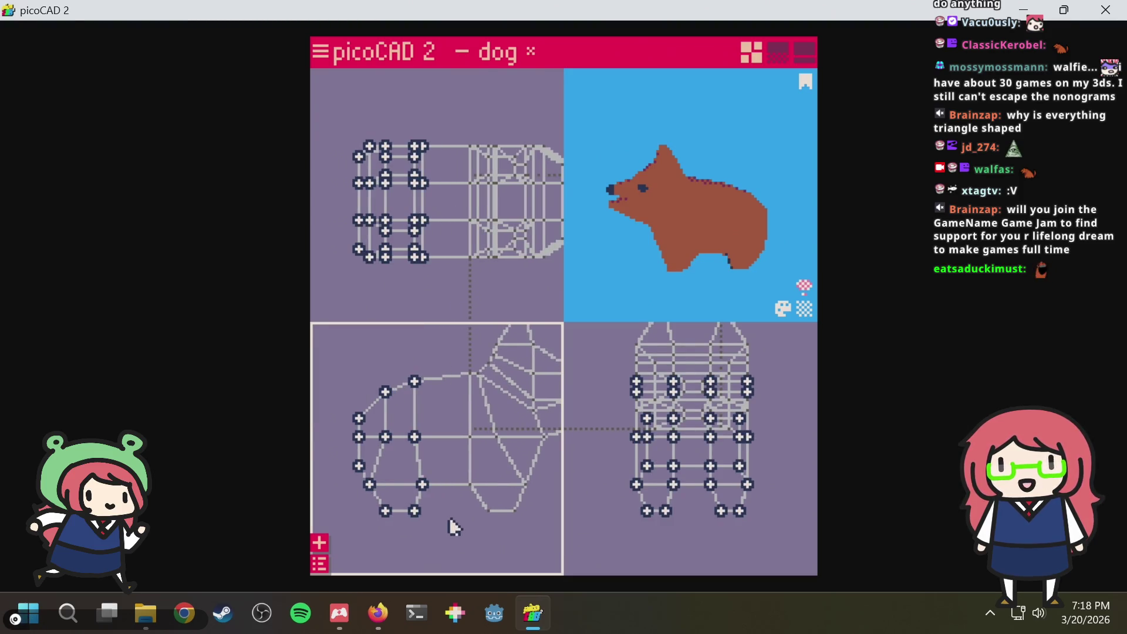
key("Left")
key("Left")
key("Left")
key("Left")
key("Left")
key("Left")
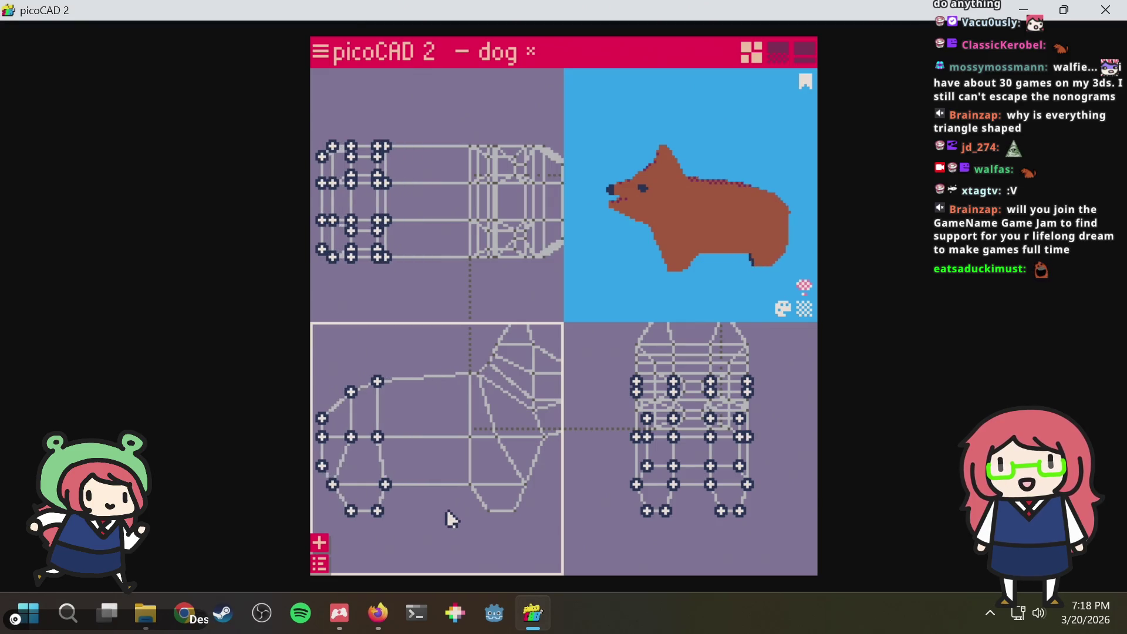
key("Right")
key("Right")
key("Right")
key("Left")
key("Left")
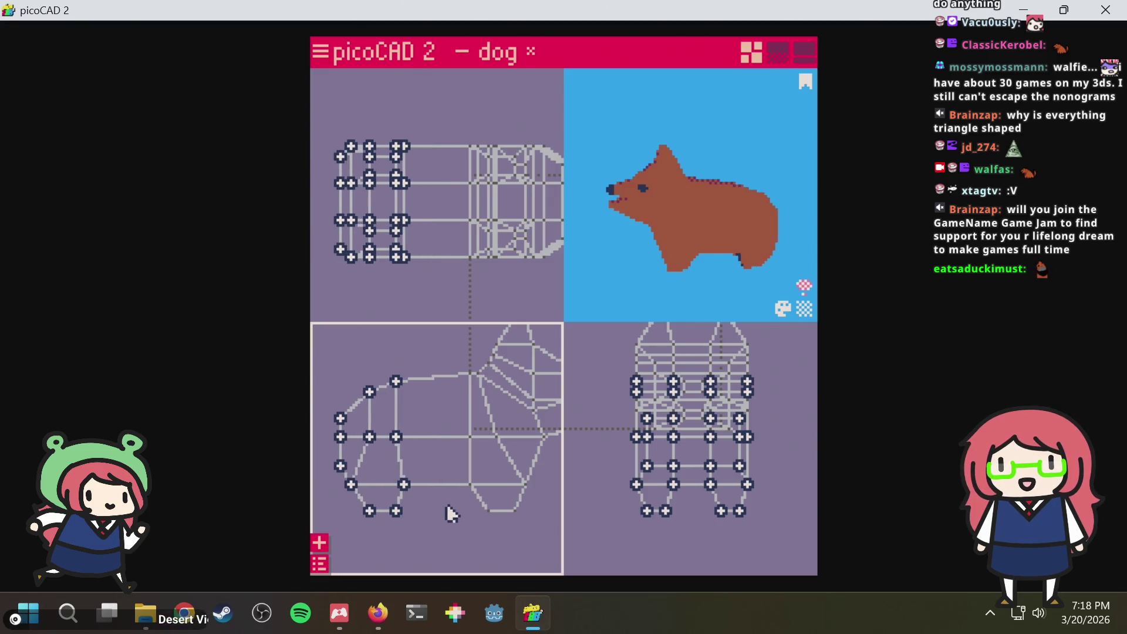
key("Left")
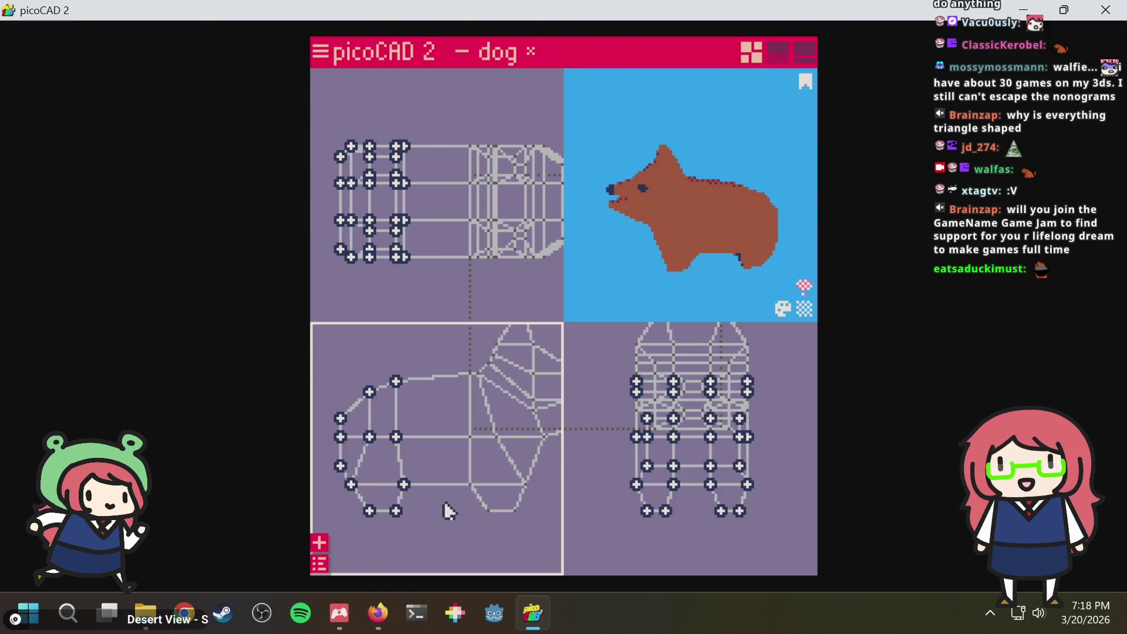
Switch to face mode, select the dog's left end, save dog.txt and orbit to a three-quarter view
key("Tab")
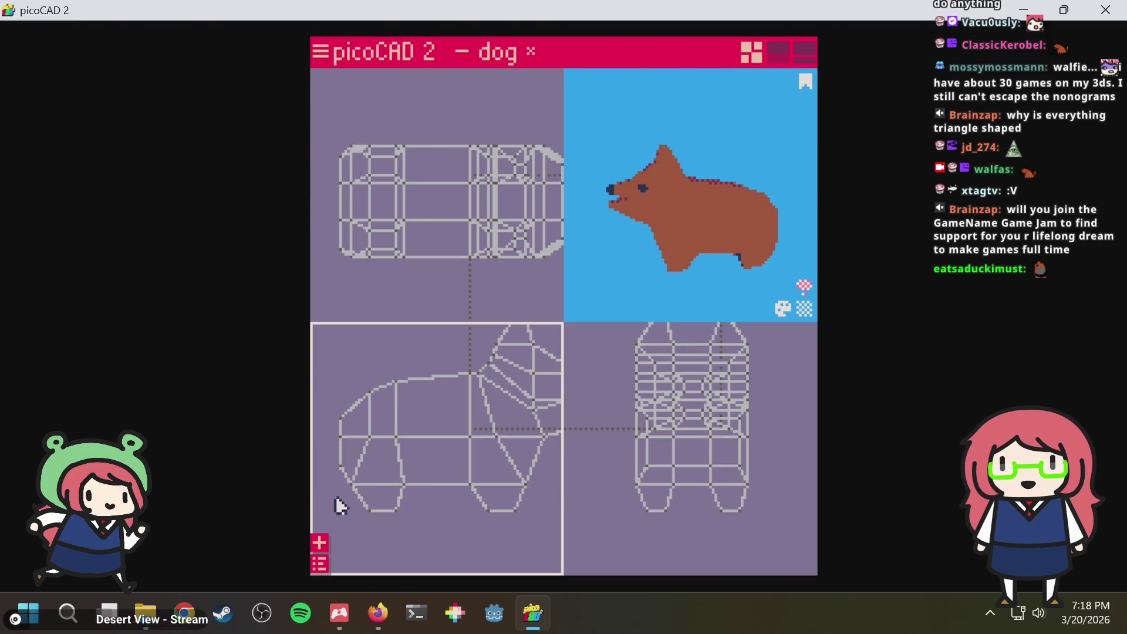
left_click_drag(358, 481, 358, 484)
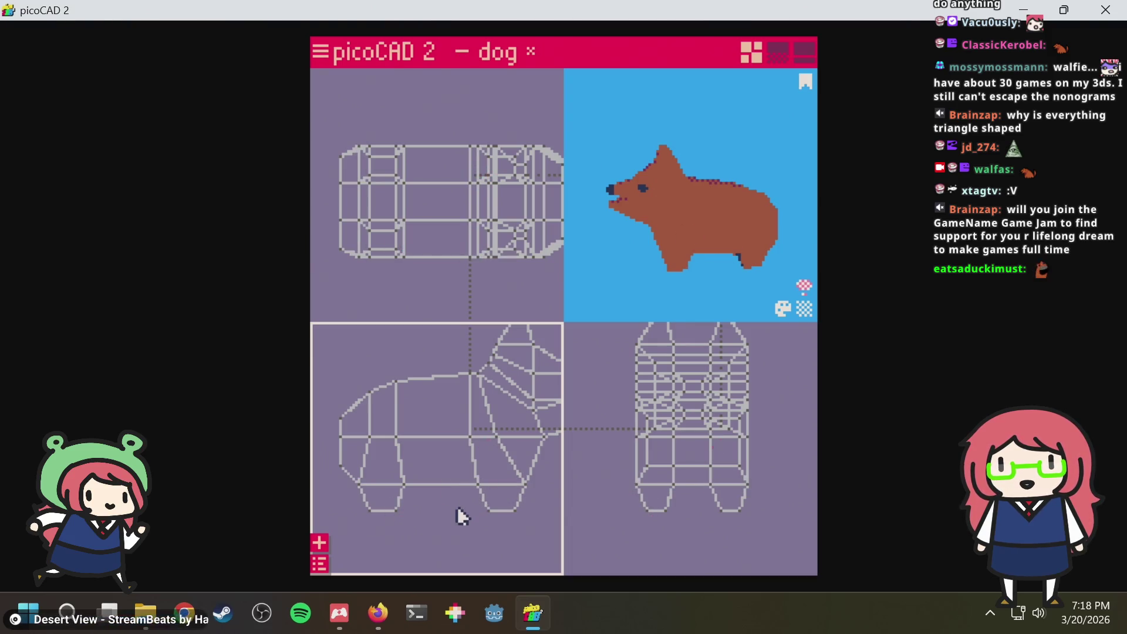
key("ctrl+s")
left_click_drag(647, 284, 635, 292)
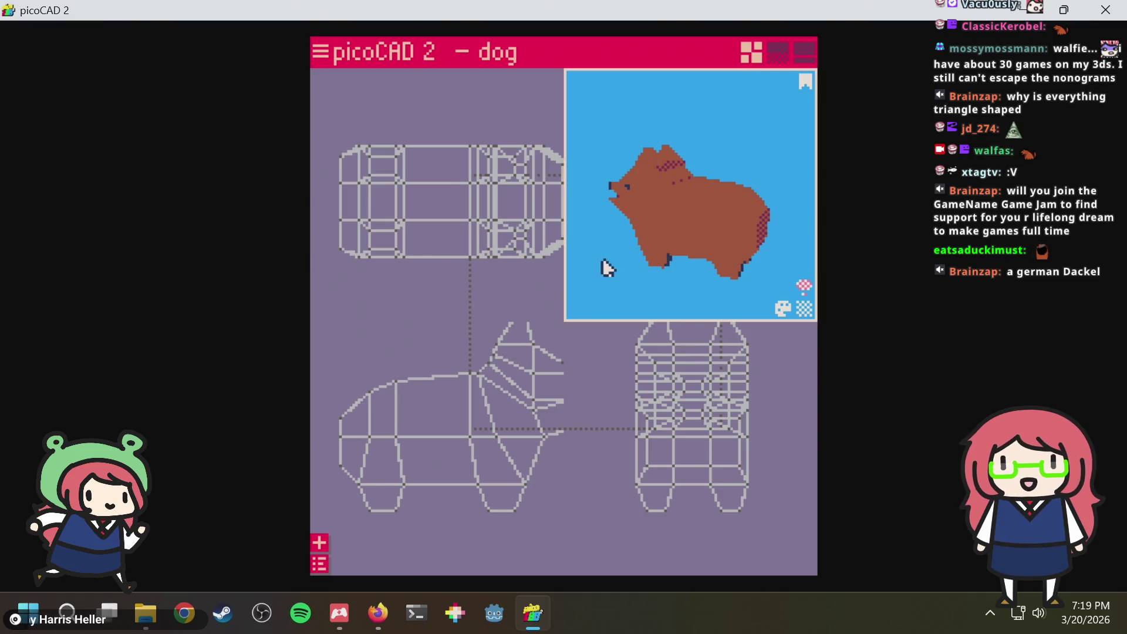
Rotate the dog preview, check a vertex and save dog.txt a few times
mouse_move(604, 267)
left_mouse_down()
mouse_move(644, 244)
mouse_move(559, 262)
left_mouse_up()
mouse_move(630, 282)
left_mouse_down()
mouse_move(697, 243)
mouse_move(688, 246)
mouse_move(700, 259)
mouse_move(596, 284)
mouse_move(638, 302)
mouse_move(807, 295)
mouse_move(635, 243)
mouse_move(540, 275)
mouse_move(707, 308)
mouse_move(724, 252)
mouse_move(736, 249)
mouse_move(794, 285)
mouse_move(724, 307)
mouse_move(598, 305)
mouse_move(636, 284)
mouse_move(636, 239)
mouse_move(745, 143)
mouse_move(677, 204)
left_mouse_up()
key("ctrl+s")
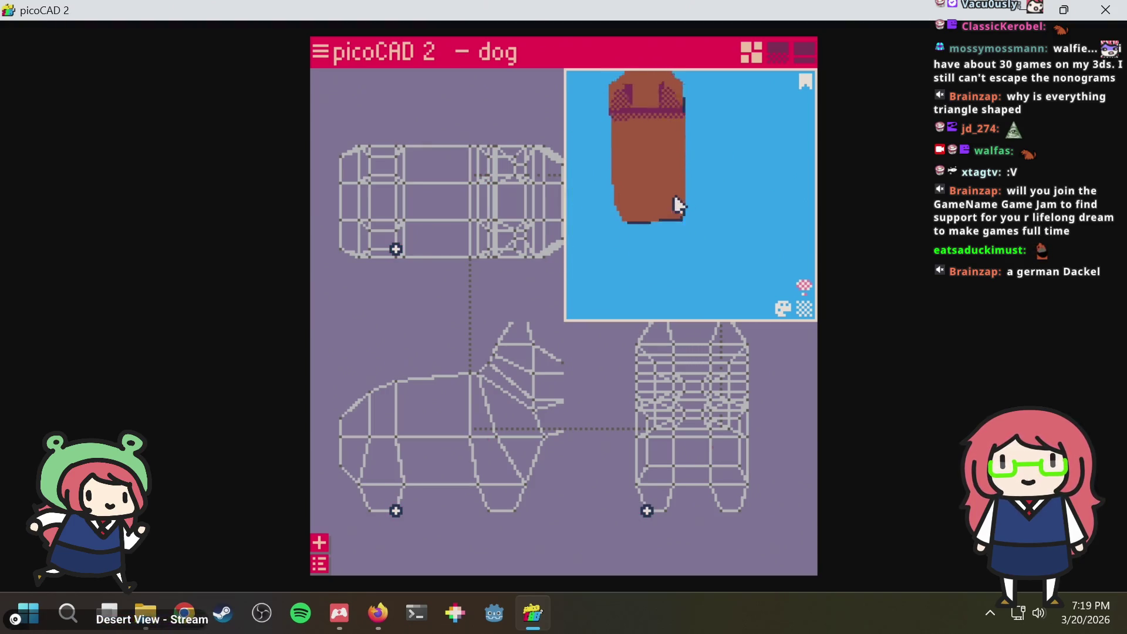
key("ctrl+s")
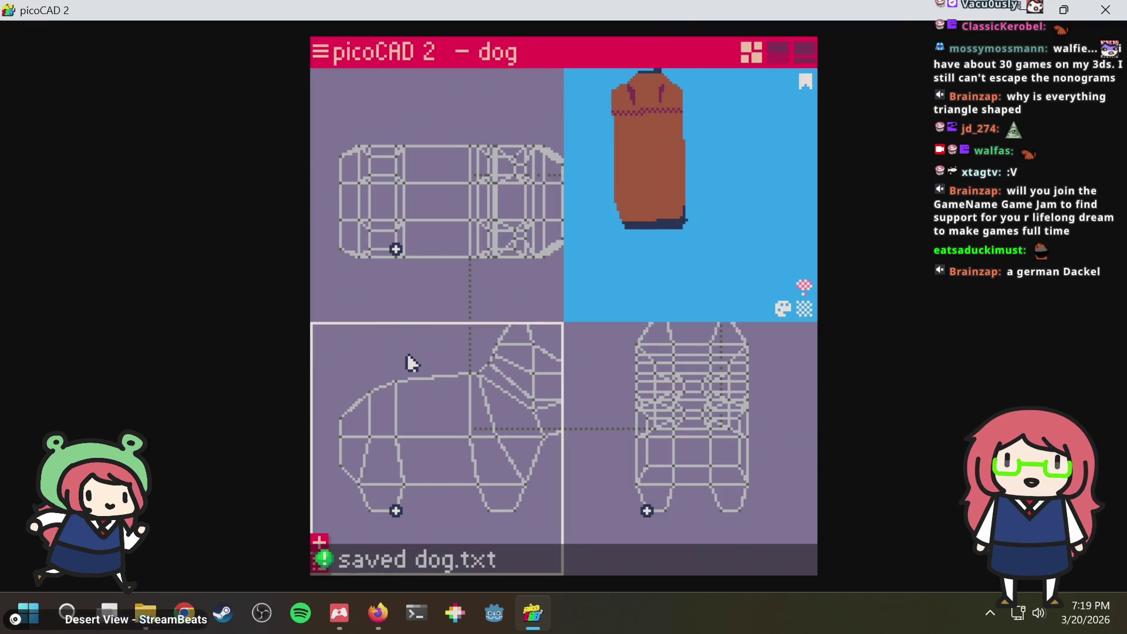
left_click(401, 390)
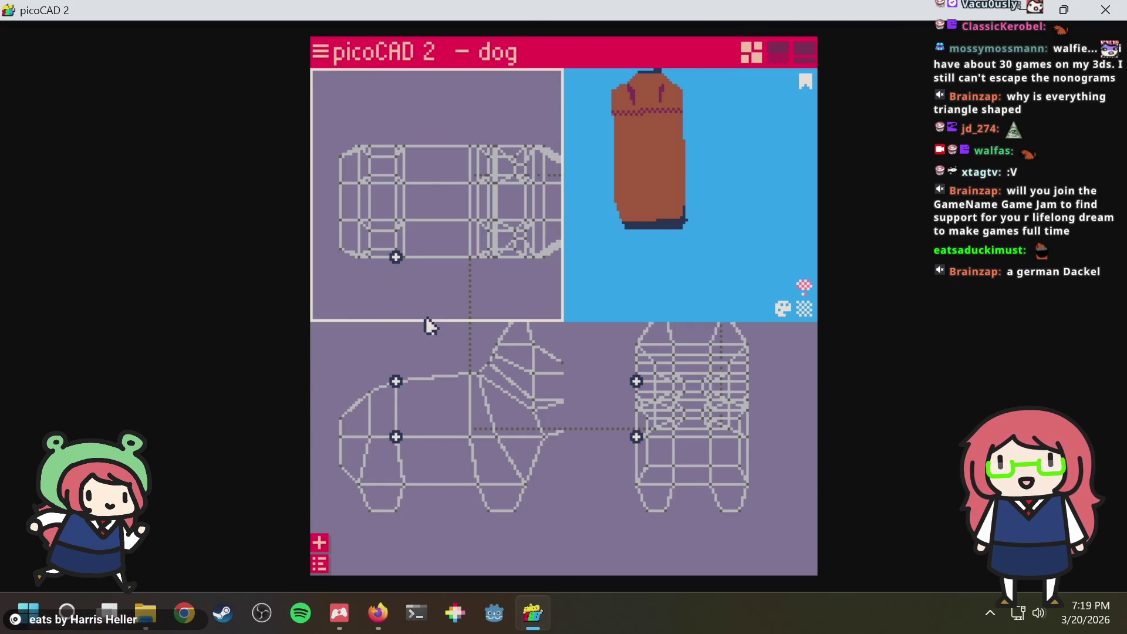
left_click(393, 264)
key("ctrl+s")
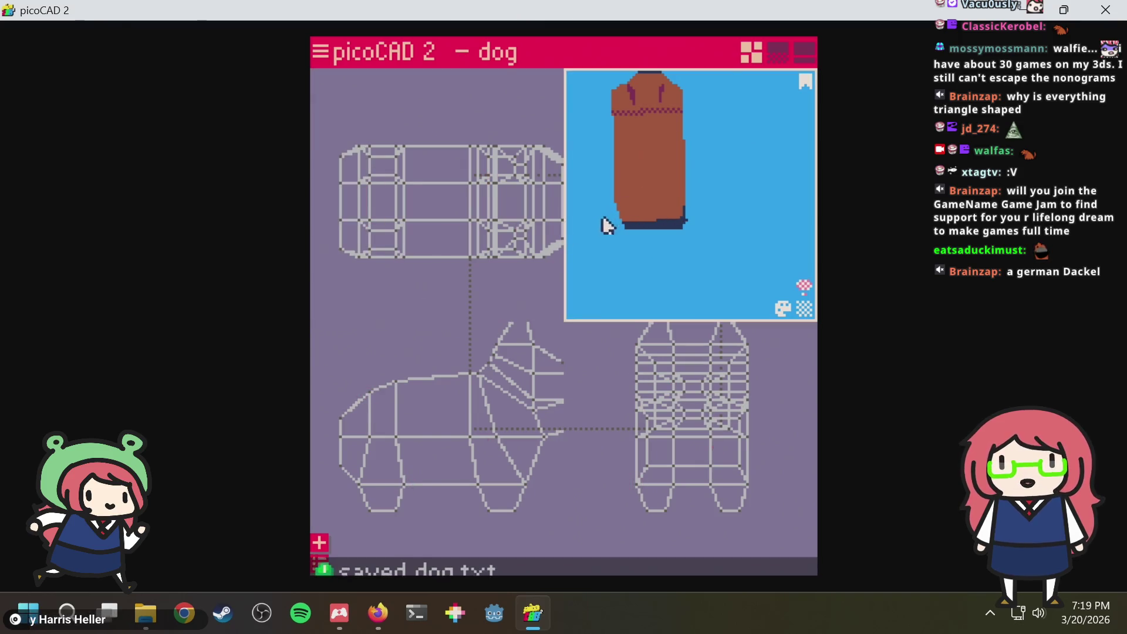
Inspect a face and several back vertices from a side view, then save
left_click(641, 204)
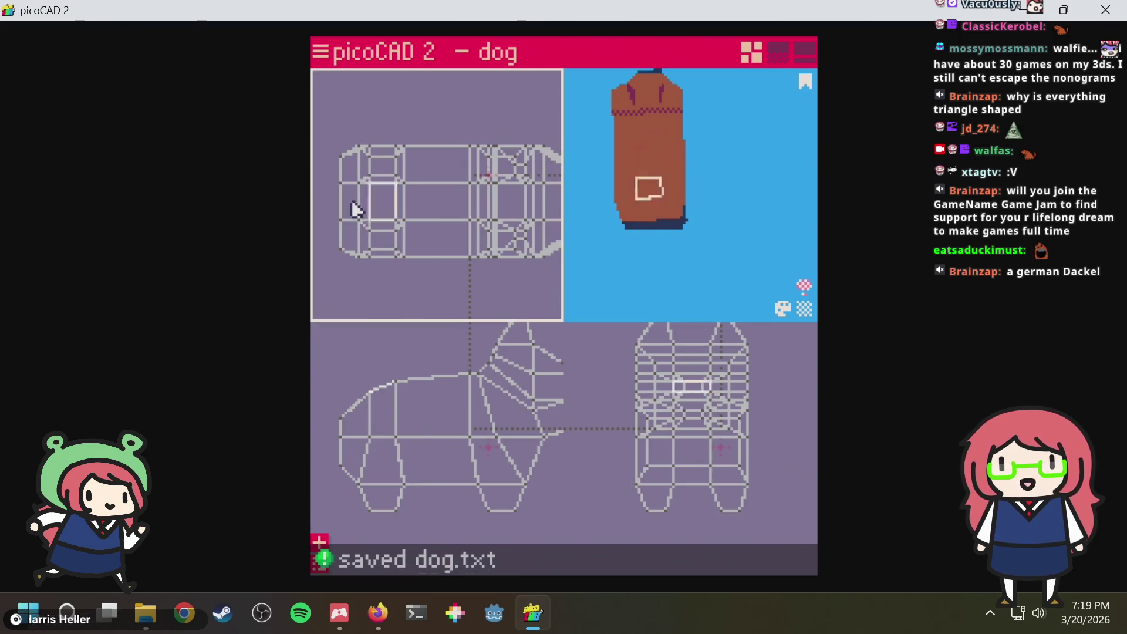
left_click(384, 169)
left_click(406, 220)
left_click(475, 253)
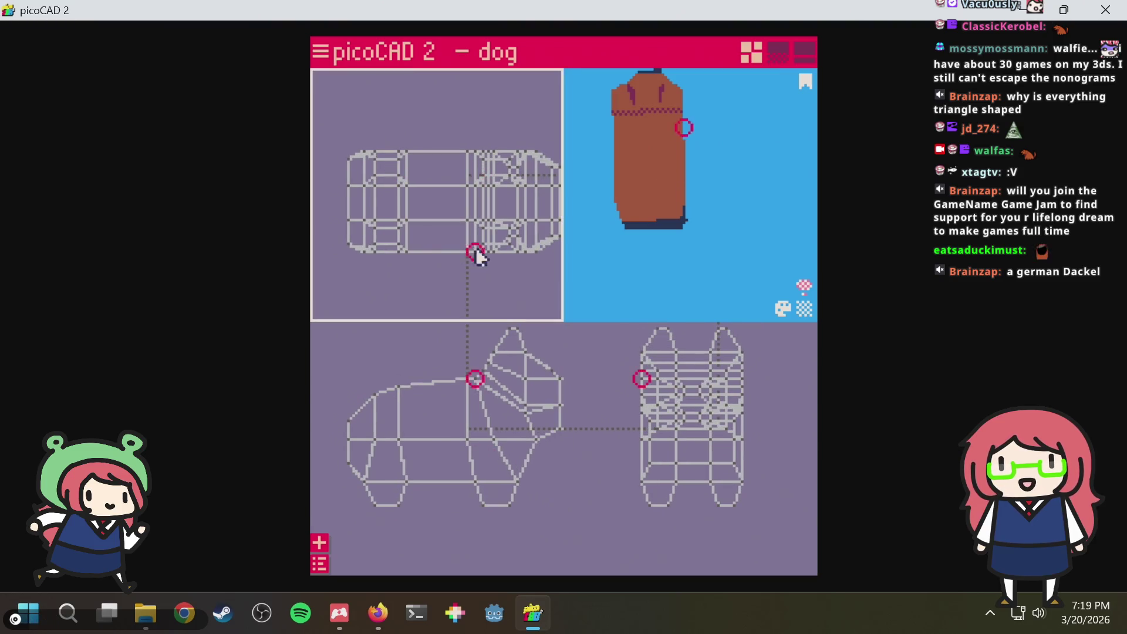
mouse_move(633, 261)
left_mouse_down()
mouse_move(743, 198)
mouse_move(595, 227)
mouse_move(757, 191)
mouse_move(790, 201)
mouse_move(651, 194)
mouse_move(611, 221)
mouse_move(642, 234)
mouse_move(737, 209)
left_mouse_up()
key("ctrl+s")
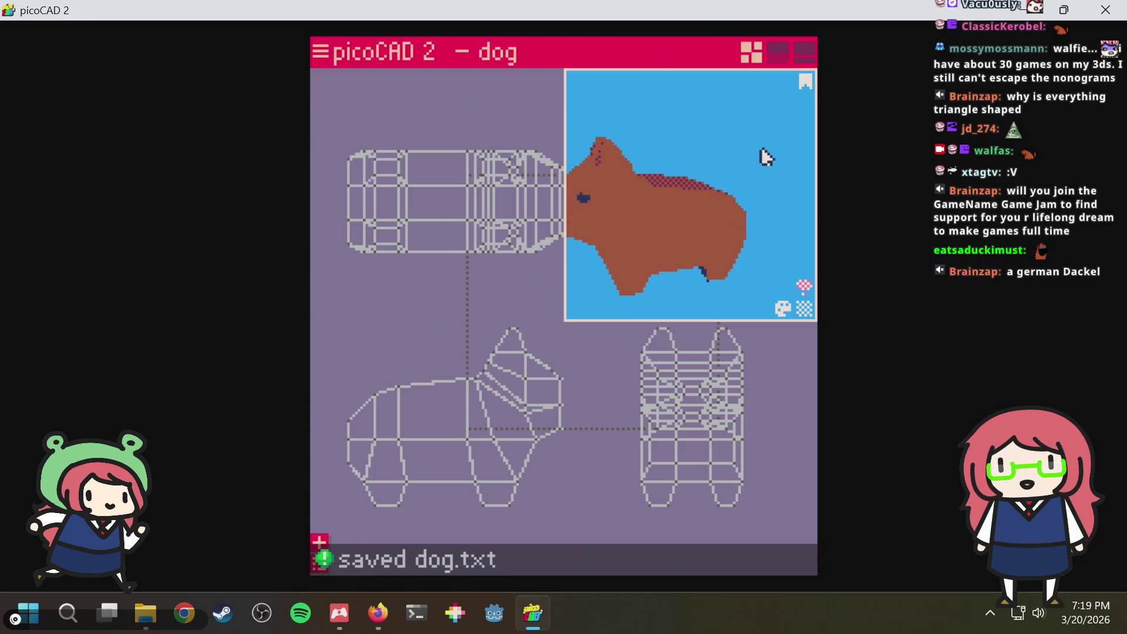
Save once more and bring up the add-primitive shape list in the side view
mouse_move(762, 156)
left_mouse_down()
mouse_move(702, 175)
mouse_move(676, 143)
mouse_move(695, 202)
mouse_move(758, 141)
mouse_move(745, 175)
mouse_move(685, 171)
mouse_move(778, 142)
mouse_move(801, 167)
mouse_move(608, 171)
mouse_move(649, 167)
mouse_move(626, 176)
mouse_move(619, 156)
mouse_move(558, 171)
mouse_move(447, 151)
mouse_move(730, 256)
left_mouse_up()
key("ctrl+s")
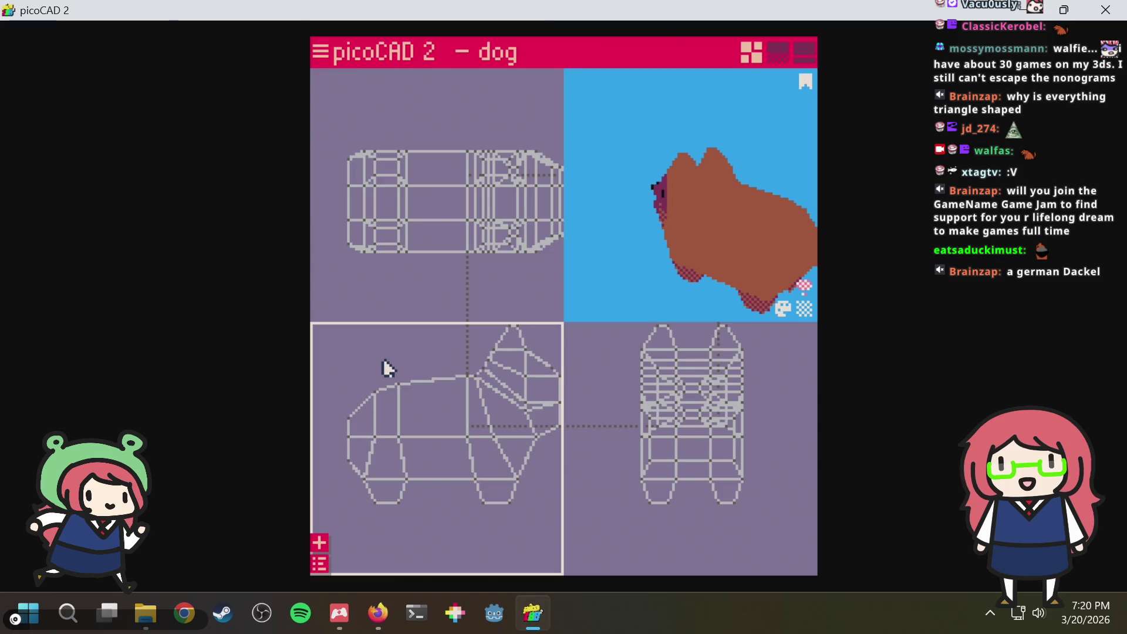
right_click_drag(388, 367, 415, 370)
right_click(412, 363)
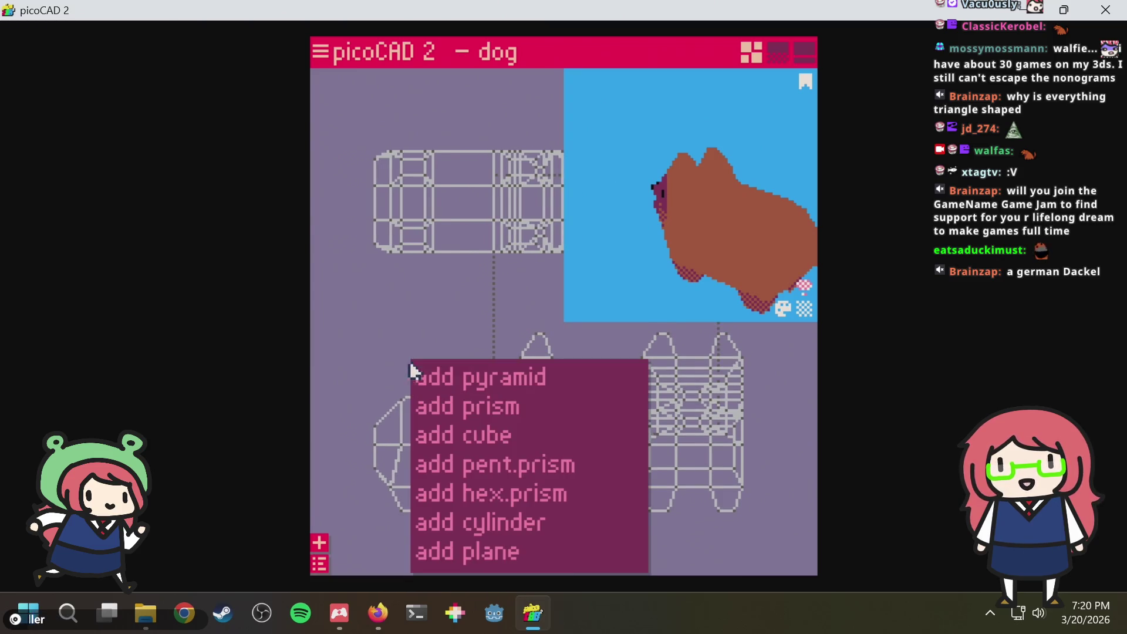
Add a cylinder from the right-click menu, move the dog right and up, and save
left_click(487, 528)
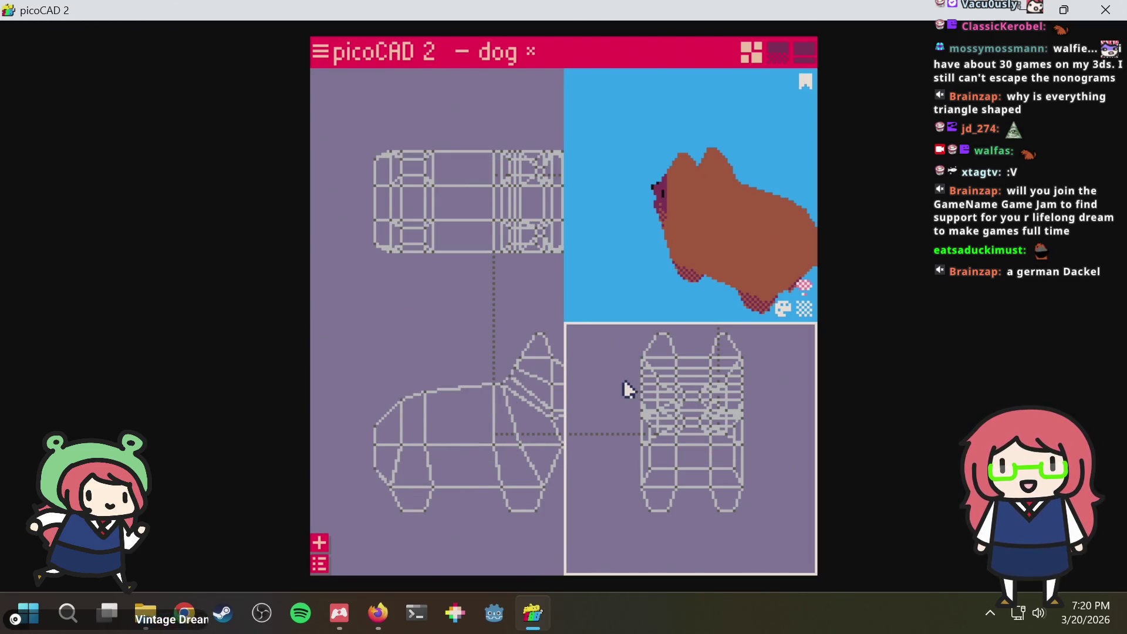
scroll(627, 379, "down", 3)
left_click(669, 423)
scroll(675, 425, "up", 1)
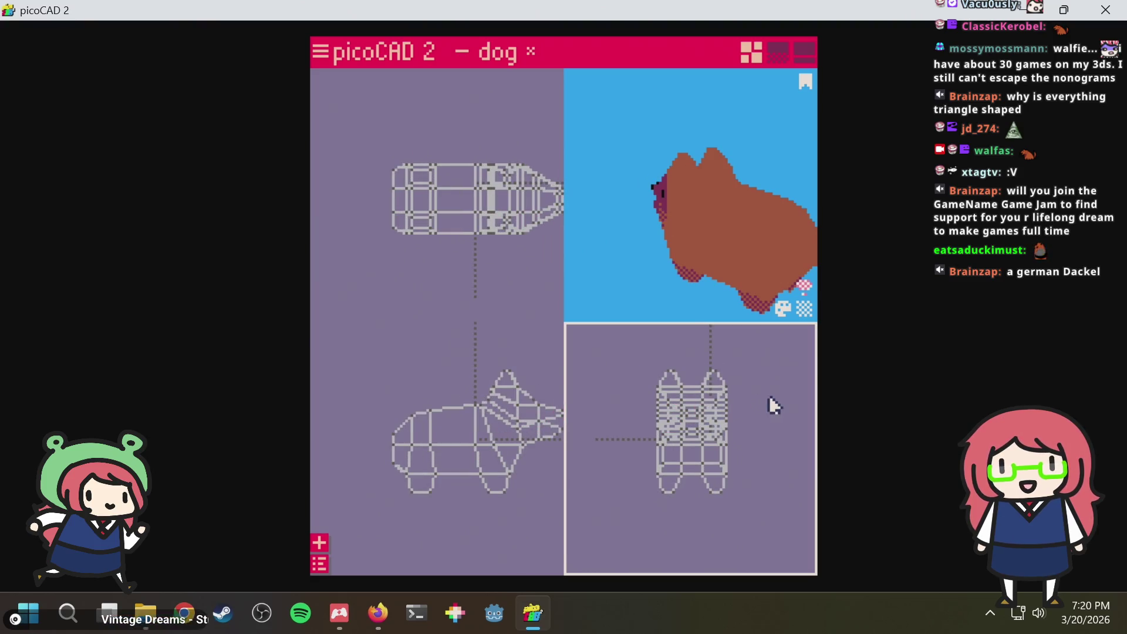
middle_click_drag(769, 395, 747, 396)
left_click_drag(615, 525, 616, 520)
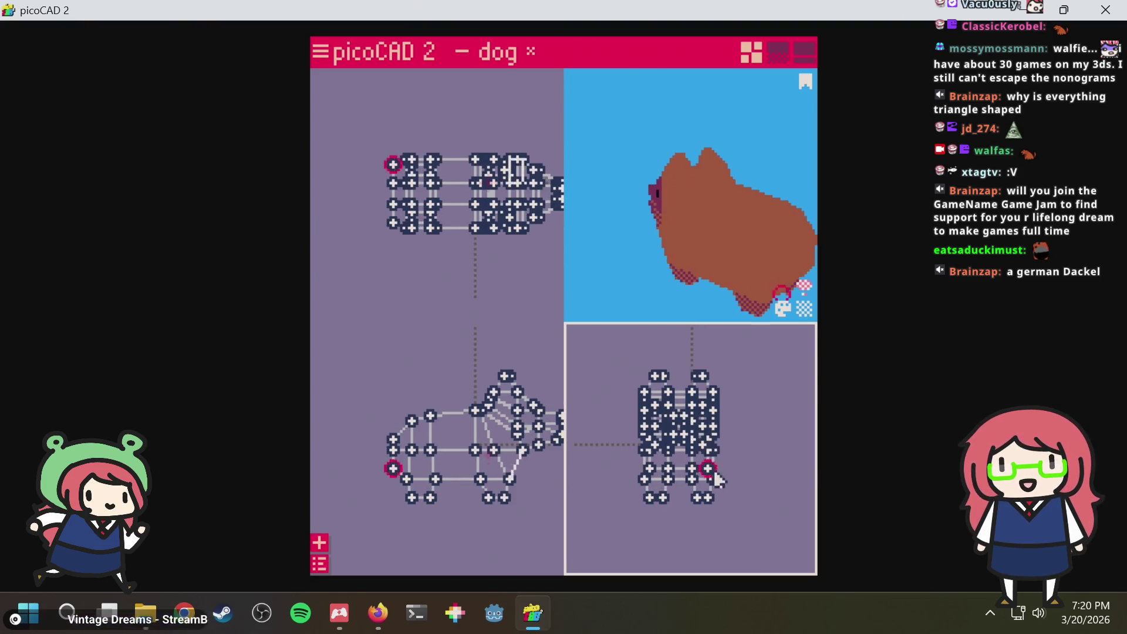
left_click_drag(713, 469, 768, 413)
left_click(772, 406)
left_click(747, 389)
scroll(746, 390, "up", 2)
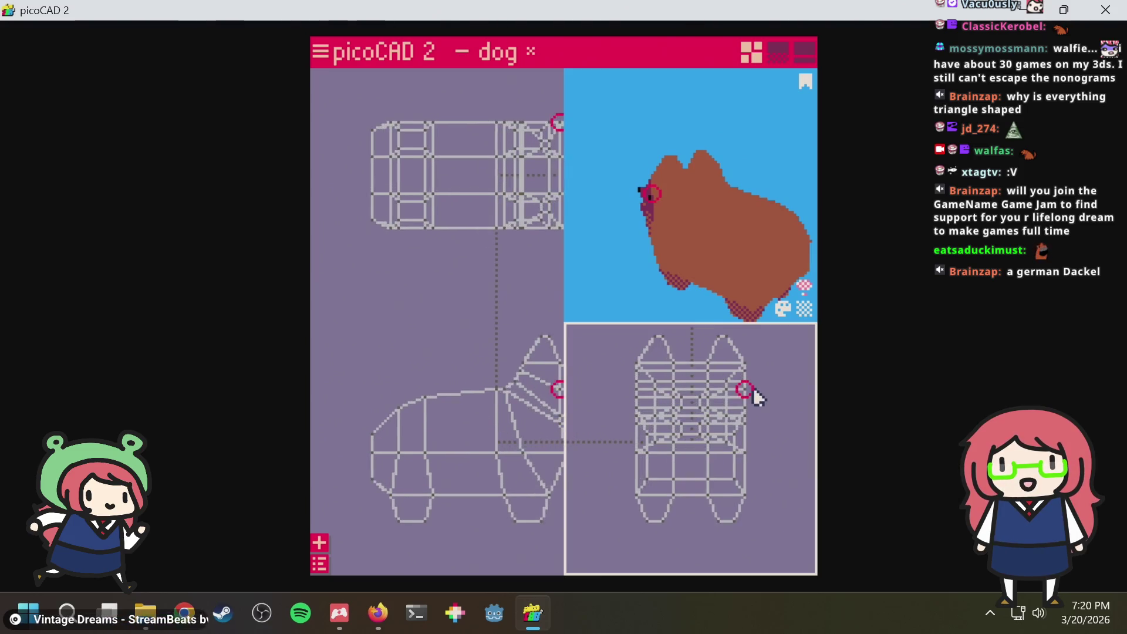
scroll(756, 362, "up", 1)
scroll(763, 369, "down", 1)
scroll(763, 369, "down", 1)
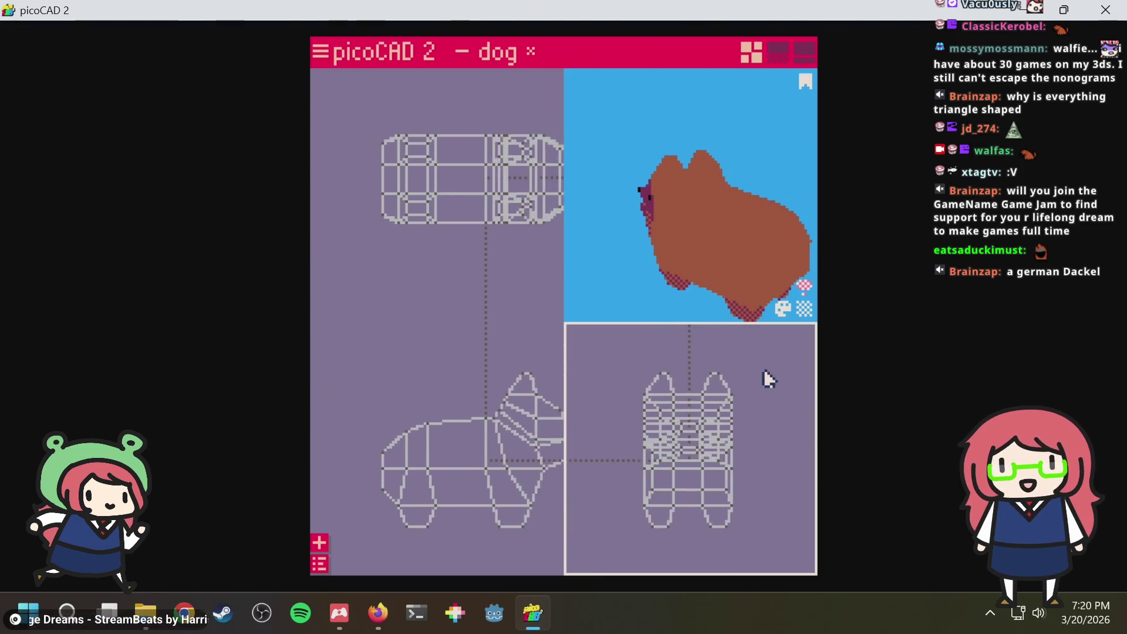
scroll(740, 352, "down", 1)
key("ctrl+s")
Box-select and deselect the dog's vertices to check them, saving dog.txt again
left_click_drag(753, 370, 590, 566)
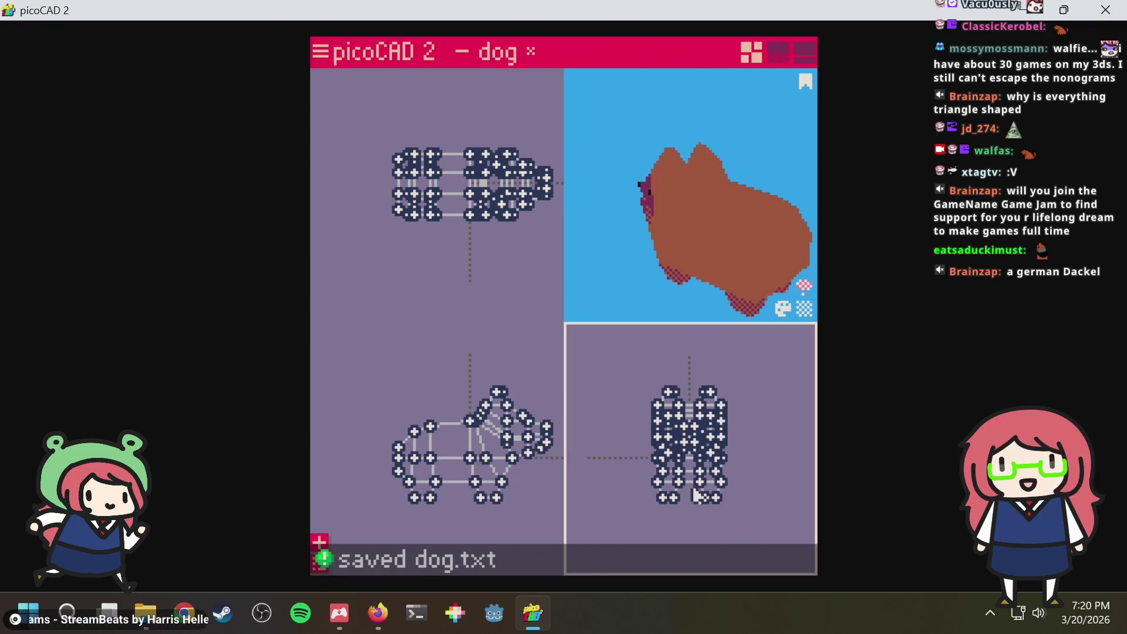
scroll(732, 480, "up", 1)
scroll(738, 486, "up", 1)
scroll(723, 502, "up", 1)
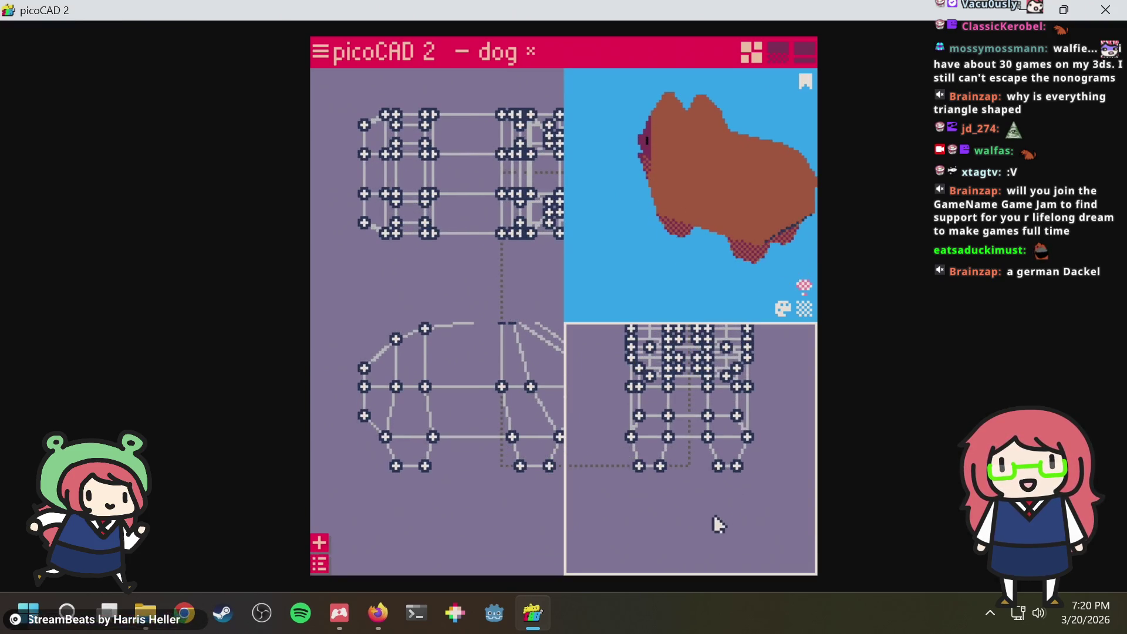
left_click(687, 490)
scroll(676, 475, "up", 1)
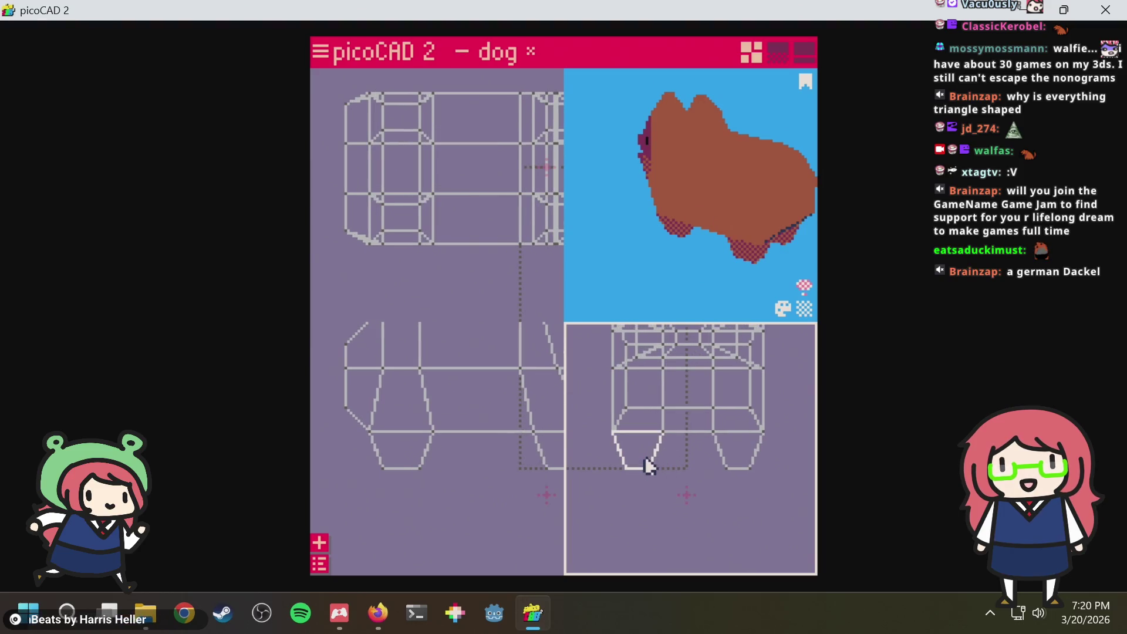
key("ctrl+s")
scroll(383, 479, "down", 2)
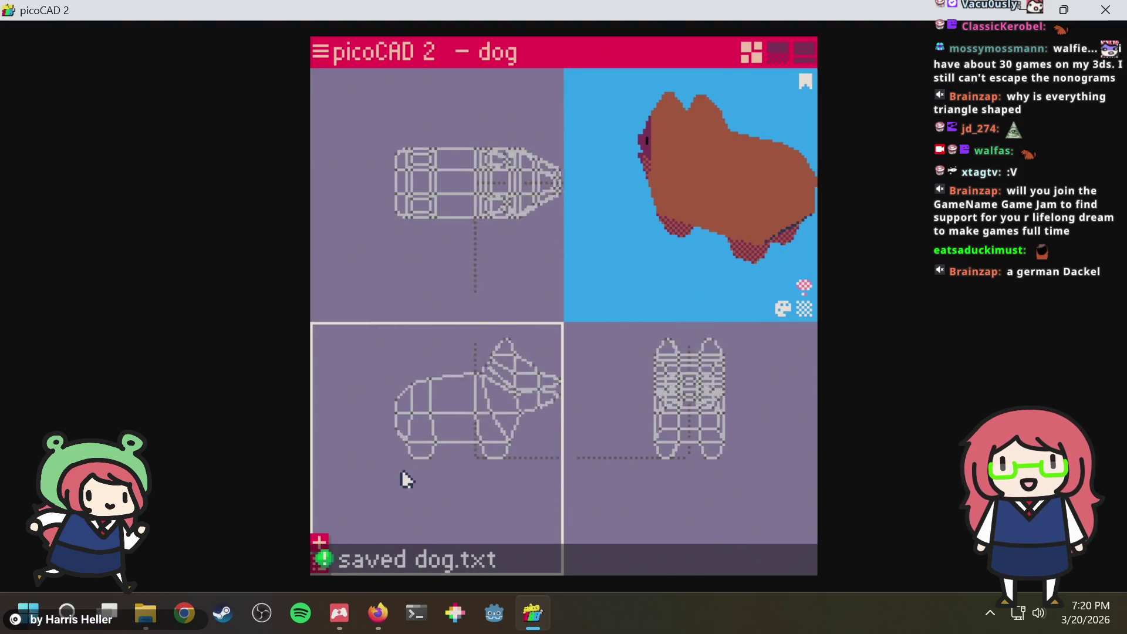
scroll(403, 478, "down", 1)
scroll(380, 413, "up", 2)
scroll(381, 423, "down", 1)
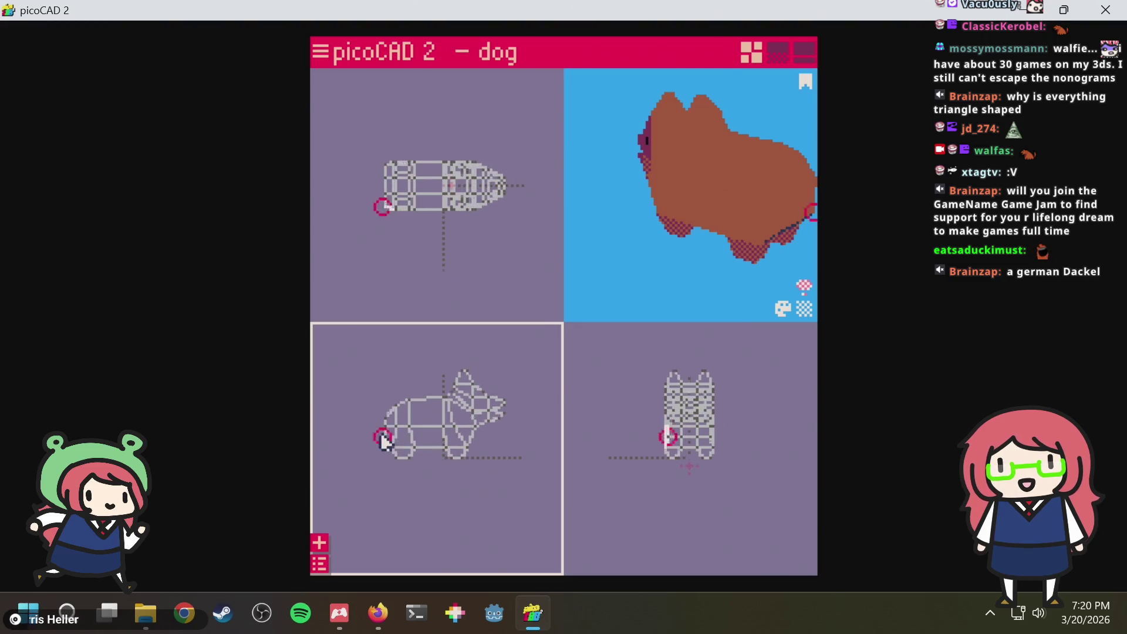
left_click_drag(556, 483, 575, 488)
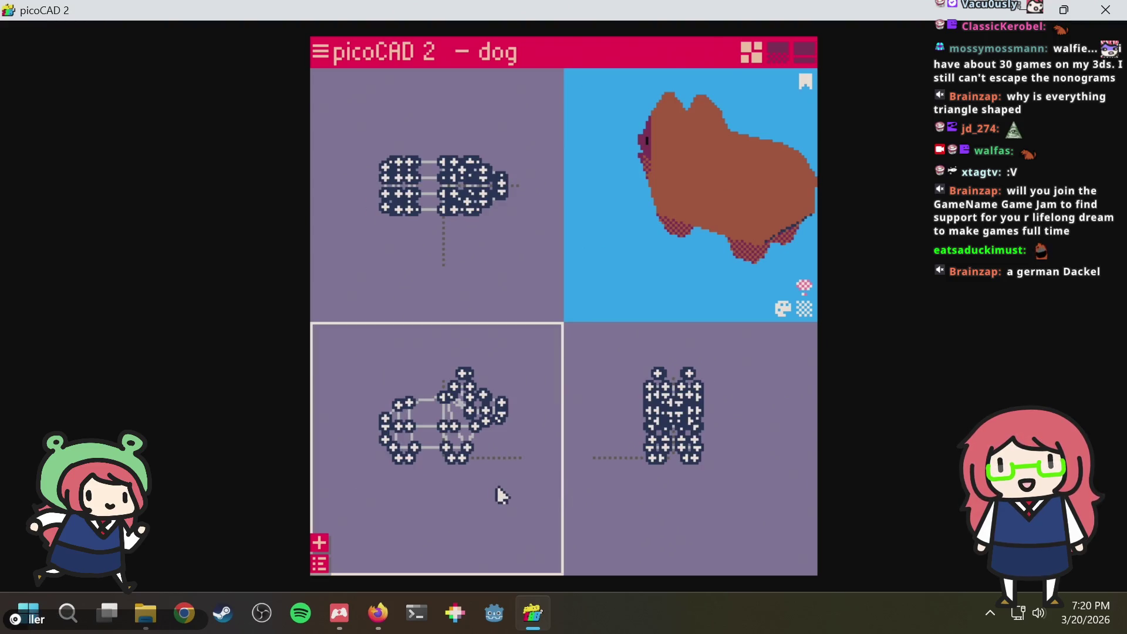
left_click(494, 492)
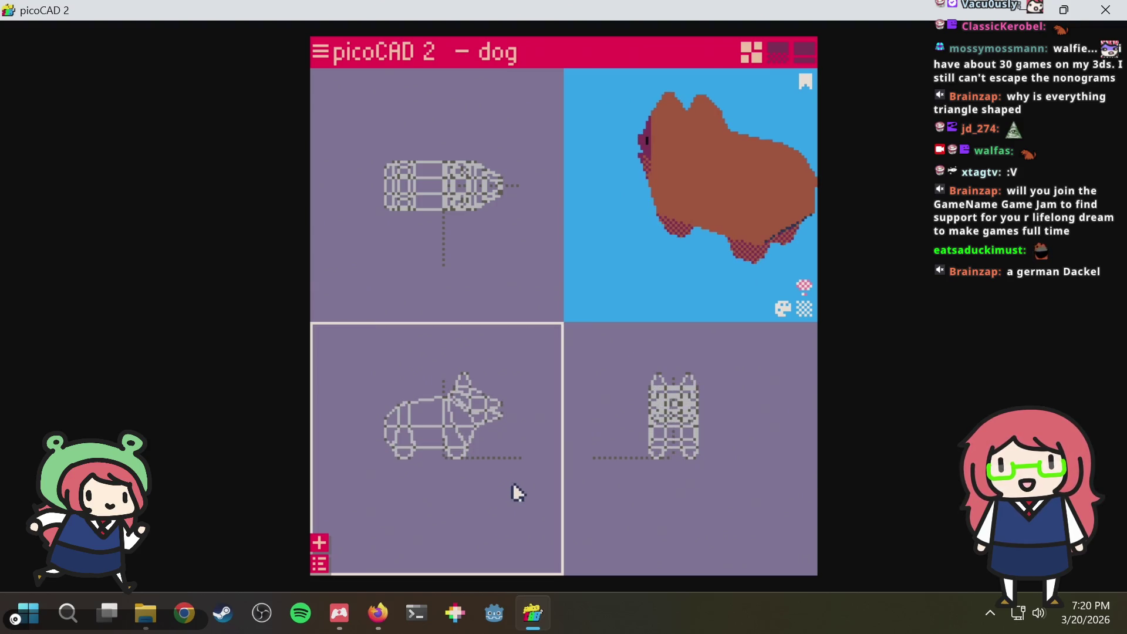
Nudge the whole dog two steps to the right with the arrow keys and save dog.txt
left_click_drag(512, 482, 373, 364)
key("Right")
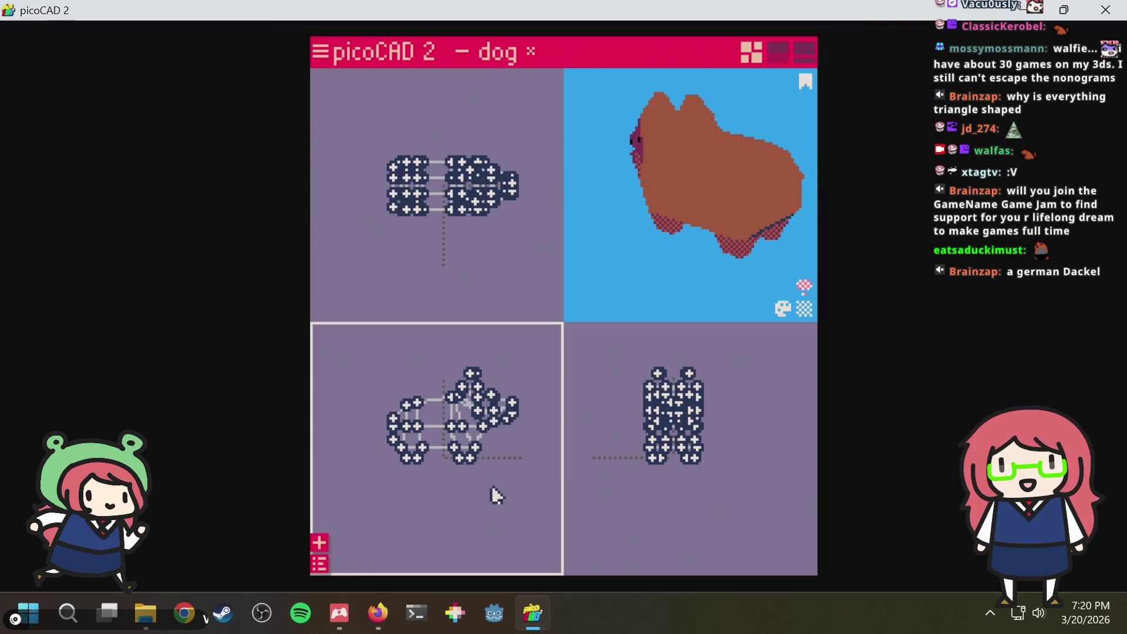
key("Right")
left_click(463, 482)
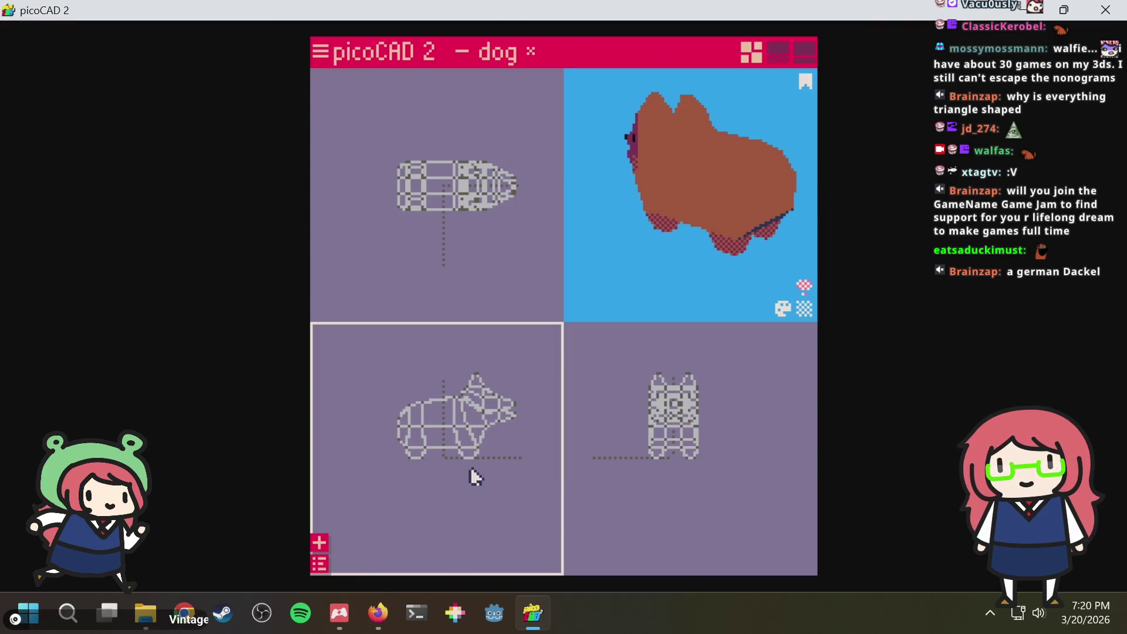
left_click(476, 462)
key("ctrl+s")
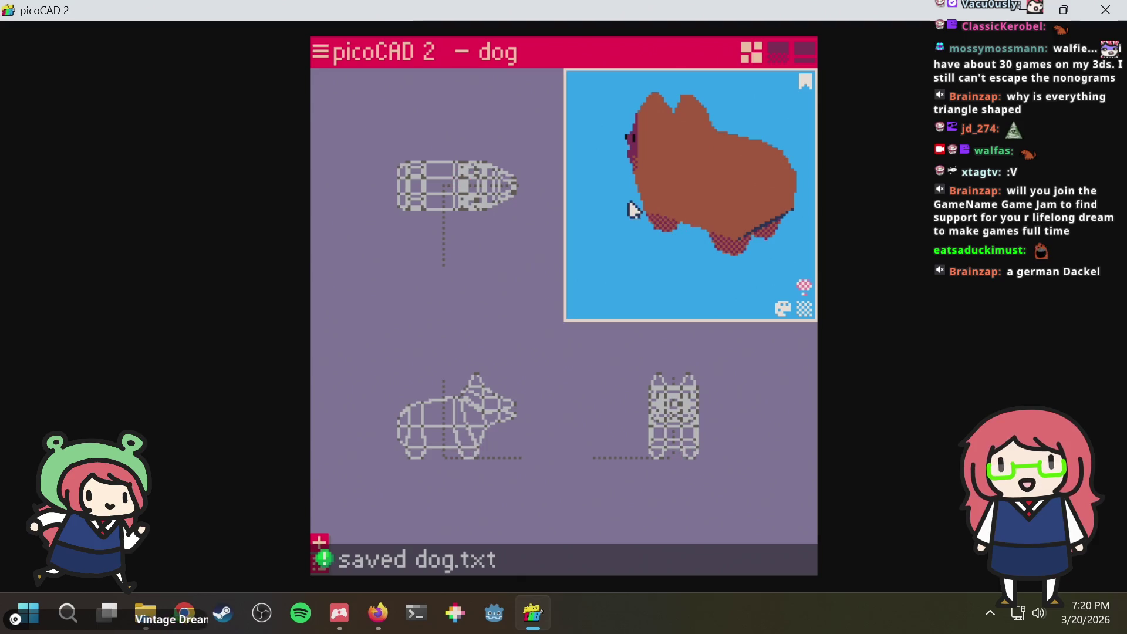
mouse_move(646, 232)
left_mouse_down()
mouse_move(751, 220)
mouse_move(787, 234)
mouse_move(762, 259)
mouse_move(729, 238)
mouse_move(810, 191)
mouse_move(740, 176)
mouse_move(573, 231)
mouse_move(595, 276)
mouse_move(351, 411)
left_mouse_up()
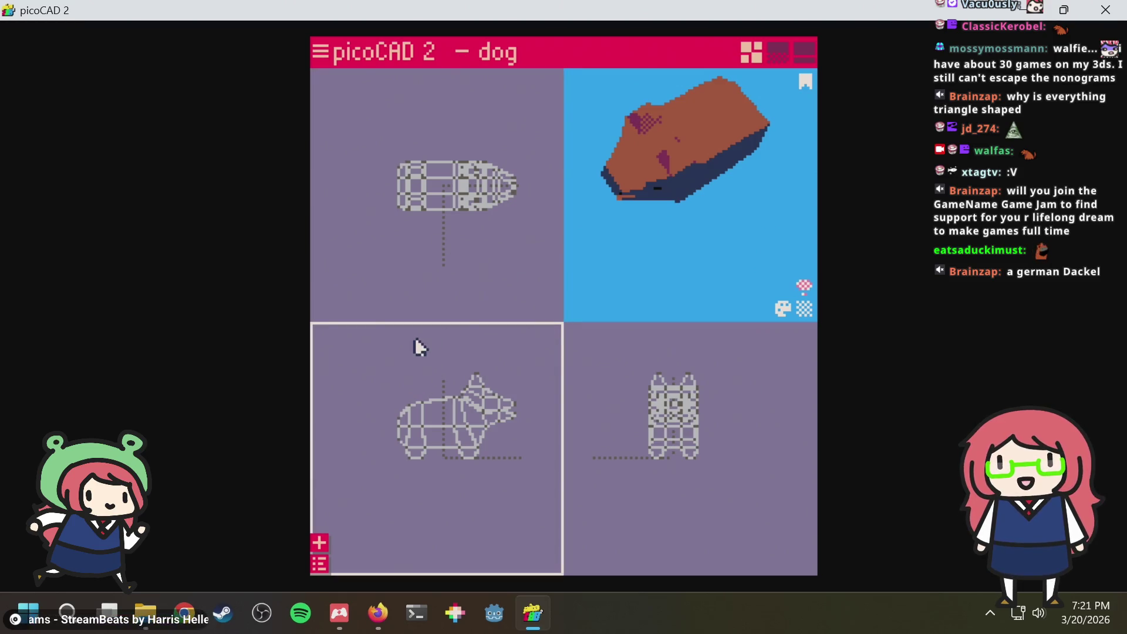
Turn the preview to a side view, save dog.txt, and box-select all the dog's vertices
right_click(391, 372)
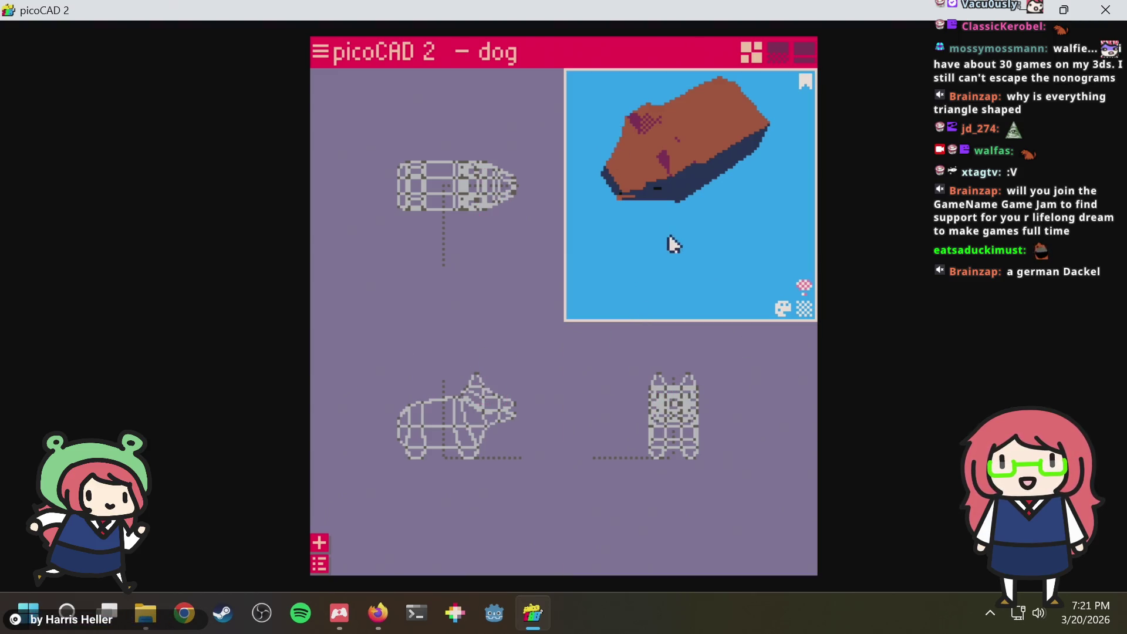
left_click_drag(668, 234, 807, 192)
key("ctrl+s")
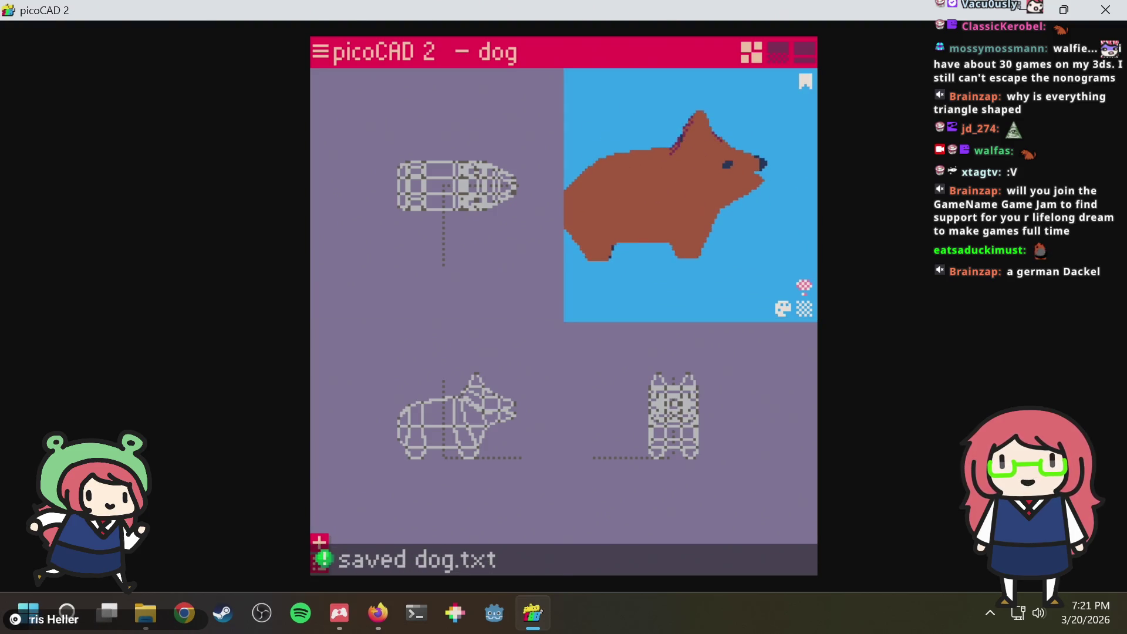
scroll(499, 256, "up", 2)
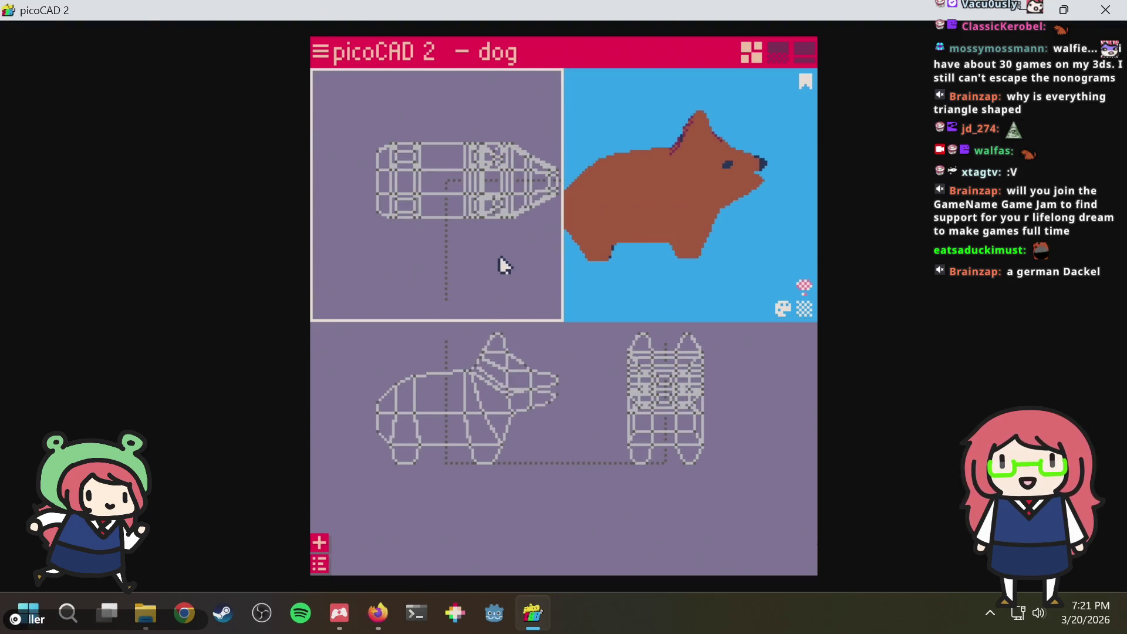
scroll(499, 255, "down", 2)
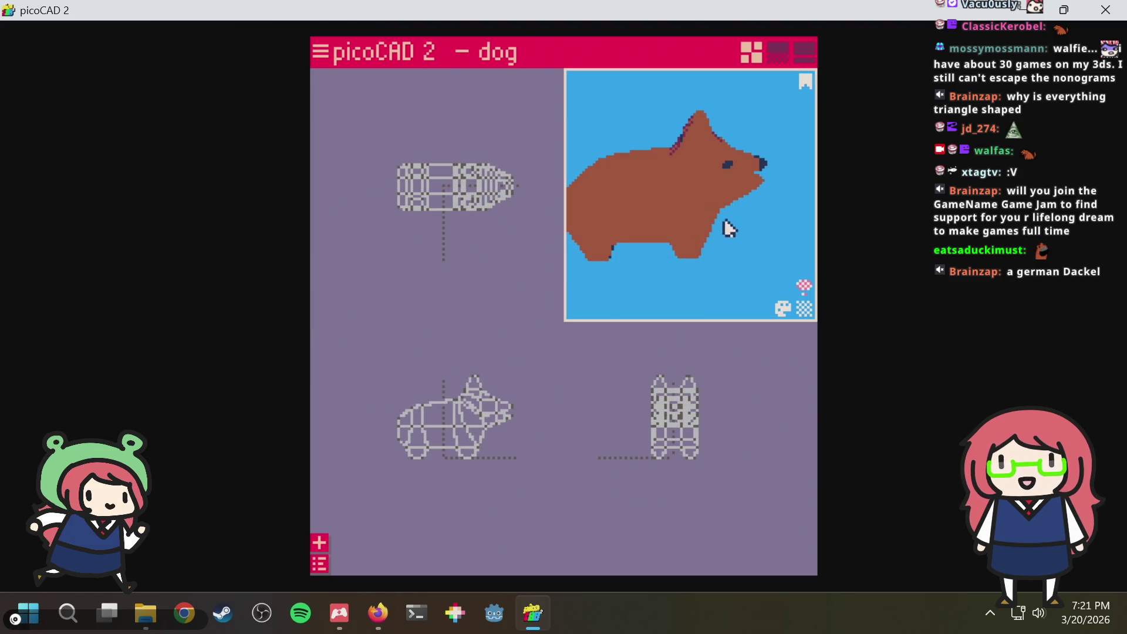
left_click_drag(674, 177, 730, 119)
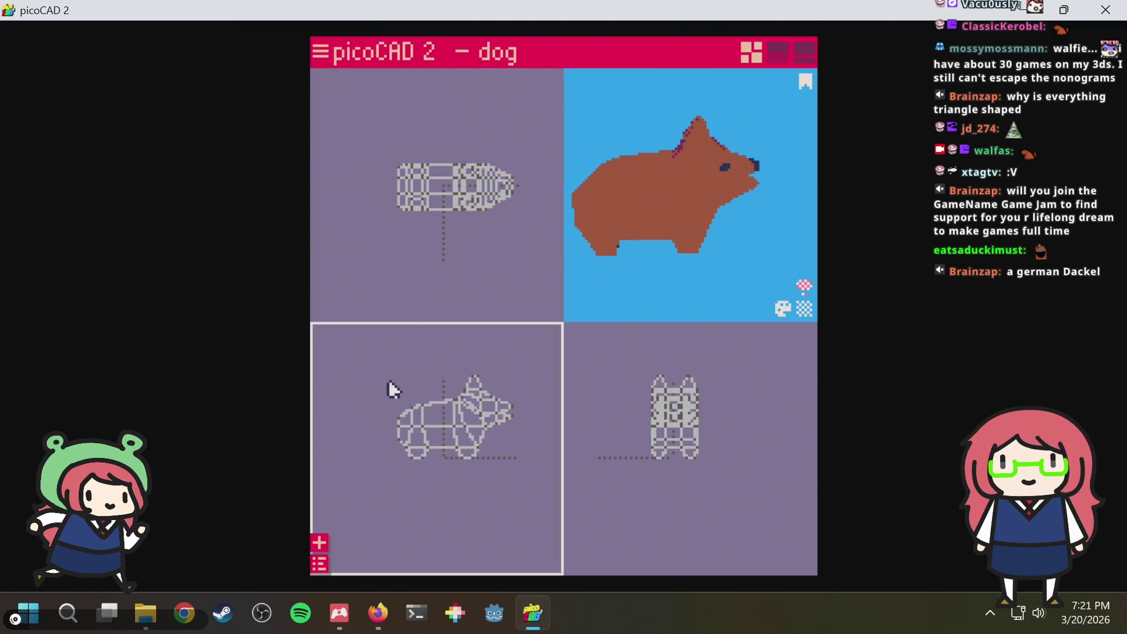
left_click_drag(375, 362, 534, 486)
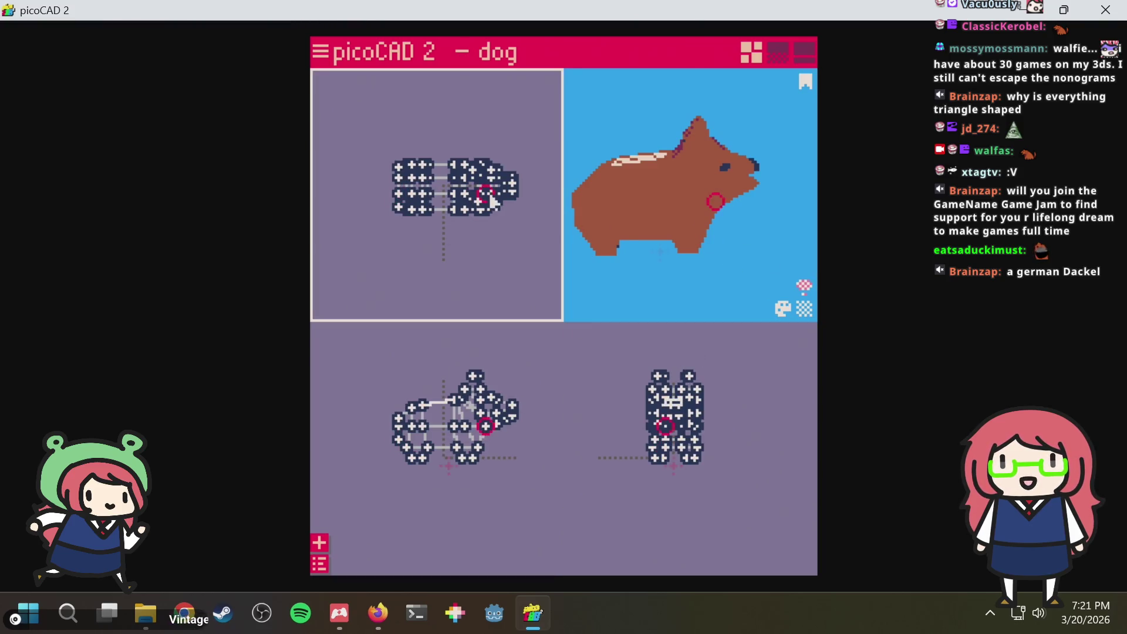
Select the whole dog mesh with Ctrl+A and rotate it a quarter turn in the top view
left_click_drag(514, 196, 498, 216)
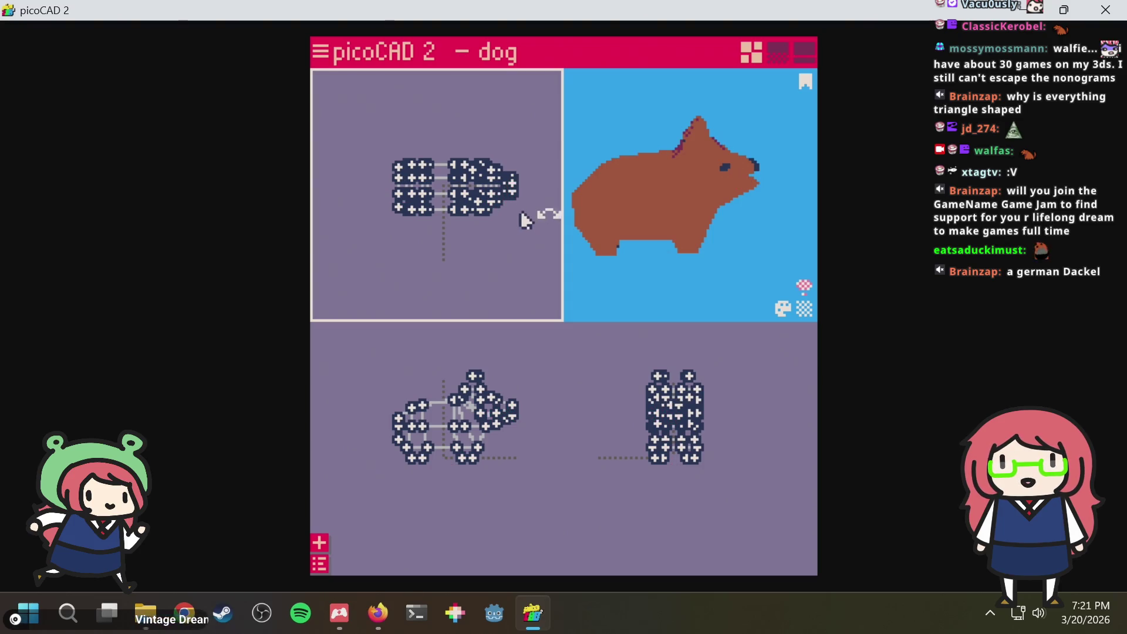
left_click(507, 232)
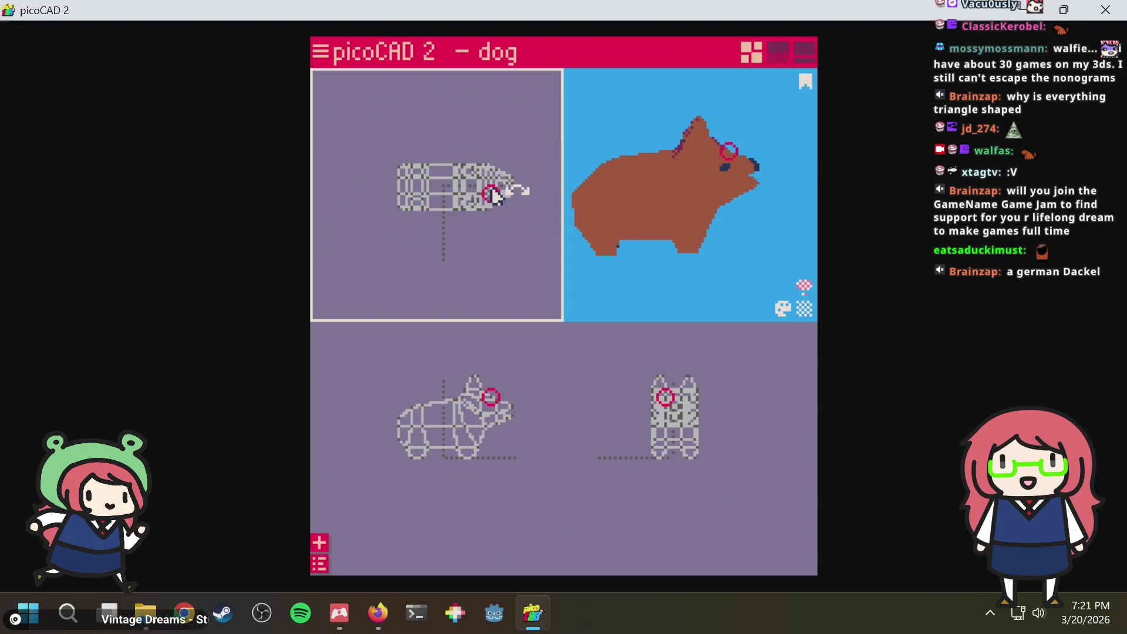
left_click_drag(387, 138, 542, 255)
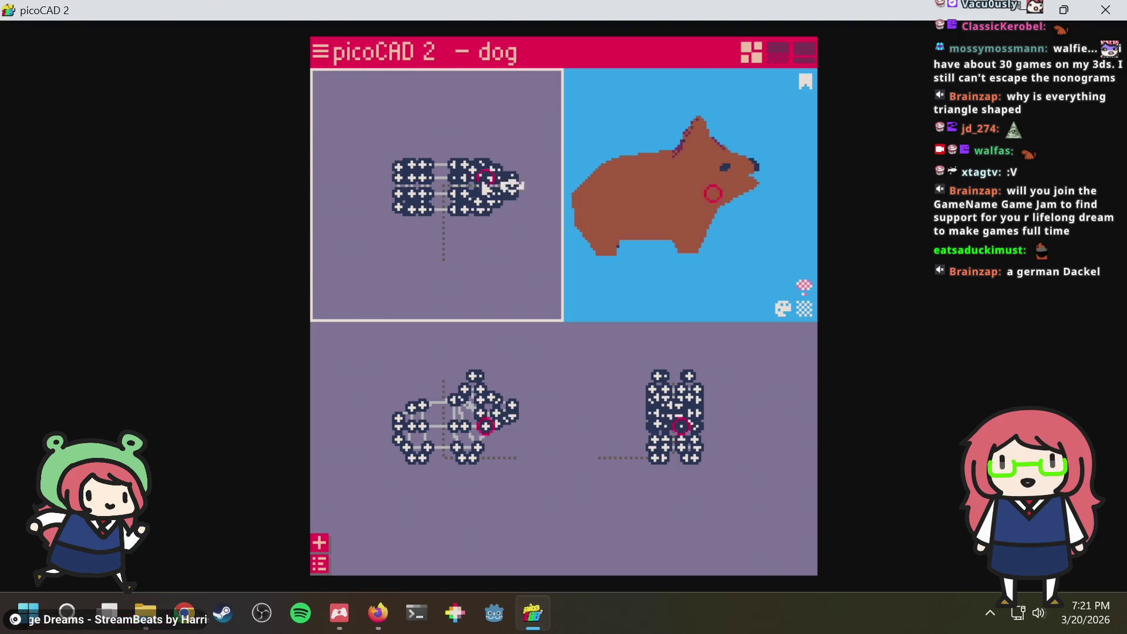
left_click(450, 192)
key("ctrl+a")
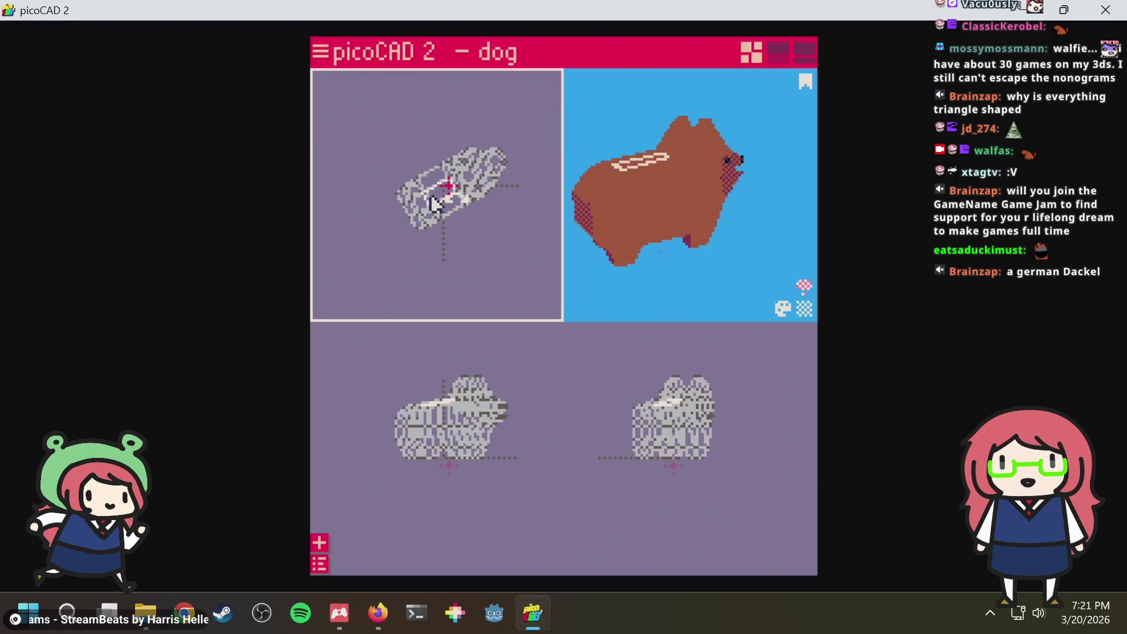
mouse_move(450, 193)
left_mouse_down()
mouse_move(362, 205)
mouse_move(487, 250)
left_mouse_up()
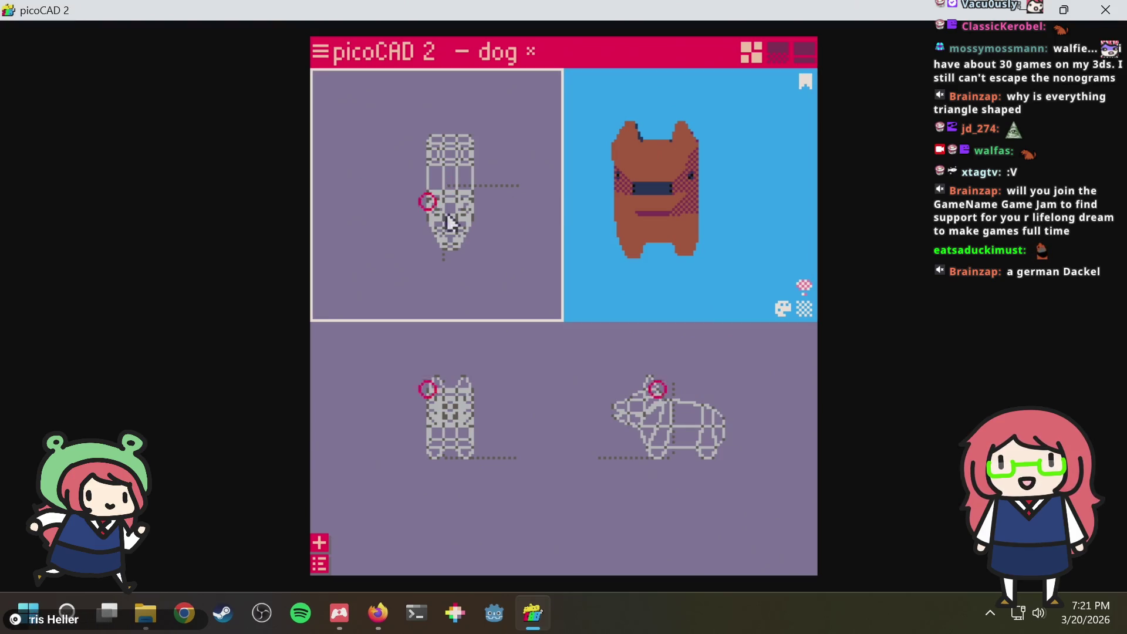
Scale the turned dog's vertices inward to resize it and save dog.txt
left_click_drag(494, 255, 385, 118)
scroll(486, 185, "up", 2)
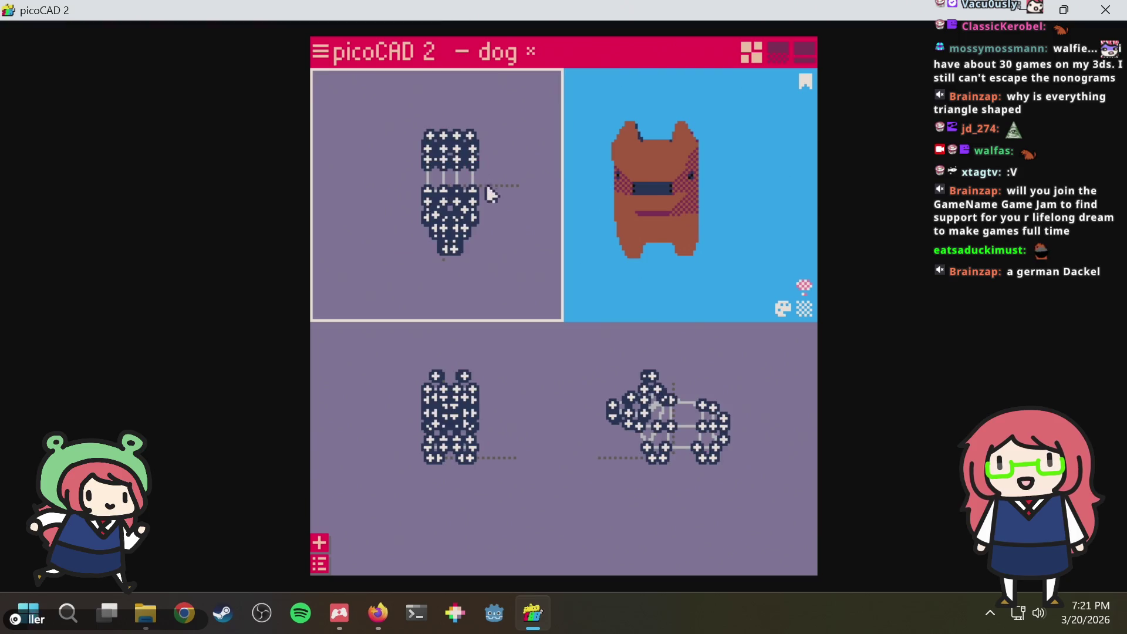
left_click_drag(494, 243, 500, 256)
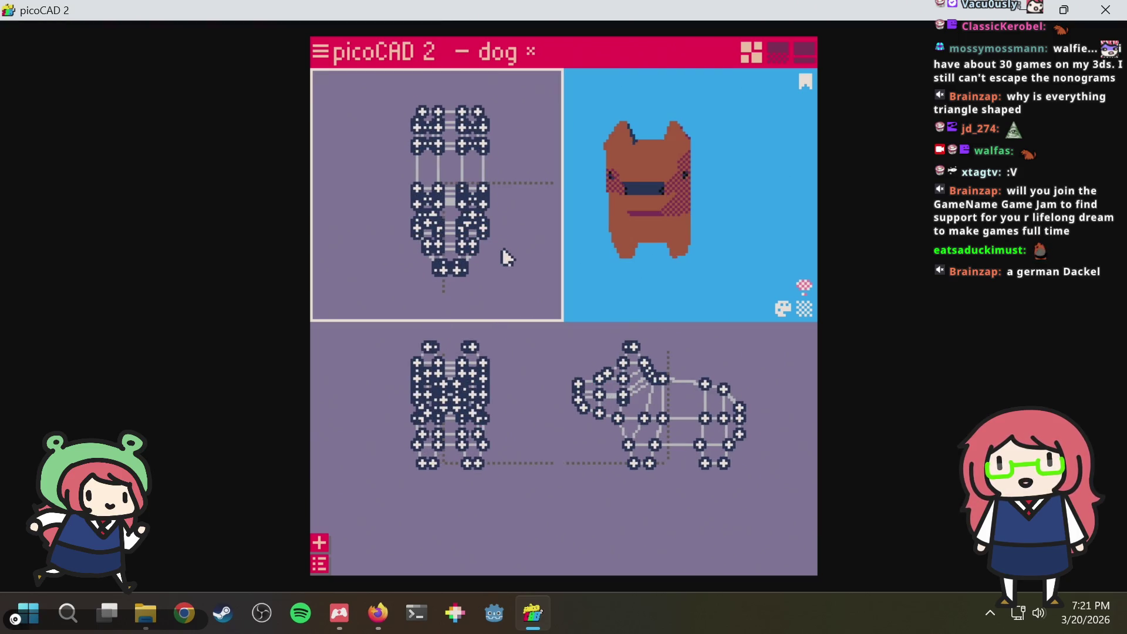
left_click(499, 253)
scroll(497, 255, "up", 1)
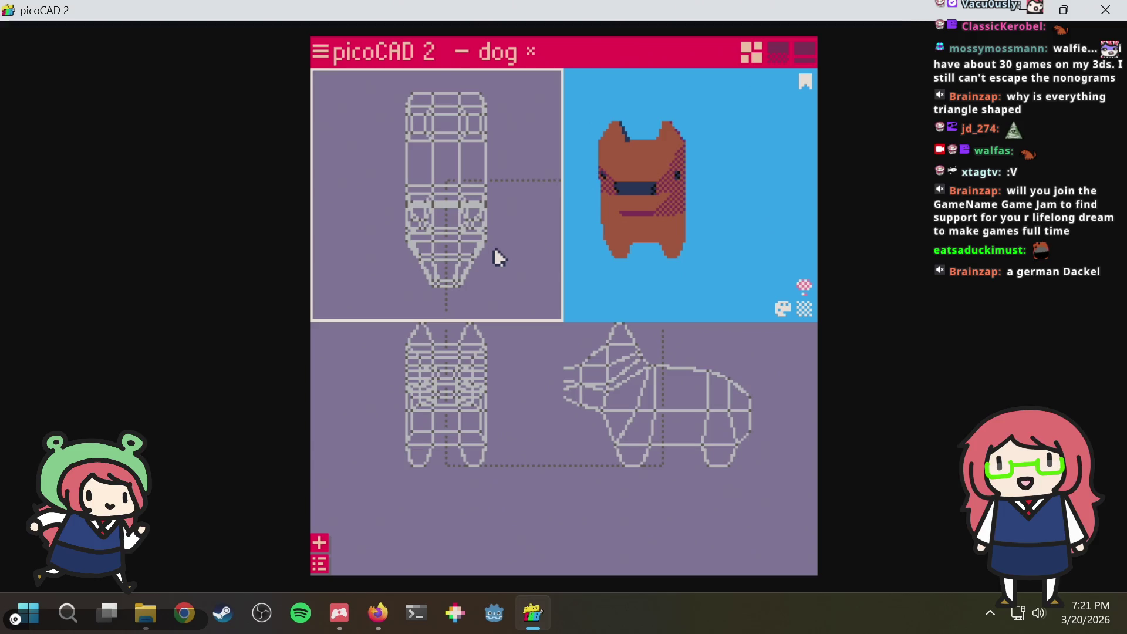
scroll(493, 246, "down", 3)
key("ctrl+s")
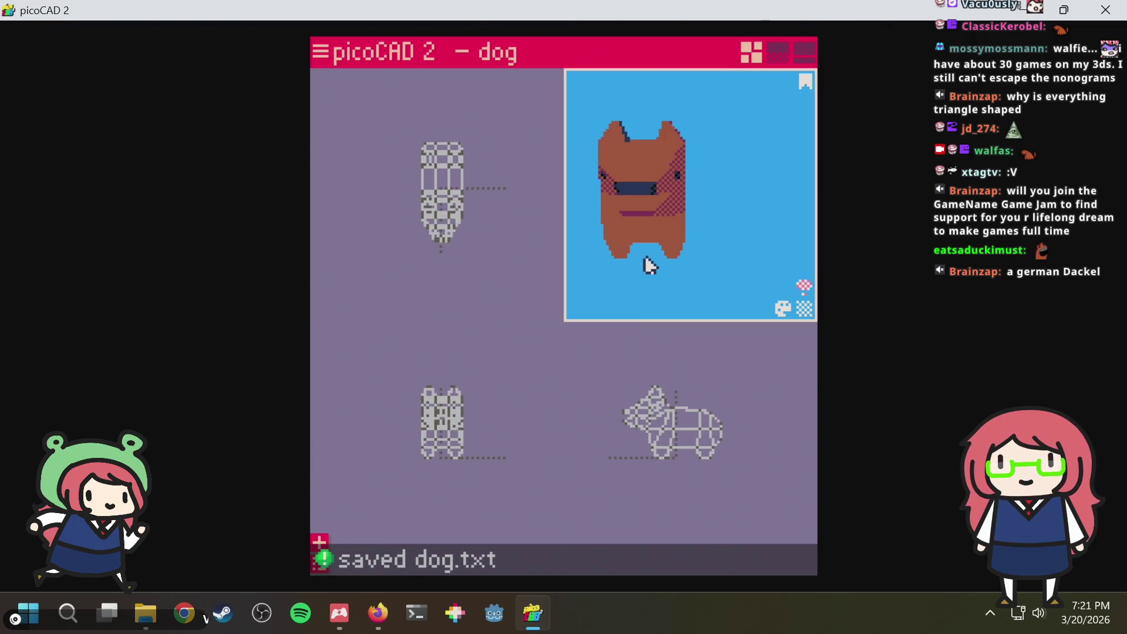
Save dog.txt and add a new cylinder object to the model
mouse_move(644, 264)
left_mouse_down()
mouse_move(711, 252)
mouse_move(663, 253)
mouse_move(674, 247)
left_mouse_up()
scroll(663, 253, "up", 2)
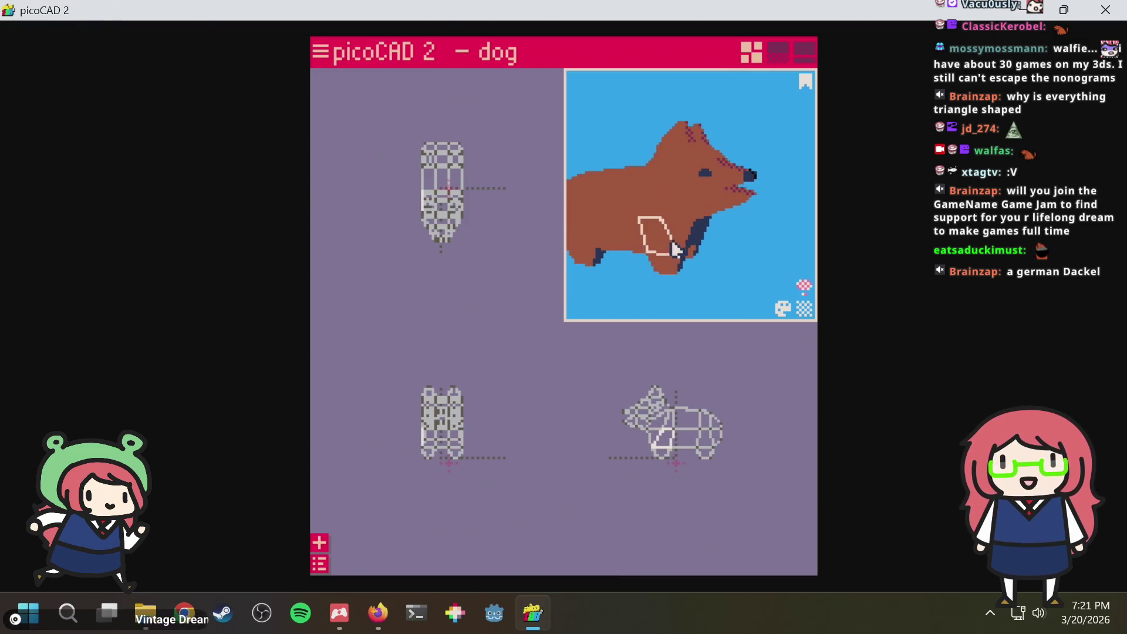
scroll(674, 242, "up", 1)
left_click(730, 182)
scroll(743, 171, "up", 2)
scroll(763, 205, "up", 2)
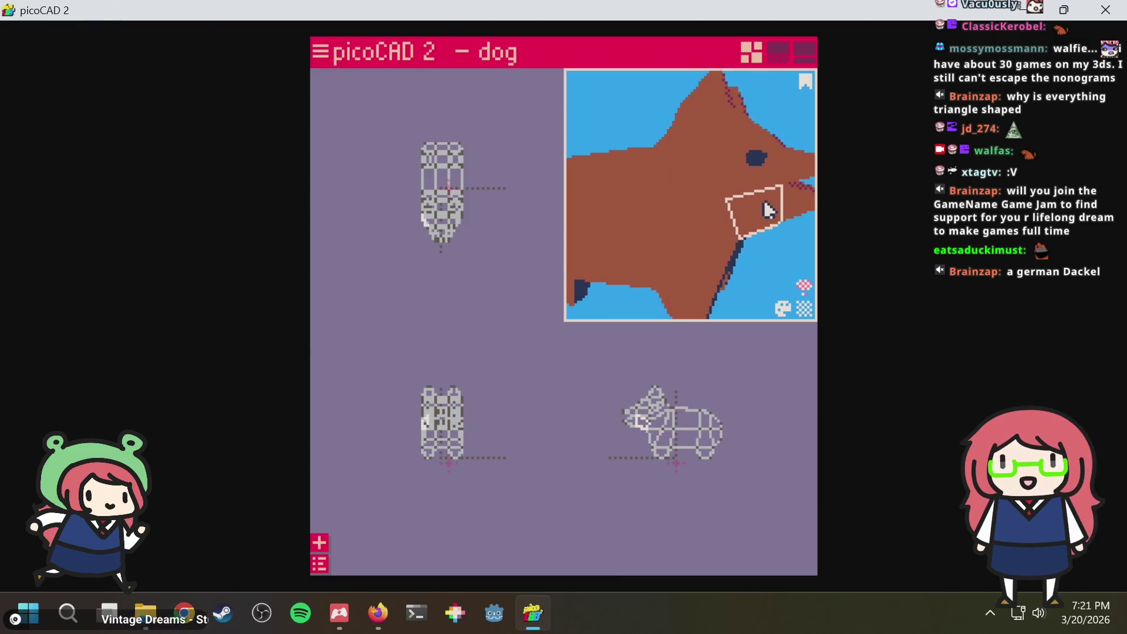
scroll(753, 209, "down", 2)
scroll(730, 206, "down", 2)
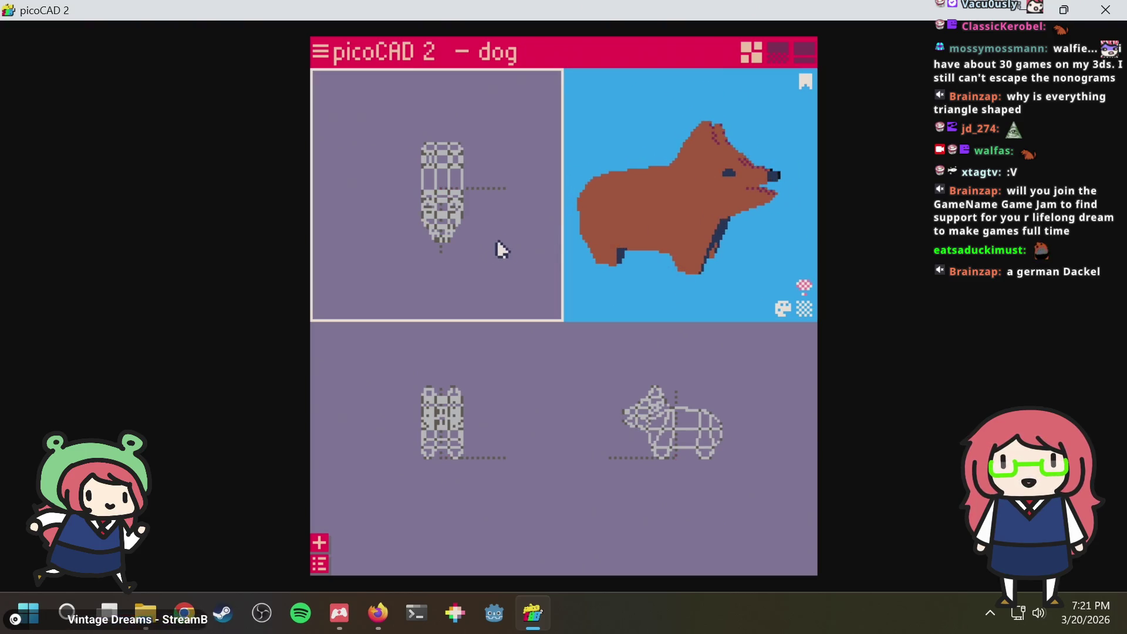
key("ctrl+s")
right_click(451, 354)
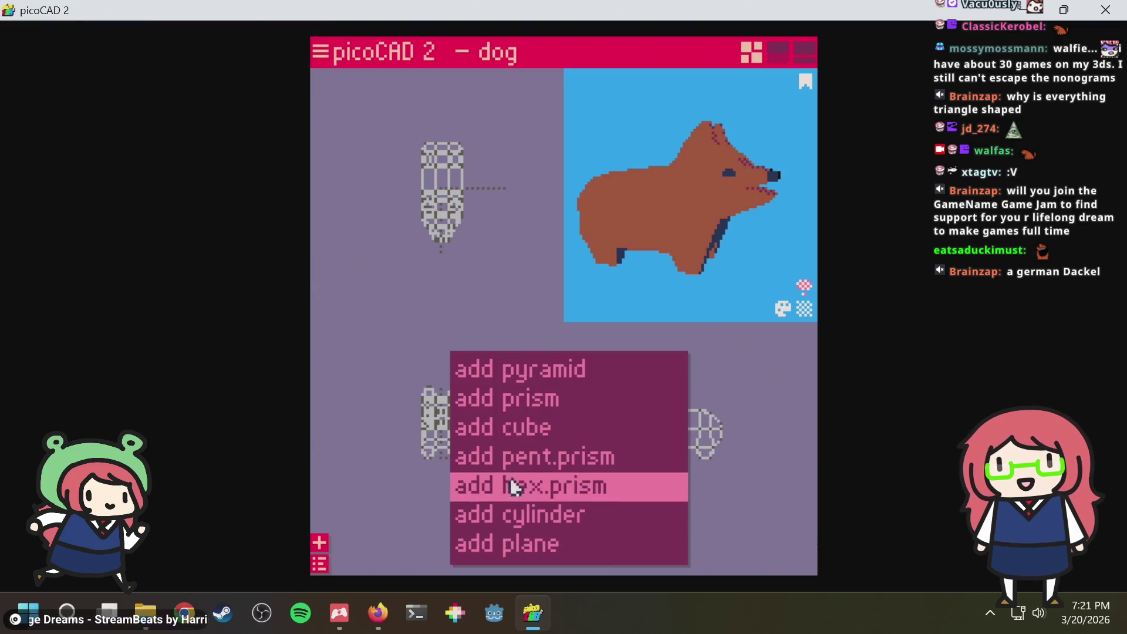
left_click(517, 523)
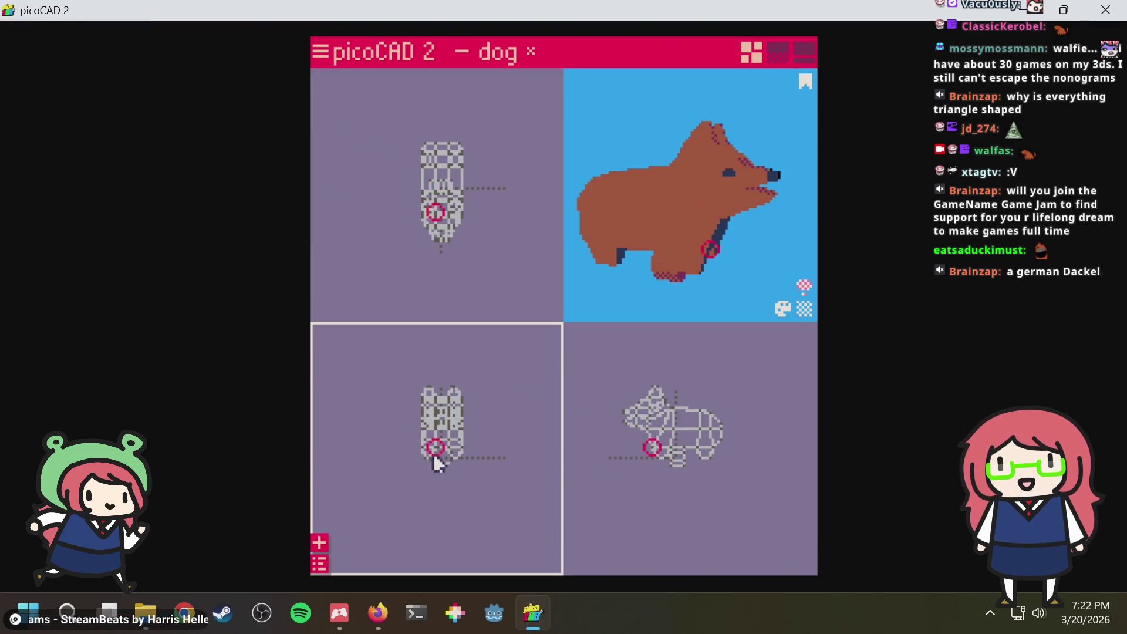
Rename the cylinder object to 'tail' in the Overview panel
left_click(319, 563)
double_click(602, 190)
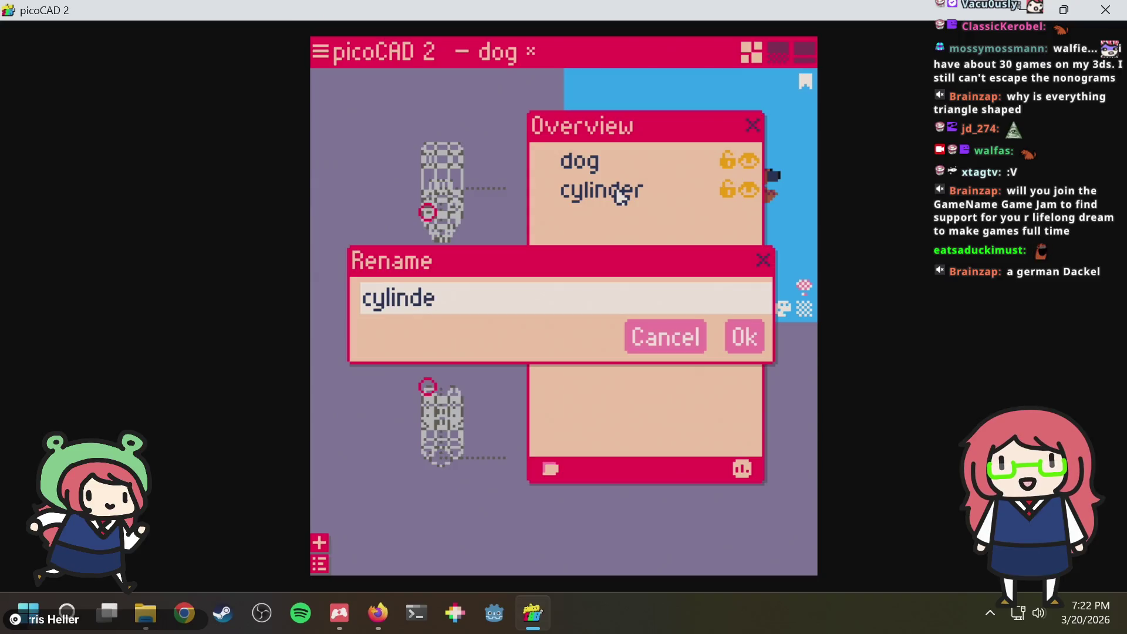
type("ail")
key("Return")
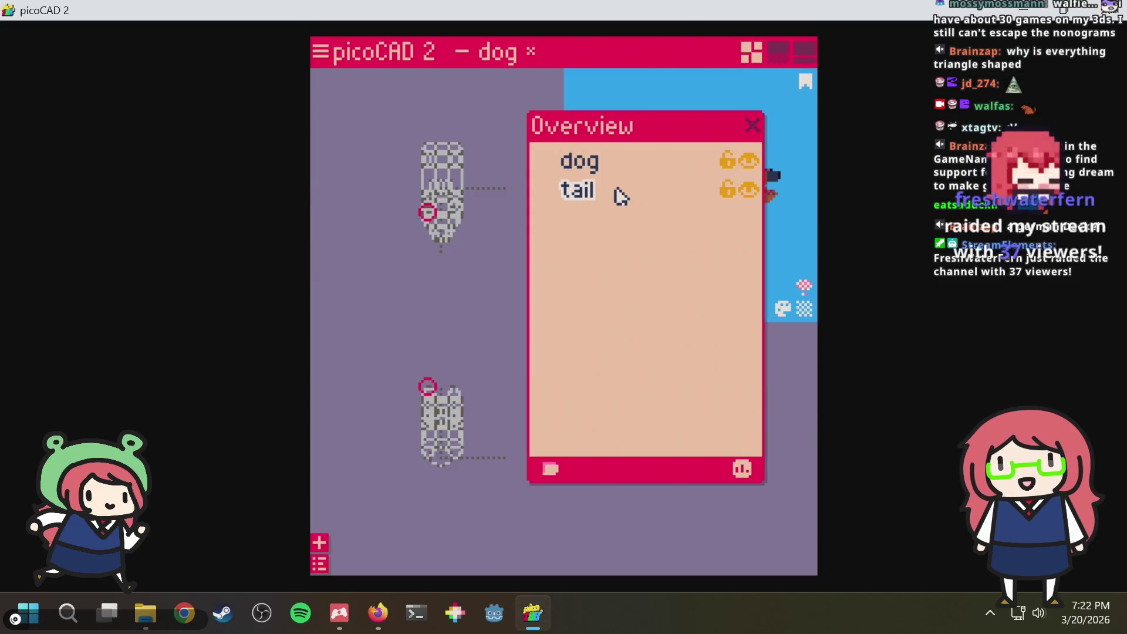
left_click(751, 125)
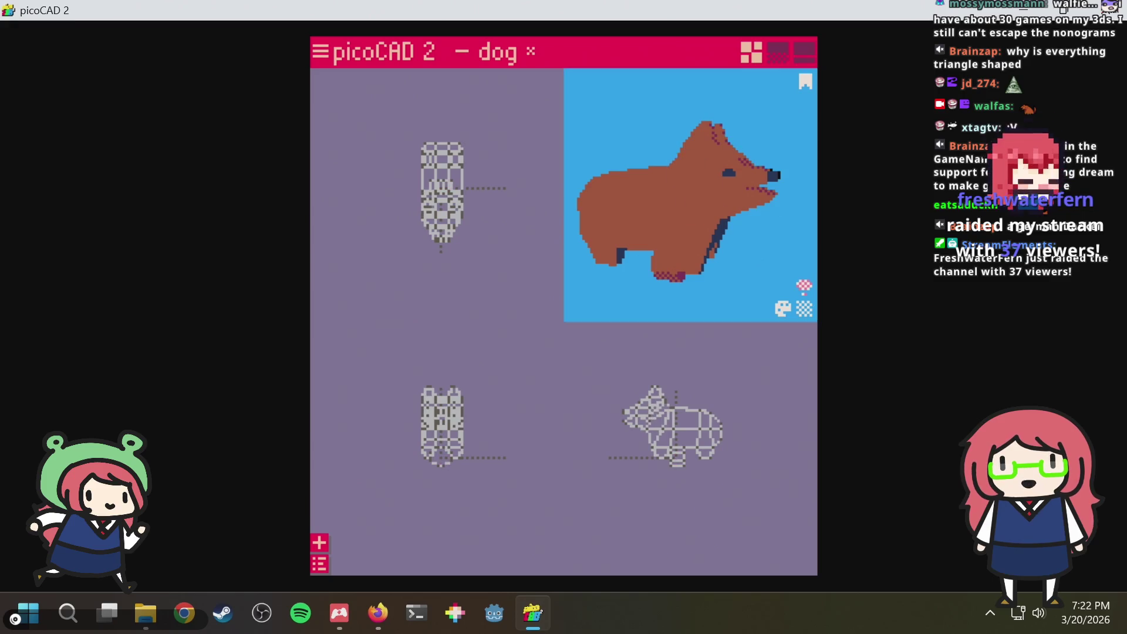
mouse_move(649, 206)
right_mouse_down()
mouse_move(645, 150)
mouse_move(630, 247)
right_mouse_up()
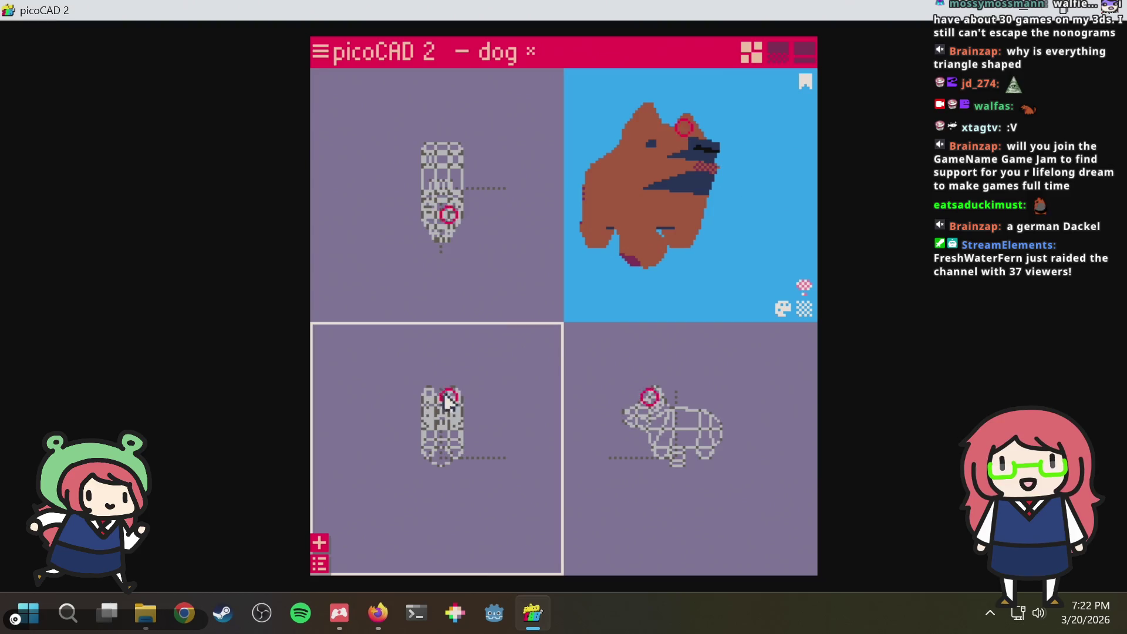
scroll(464, 451, "up", 2)
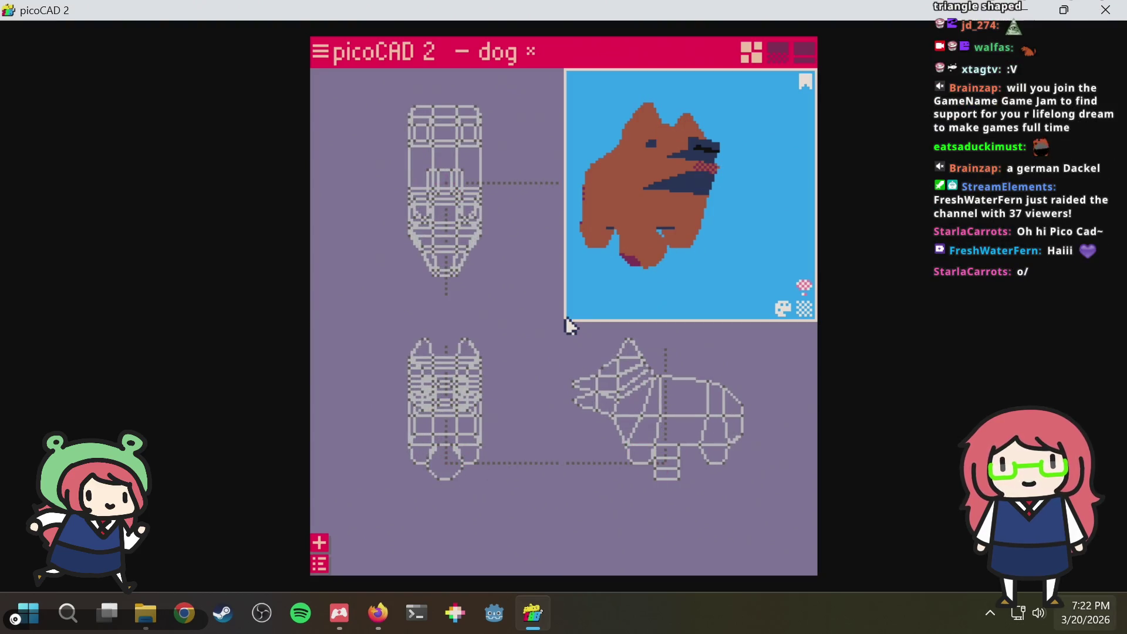
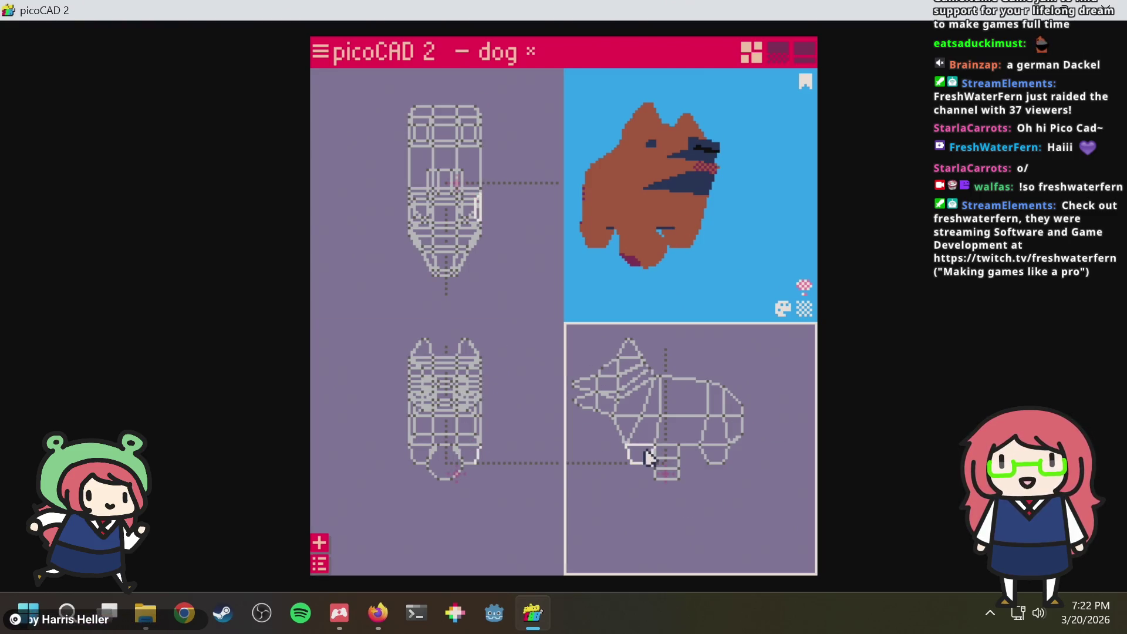
scroll(690, 490, "up", 3)
scroll(687, 487, "up", 2)
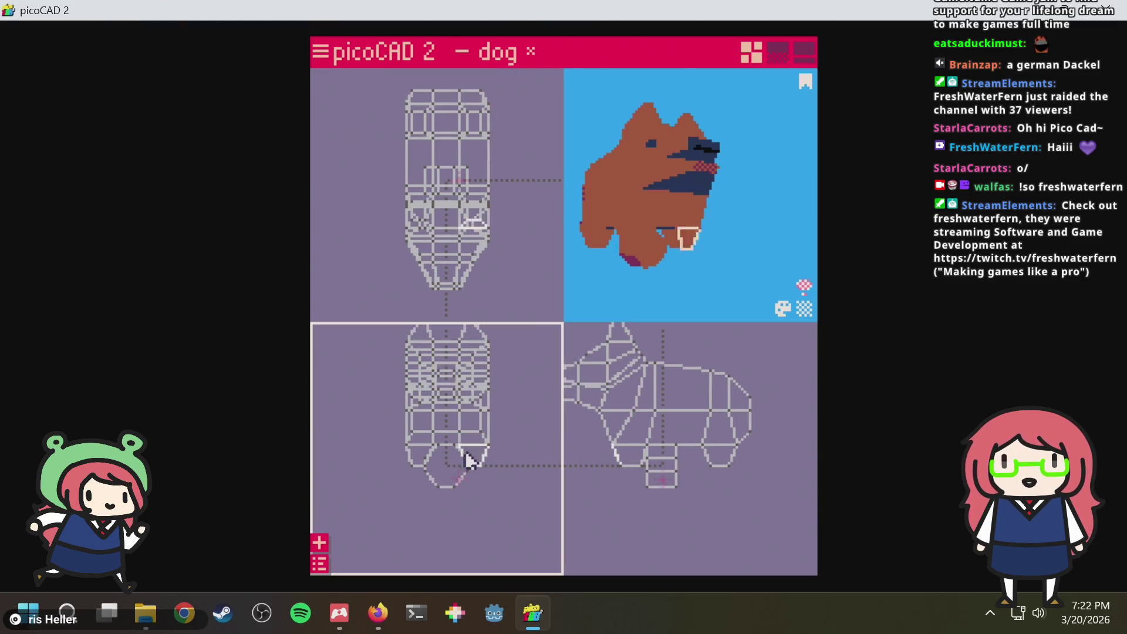
Turn the preview to the dog's side view and show the overview of its objects
left_click(456, 492)
left_click(474, 509)
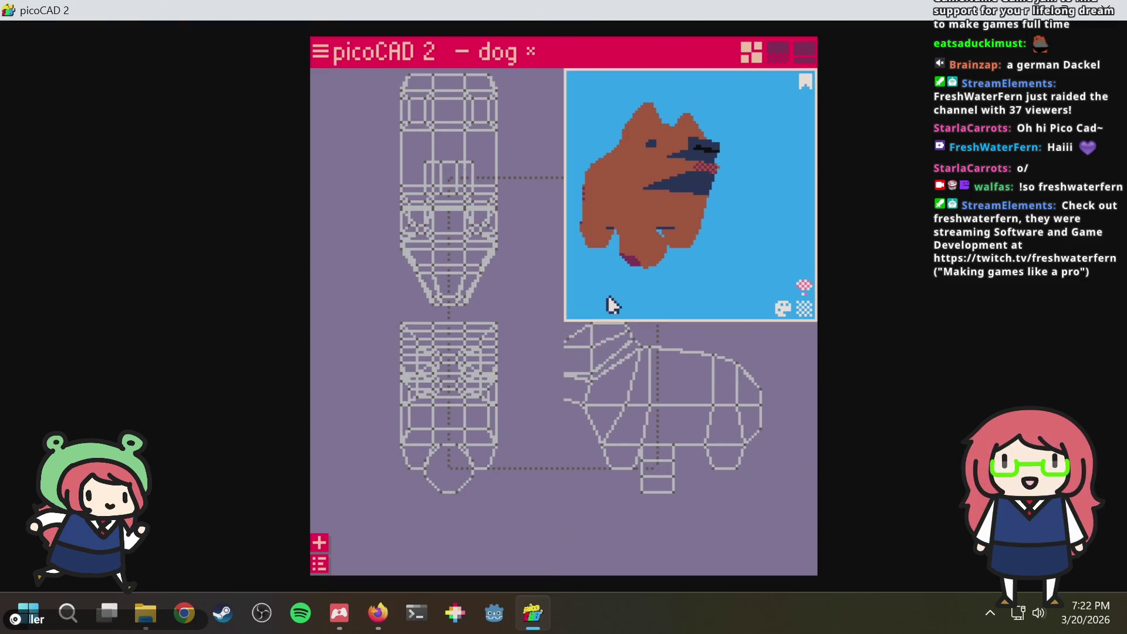
mouse_move(606, 305)
left_mouse_down()
mouse_move(674, 307)
mouse_move(667, 296)
mouse_move(661, 307)
left_mouse_up()
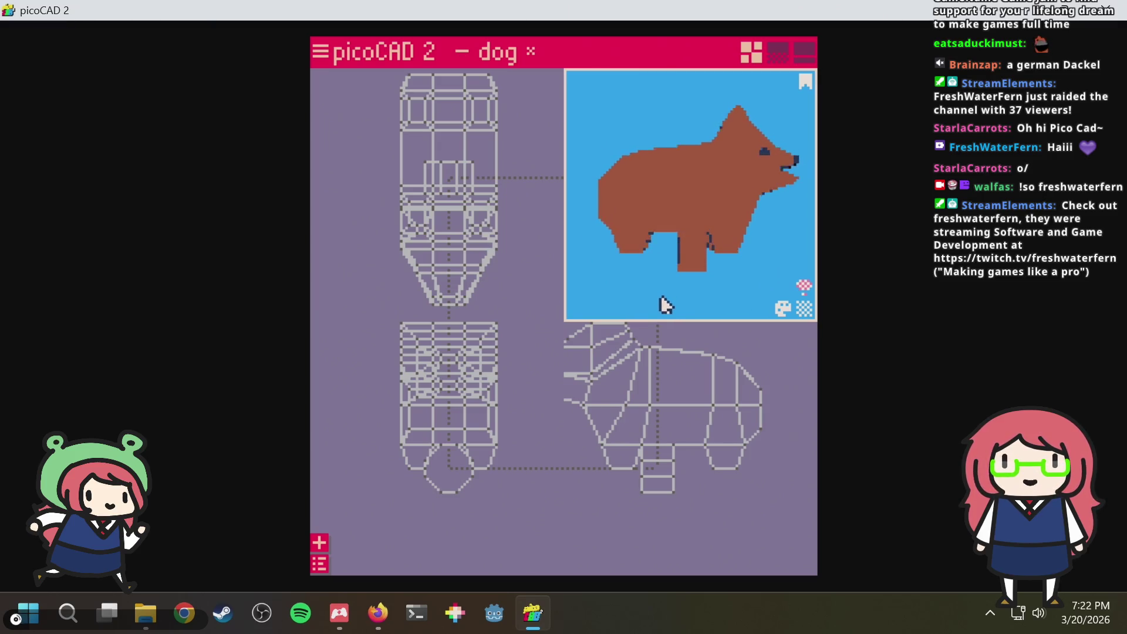
left_click(321, 563)
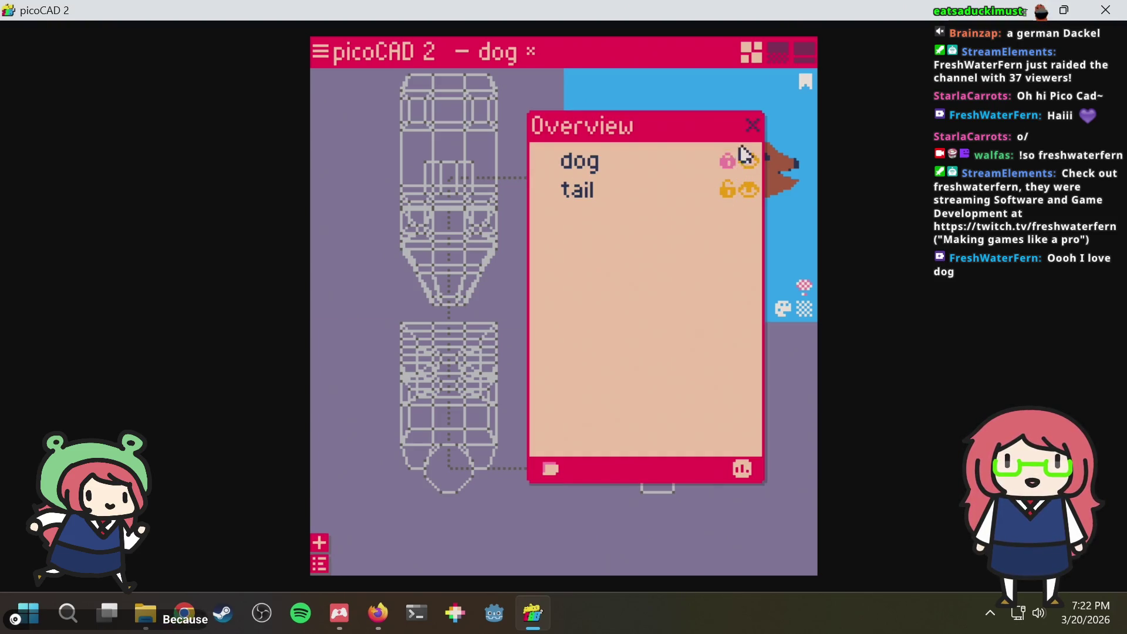
Save the model as dog.txt and shift the tail object up toward the dog's rear
left_click(752, 125)
key("ctrl+s")
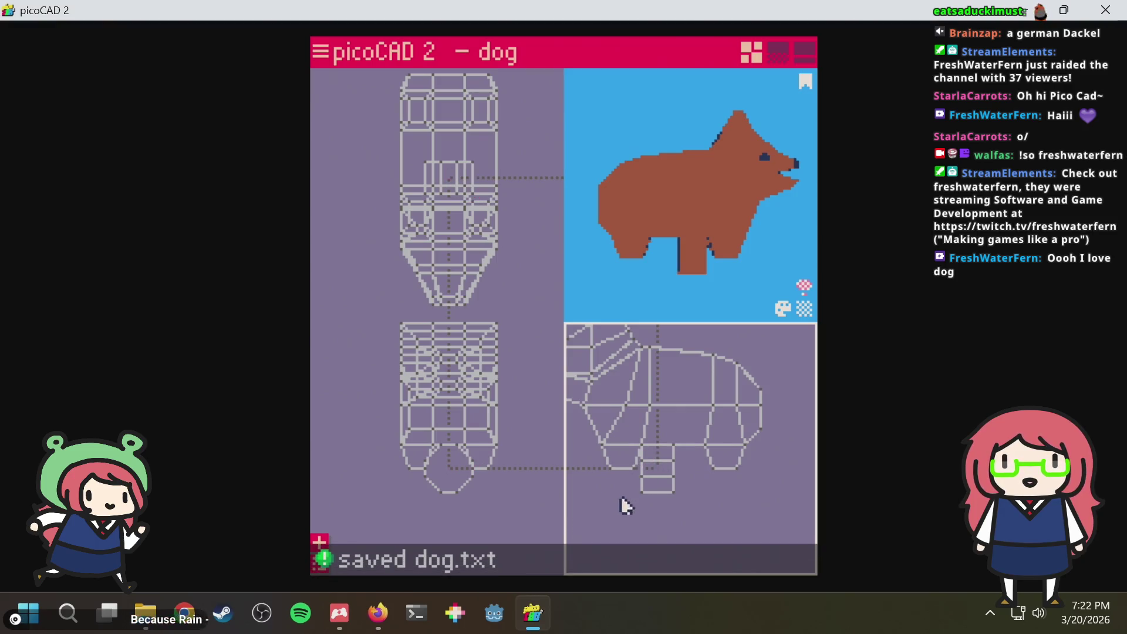
left_click(686, 419)
key("Right")
key("Right")
key("Right")
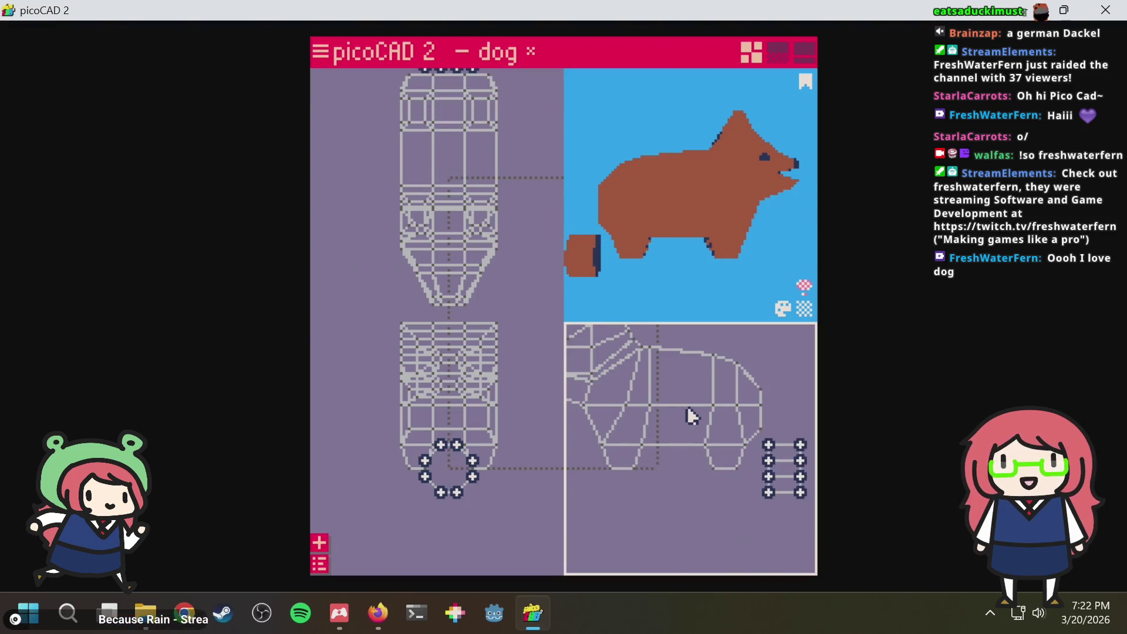
key("Up")
key("Up")
key("Up")
key("Up")
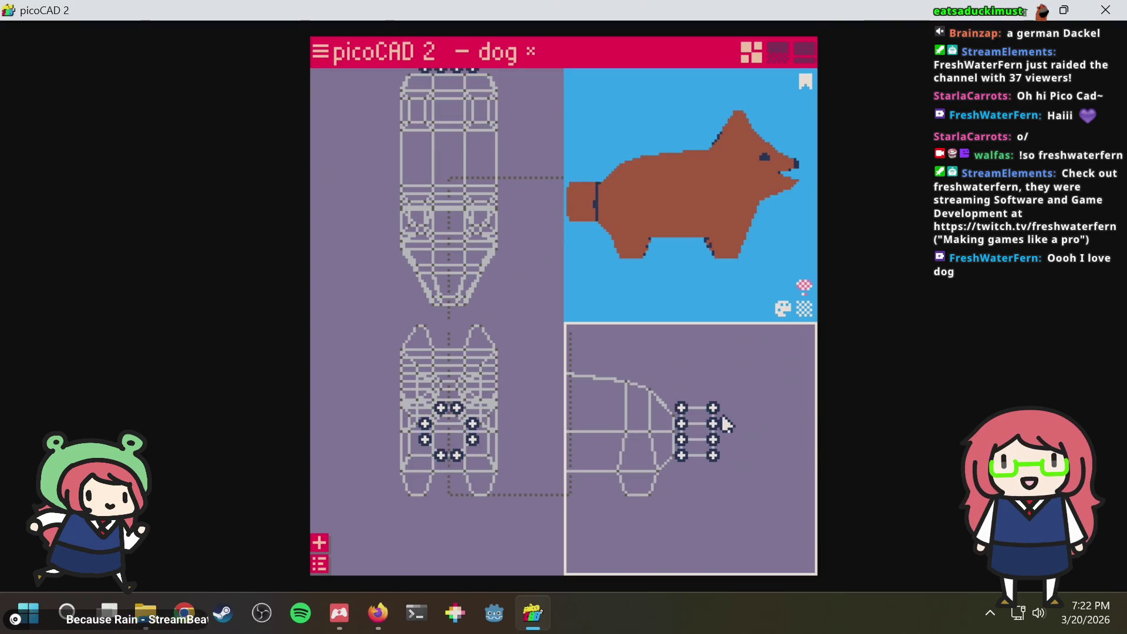
key("Up")
Fine-tune the tail's height so it sits on the rear, then show the object overview again
key("Left")
key("Up")
key("Up")
key("Up")
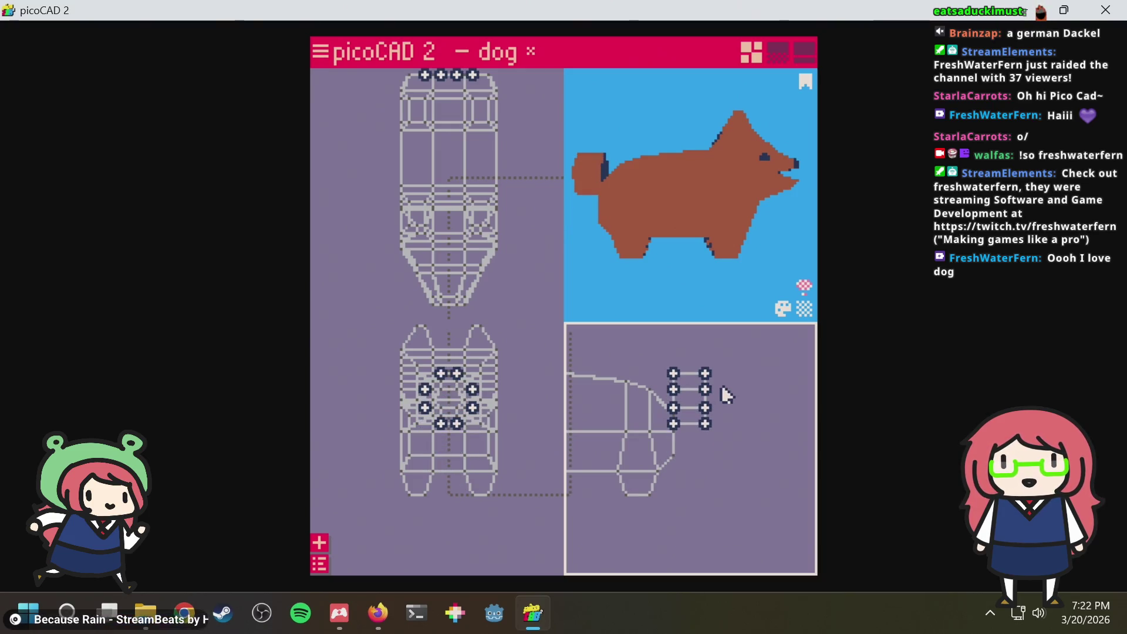
key("Down")
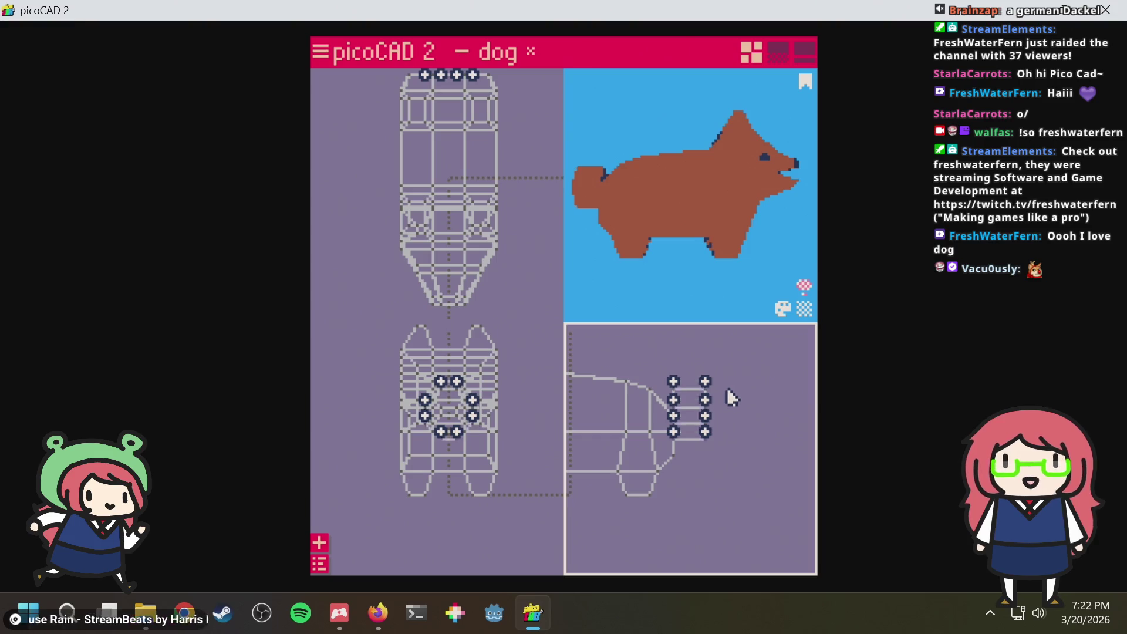
key("Up")
key("Up")
key("Down")
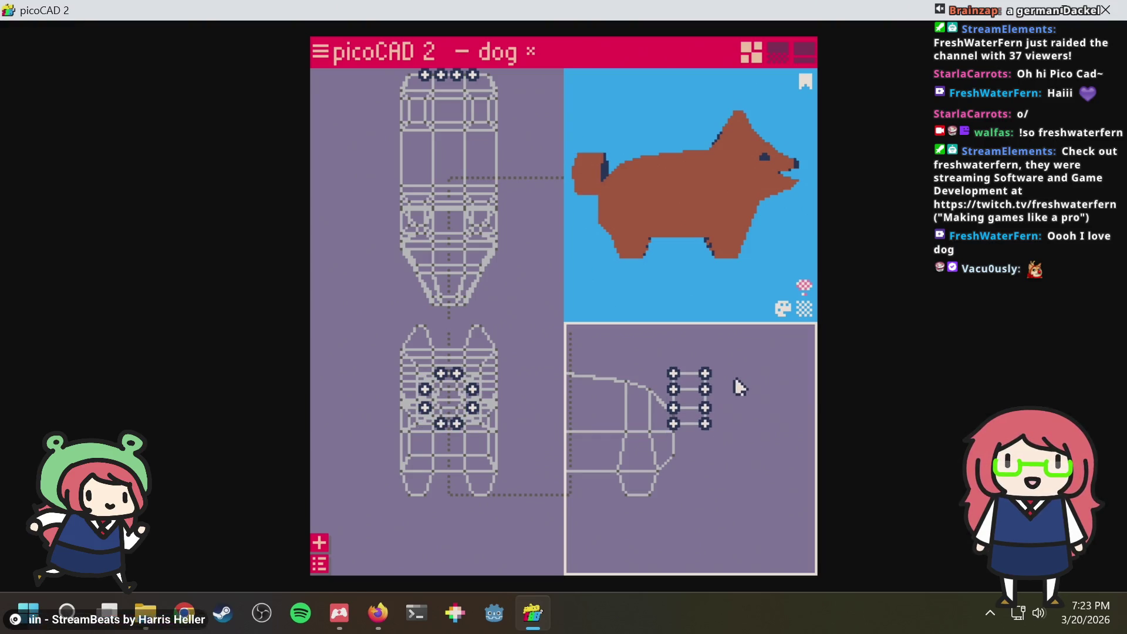
key("Down")
key("Down")
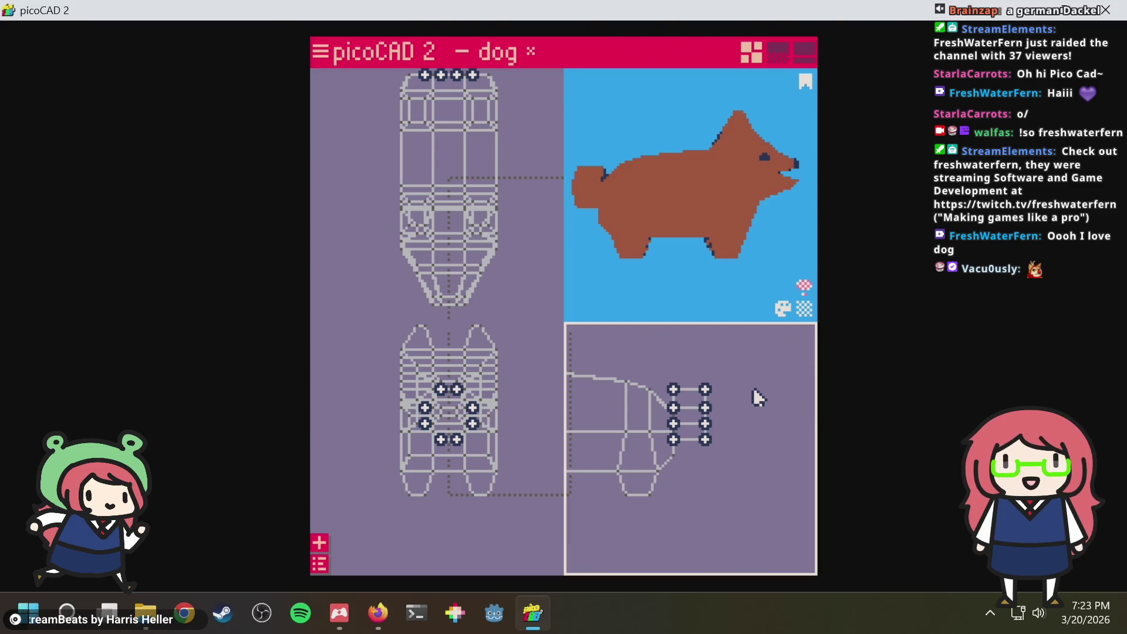
key("Up")
mouse_move(642, 239)
left_mouse_down()
mouse_move(688, 245)
mouse_move(667, 264)
left_mouse_up()
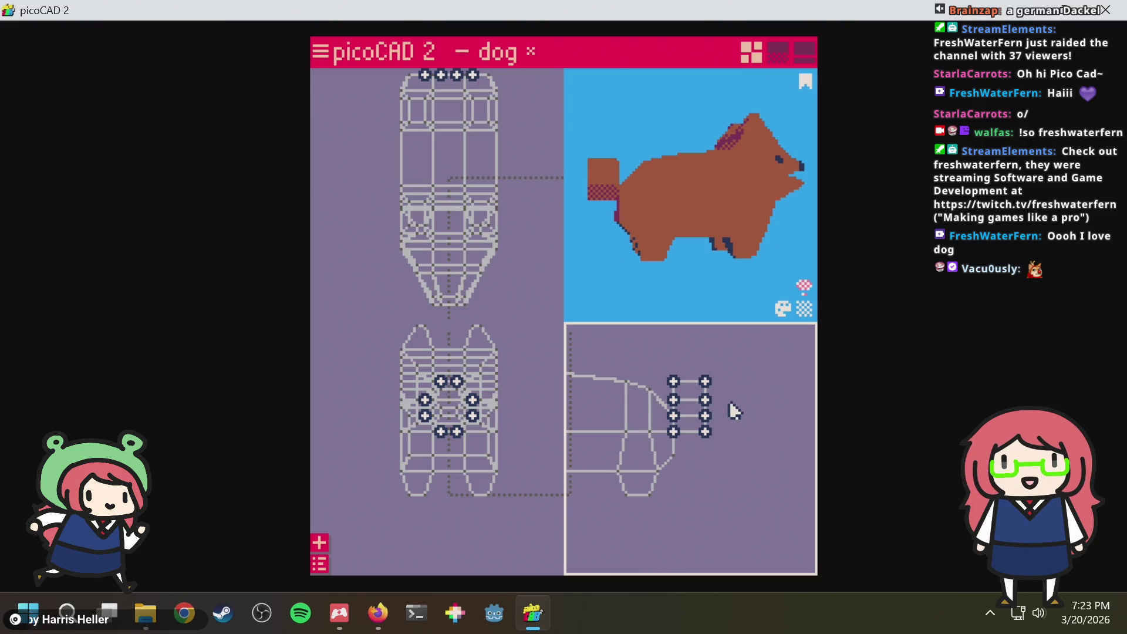
left_click(319, 563)
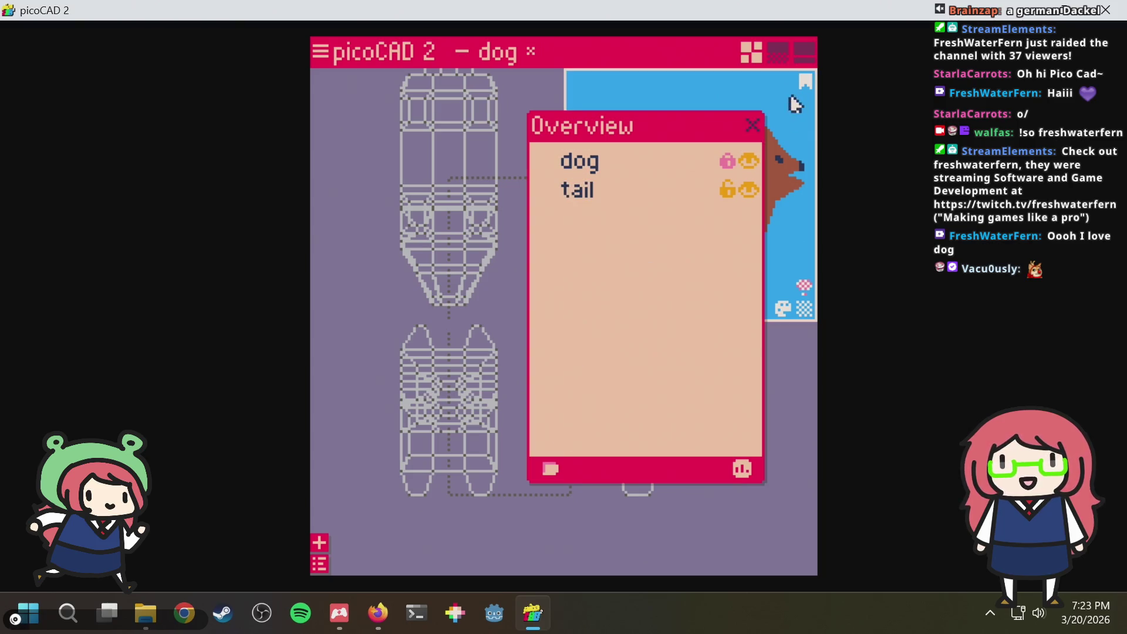
Select all eight tail-block vertices and move them higher behind the dog
left_click(752, 125)
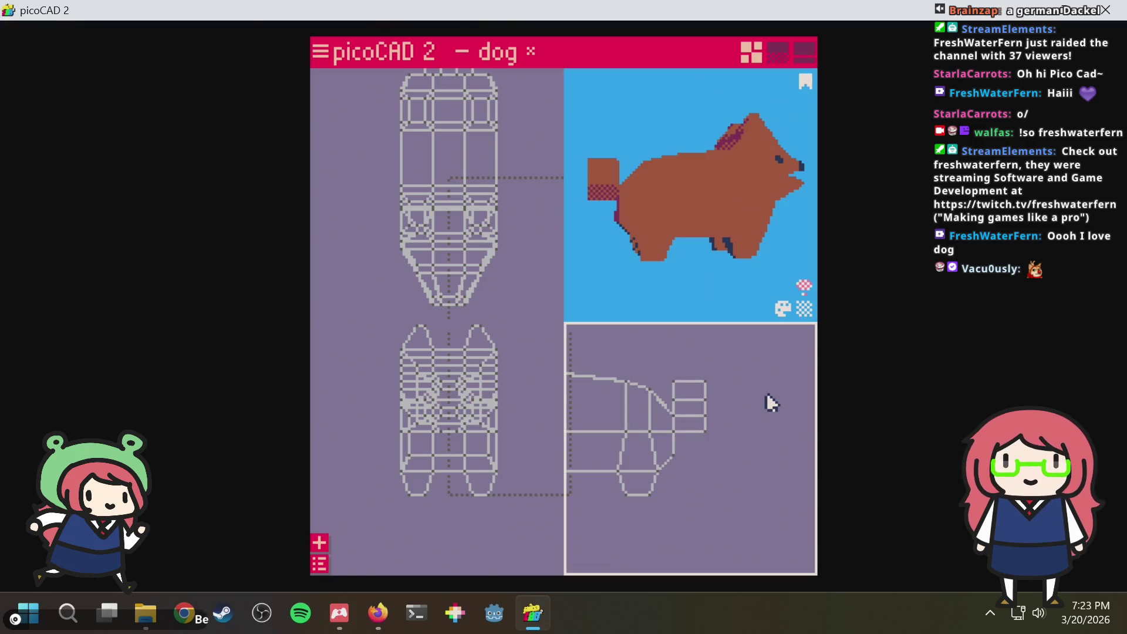
scroll(762, 397, "up", 1)
scroll(753, 403, "up", 1)
scroll(744, 401, "up", 1)
scroll(721, 440, "up", 1)
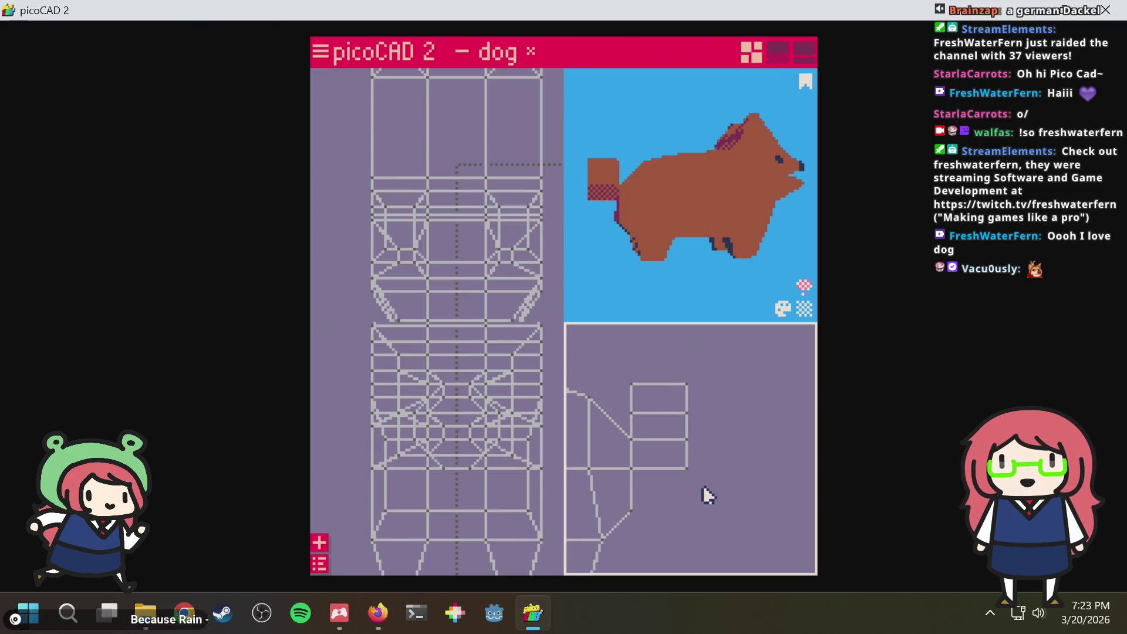
left_click_drag(699, 480, 616, 360)
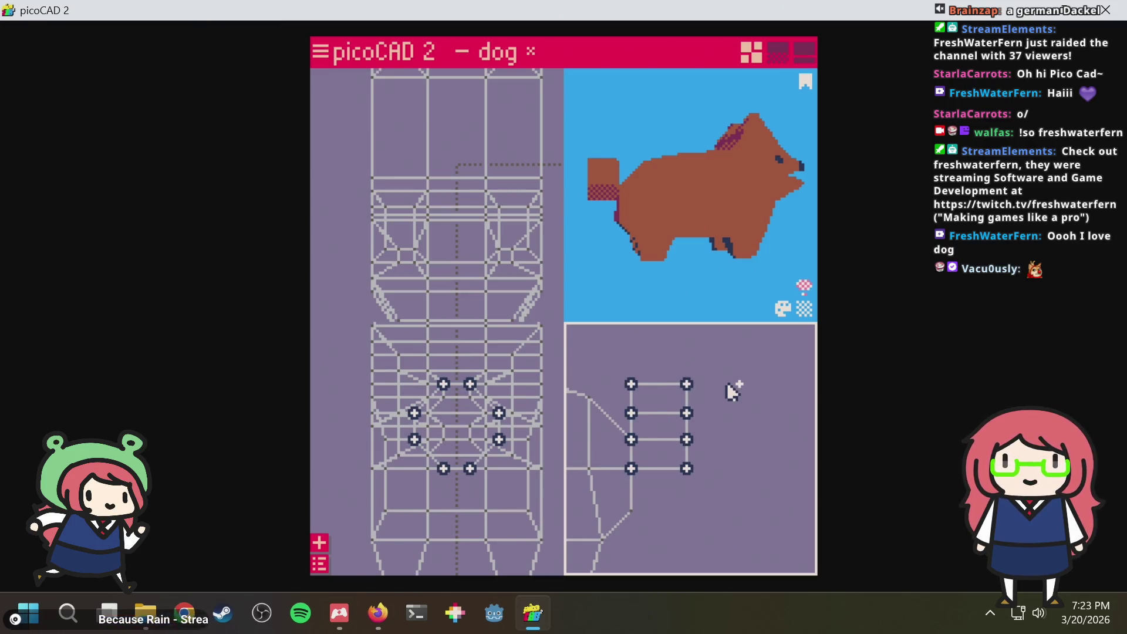
key("Down")
key("Down")
key("Down")
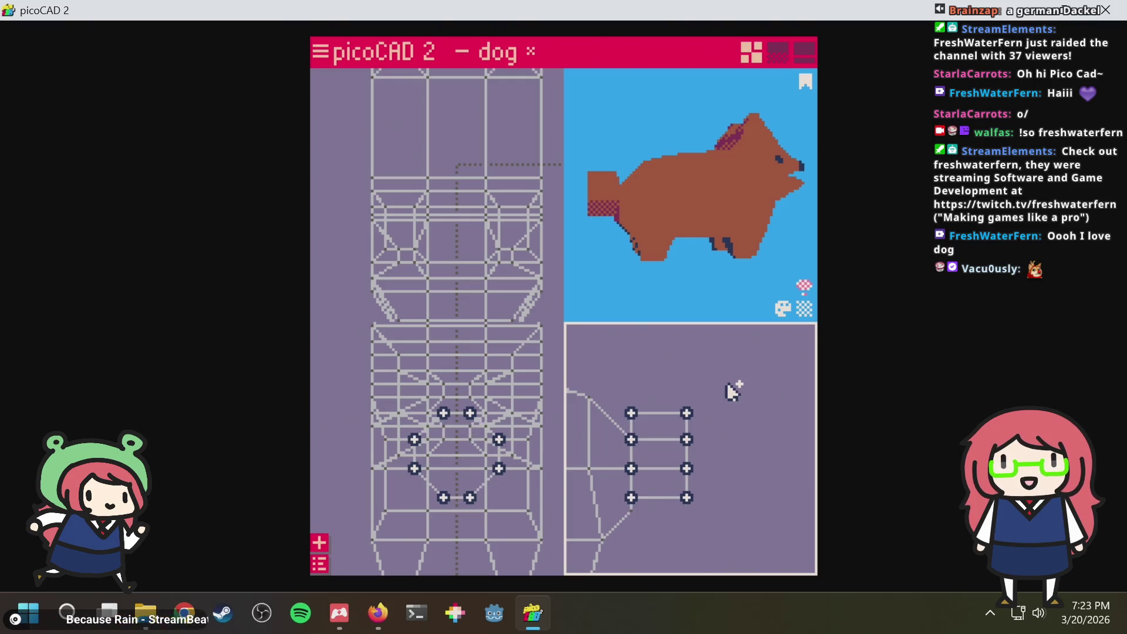
left_click(686, 424)
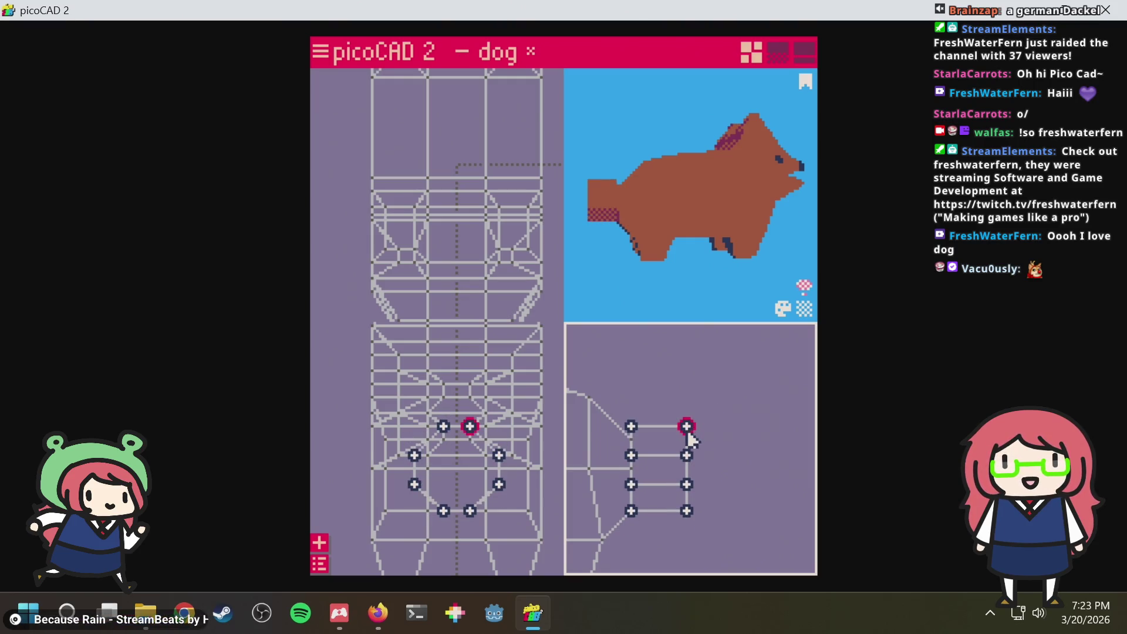
key("Down")
key("Down")
key("Down")
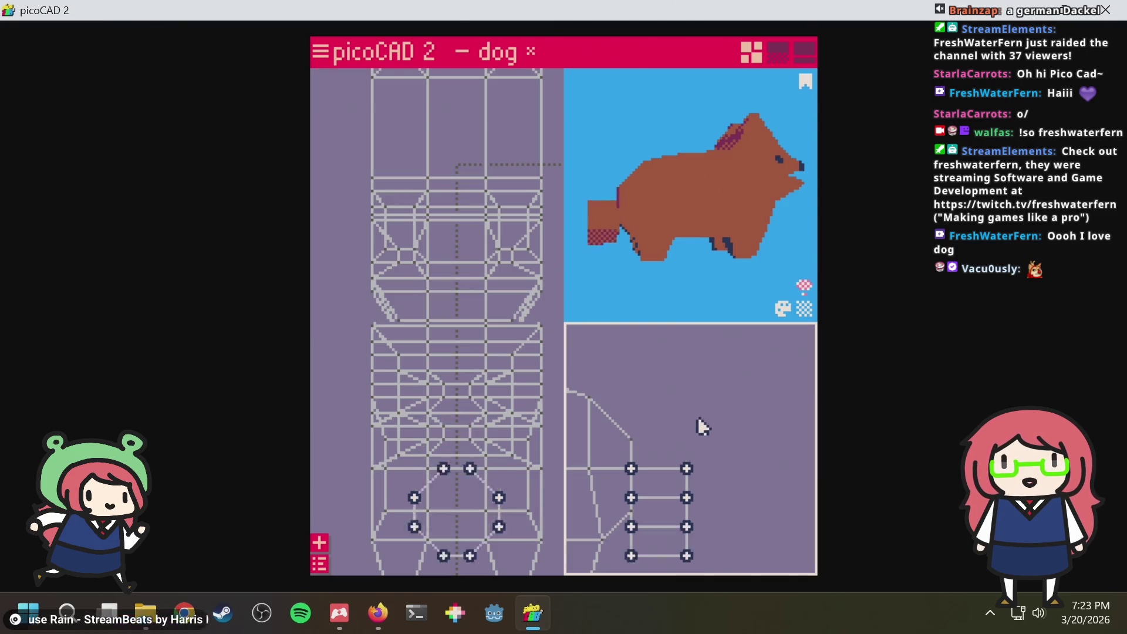
key("Down")
key("Down")
key("Down")
key("Up")
key("Up")
key("Up")
key("Up")
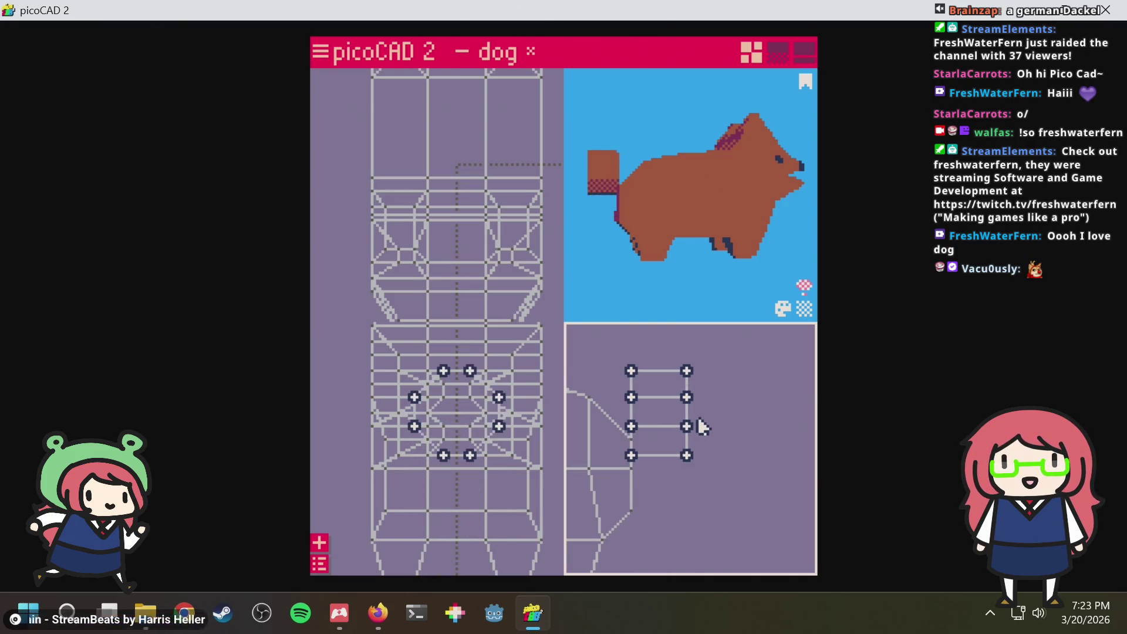
key("Up")
key("Up")
Center the tail in view, bring up the face and mesh actions, and switch to the browser
middle_click_drag(703, 345, 727, 385)
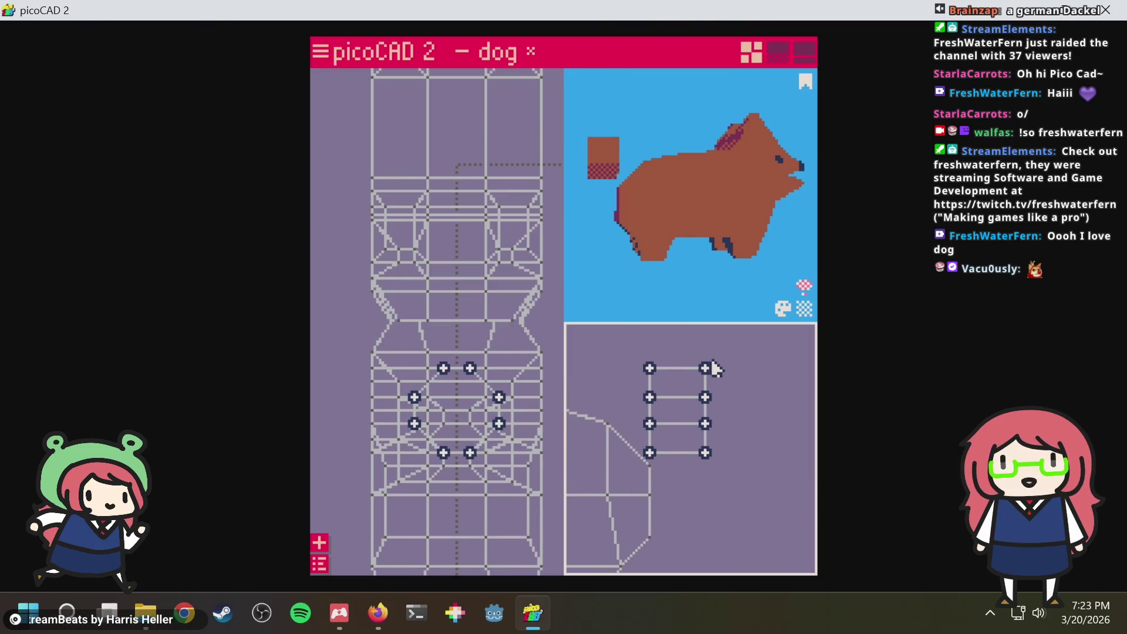
left_click(704, 368)
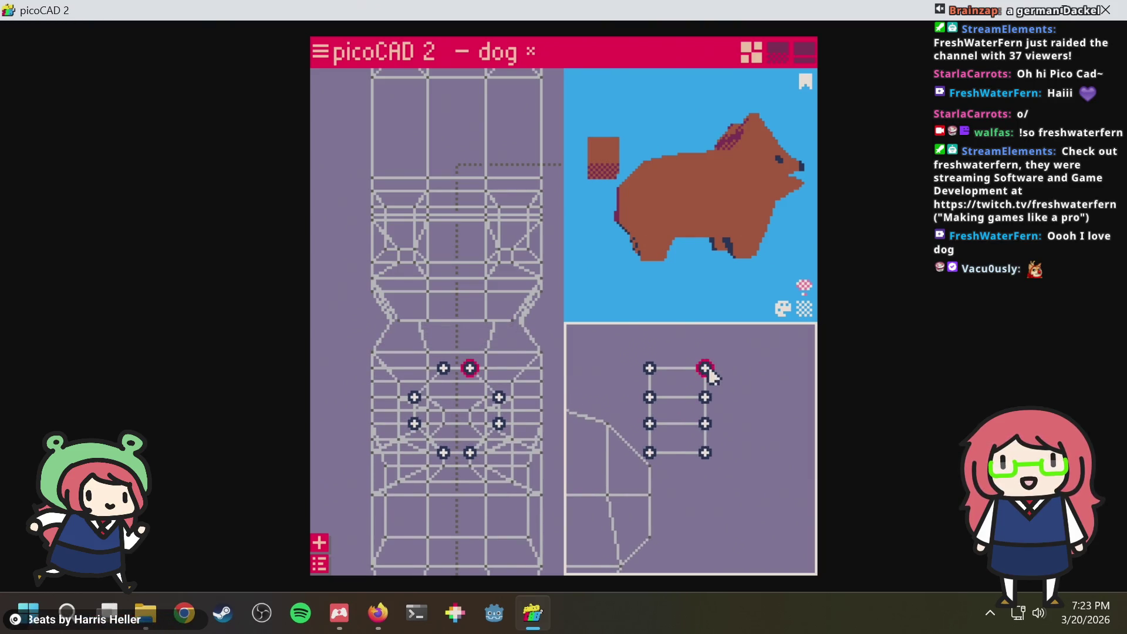
left_click(700, 358)
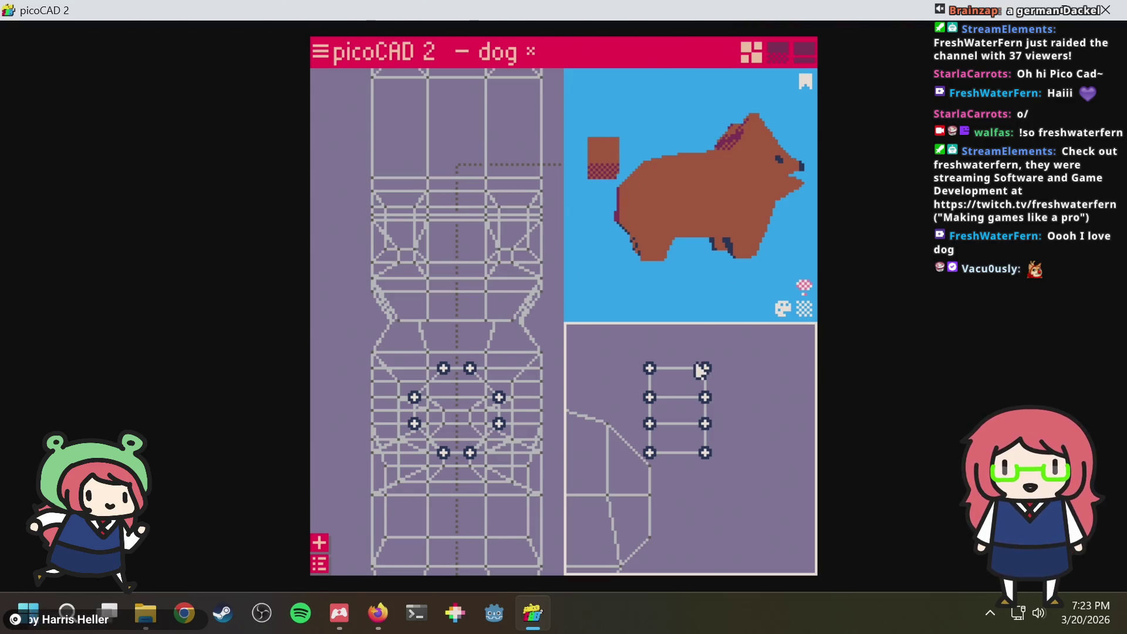
right_click(676, 377)
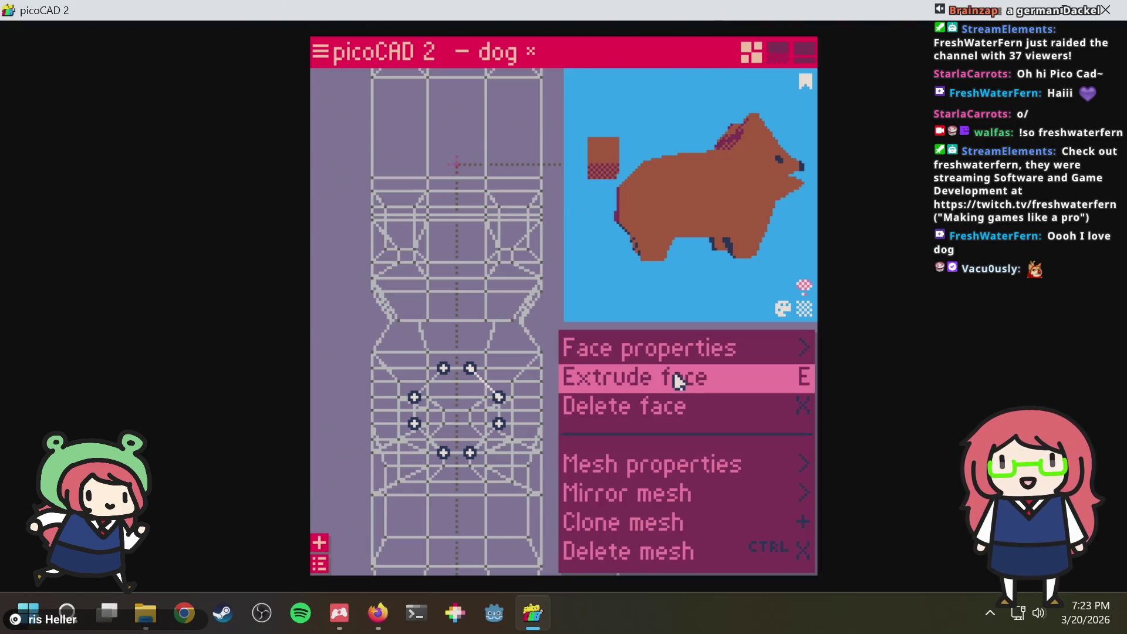
key("alt+Tab")
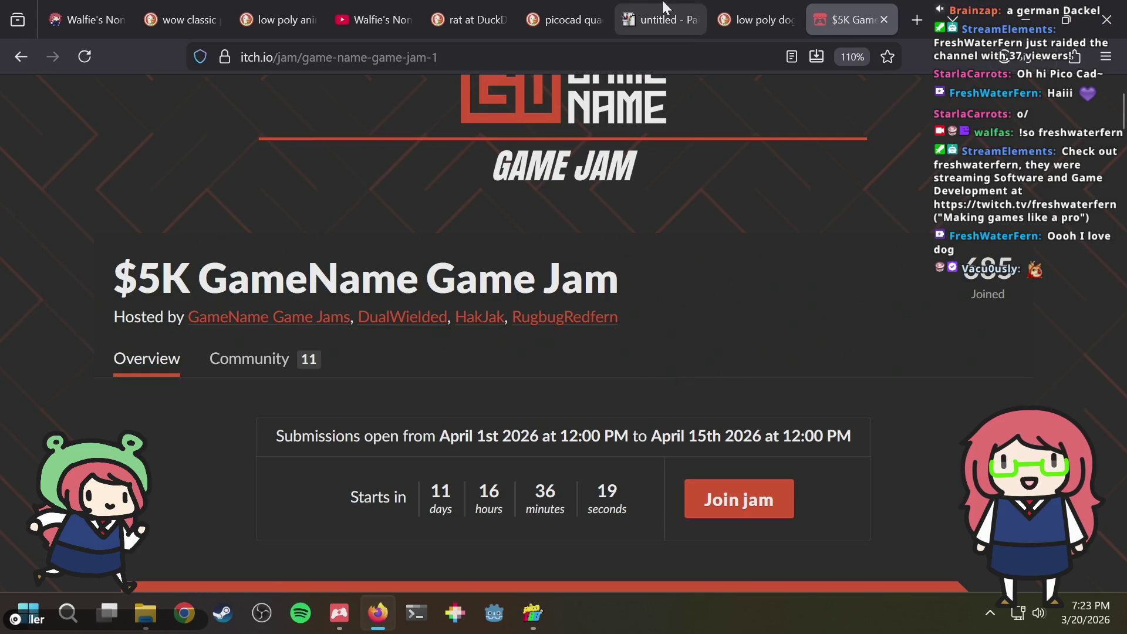
Load the picoCAD website in a new browser tab
key("ctrl+t")
type("pico")
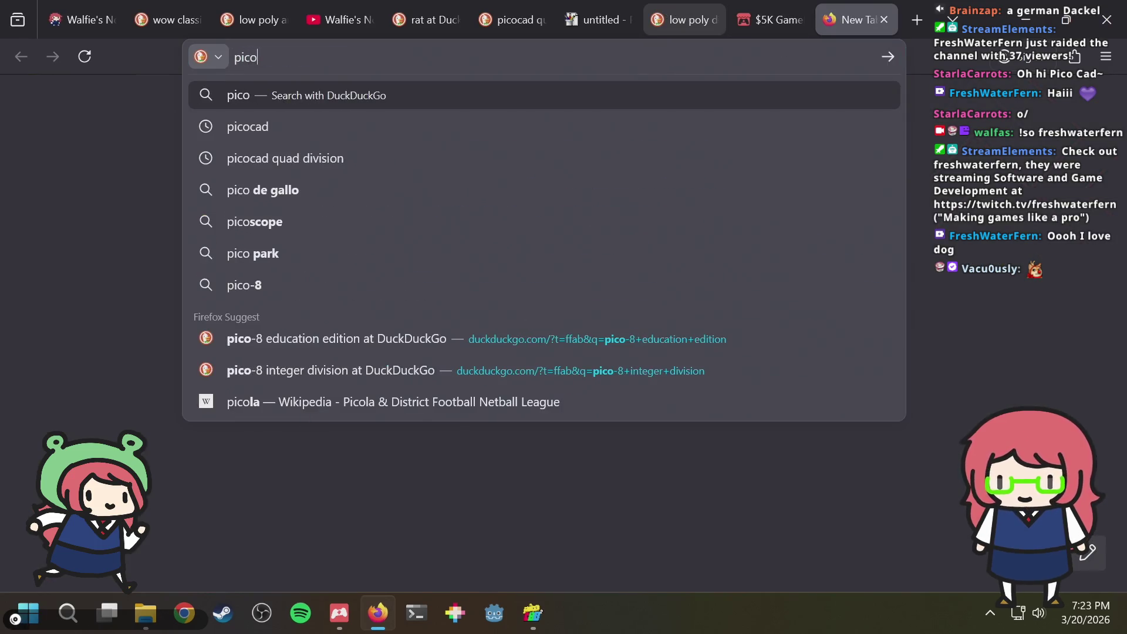
type("cad")
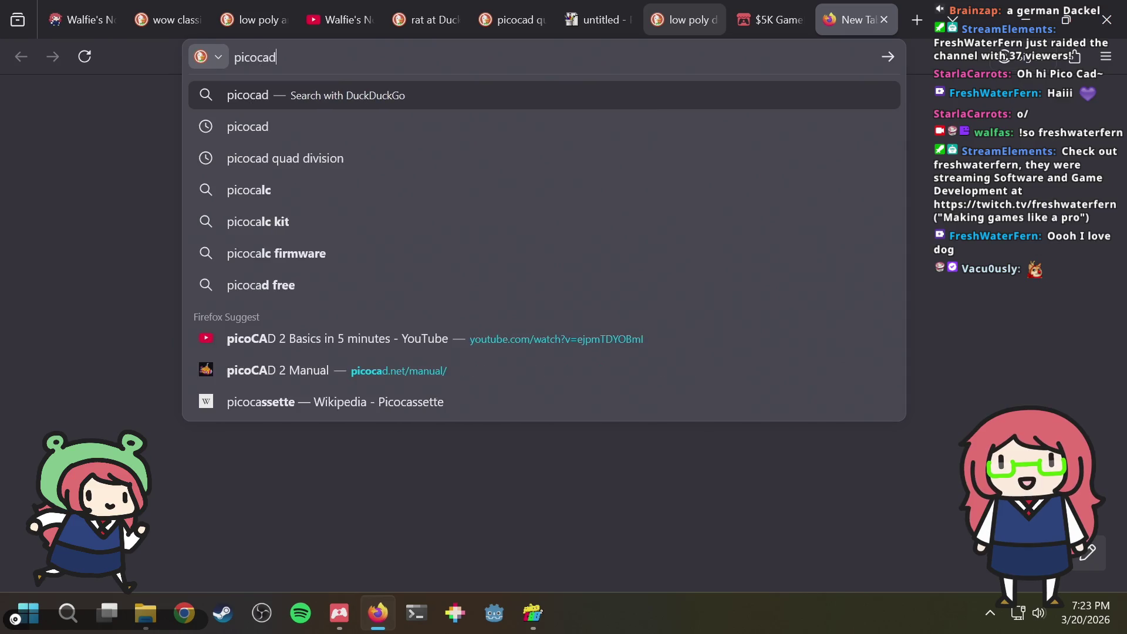
type(".com")
key("BackSpace")
key("BackSpace")
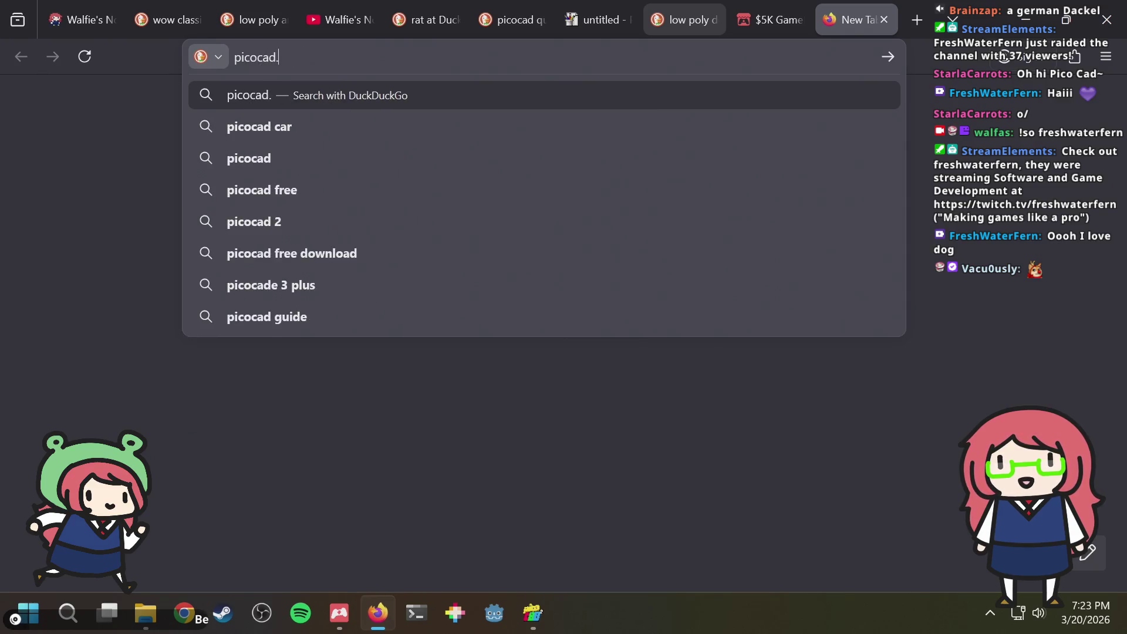
key("Up")
key("Return")
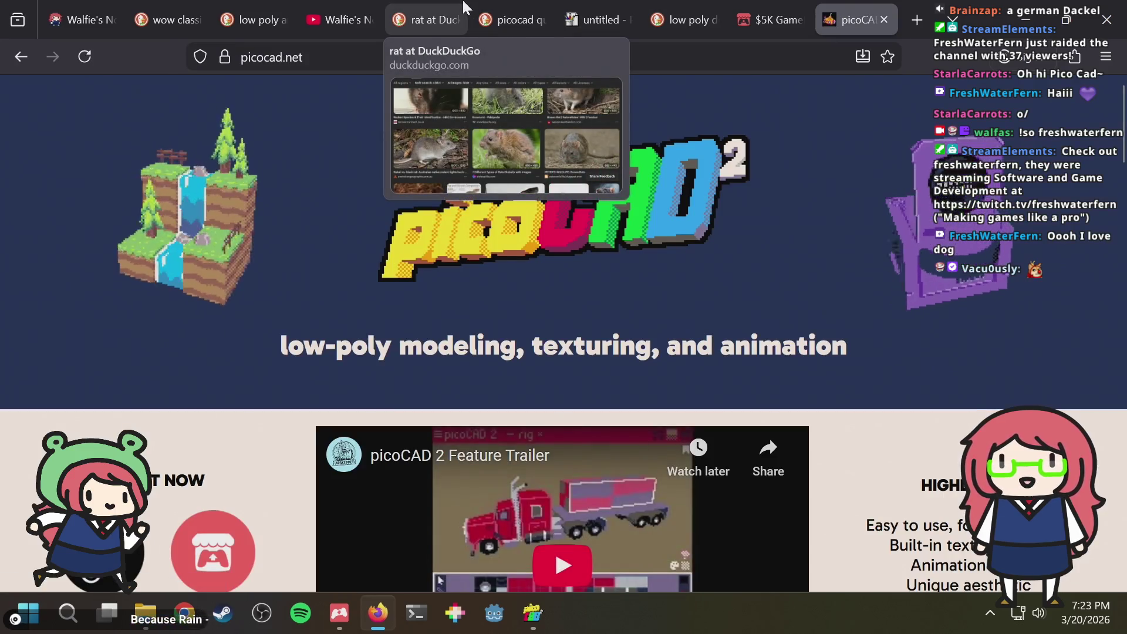
scroll(334, 343, "down", 5)
scroll(334, 344, "down", 2)
scroll(331, 339, "down", 4)
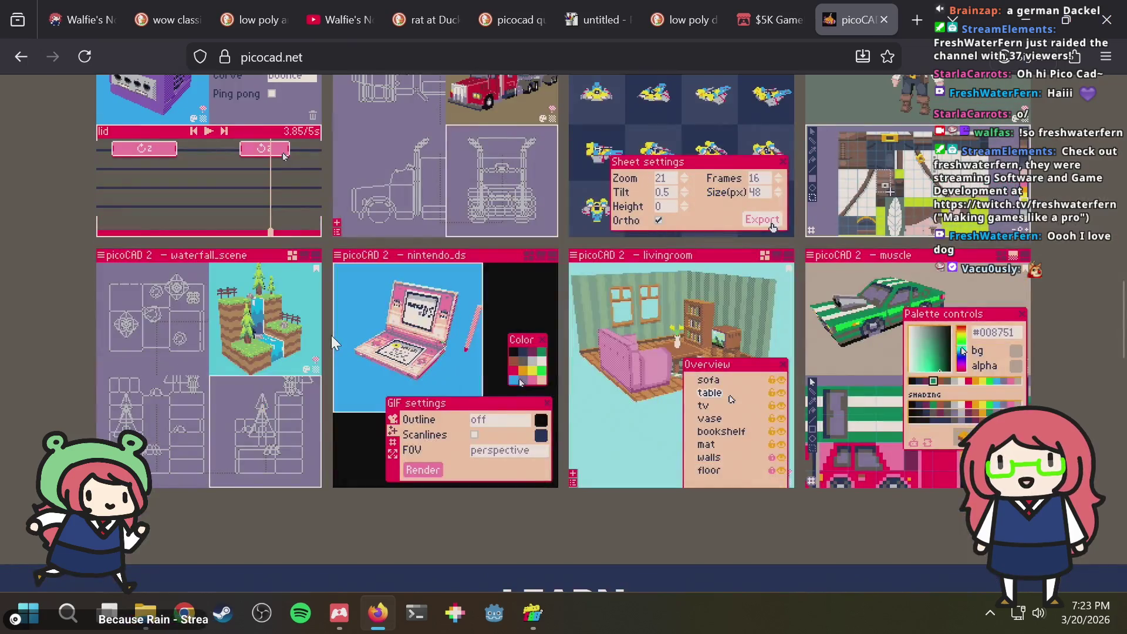
Open the picoCAD 2 manual from the site's 'the manual' link
key("ctrl+f")
type("manual")
key("Escape")
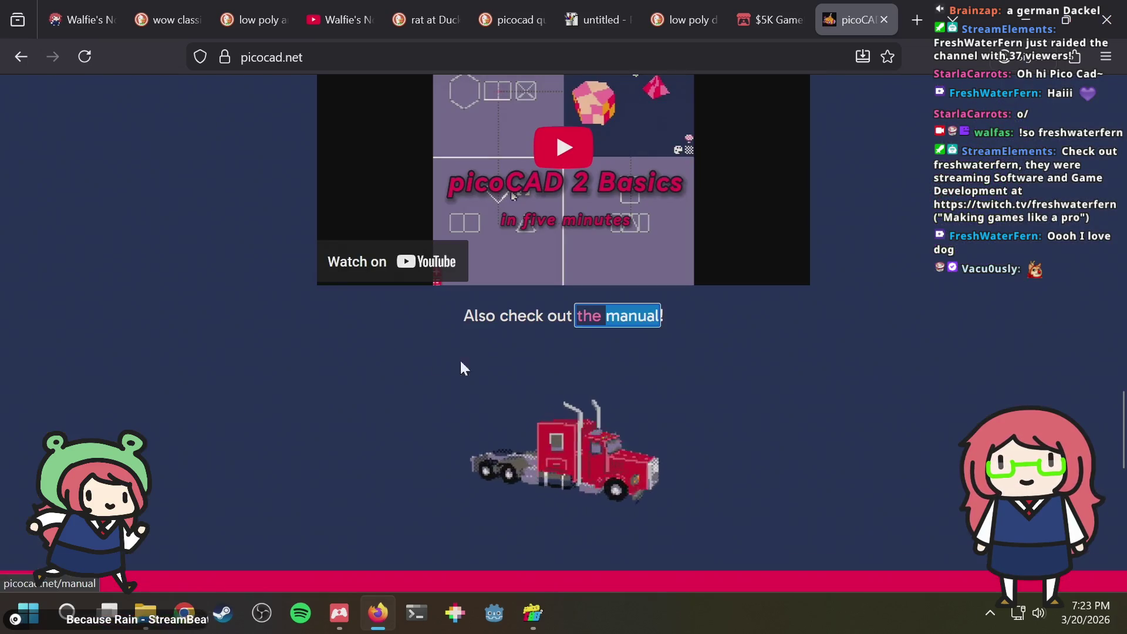
left_click(594, 318)
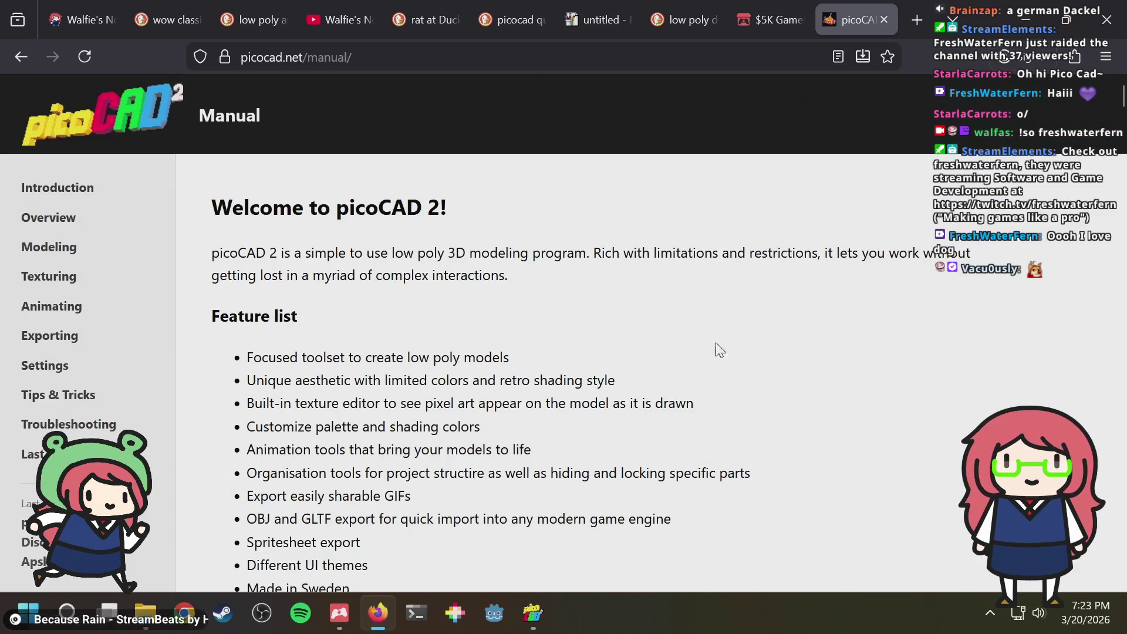
scroll(702, 352, "down", 5)
scroll(701, 348, "down", 1)
scroll(701, 338, "down", 5)
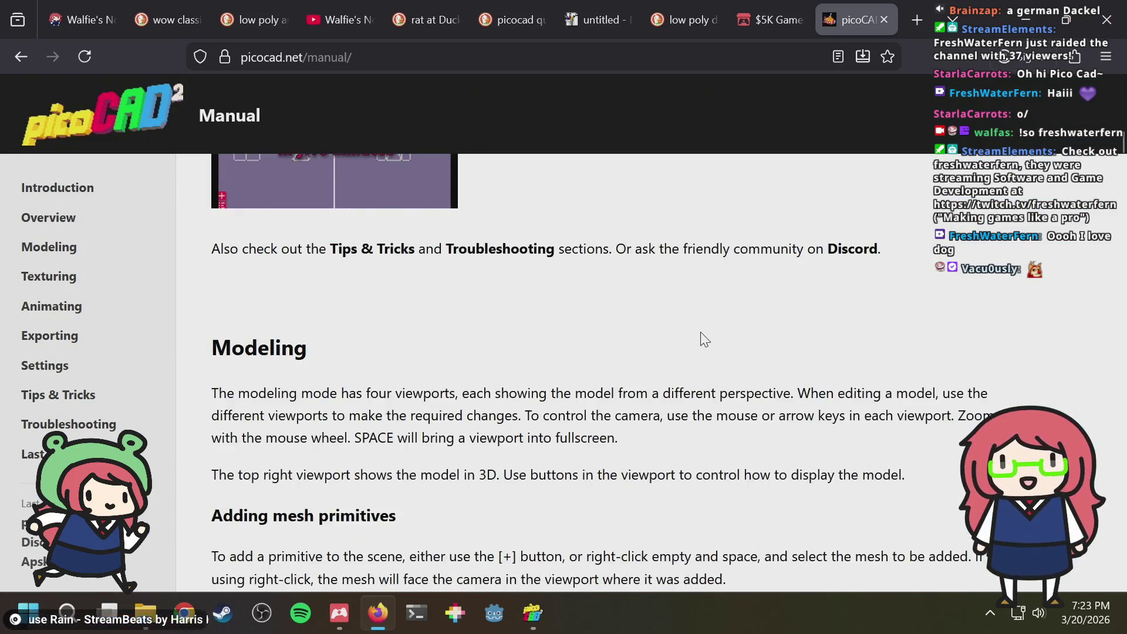
scroll(701, 334, "down", 4)
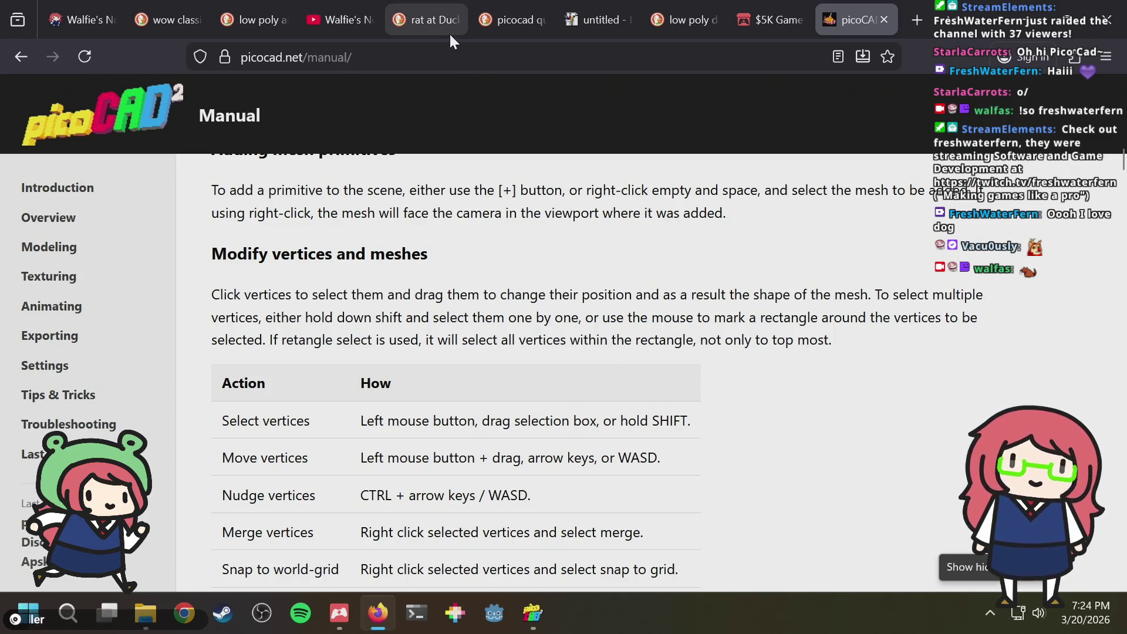
scroll(581, 314, "down", 3)
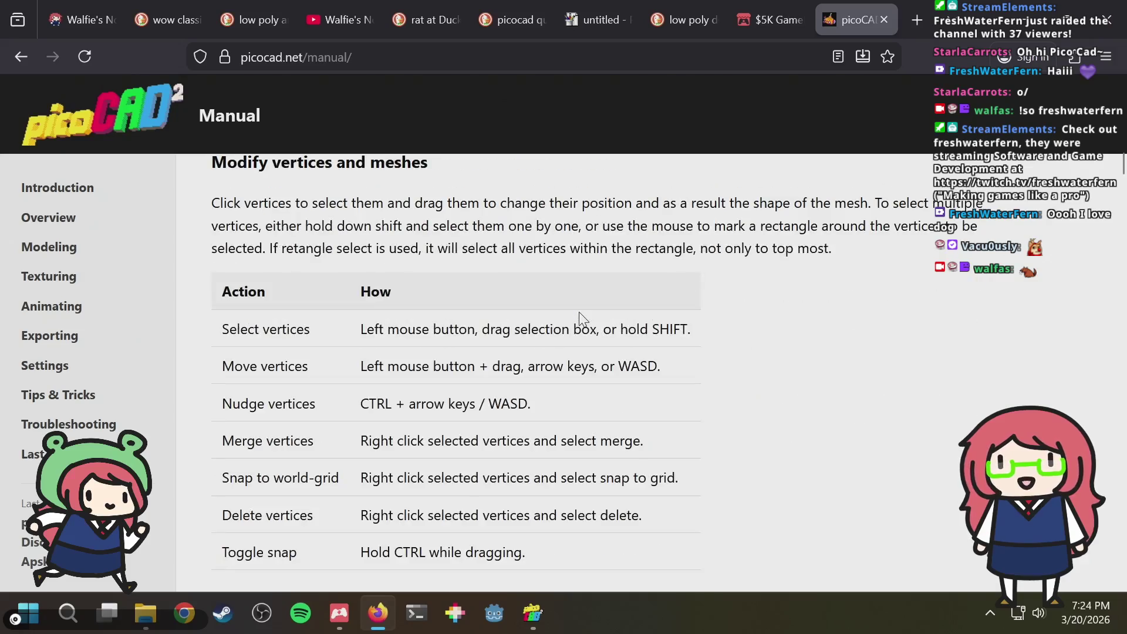
Search the manual for 'scale' and switch back to the dog model
key("ctrl+f")
type("mar")
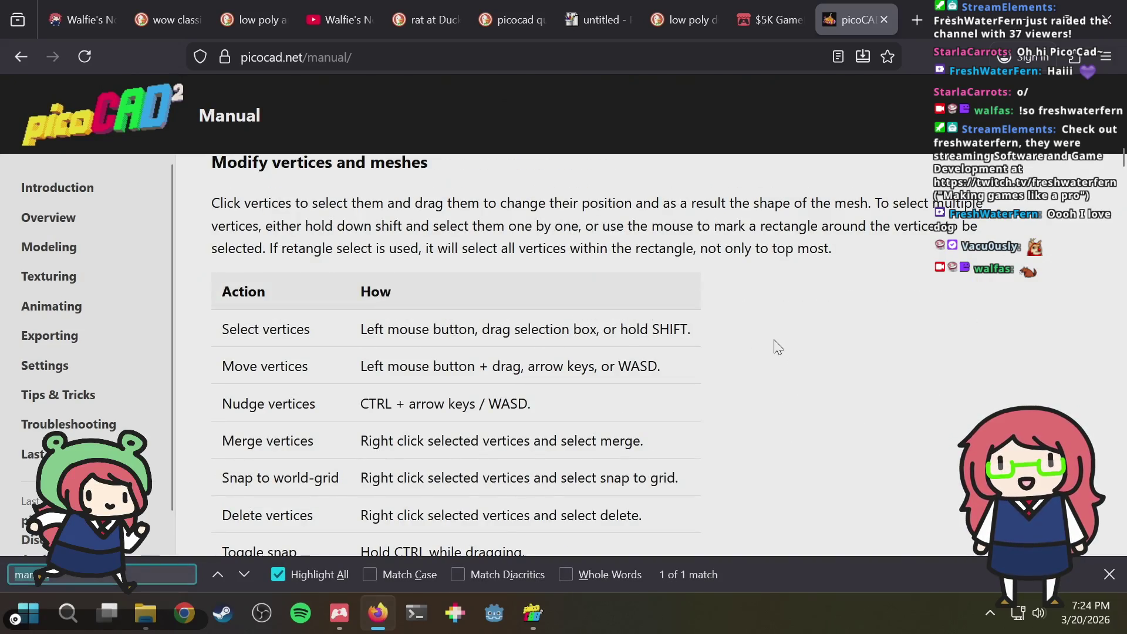
key("BackSpace")
key("BackSpace")
key("BackSpace")
type("scale")
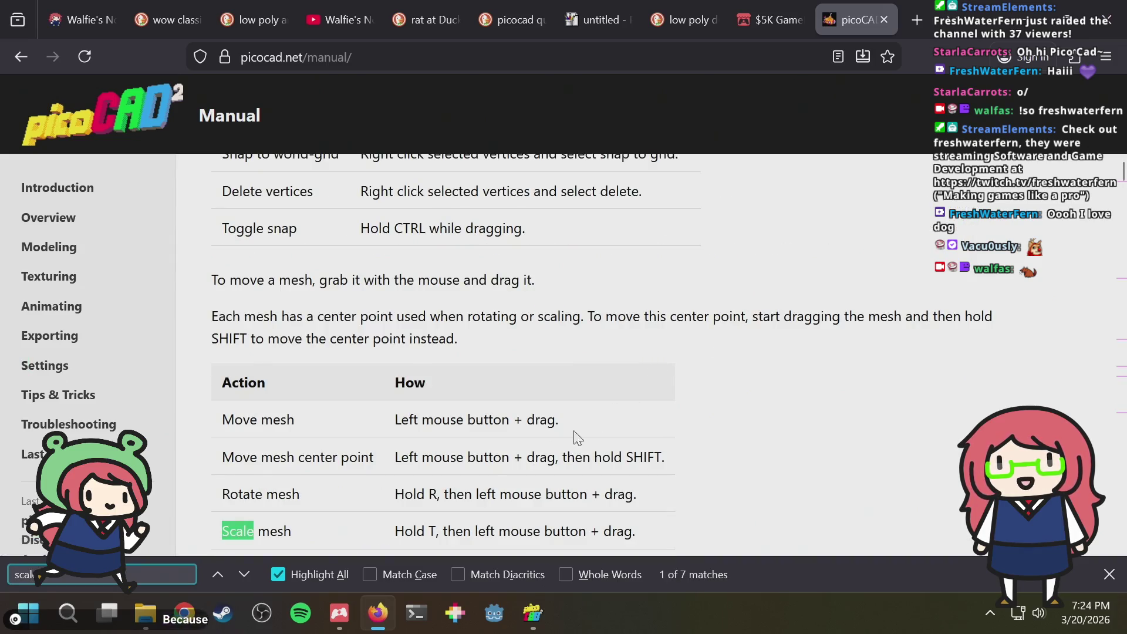
key("alt+Tab")
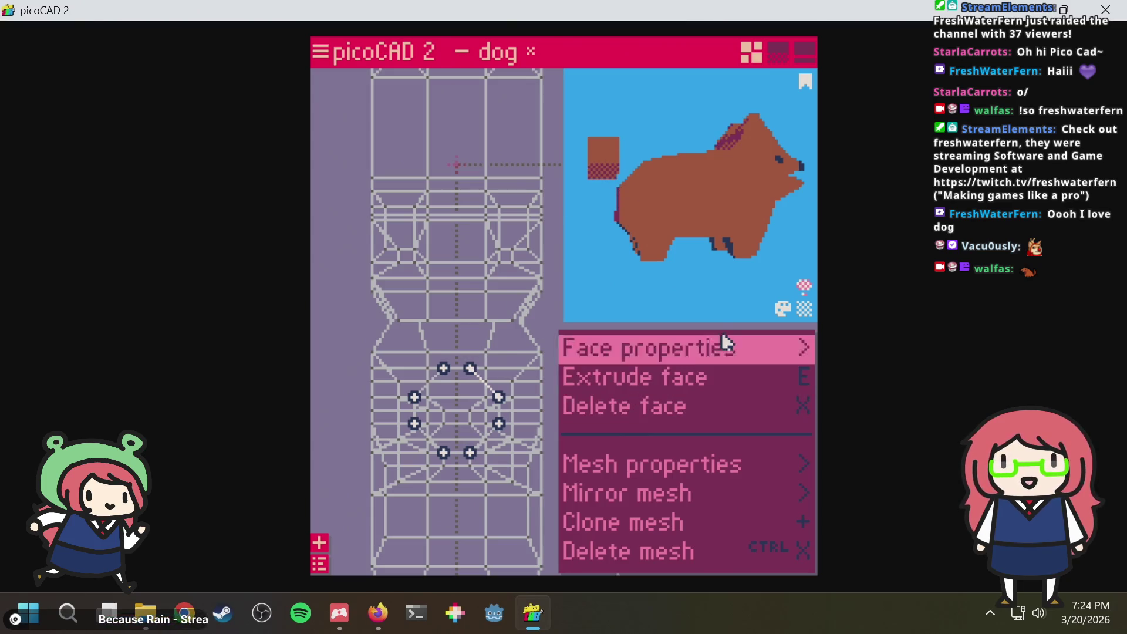
Shrink the tail block with the scale drag until it sinks into the body
left_click(710, 312)
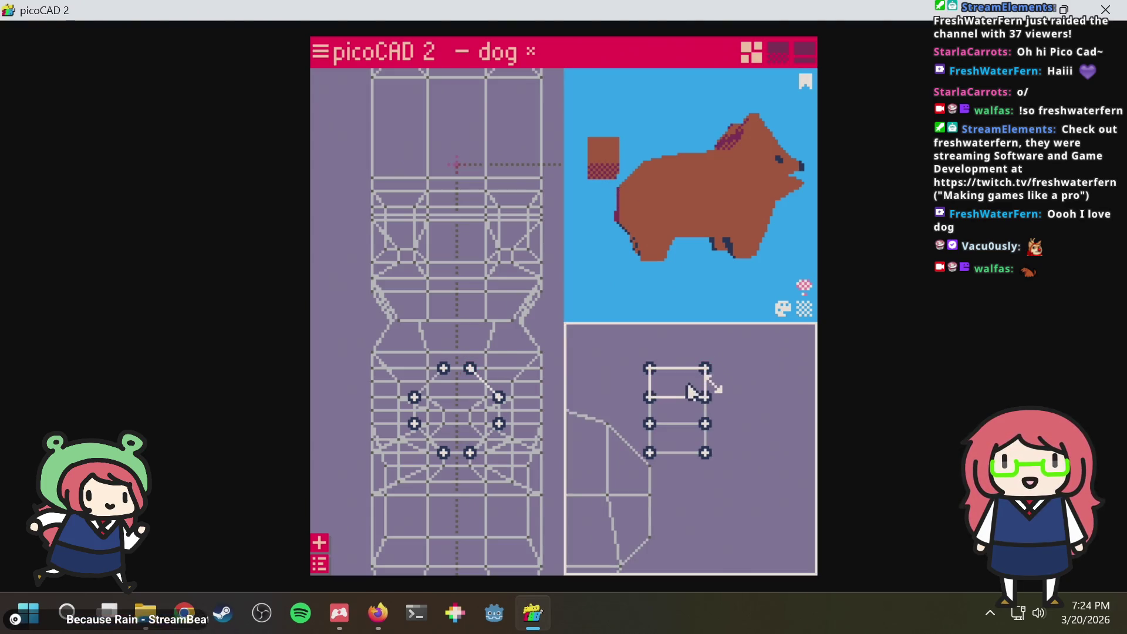
left_click_drag(702, 374, 678, 390)
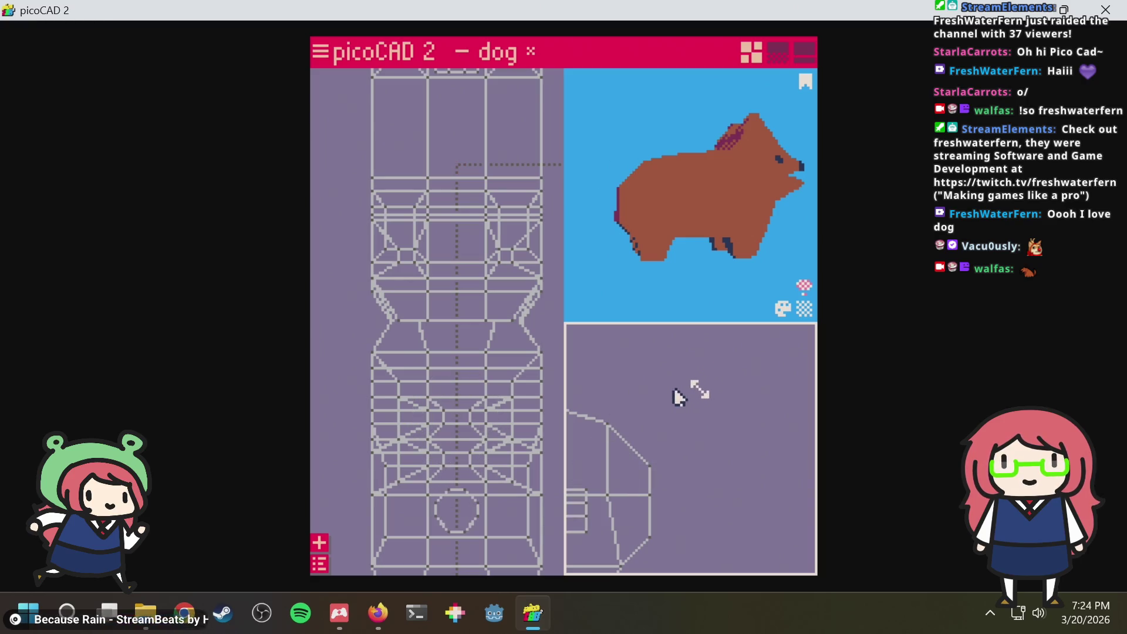
scroll(673, 388, "down", 3)
scroll(754, 330, "down", 2)
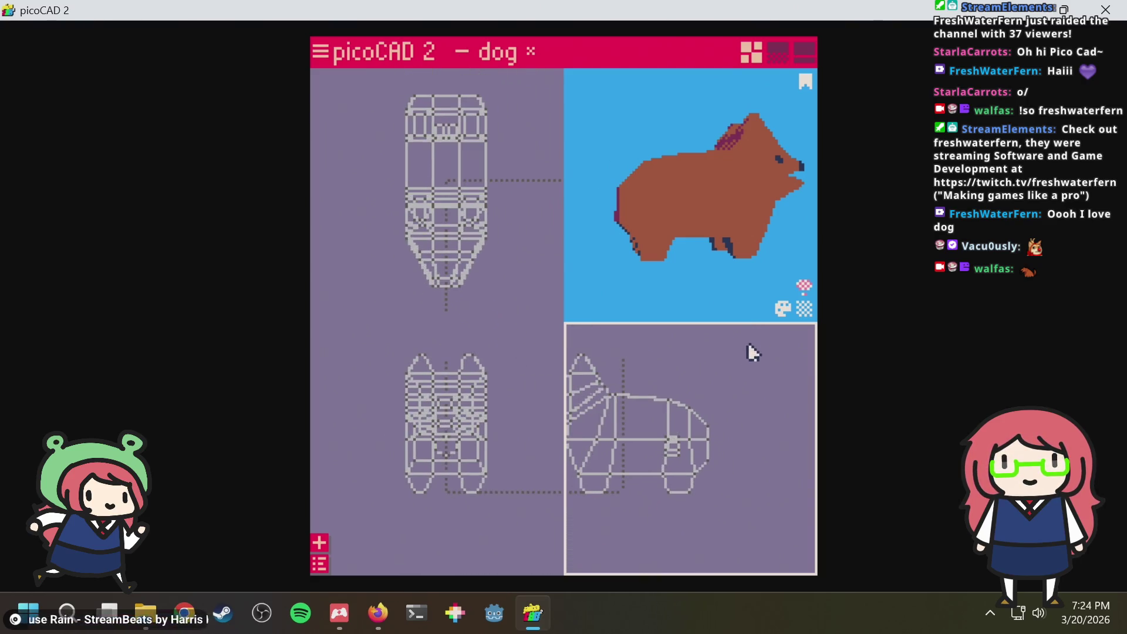
mouse_move(652, 485)
middle_mouse_down()
mouse_move(667, 464)
mouse_move(614, 496)
middle_mouse_up()
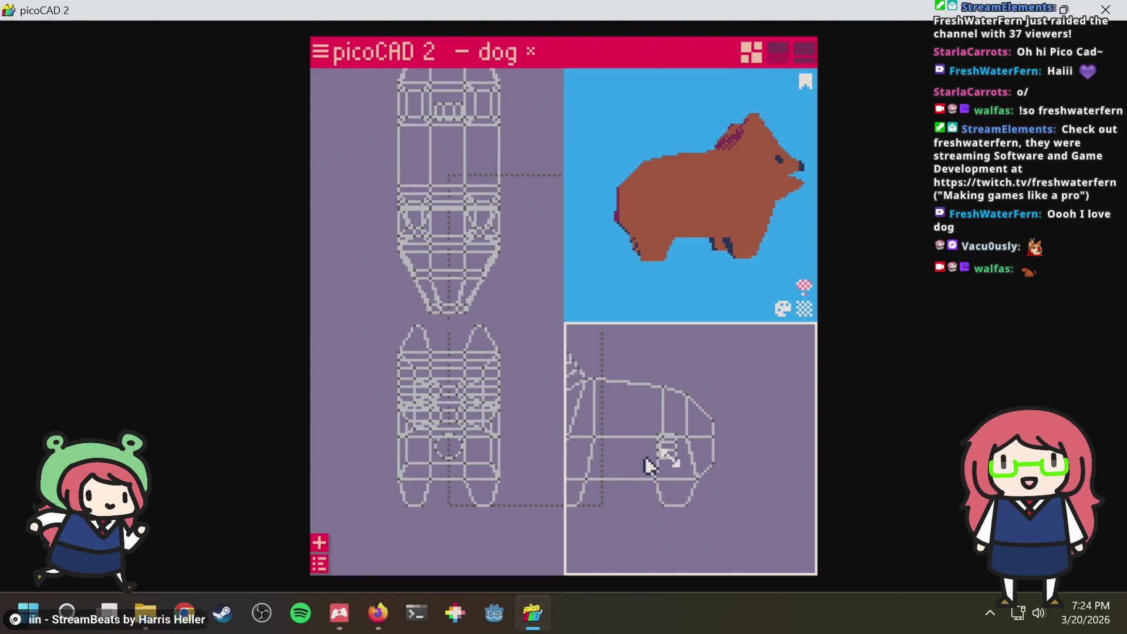
left_click(659, 448)
scroll(659, 447, "up", 1)
scroll(656, 484, "up", 2)
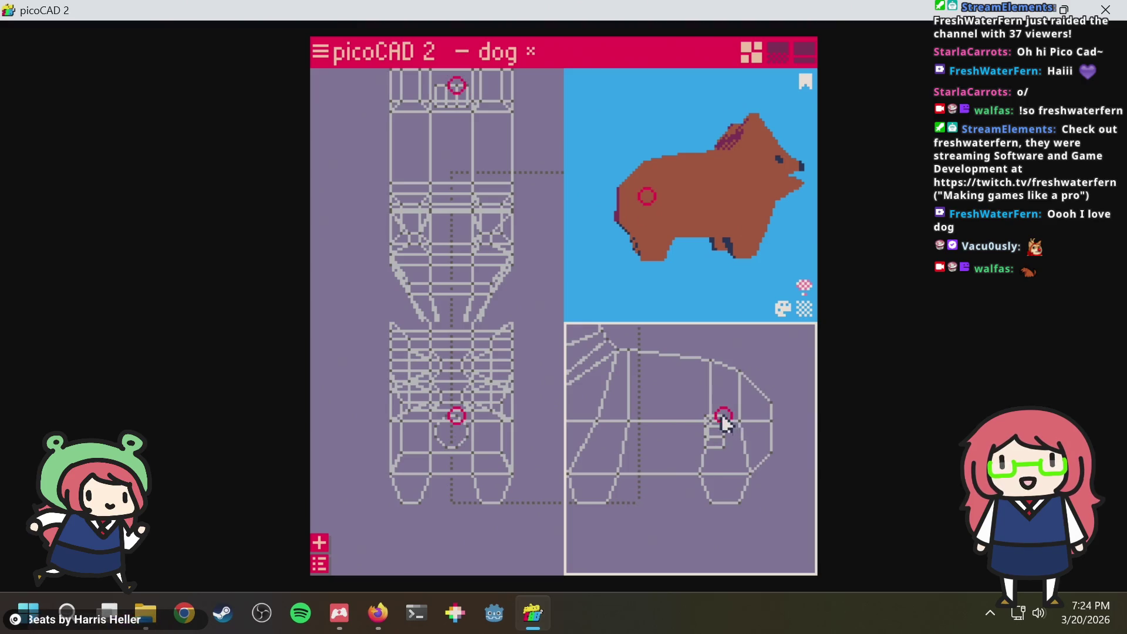
left_click(714, 434)
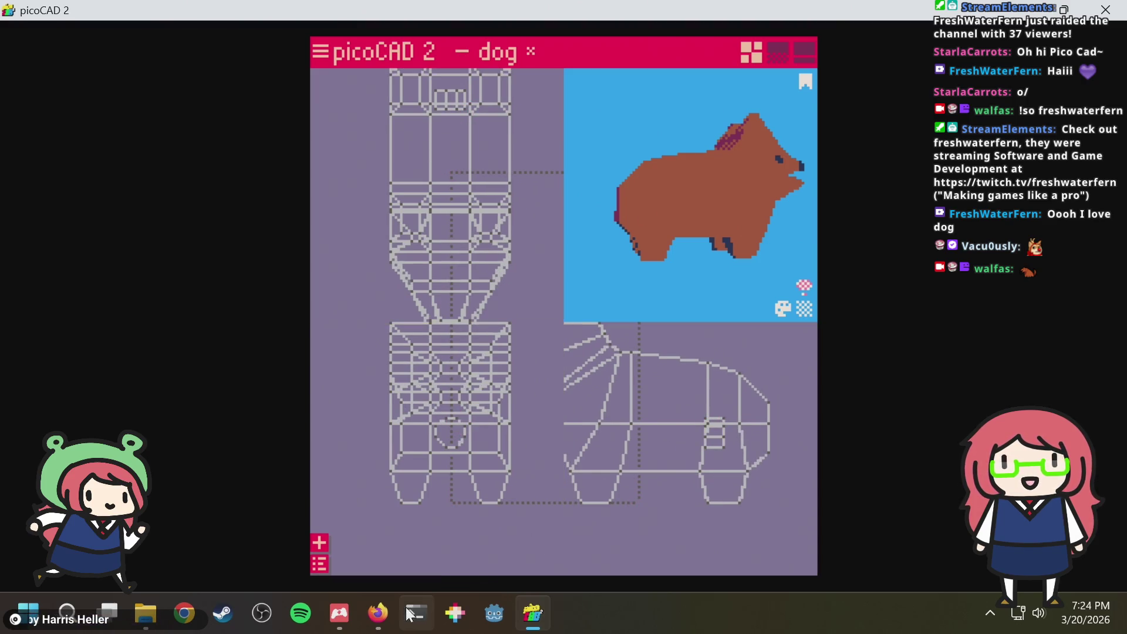
Bring the manual back and mark its sentence about moving a mesh's center point
left_click(377, 612)
left_click(595, 353)
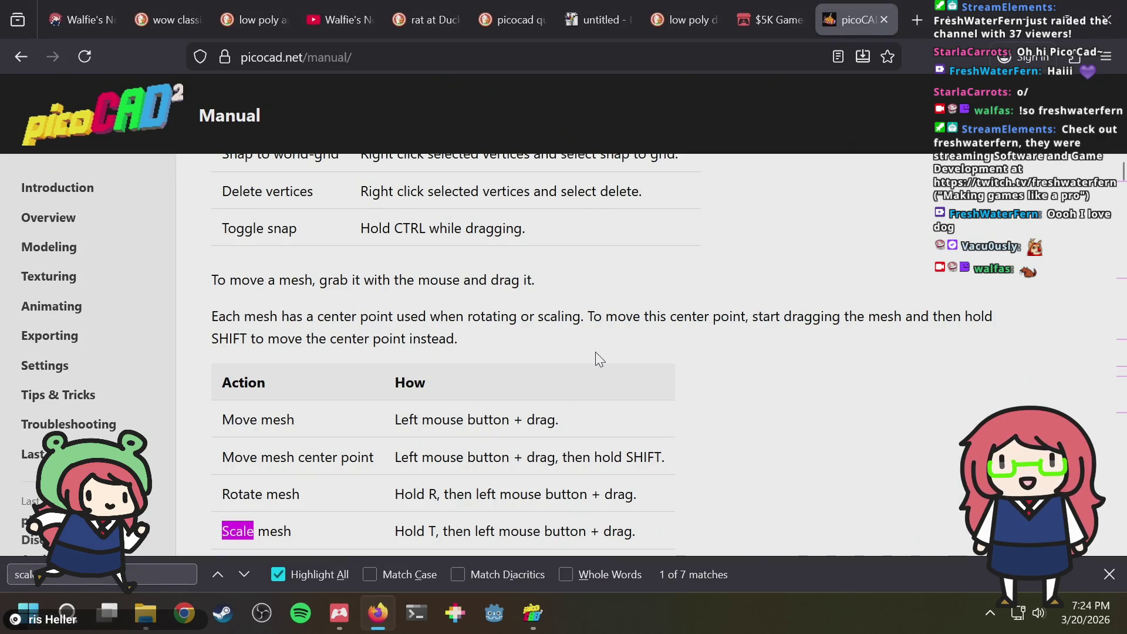
left_click_drag(617, 316, 759, 319)
Select the tail block in picoCAD 2 and return to the manual
key("alt+Tab")
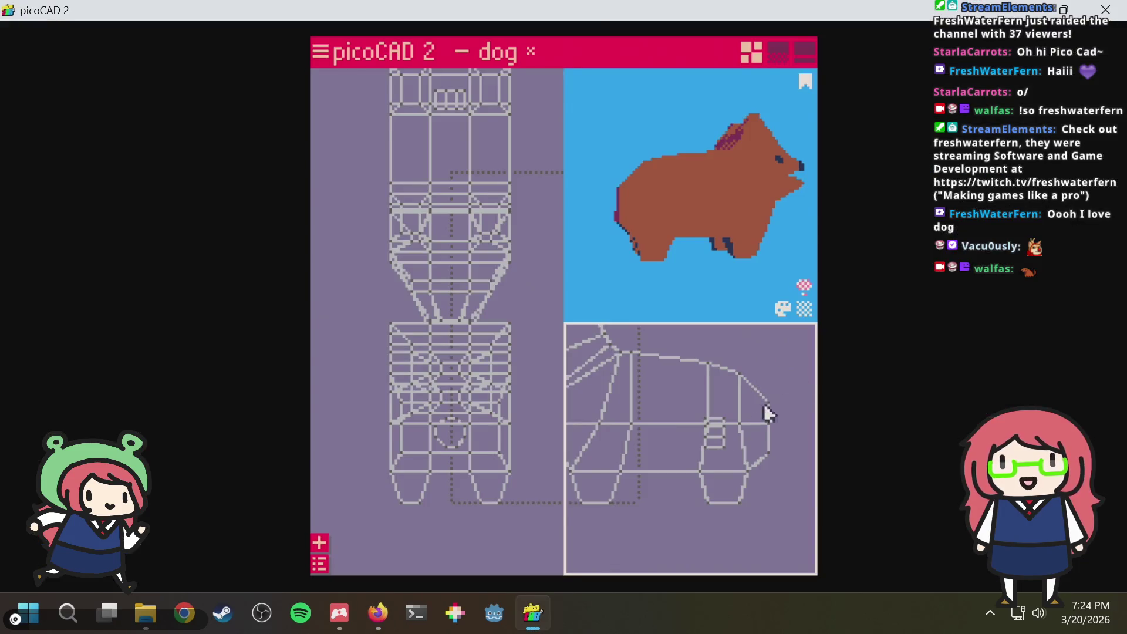
left_click(759, 420)
scroll(749, 475, "up", 2)
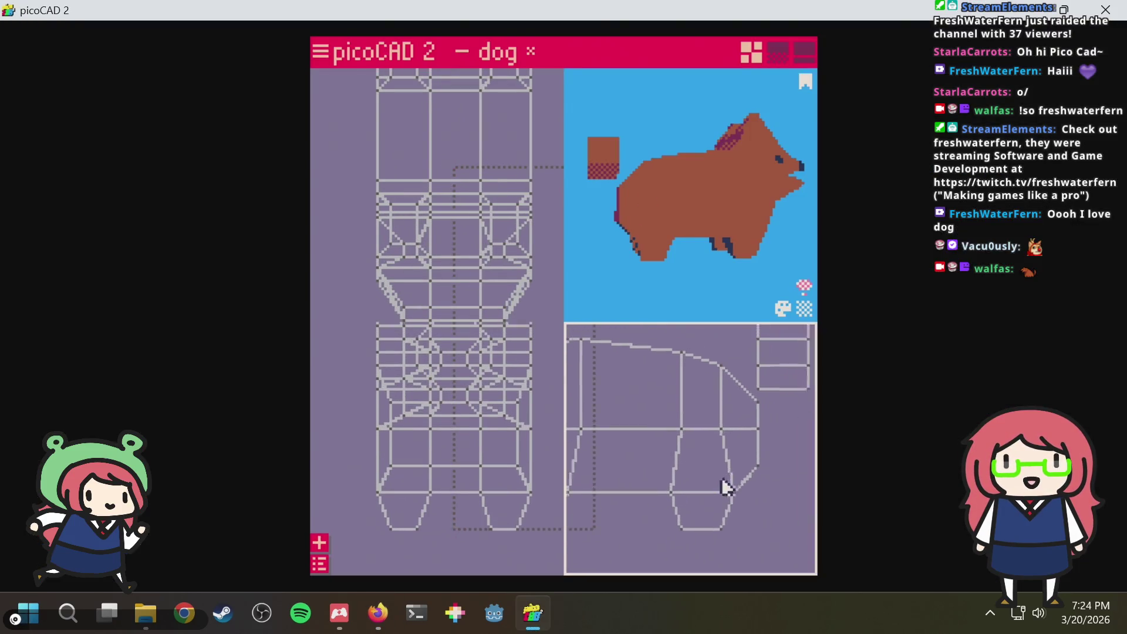
scroll(722, 485, "up", 2)
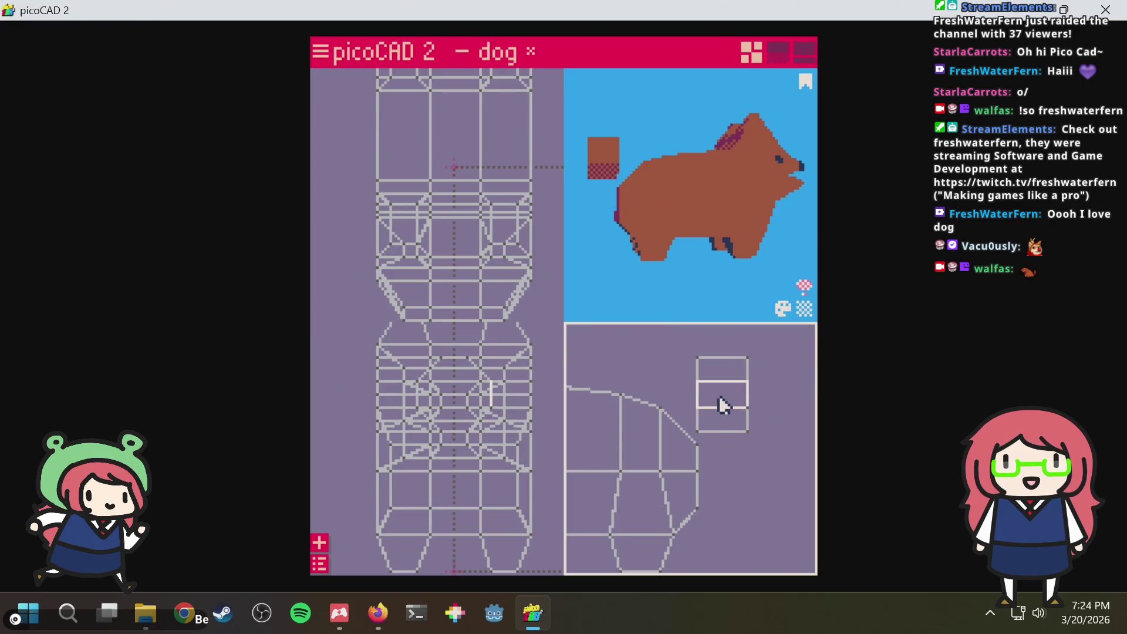
key("alt+Tab")
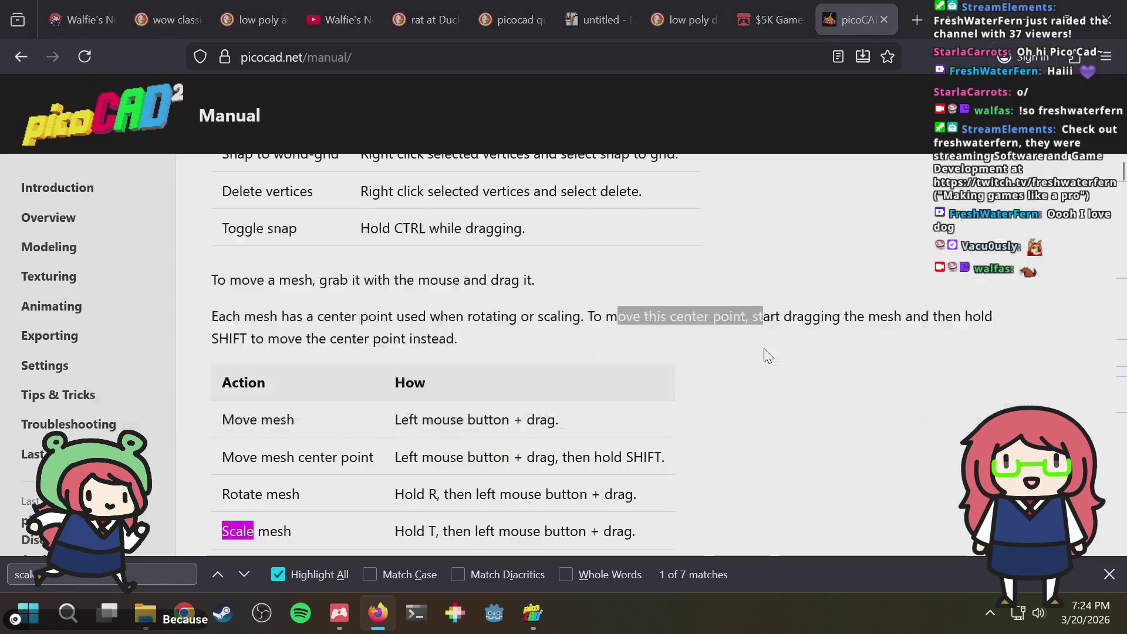
Return to picoCAD 2 and move the tail block slightly to the right
key("alt+Tab")
left_click_drag(727, 401, 731, 398)
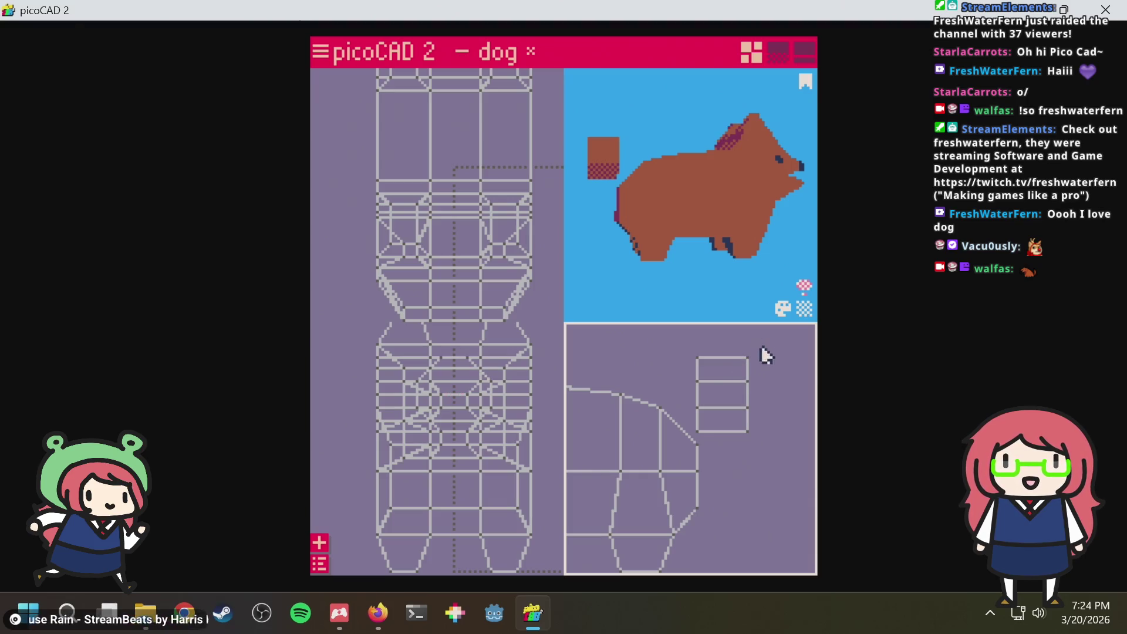
Edit the tail block and scale it down to a small stub
double_click(694, 434)
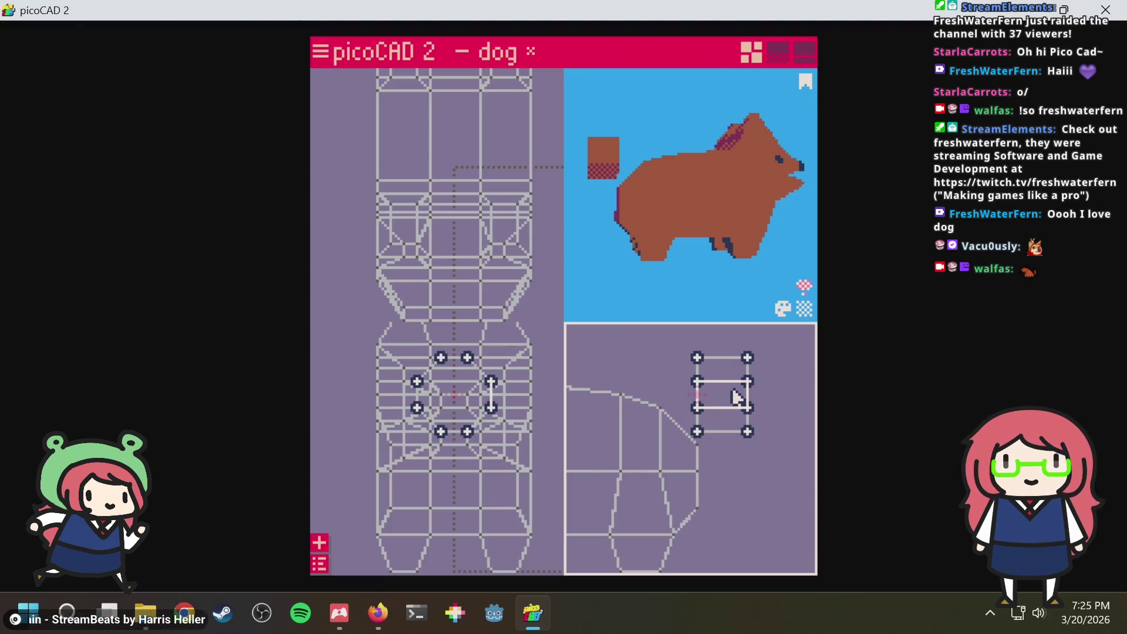
left_click_drag(734, 398, 718, 402)
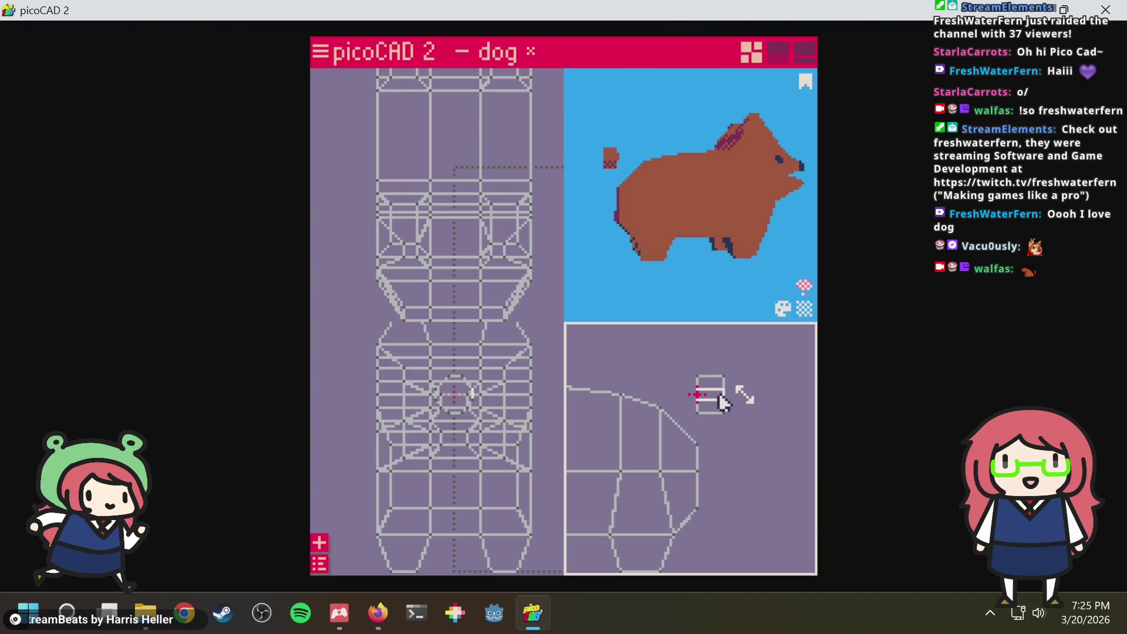
left_click_drag(573, 202, 635, 209)
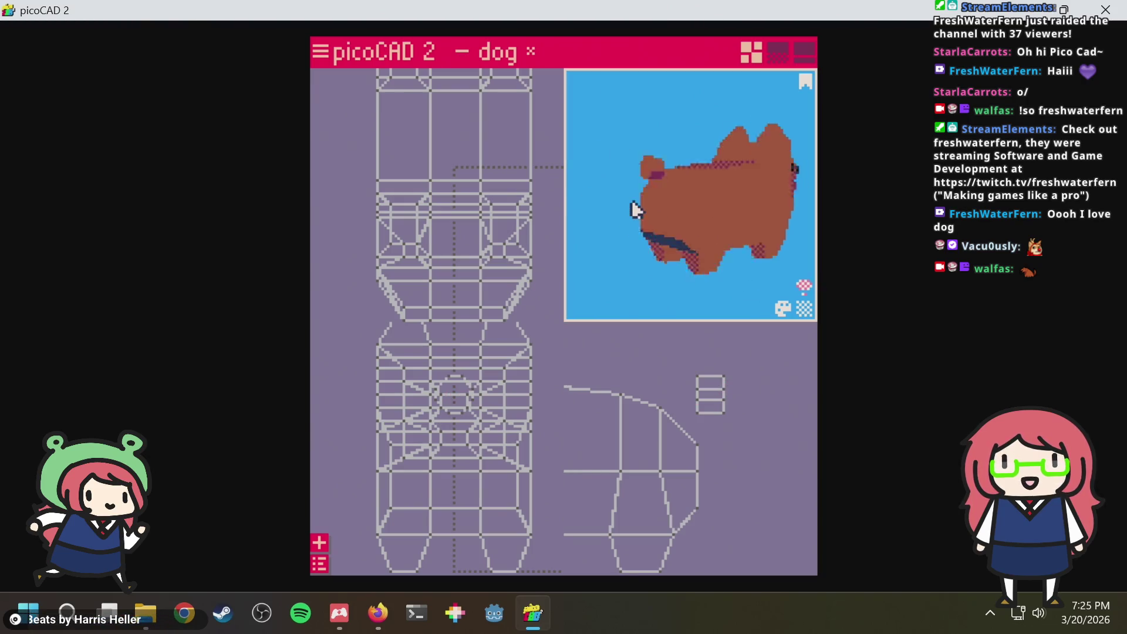
Lower the tail vertices step by step until the stub sits level with the dog's rear
left_click_drag(777, 353, 678, 433)
key("Down")
key("Down")
key("Down")
key("Down")
key("Down")
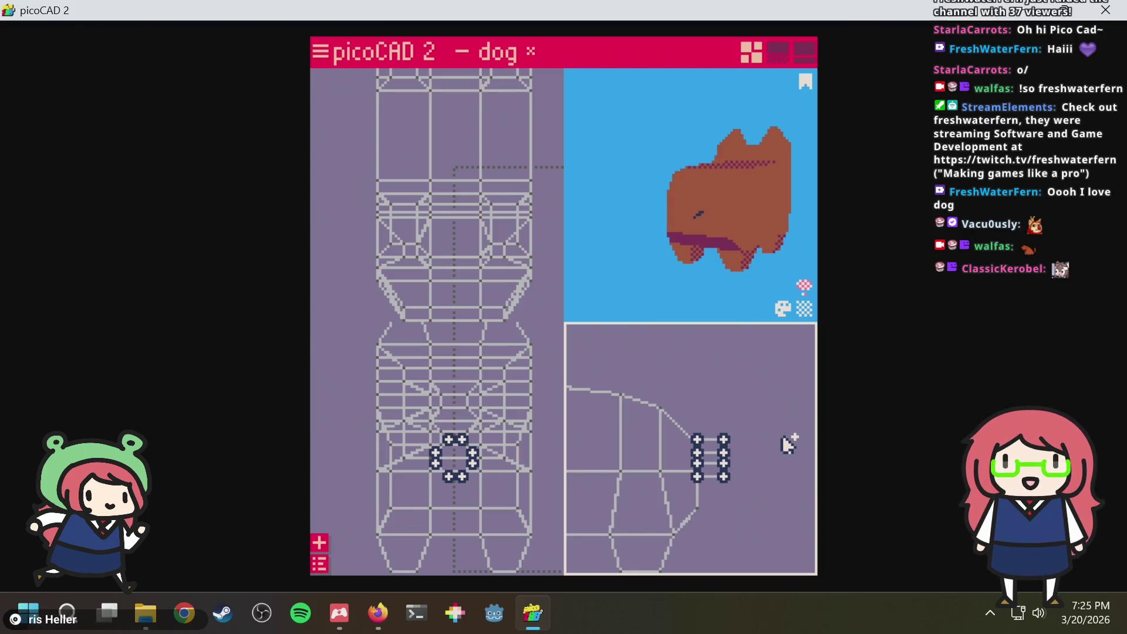
left_click(734, 379)
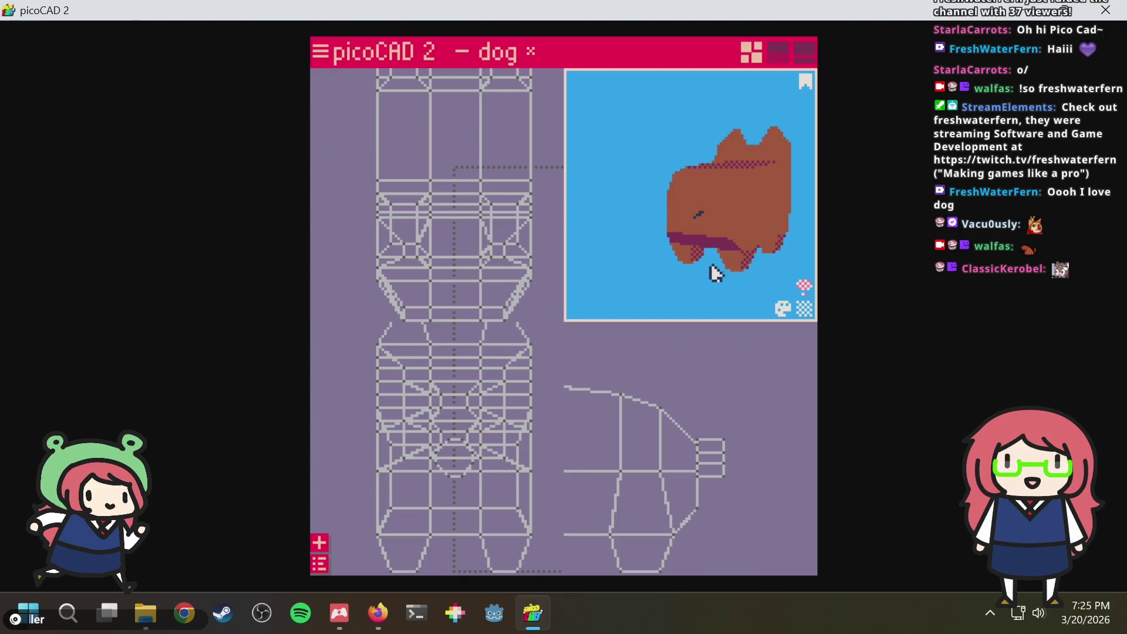
left_click_drag(711, 270, 674, 286)
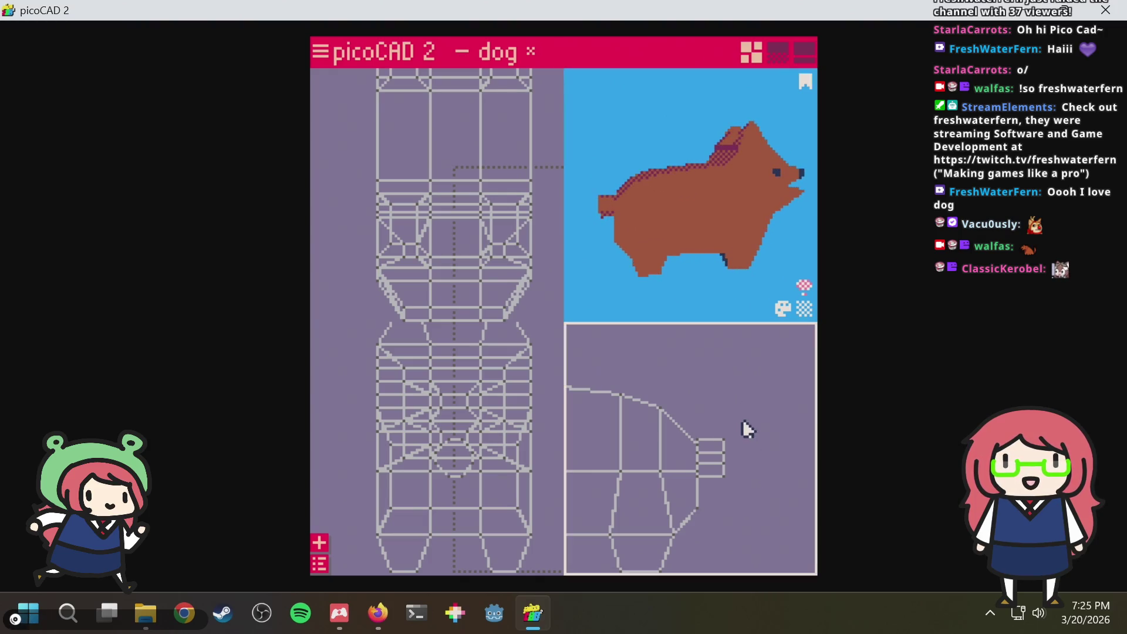
left_click_drag(742, 421, 682, 513)
key("Down")
key("Down")
left_click(740, 377)
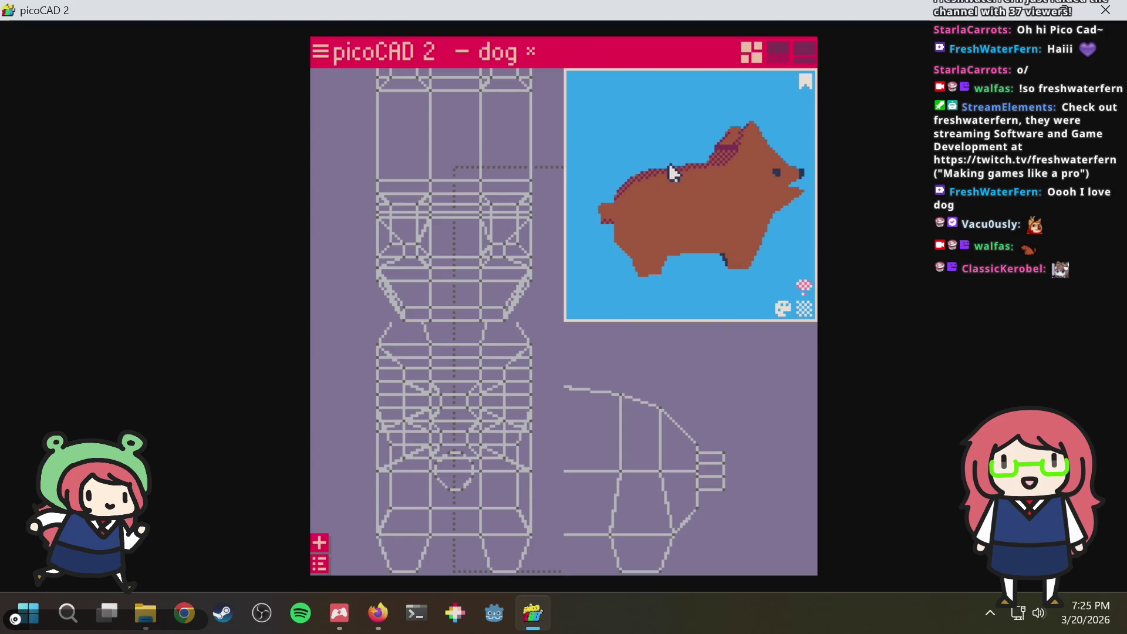
mouse_move(668, 163)
left_mouse_down()
mouse_move(677, 192)
mouse_move(660, 203)
left_mouse_up()
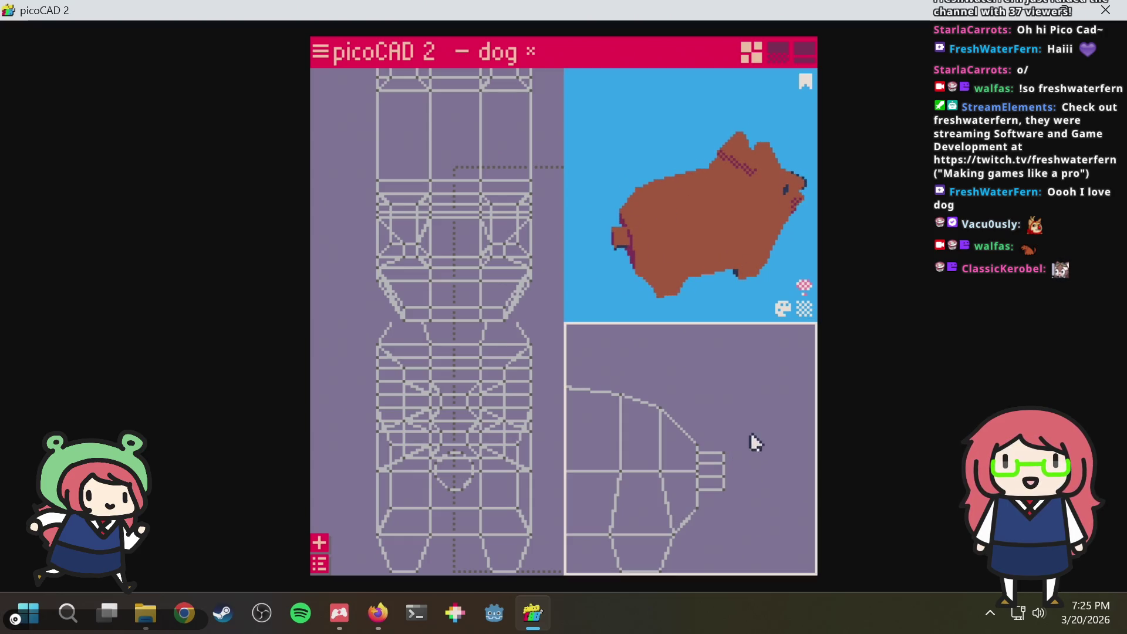
left_click_drag(751, 432, 692, 511)
scroll(737, 472, "up", 1)
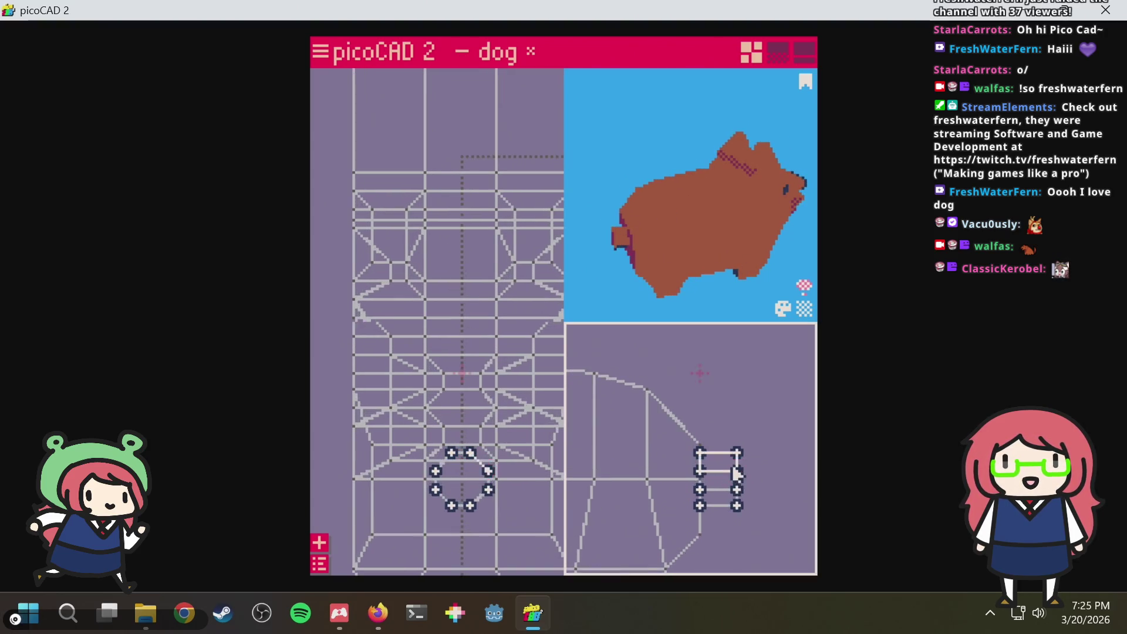
scroll(737, 473, "up", 1)
scroll(737, 466, "up", 1)
Stretch the tail piece out to the right so the tail gets longer
left_click(698, 426)
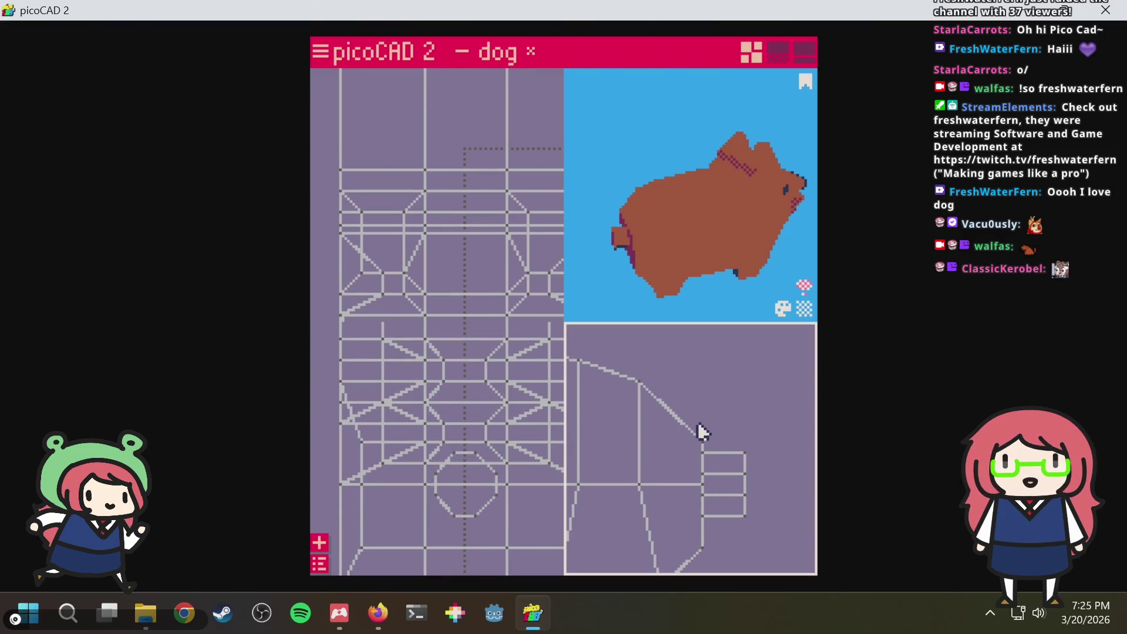
middle_click_drag(748, 437, 681, 432)
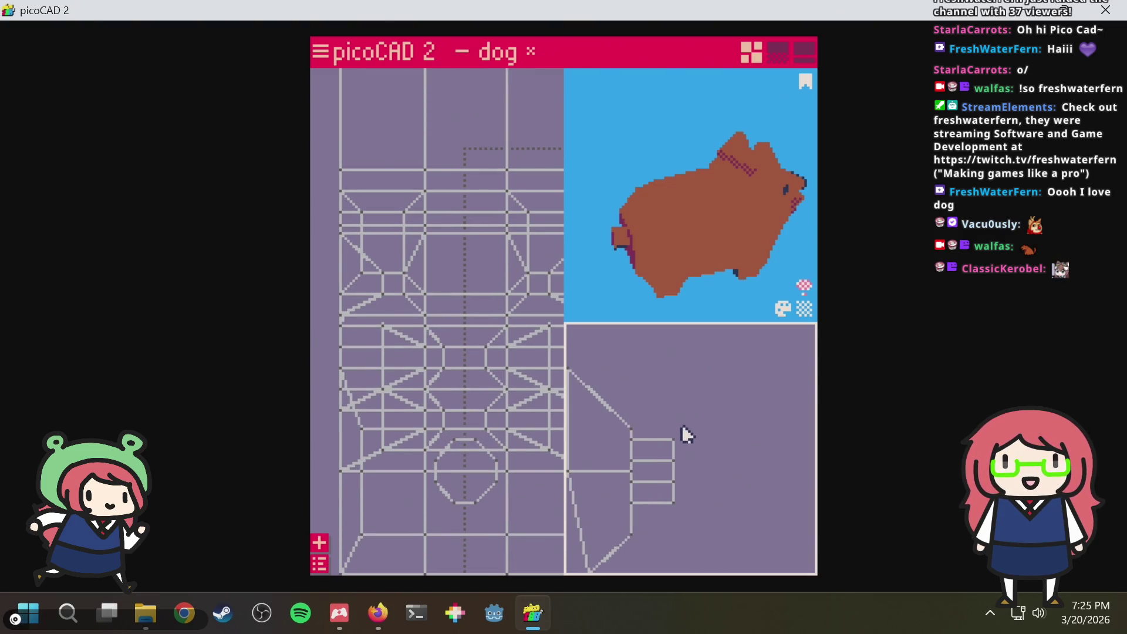
scroll(644, 246, "up", 1)
mouse_move(644, 246)
right_mouse_down()
mouse_move(673, 256)
mouse_move(717, 247)
mouse_move(753, 221)
right_mouse_up()
left_click_drag(759, 220, 754, 232)
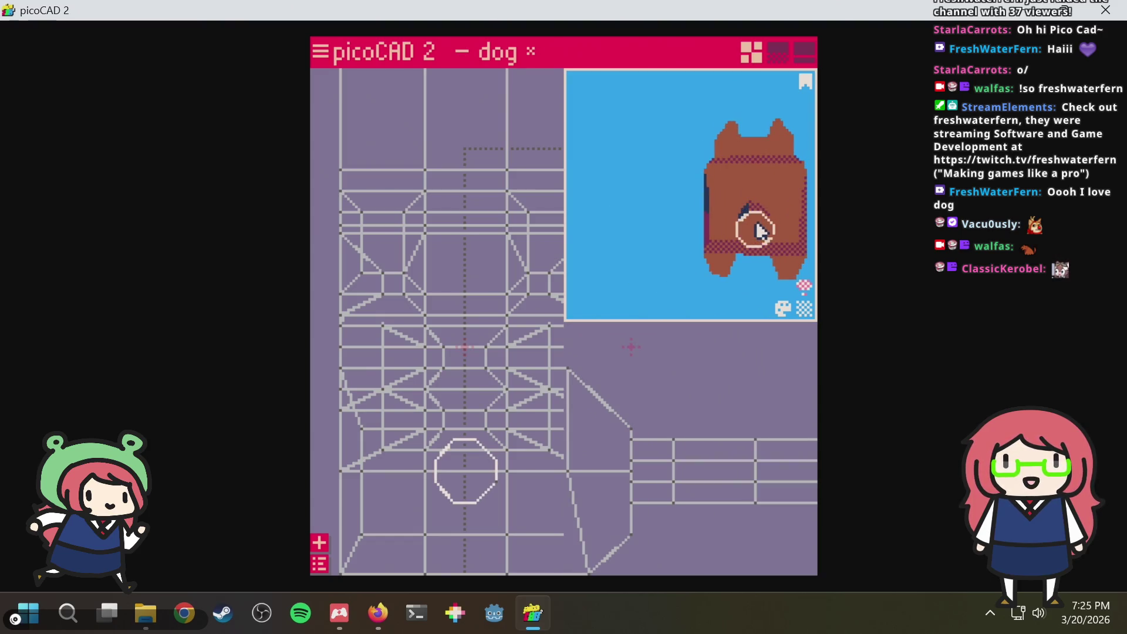
scroll(712, 395, "down", 1)
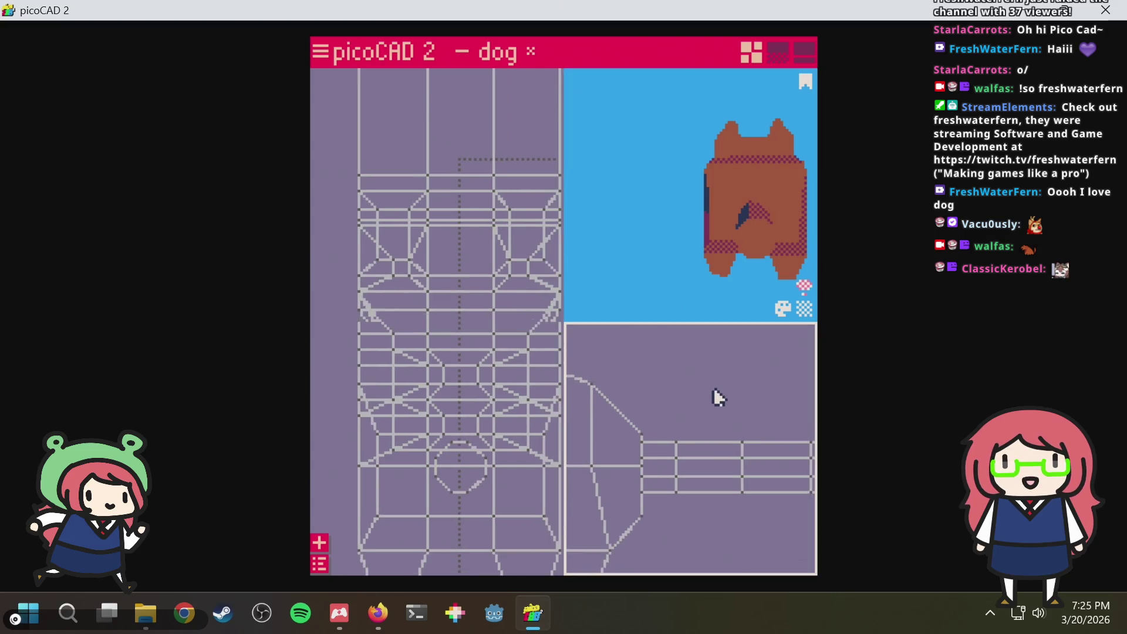
scroll(718, 395, "down", 1)
scroll(696, 396, "down", 1)
scroll(674, 397, "down", 1)
scroll(714, 414, "down", 1)
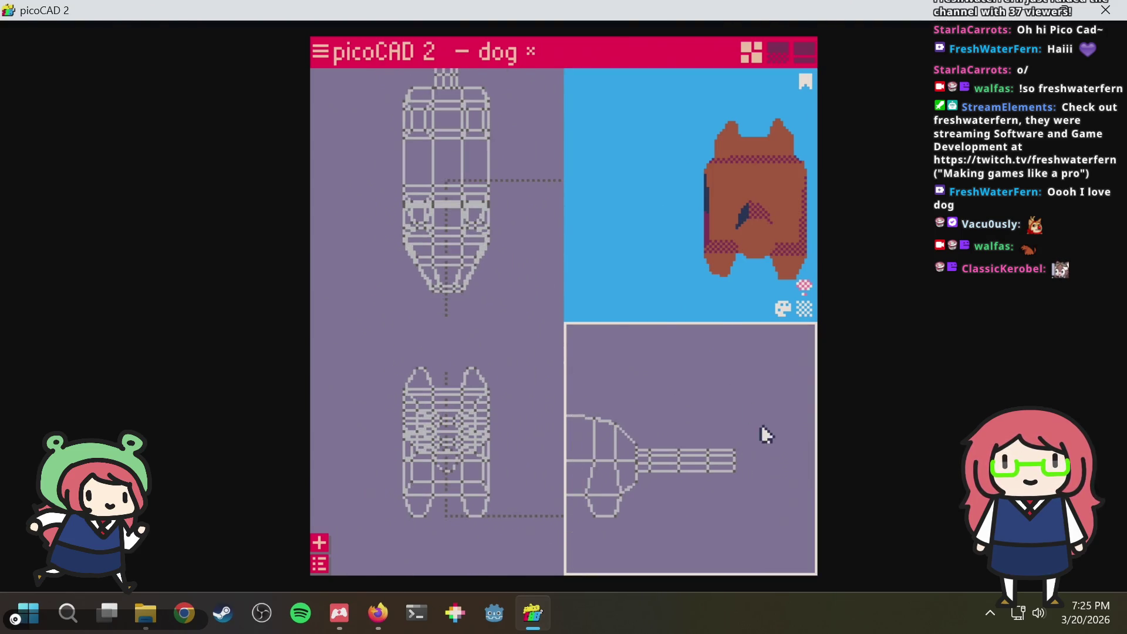
scroll(748, 438, "up", 1)
Raise the tail's end vertices so the tail angles upward, checking it from the side
mouse_move(779, 414)
left_mouse_down()
mouse_move(697, 518)
mouse_move(658, 517)
mouse_move(774, 480)
mouse_move(704, 410)
mouse_move(675, 399)
left_mouse_up()
left_click_drag(737, 477, 761, 485)
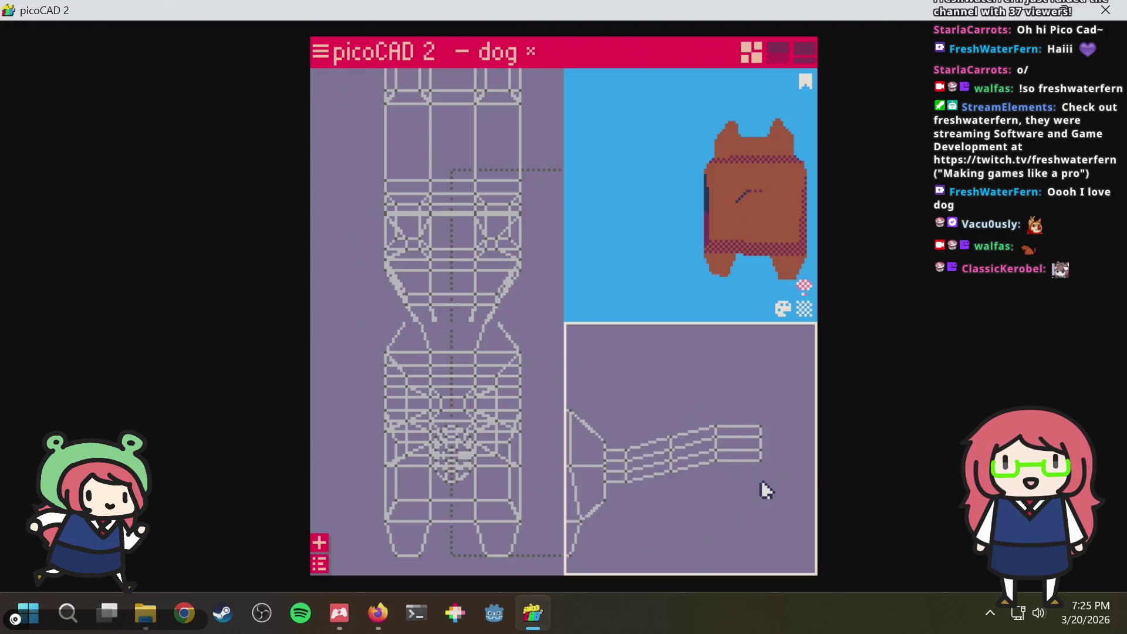
left_click_drag(747, 417, 742, 411)
left_click(750, 370)
key("Tab")
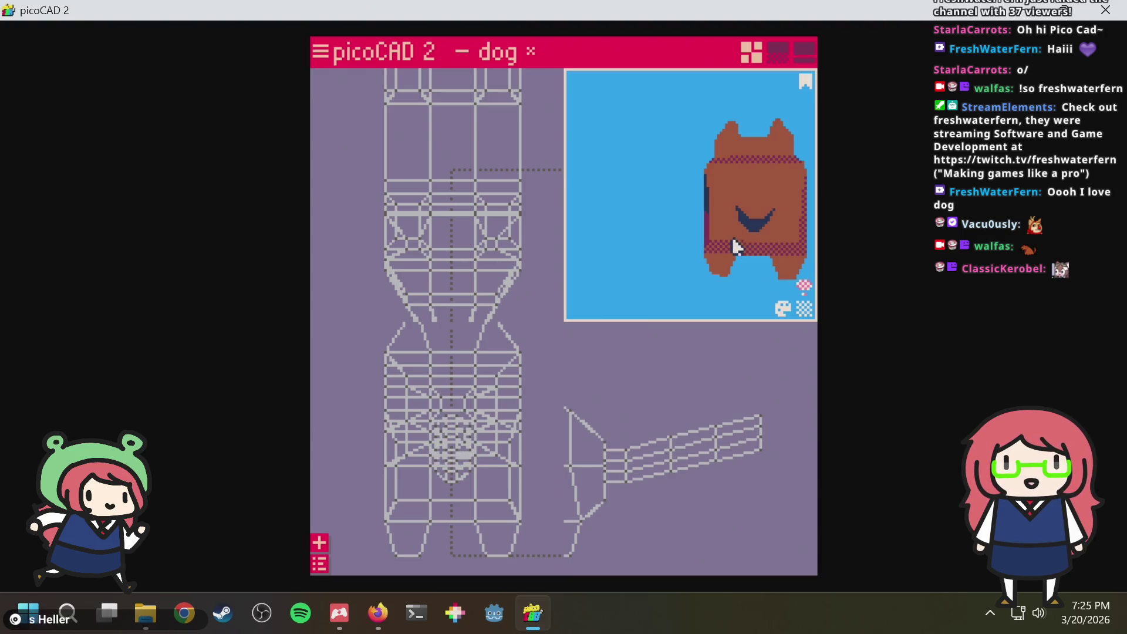
mouse_move(730, 252)
left_mouse_down()
mouse_move(775, 245)
mouse_move(618, 251)
mouse_move(649, 221)
left_mouse_up()
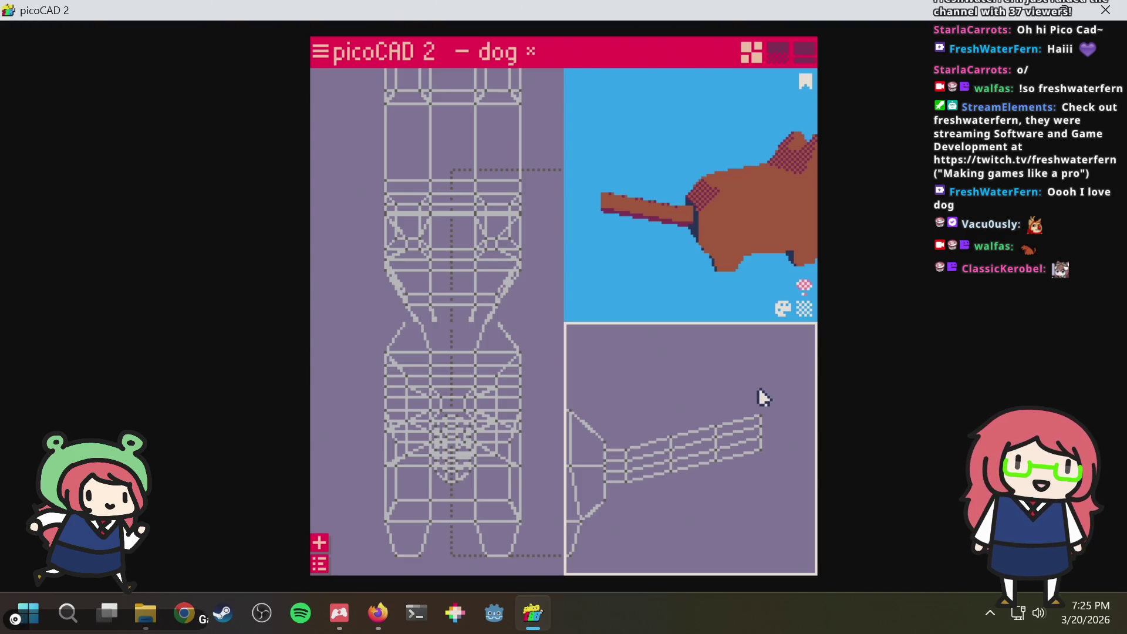
scroll(758, 387, "up", 1)
scroll(763, 390, "down", 1)
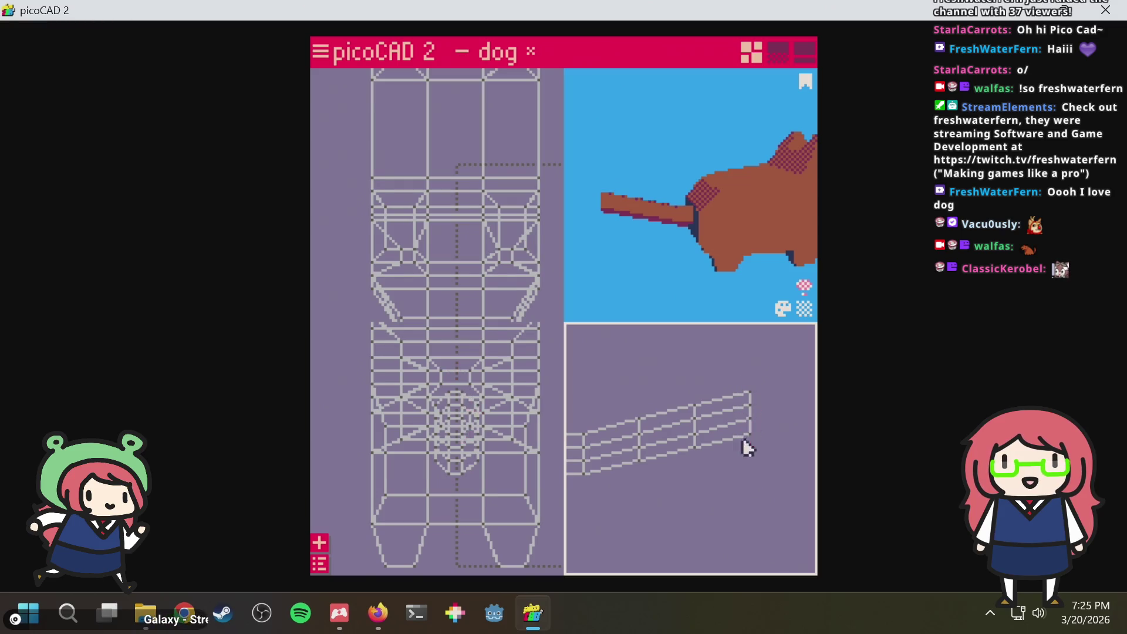
scroll(744, 447, "up", 1)
left_click_drag(634, 276, 664, 313)
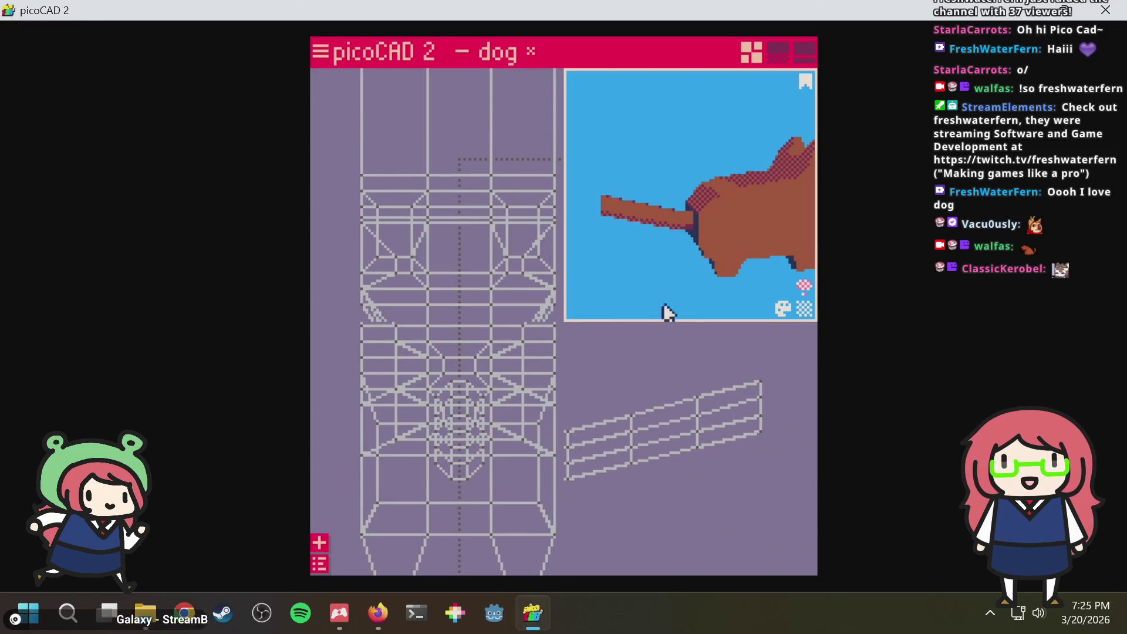
Raise the four tail-tip vertices so the tail curves upward at its end
left_click_drag(754, 349, 759, 457)
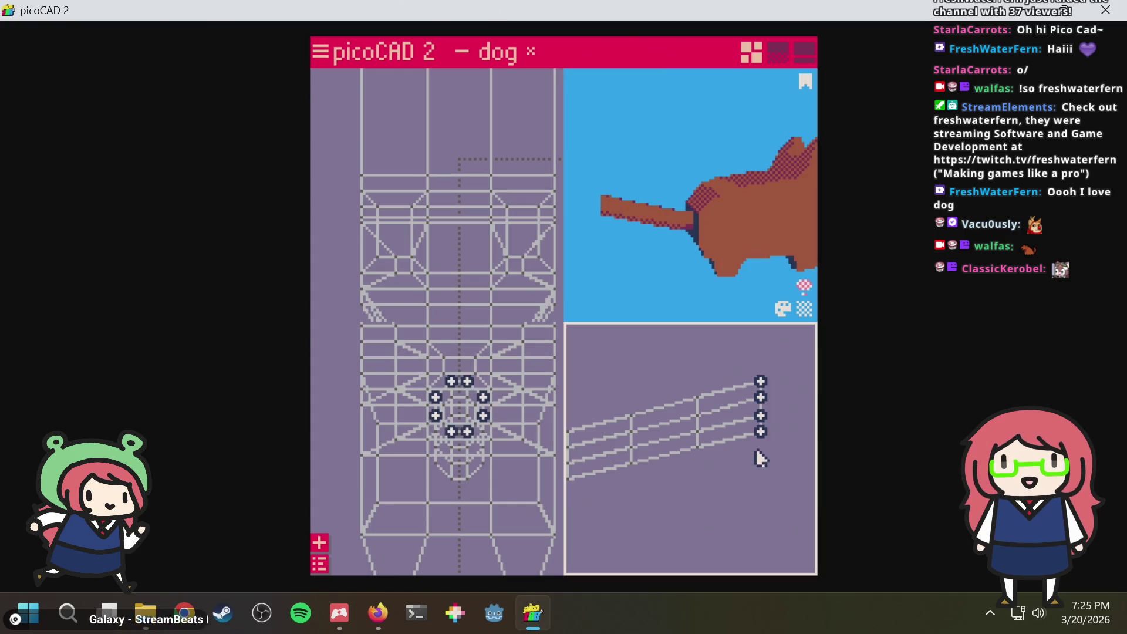
key("Up")
key("Up")
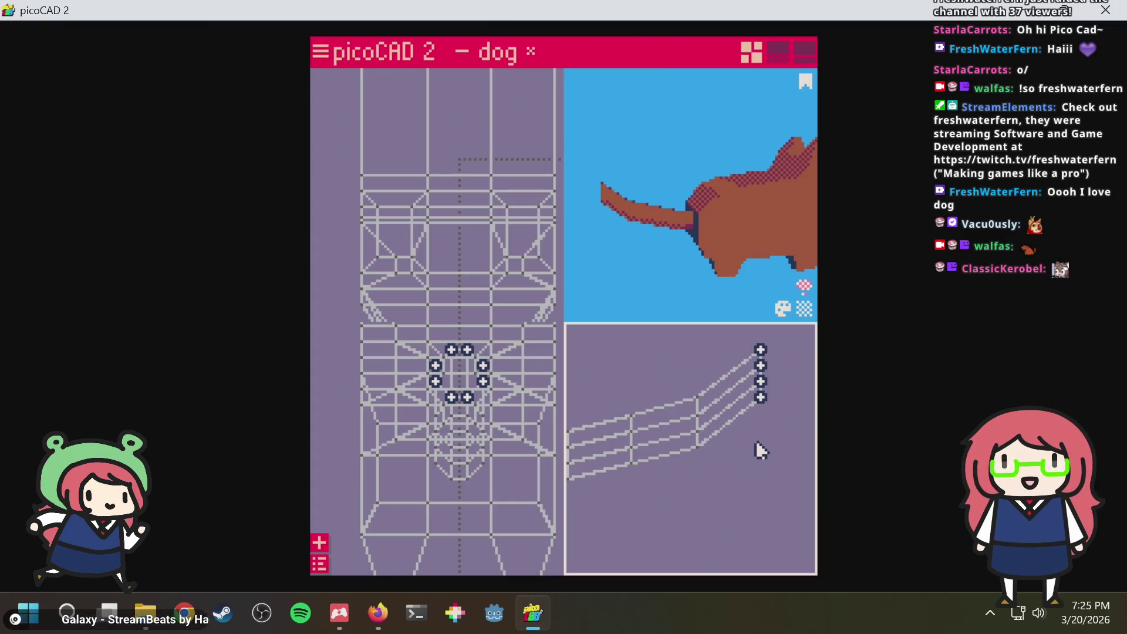
left_click_drag(636, 259, 682, 255)
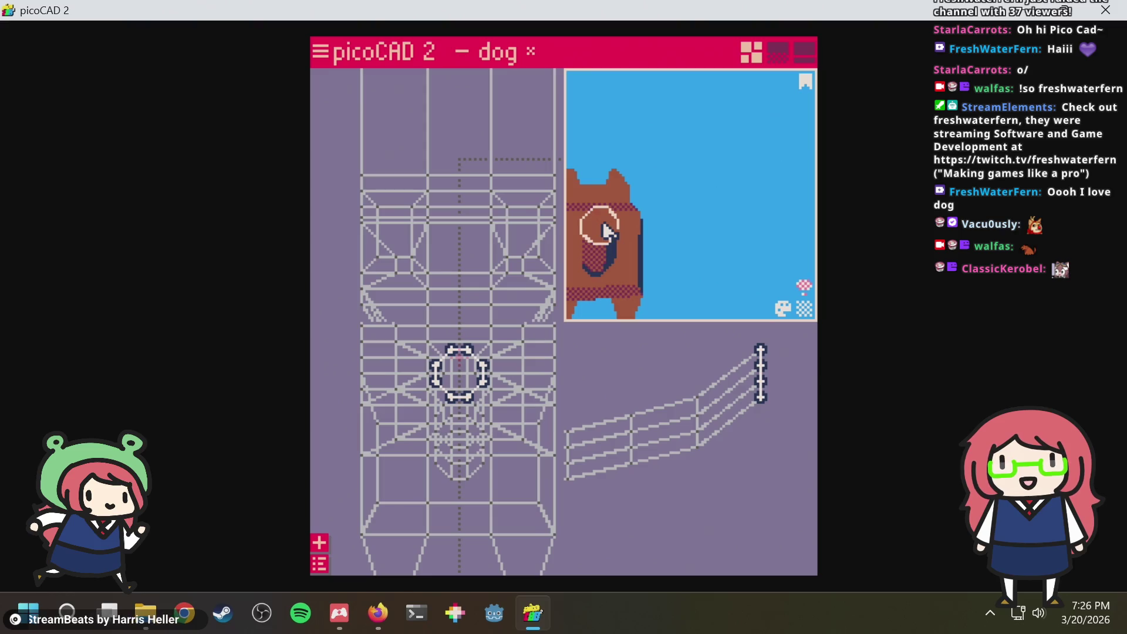
left_click_drag(604, 231, 669, 309)
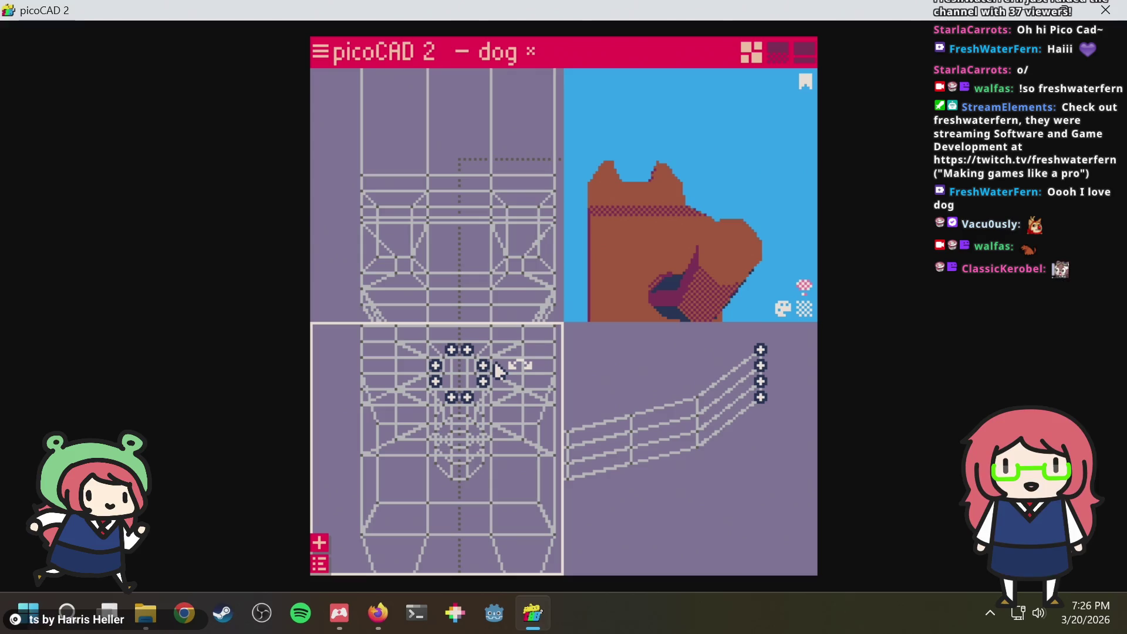
Probe an edge and a single vertex at the tail tip, then clear the selection
left_click(493, 370)
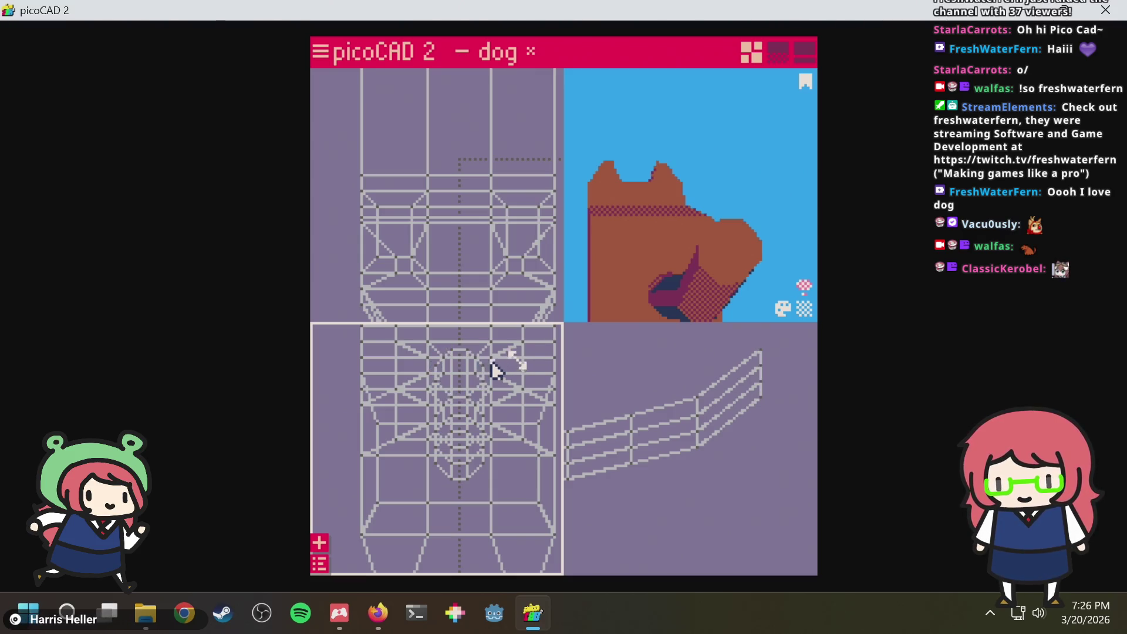
left_click(457, 388)
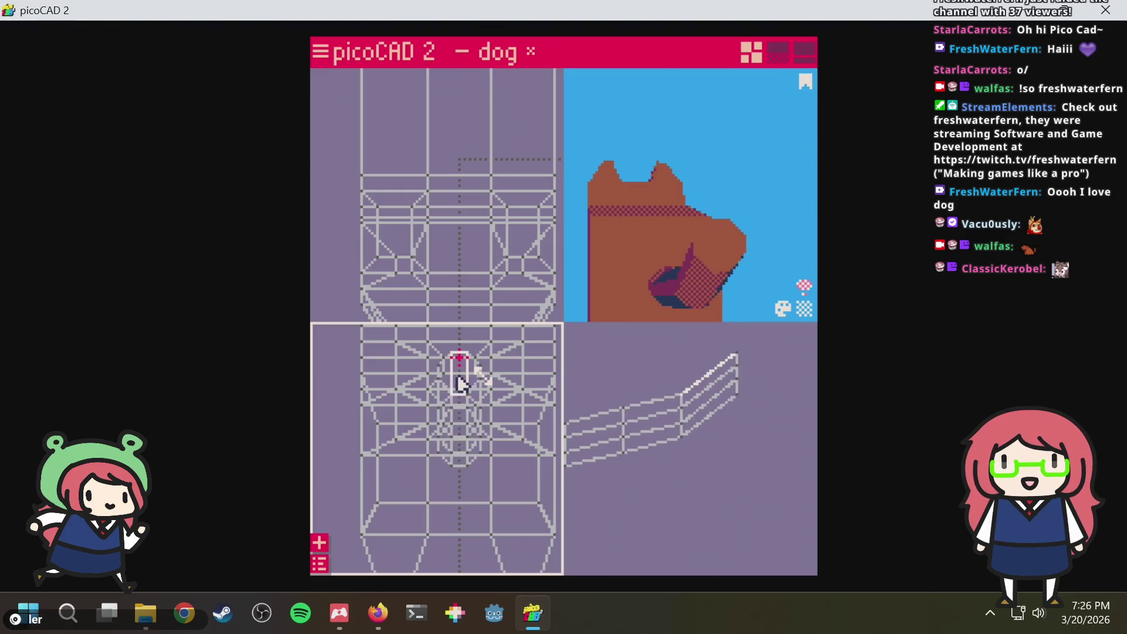
left_click(480, 374)
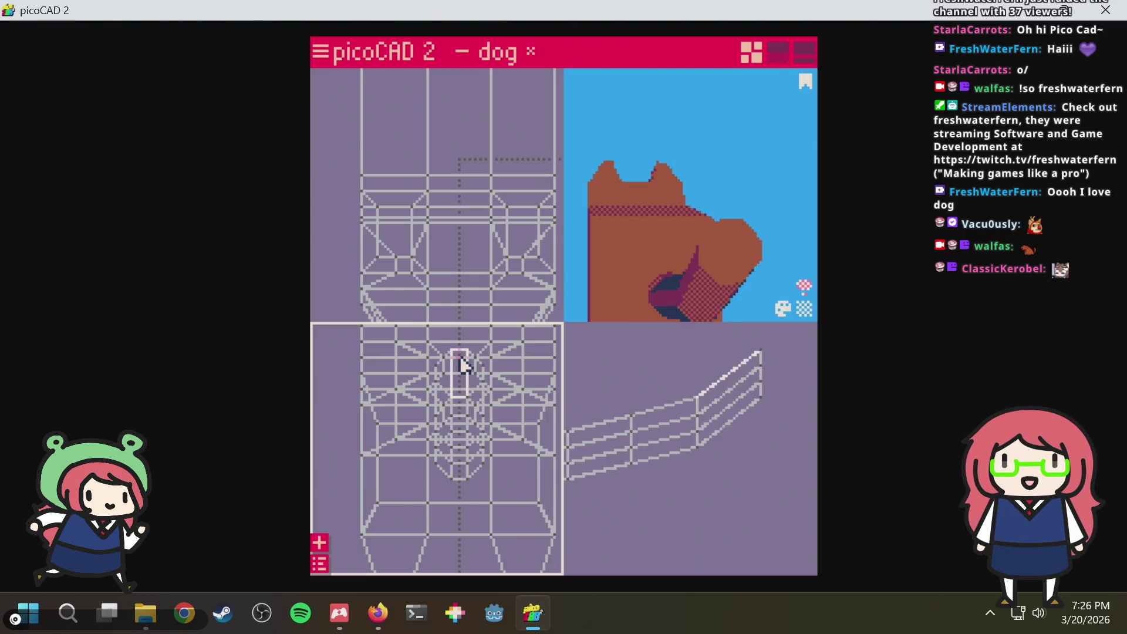
key("Escape")
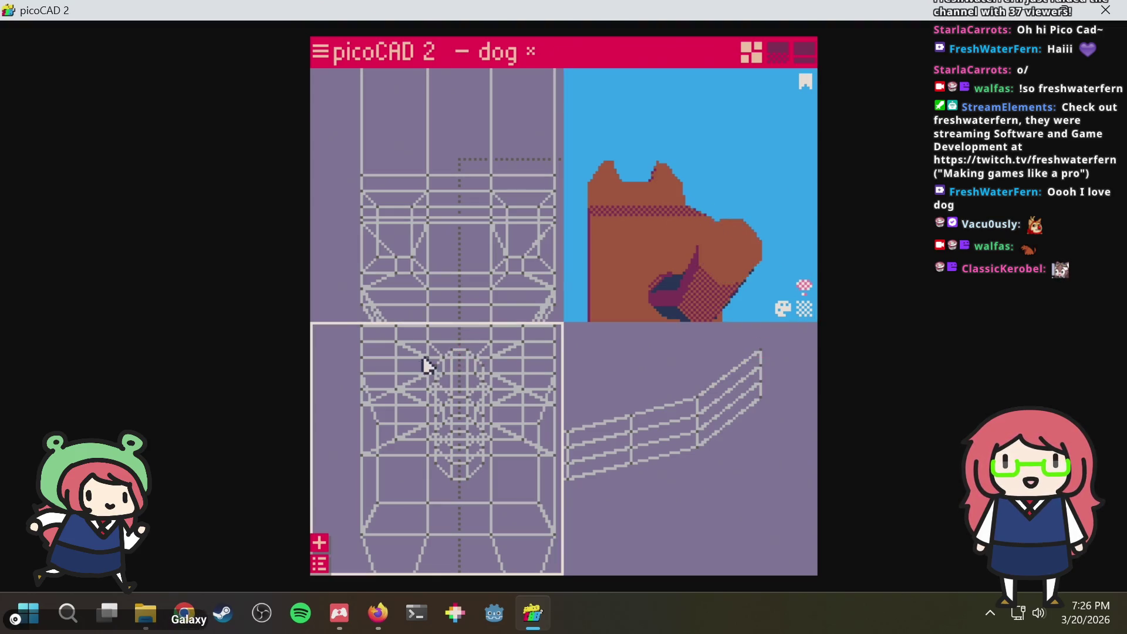
scroll(473, 367, "up", 2)
scroll(472, 368, "up", 2)
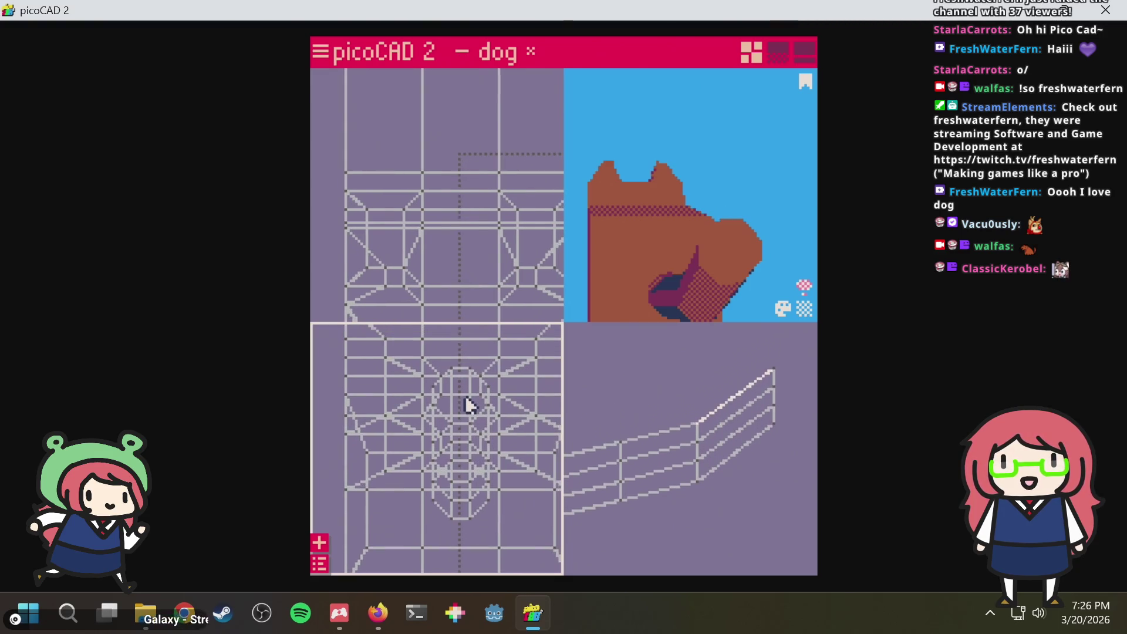
Drag the top and side tail-tip vertices inward to narrow the tip
left_click(467, 371)
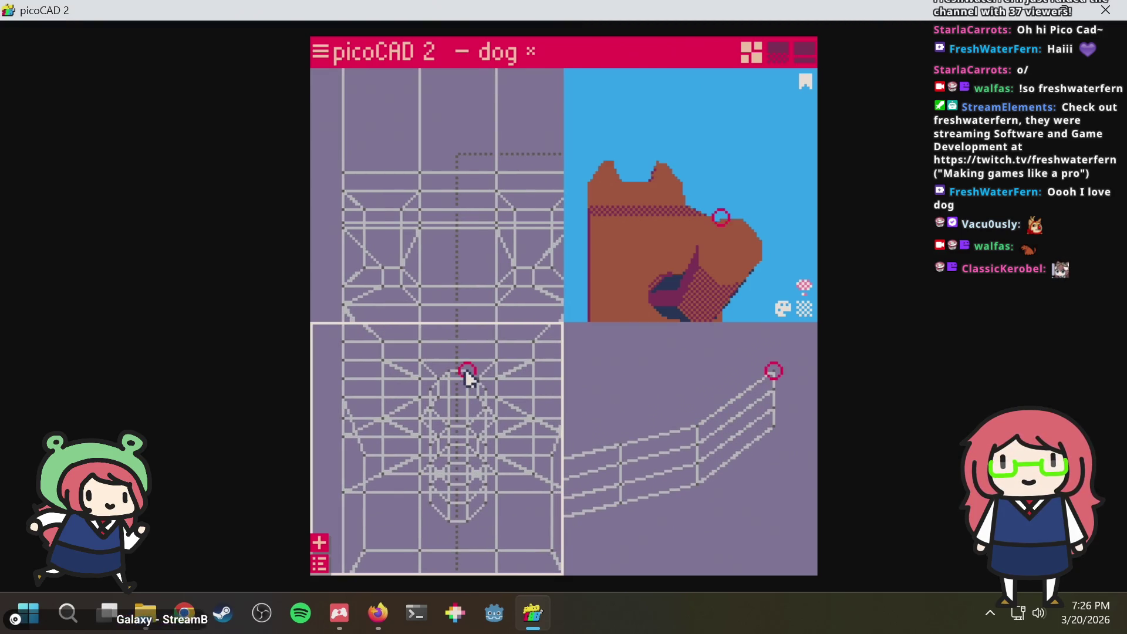
mouse_move(466, 374)
left_mouse_down()
mouse_move(435, 394)
mouse_move(455, 380)
left_mouse_up()
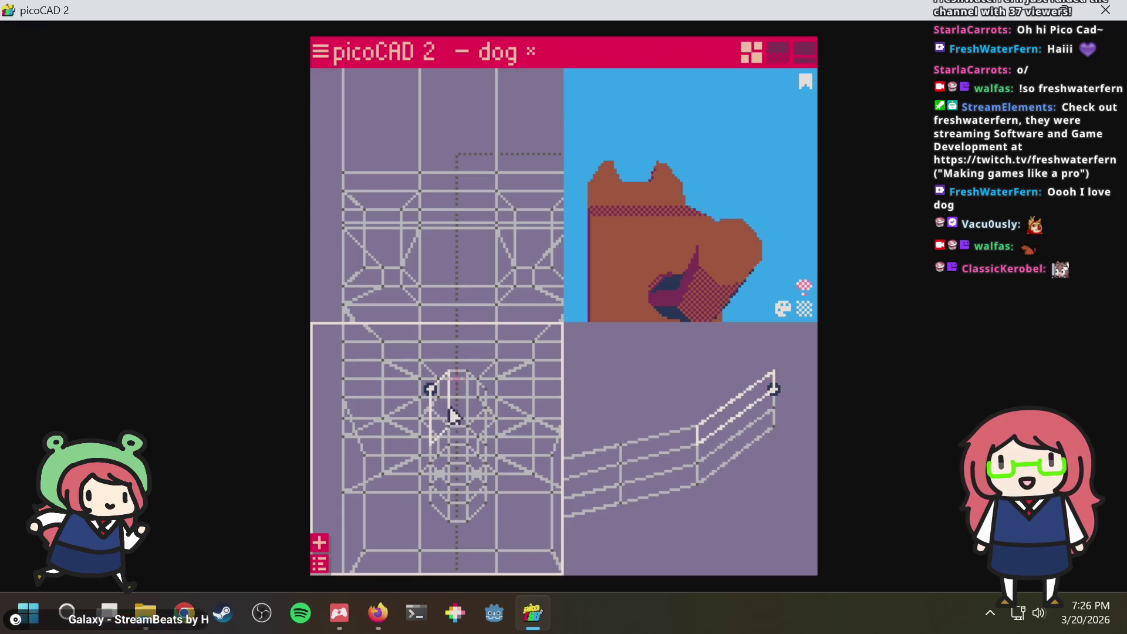
left_click(467, 370)
left_click(486, 390)
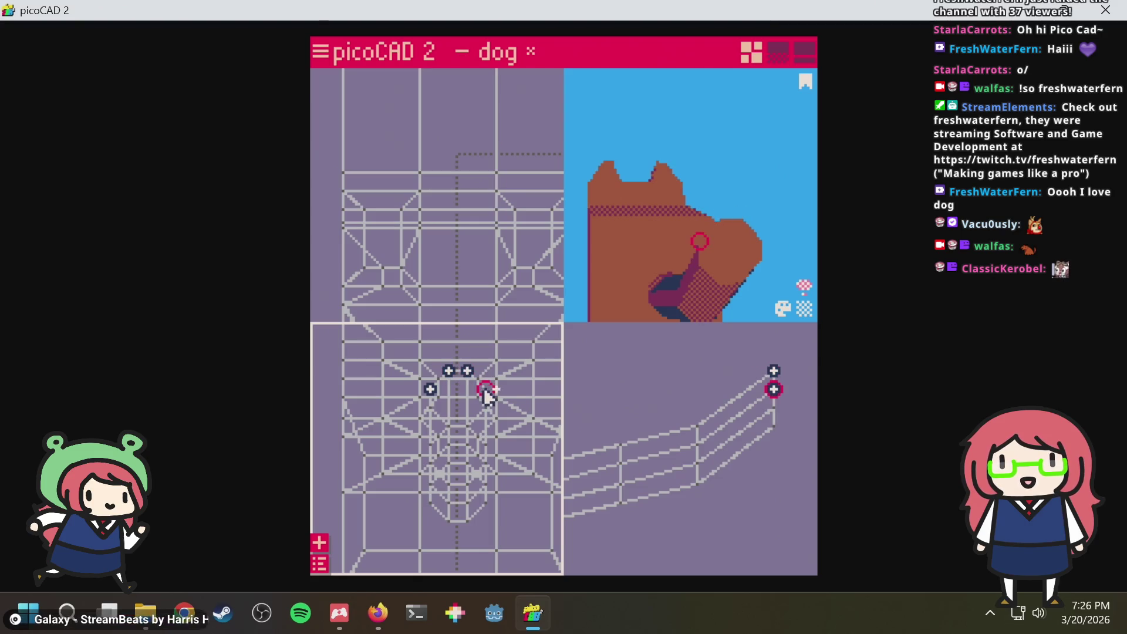
left_click_drag(491, 392, 493, 413)
left_click(468, 428)
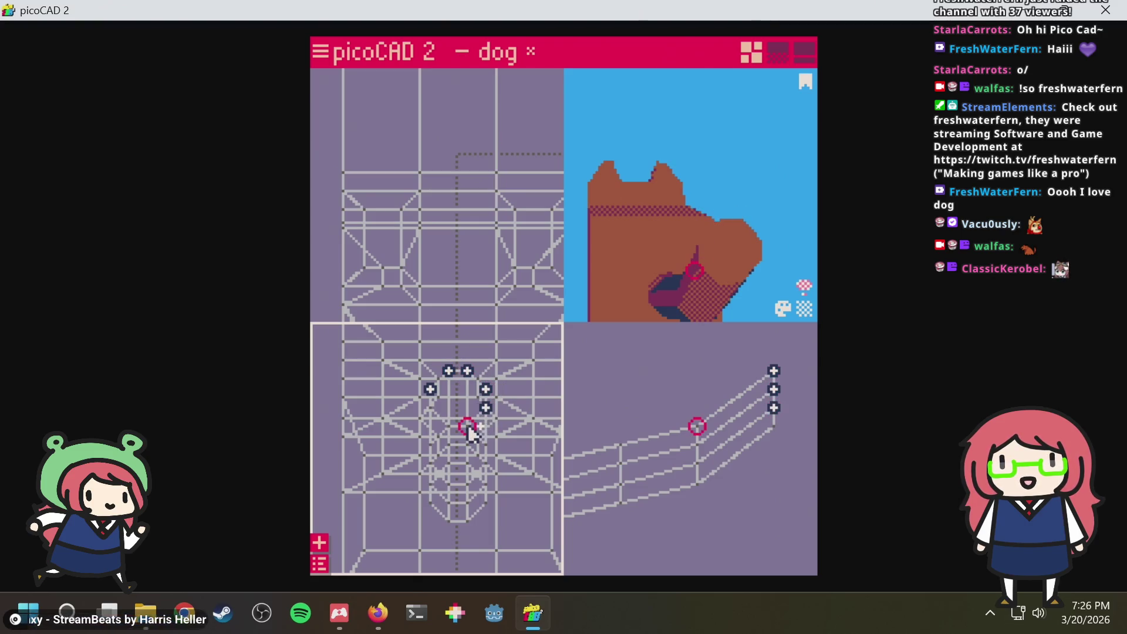
Pick the remaining tip vertices, return to object mode and select the tail object
left_click(430, 408)
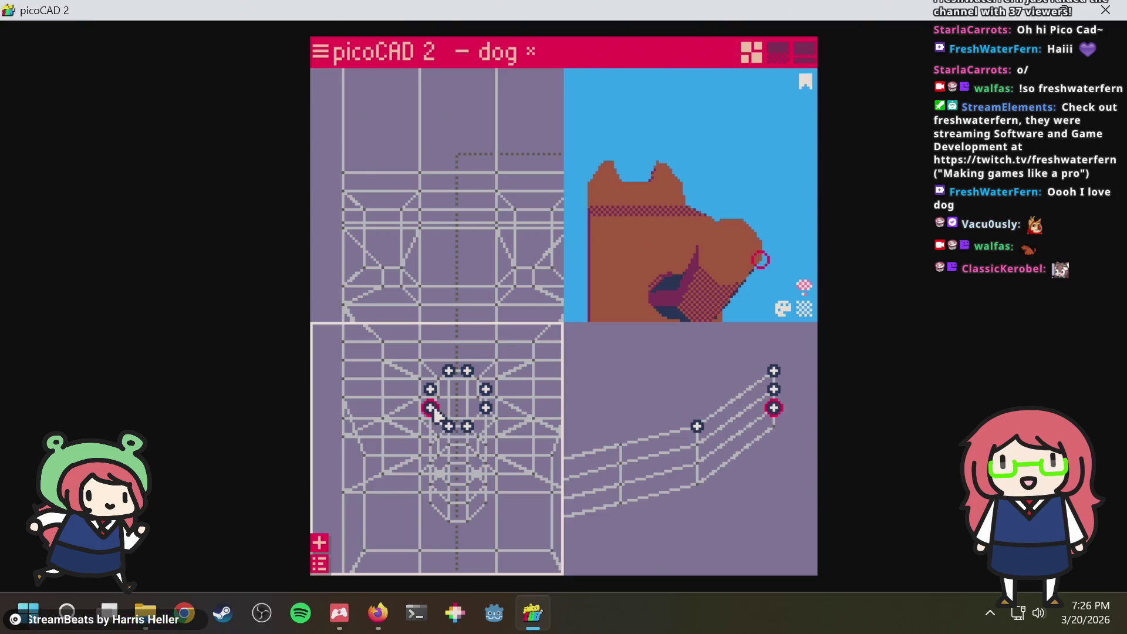
left_click(430, 390)
left_click(448, 370)
key("Tab")
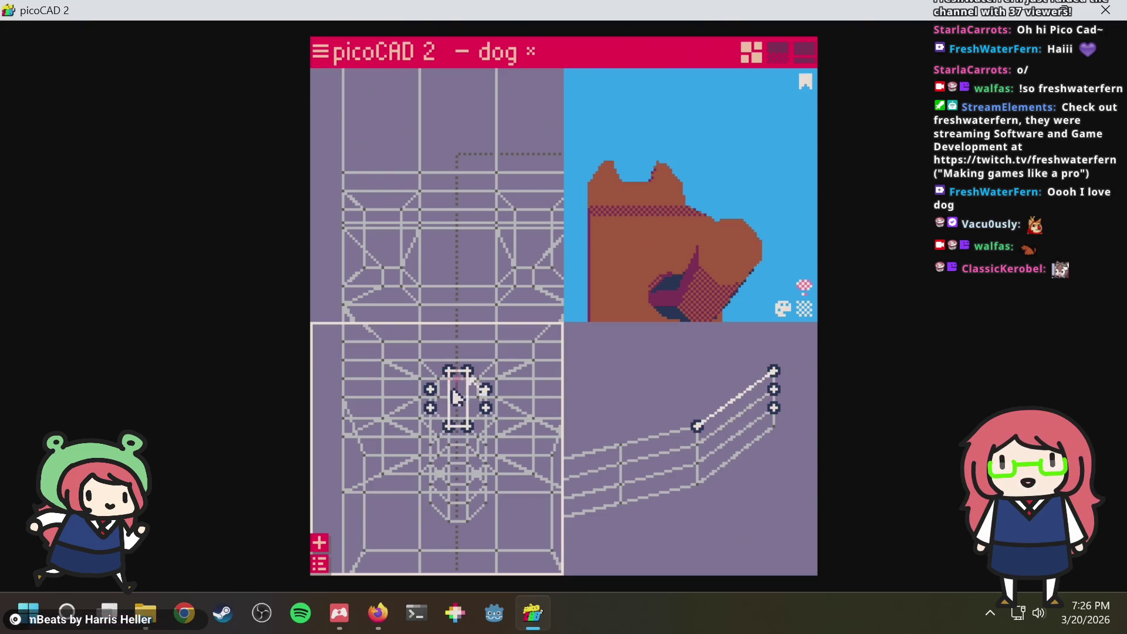
left_click_drag(467, 400, 448, 408)
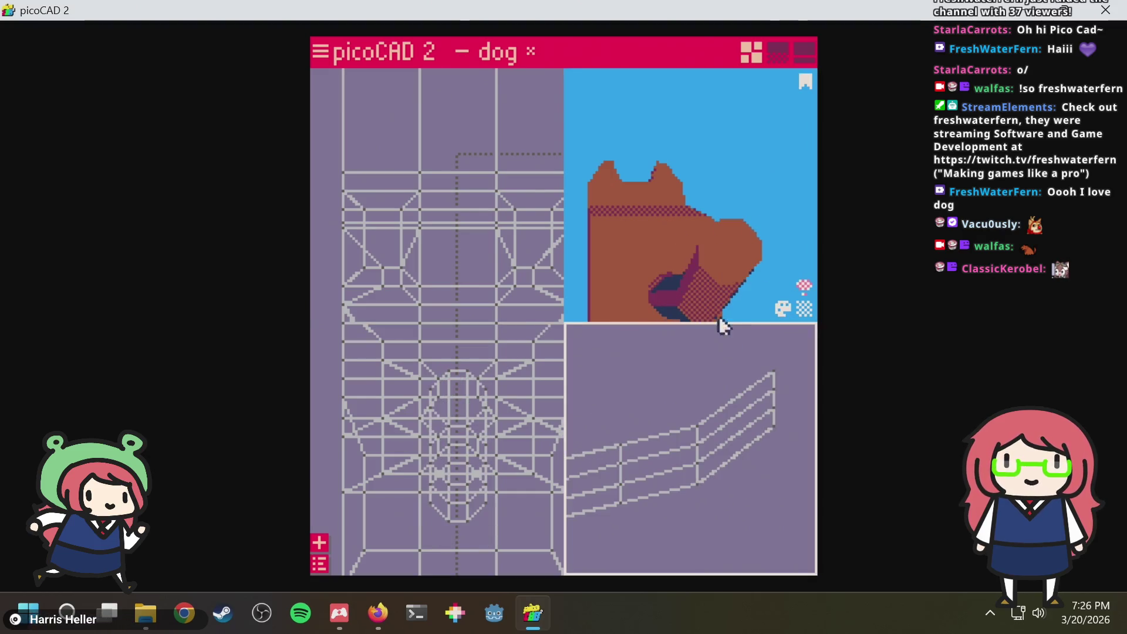
left_click(462, 388)
scroll(469, 387, "up", 2)
scroll(467, 405, "up", 2)
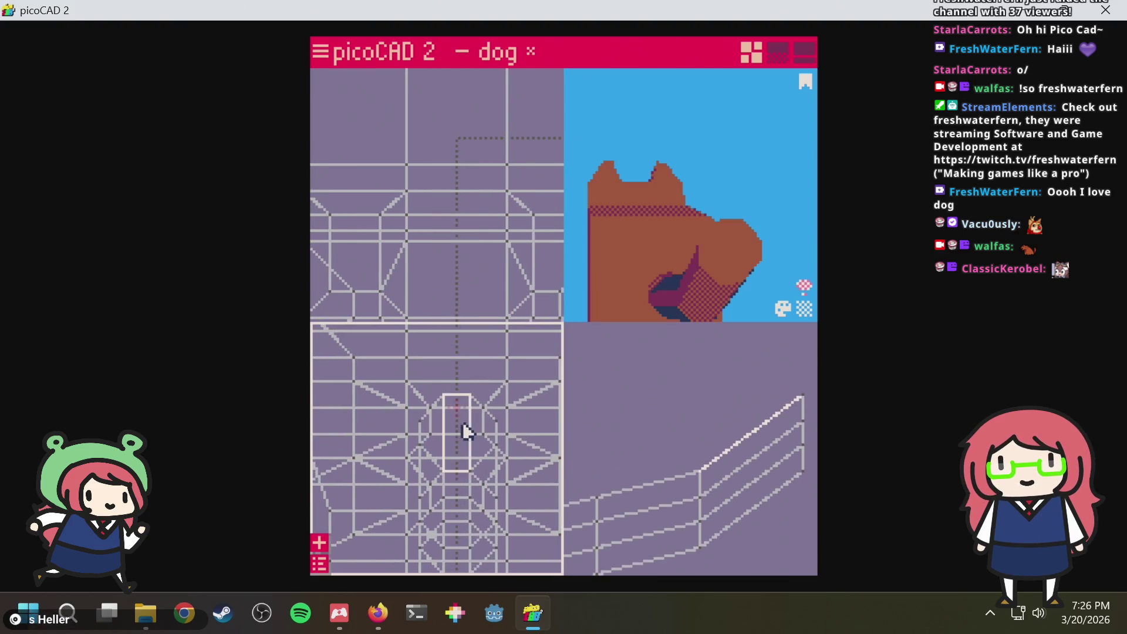
In vertex mode, drag the tail-tip vertices outward and up to lengthen and raise the tail
key("Tab")
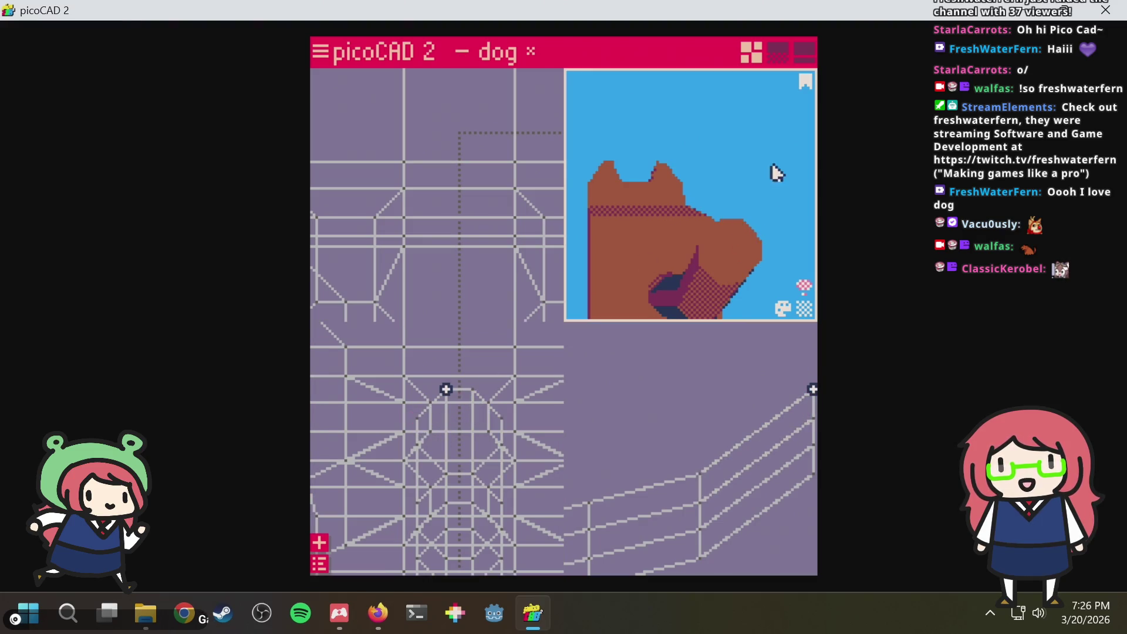
mouse_move(773, 173)
left_mouse_down()
mouse_move(709, 189)
mouse_move(730, 214)
left_mouse_up()
scroll(698, 421, "down", 1)
scroll(697, 422, "down", 1)
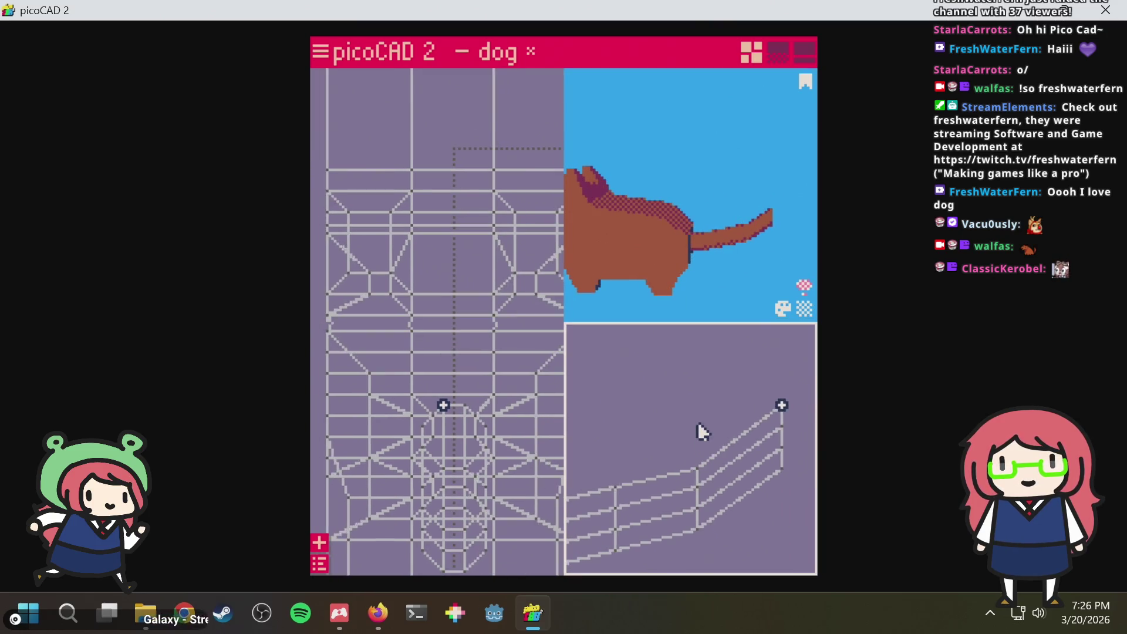
scroll(697, 422, "down", 1)
scroll(698, 421, "down", 1)
mouse_move(783, 390)
left_mouse_down()
mouse_move(727, 519)
mouse_move(740, 504)
left_mouse_up()
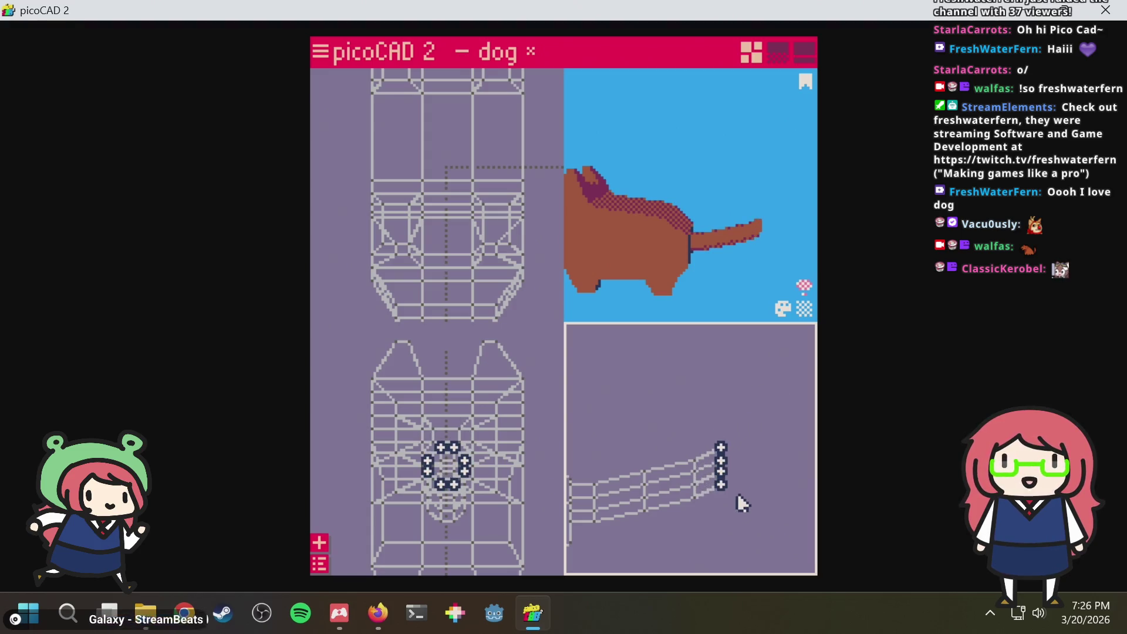
scroll(747, 453, "up", 2)
scroll(747, 460, "up", 1)
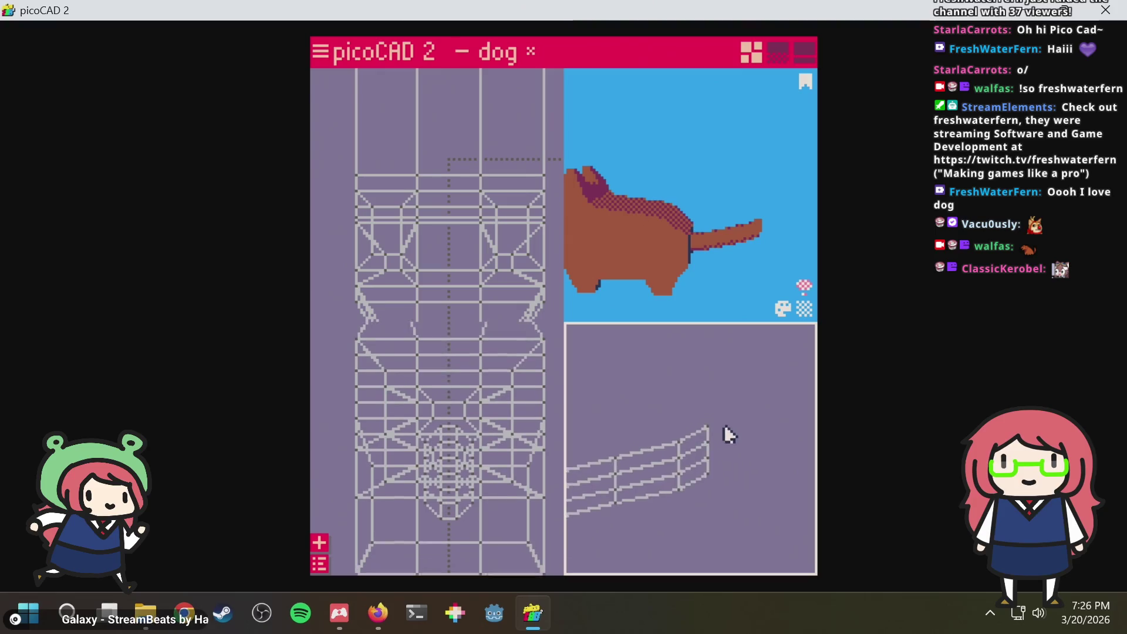
scroll(724, 425, "up", 1)
scroll(709, 397, "up", 1)
scroll(700, 376, "up", 1)
left_click(688, 398)
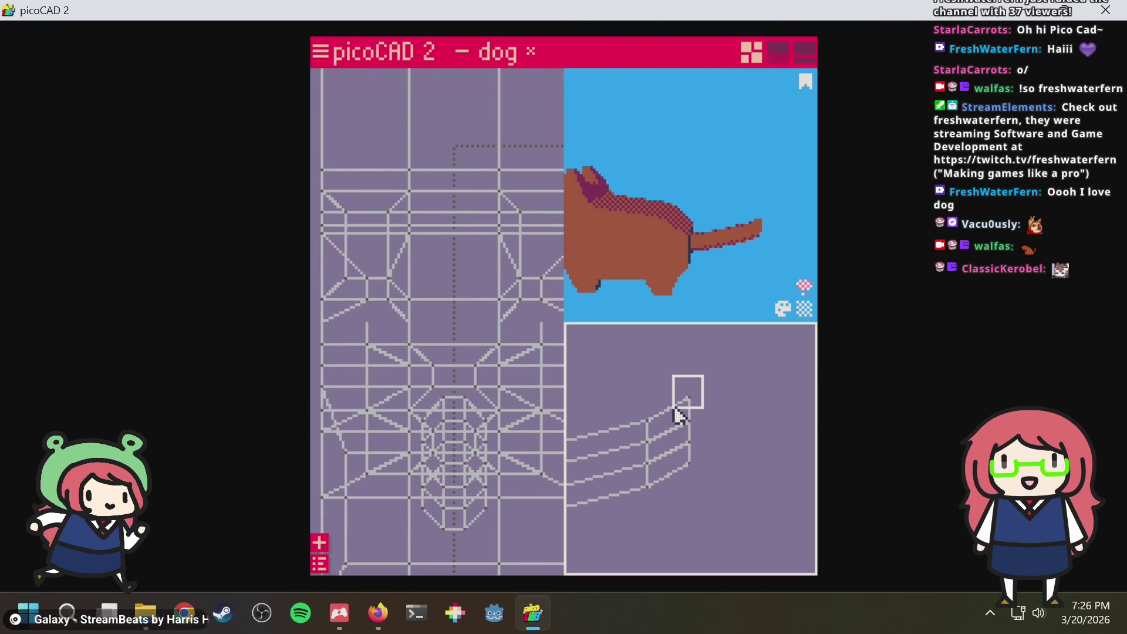
left_click(700, 400)
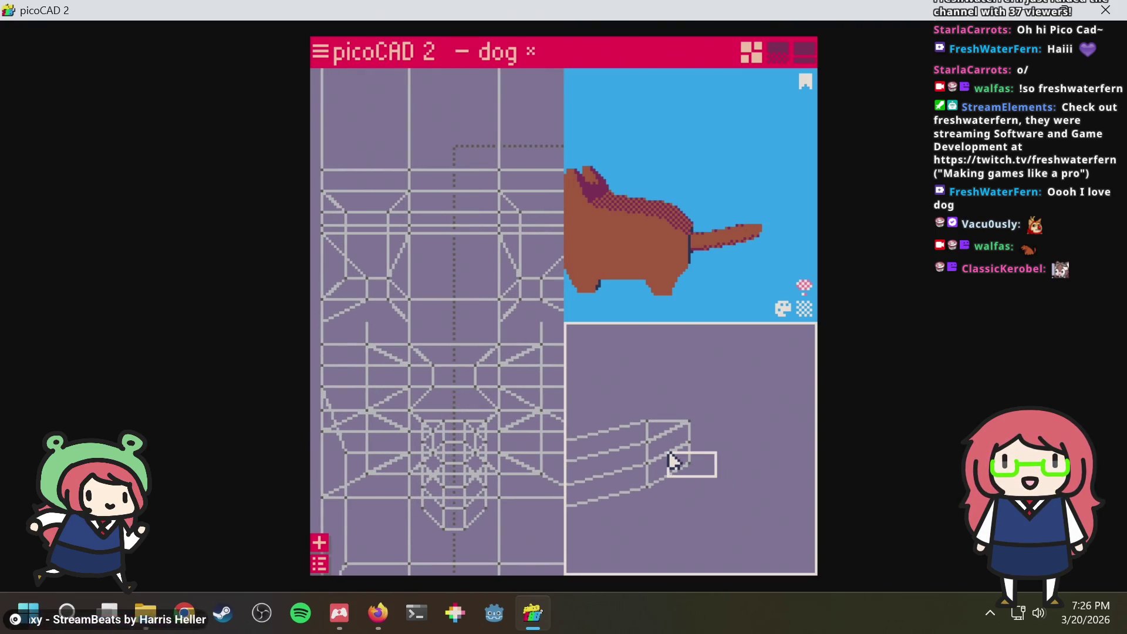
left_click_drag(718, 480, 673, 436)
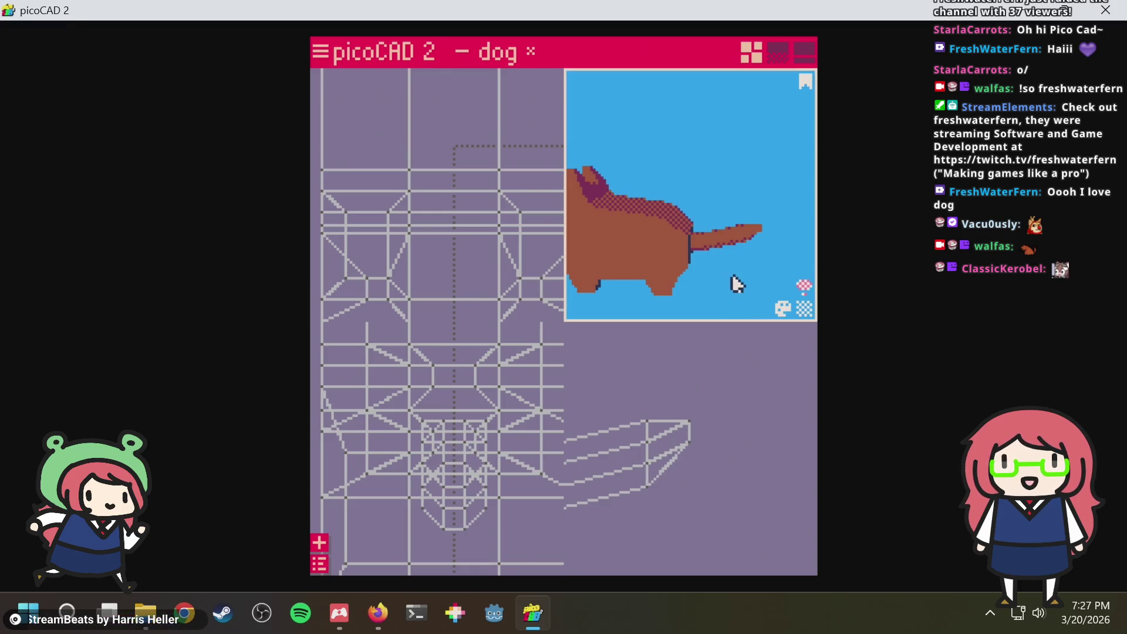
left_click_drag(730, 284, 738, 282)
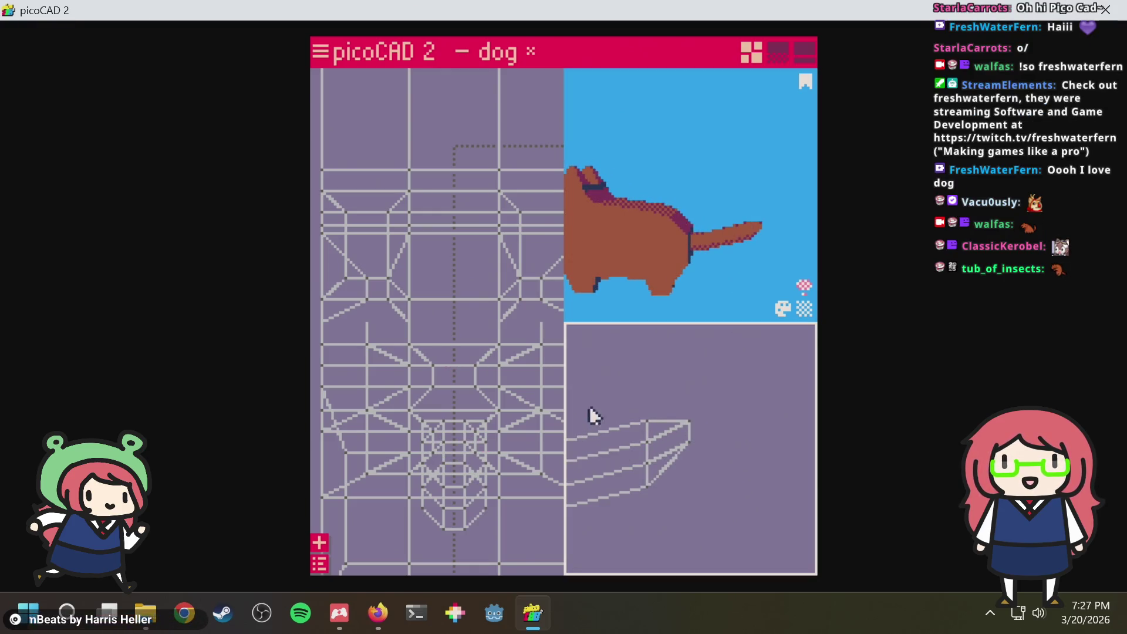
mouse_move(592, 414)
left_mouse_down()
mouse_move(689, 401)
mouse_move(716, 417)
mouse_move(679, 403)
mouse_move(742, 399)
left_mouse_up()
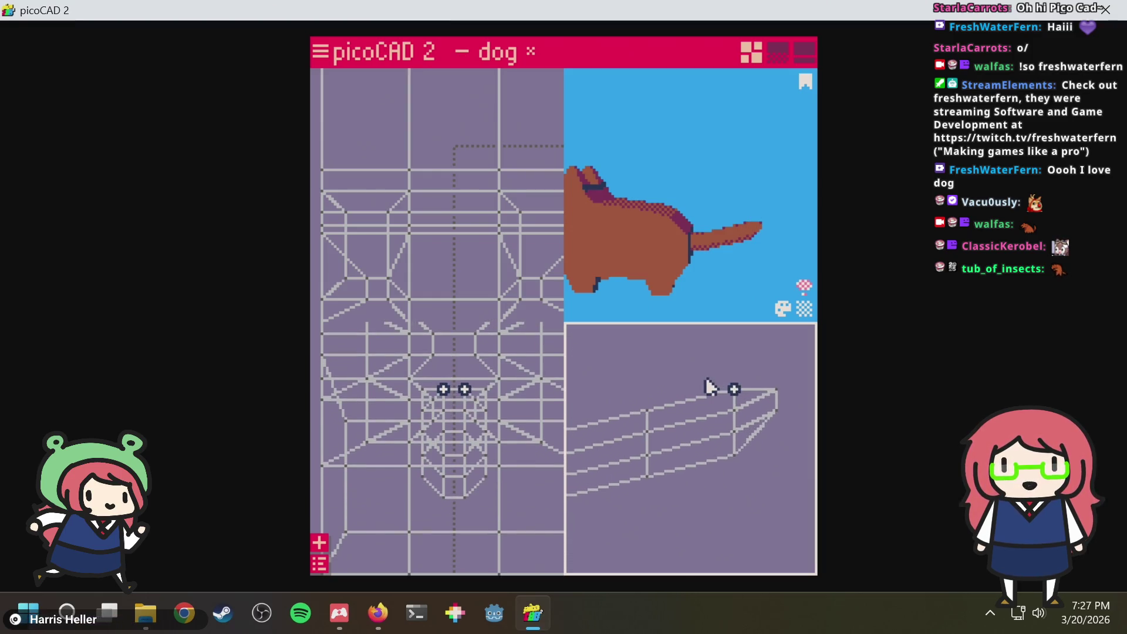
left_click(734, 398)
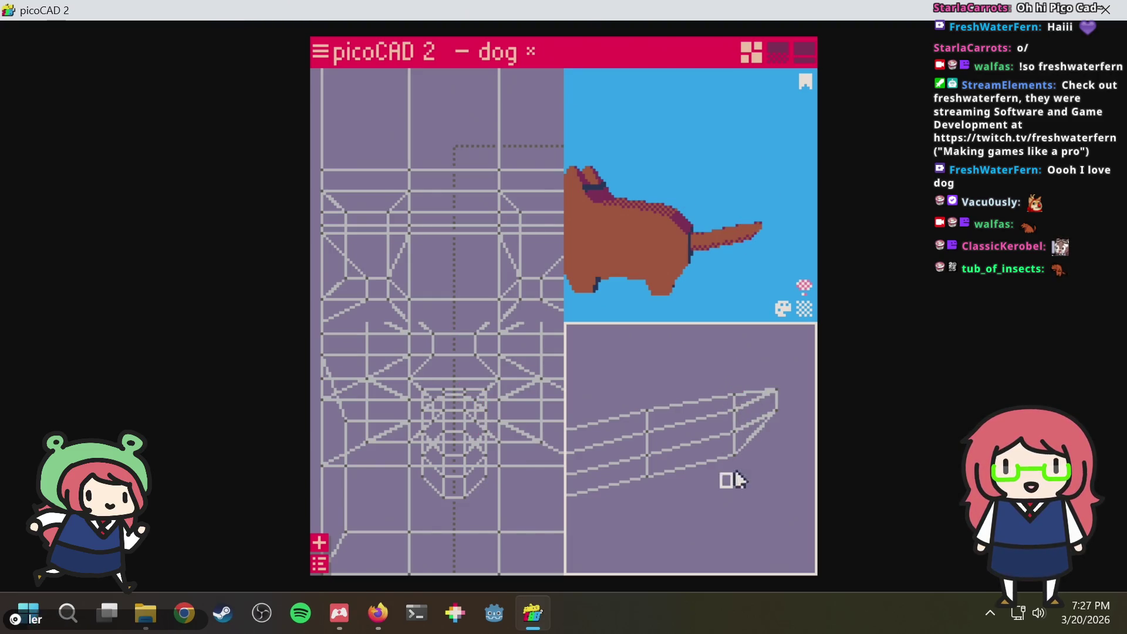
Lift the tail-tip vertices a little higher so the tail angles upward
left_click_drag(733, 480, 734, 454)
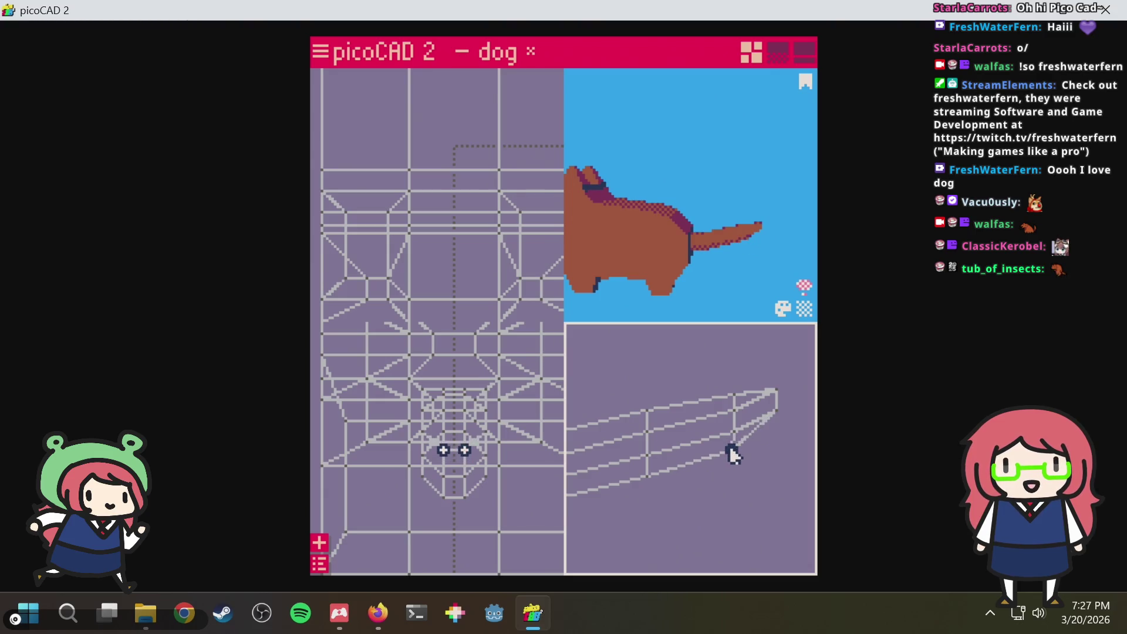
left_click_drag(735, 456, 744, 448)
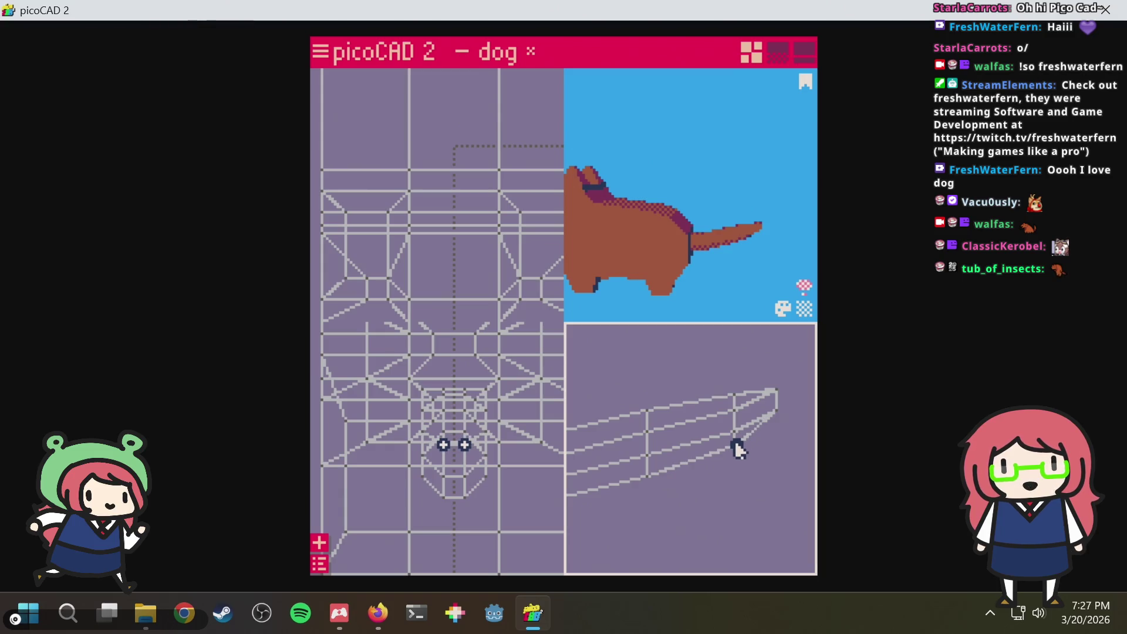
left_click(738, 447)
left_click(718, 467)
scroll(731, 469, "up", 2)
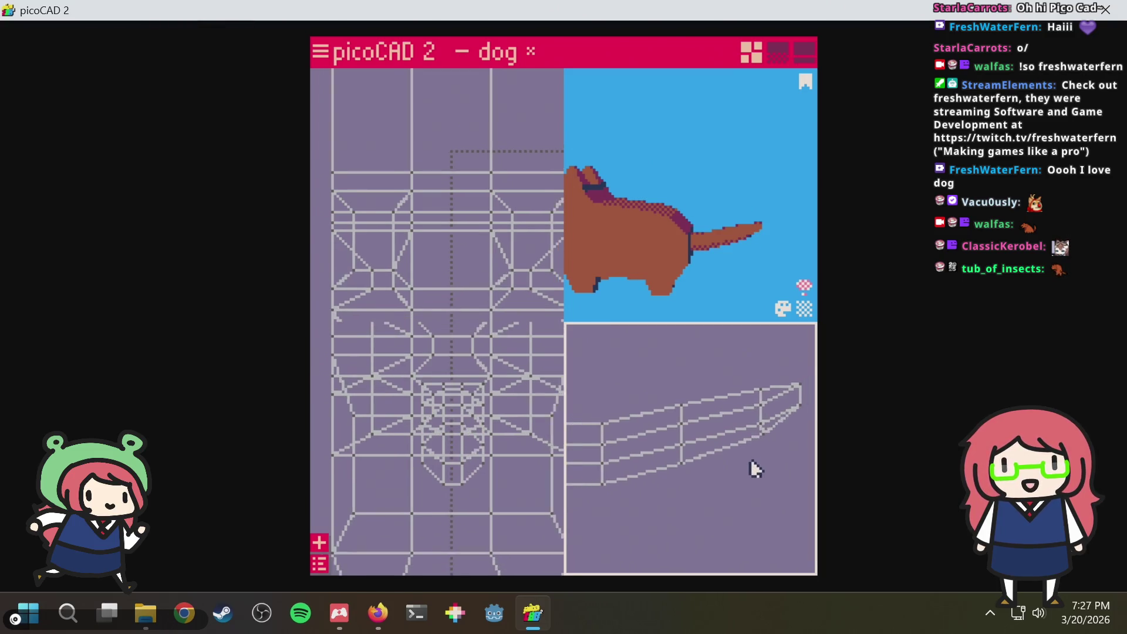
scroll(739, 466, "up", 1)
left_click(708, 453)
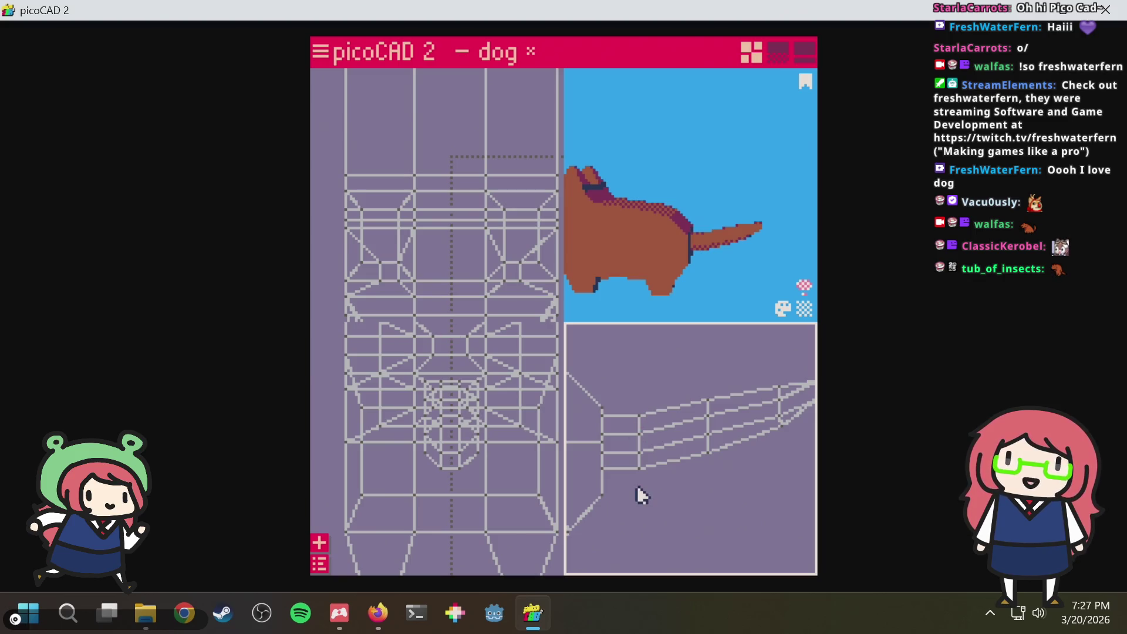
scroll(634, 480, "up", 2)
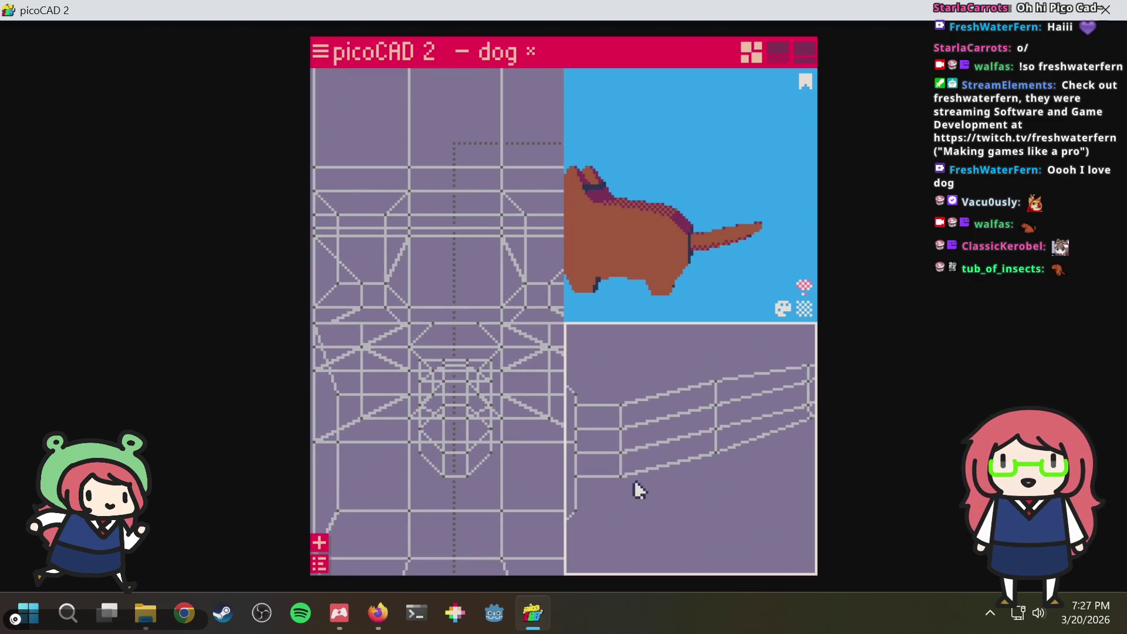
scroll(651, 484, "up", 1)
Move the tail's front vertices up and right so the tail tapers toward the tip
middle_click_drag(663, 499, 671, 502)
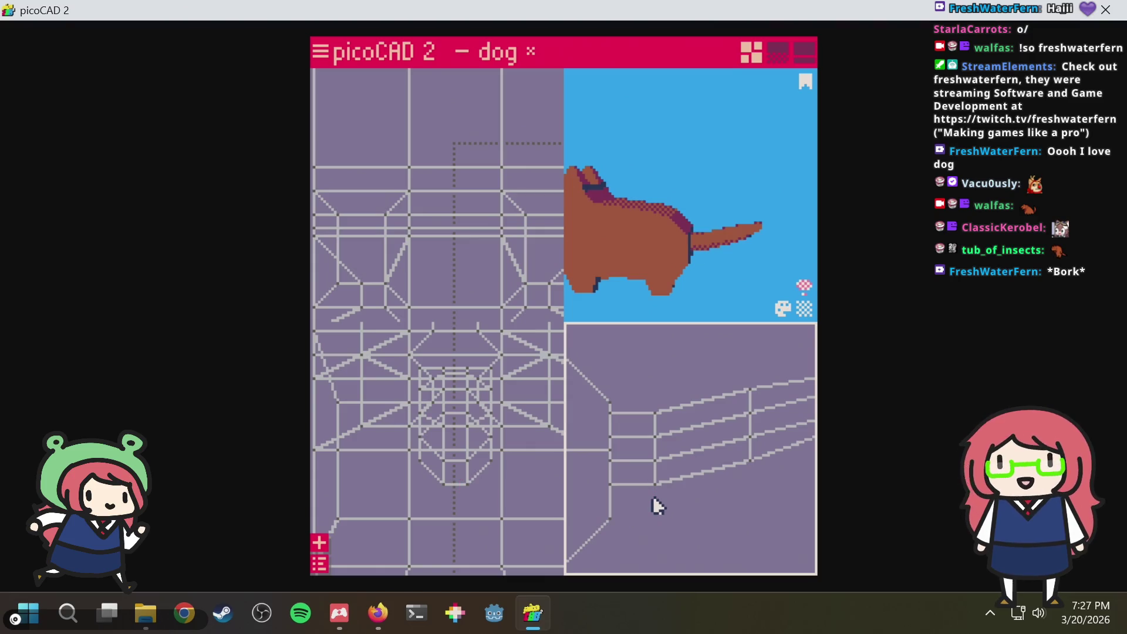
mouse_move(652, 507)
left_mouse_down()
mouse_move(663, 478)
mouse_move(676, 493)
left_mouse_up()
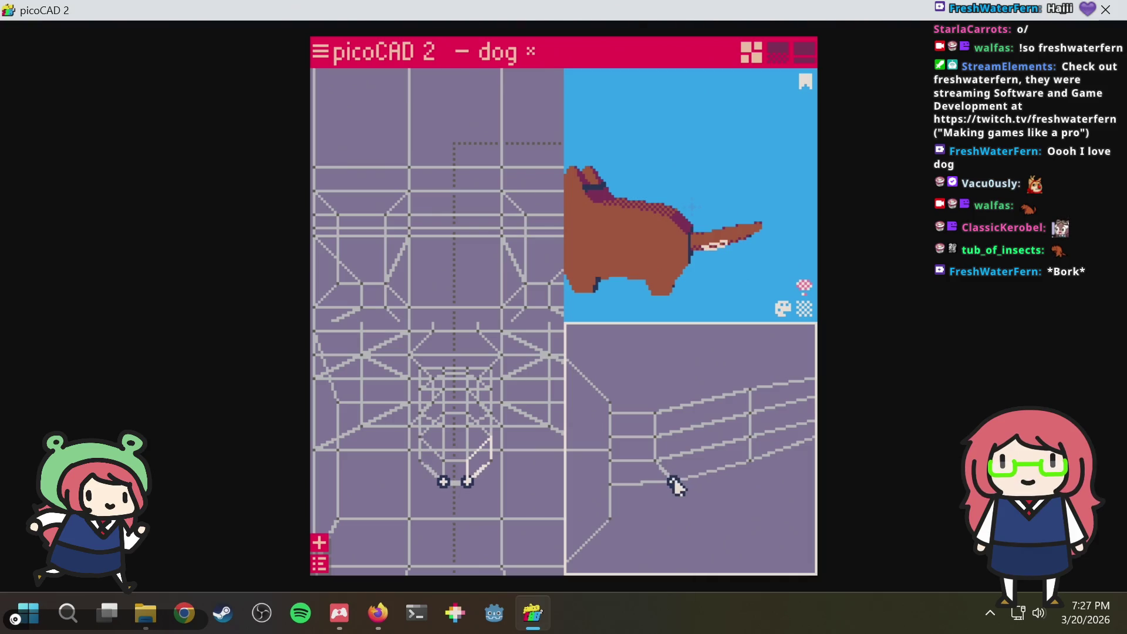
mouse_move(675, 485)
left_mouse_down()
mouse_move(664, 473)
mouse_move(674, 486)
left_mouse_up()
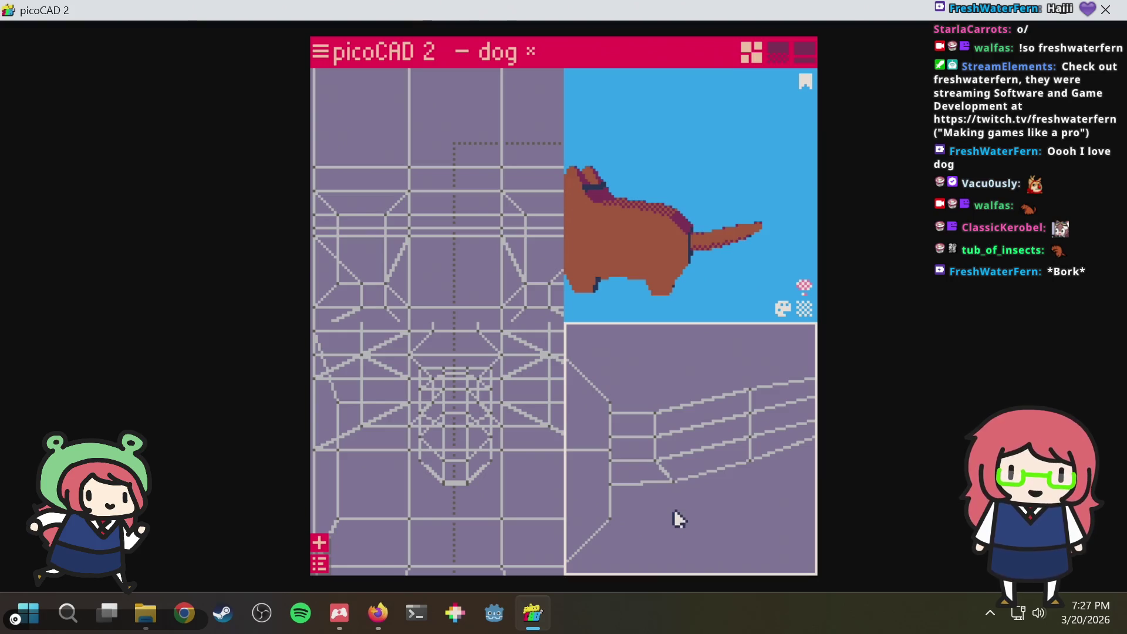
left_click(669, 417)
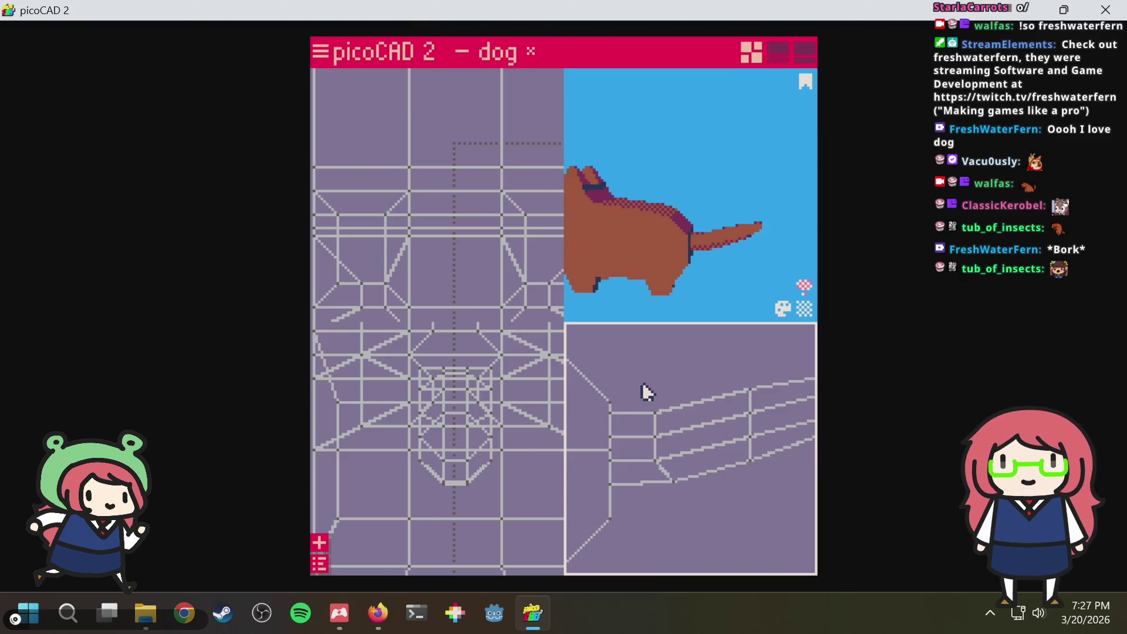
Orbit and pan the views to inspect the tapered tail from the rear
mouse_move(690, 359)
middle_mouse_down()
mouse_move(634, 380)
mouse_move(692, 369)
middle_mouse_up()
scroll(692, 372, "up", 2)
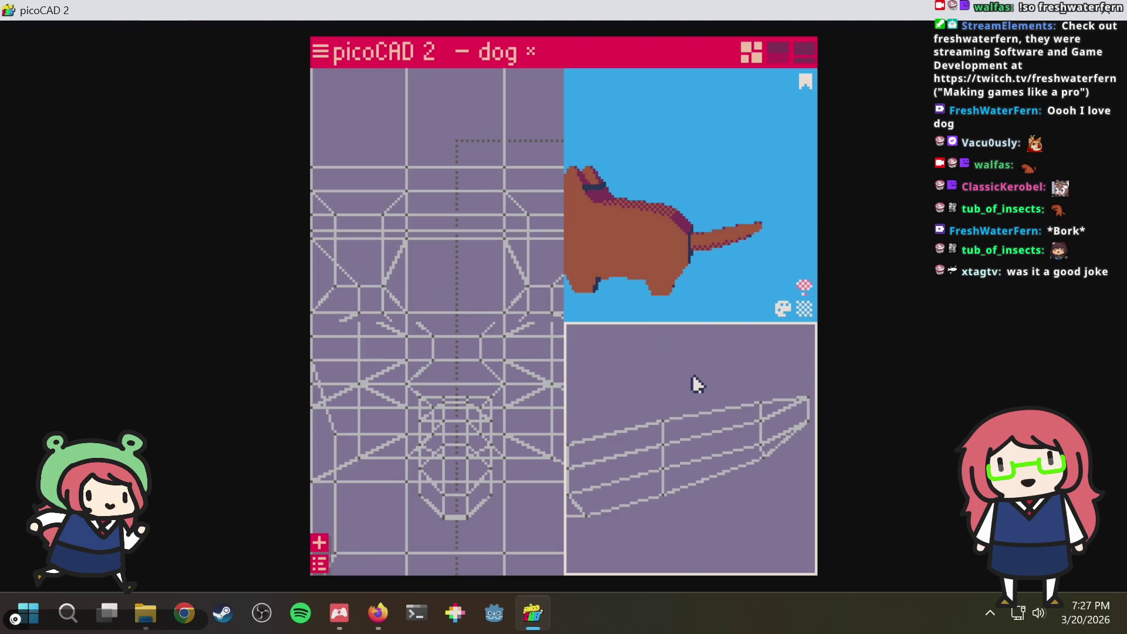
middle_click_drag(666, 391, 673, 375)
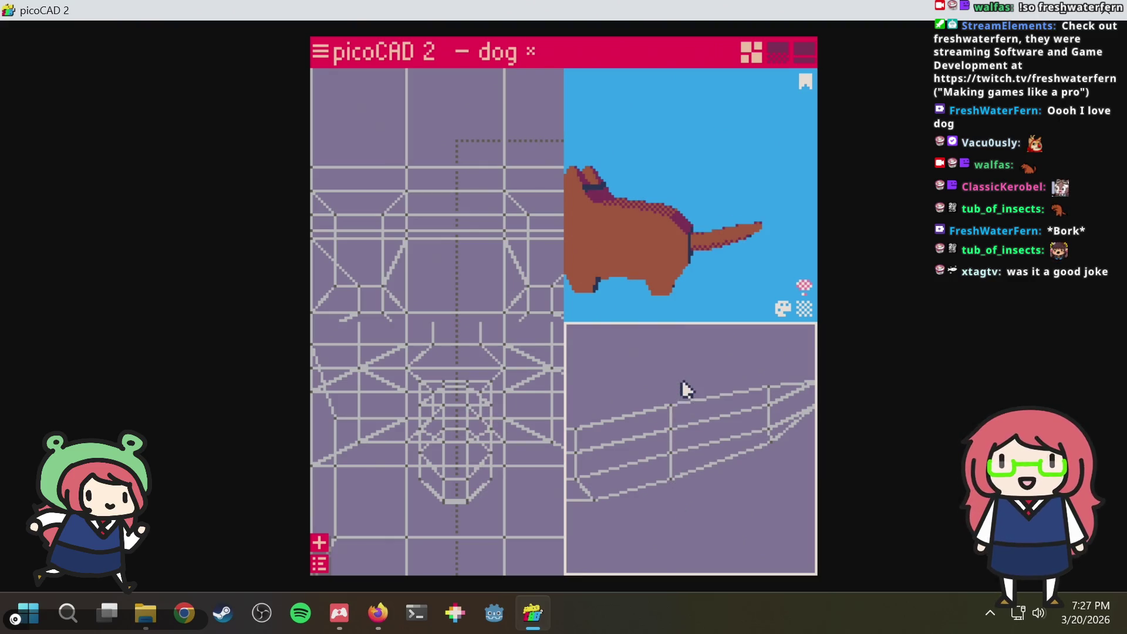
middle_click_drag(681, 366, 619, 388)
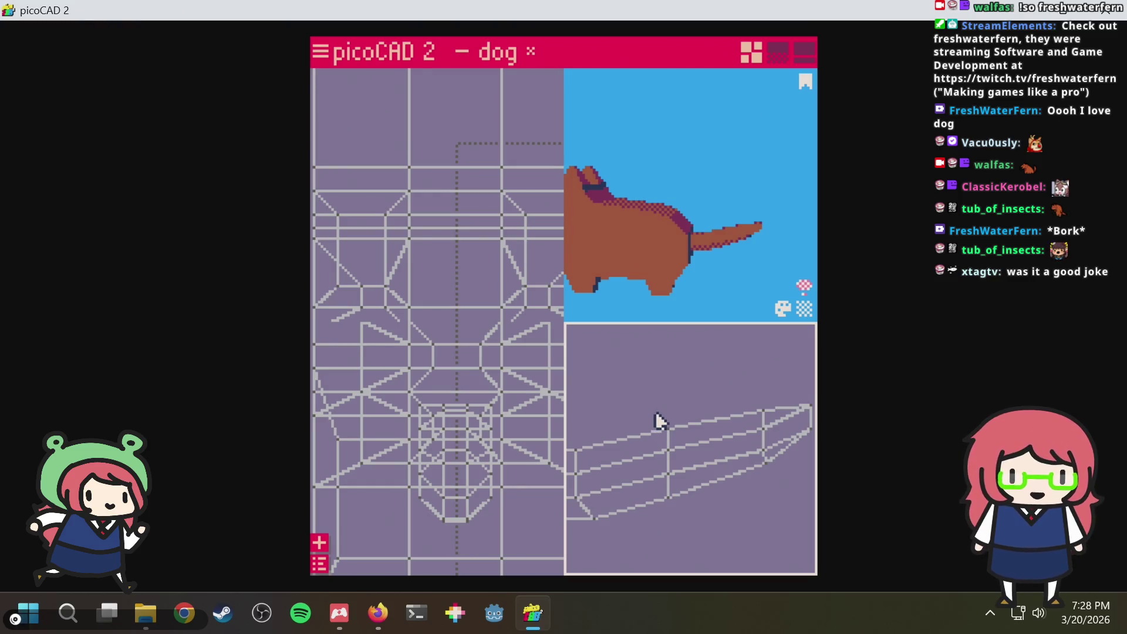
mouse_move(746, 244)
left_mouse_down()
mouse_move(722, 147)
mouse_move(696, 142)
mouse_move(676, 280)
left_mouse_up()
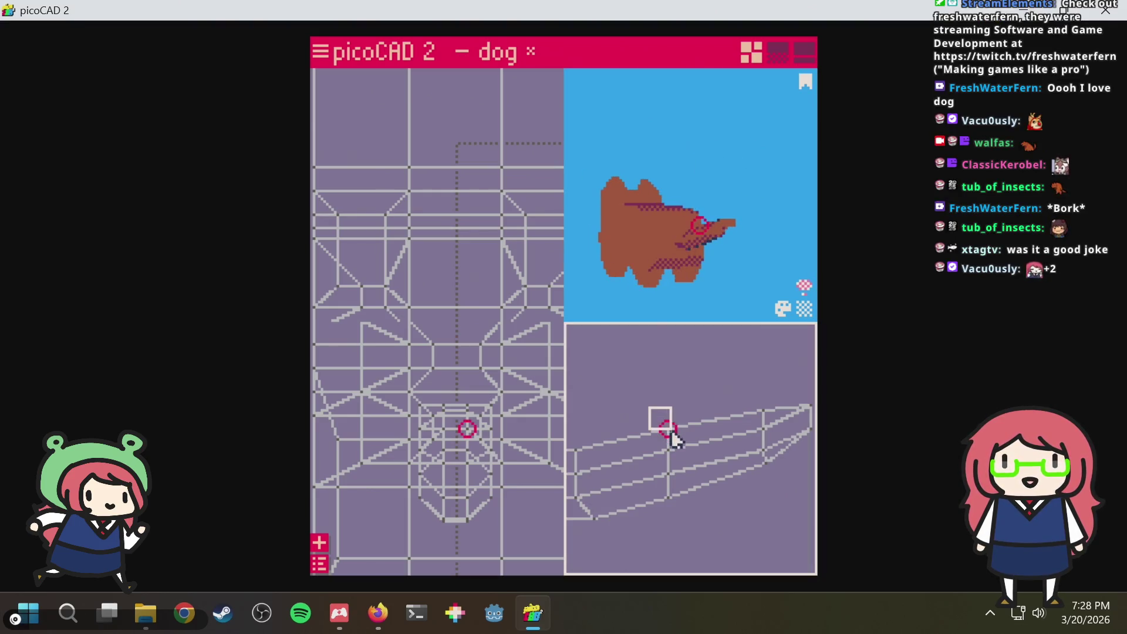
scroll(672, 438, "up", 1)
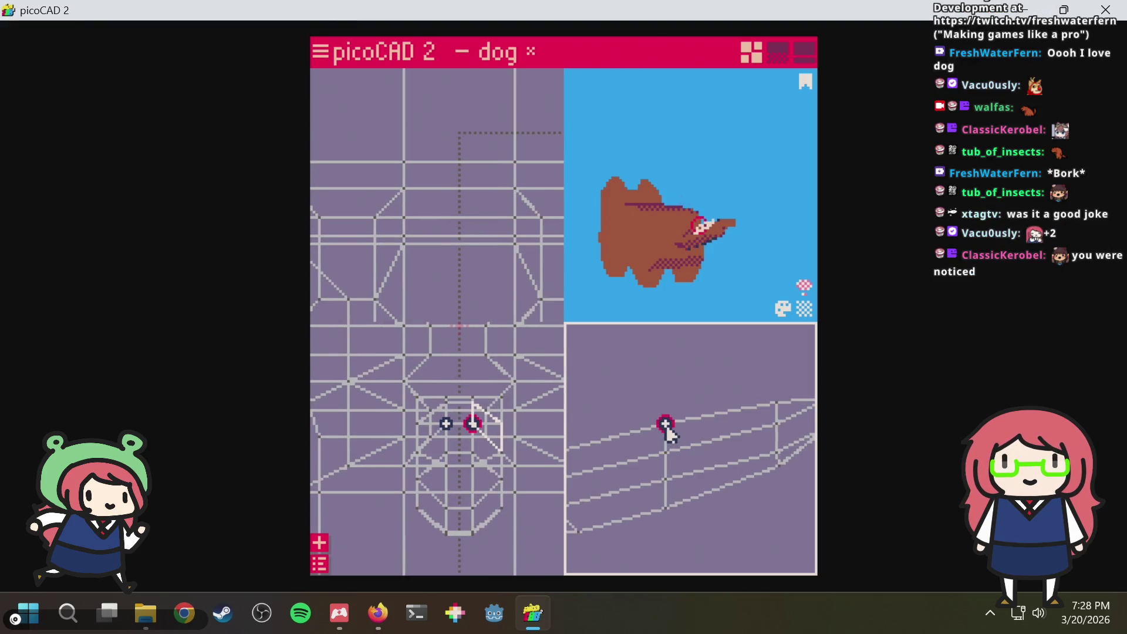
Nudge a top tail vertex down and an underside vertex up to narrow the tail's base
left_click(653, 429)
left_click_drag(653, 429, 665, 506)
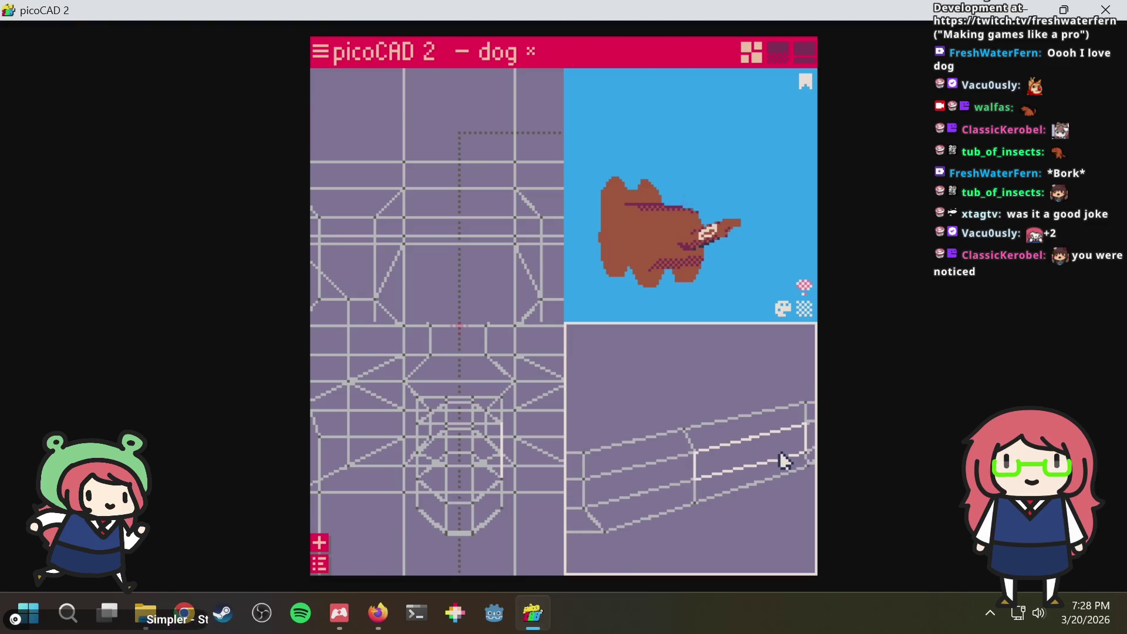
left_click(775, 492)
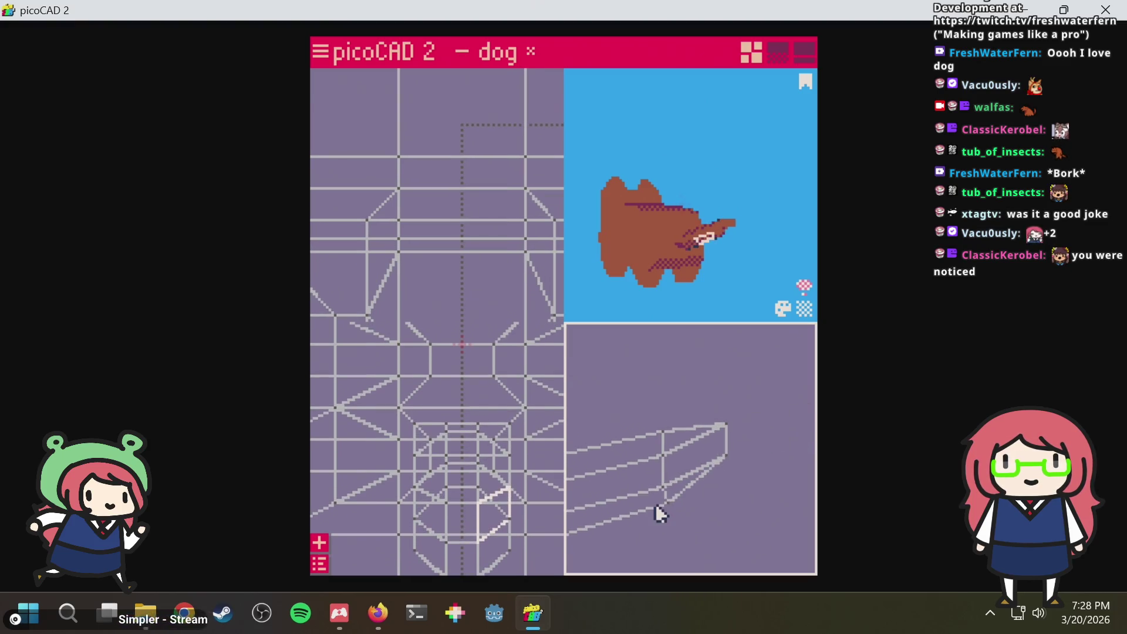
mouse_move(774, 485)
middle_mouse_down()
mouse_move(676, 520)
mouse_move(707, 465)
middle_mouse_up()
scroll(707, 464, "up", 2)
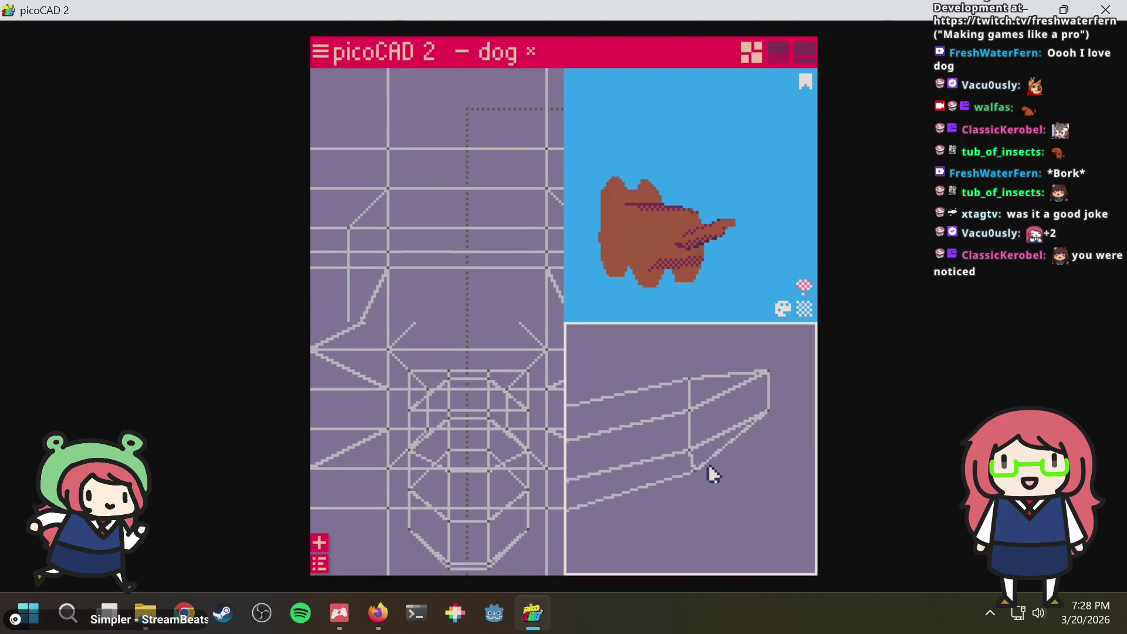
scroll(708, 464, "up", 1)
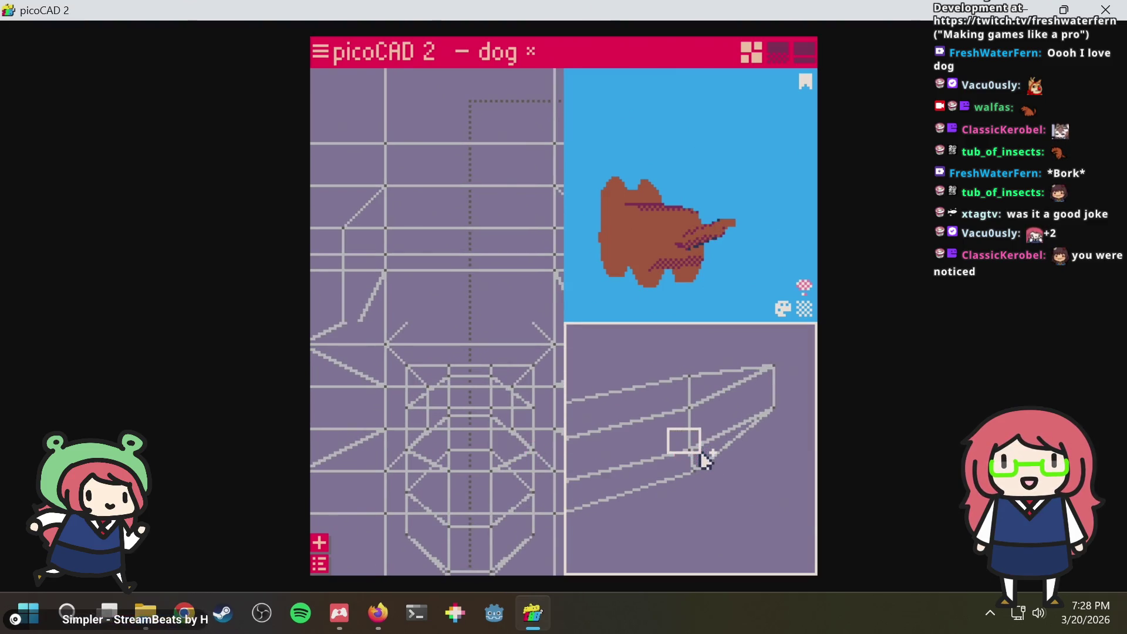
left_click(691, 450)
left_click_drag(693, 453, 666, 370)
left_click(679, 397)
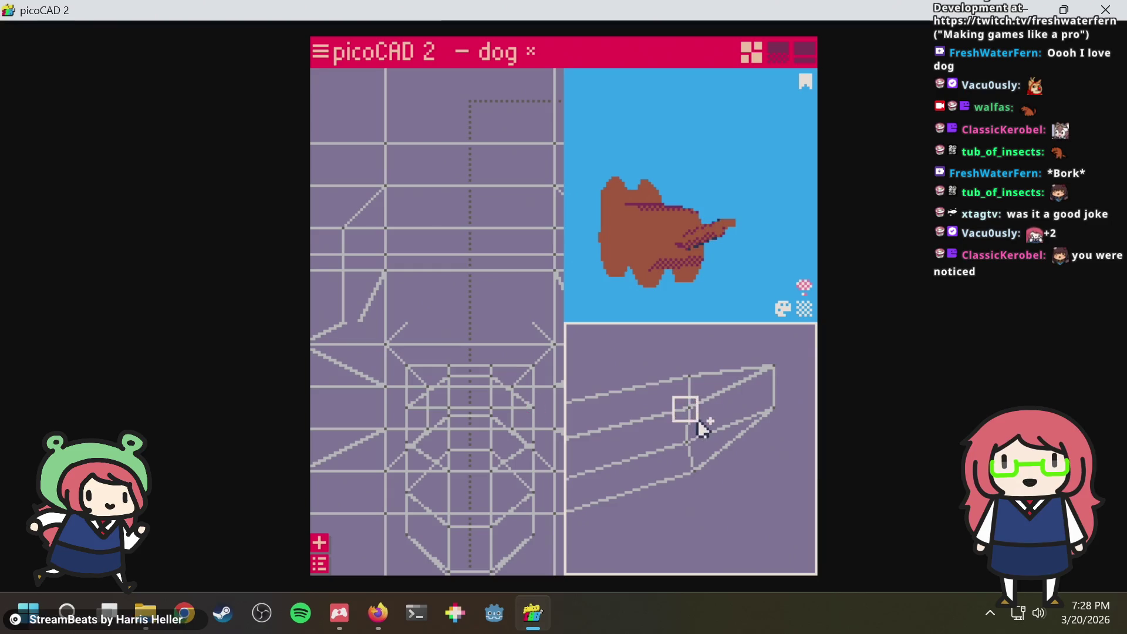
Shift a middle tail vertex down-left and select the tail-base vertices from a side view
left_click(695, 414)
left_click_drag(692, 408, 679, 411)
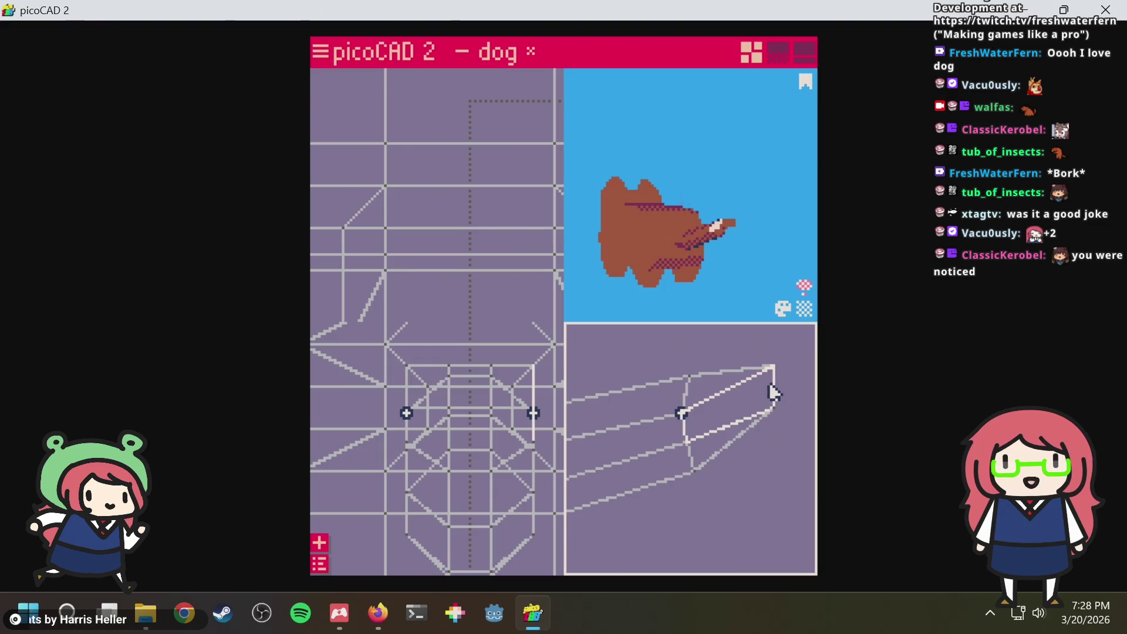
scroll(683, 428, "down", 1)
scroll(661, 466, "down", 1)
scroll(640, 508, "down", 1)
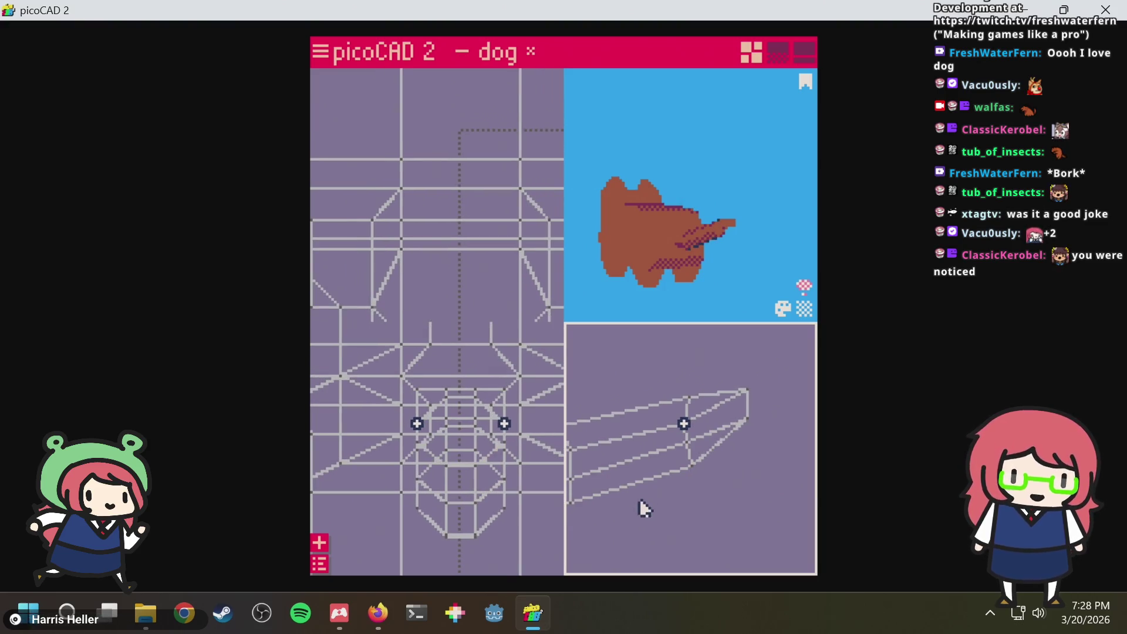
mouse_move(639, 508)
right_mouse_down()
mouse_move(687, 508)
mouse_move(735, 485)
mouse_move(716, 488)
right_mouse_up()
scroll(686, 494, "up", 1)
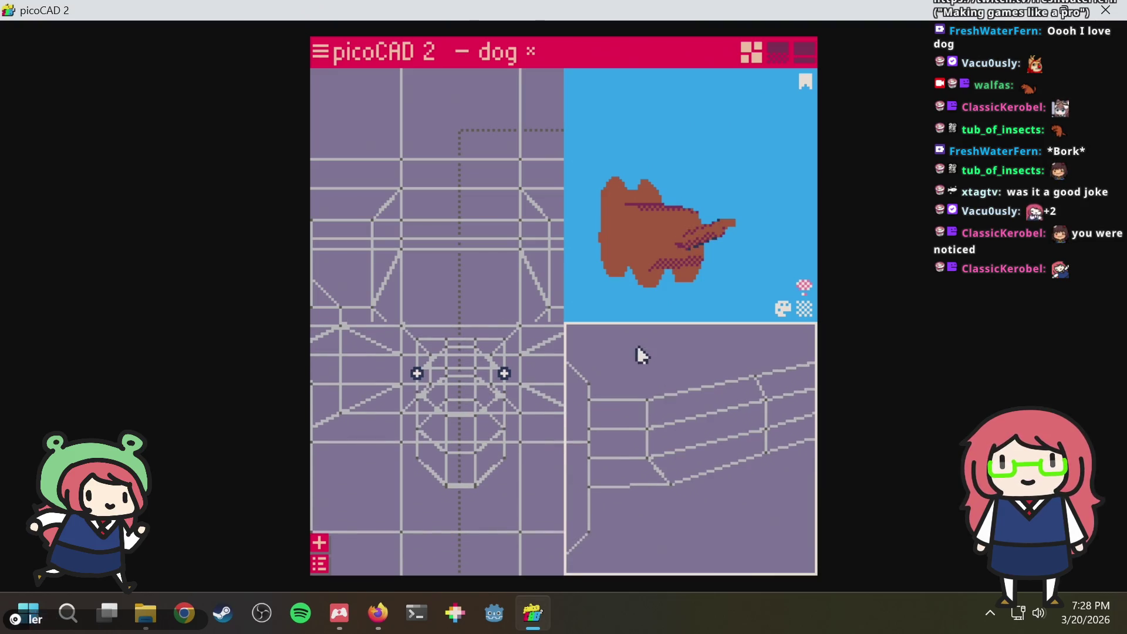
left_click_drag(667, 421, 665, 418)
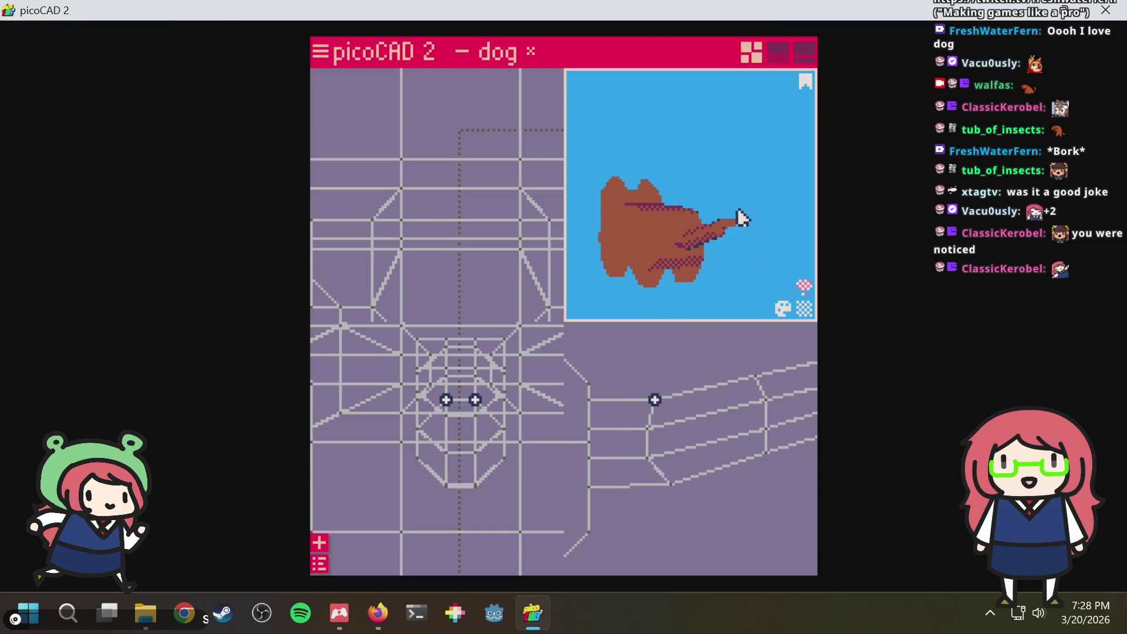
mouse_move(739, 219)
left_mouse_down()
mouse_move(716, 194)
mouse_move(751, 185)
mouse_move(755, 208)
mouse_move(743, 181)
mouse_move(790, 201)
mouse_move(749, 277)
mouse_move(743, 267)
mouse_move(703, 315)
left_mouse_up()
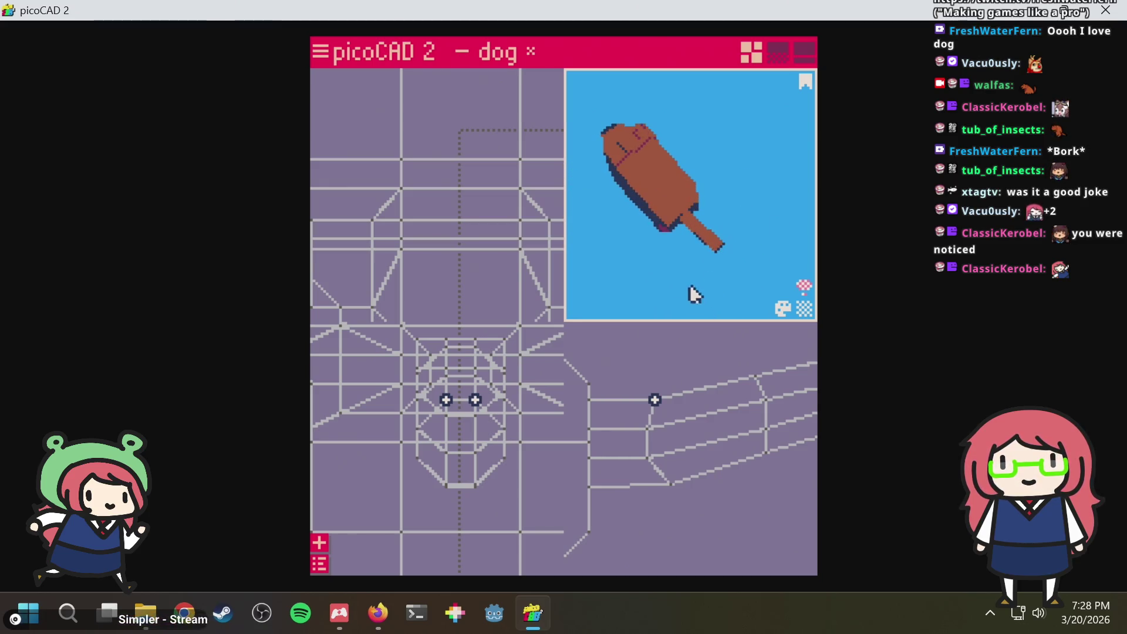
Select the tail-tip vertex and rotate the preview to a side view of the whole dog
mouse_move(692, 378)
right_mouse_down()
mouse_move(630, 372)
mouse_move(613, 410)
mouse_move(775, 382)
mouse_move(741, 388)
right_mouse_up()
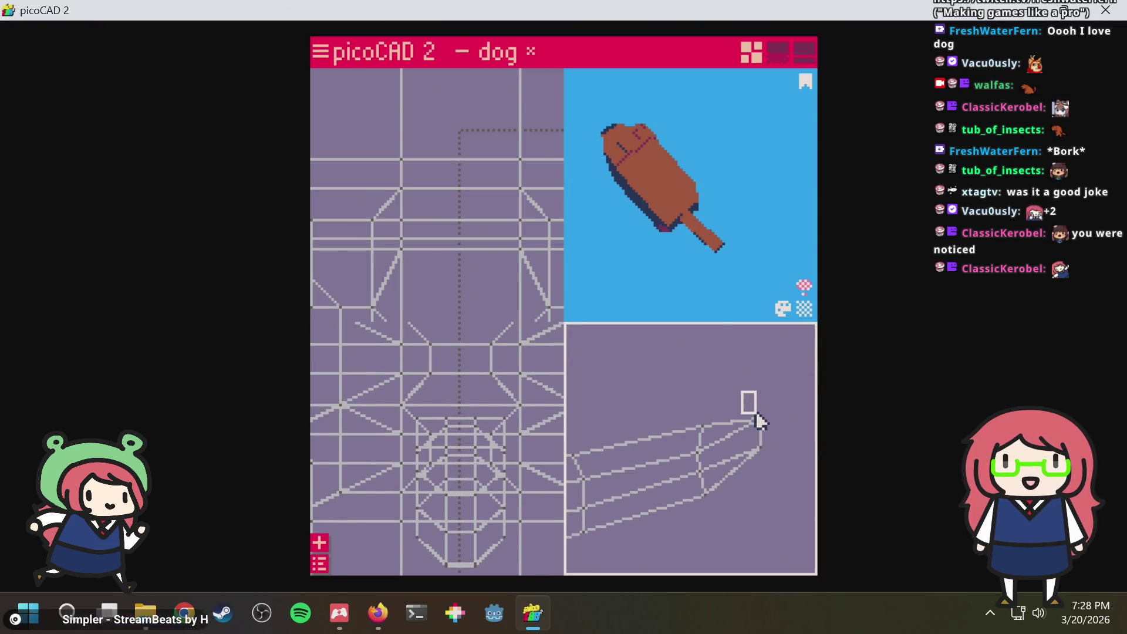
left_click_drag(768, 427, 771, 431)
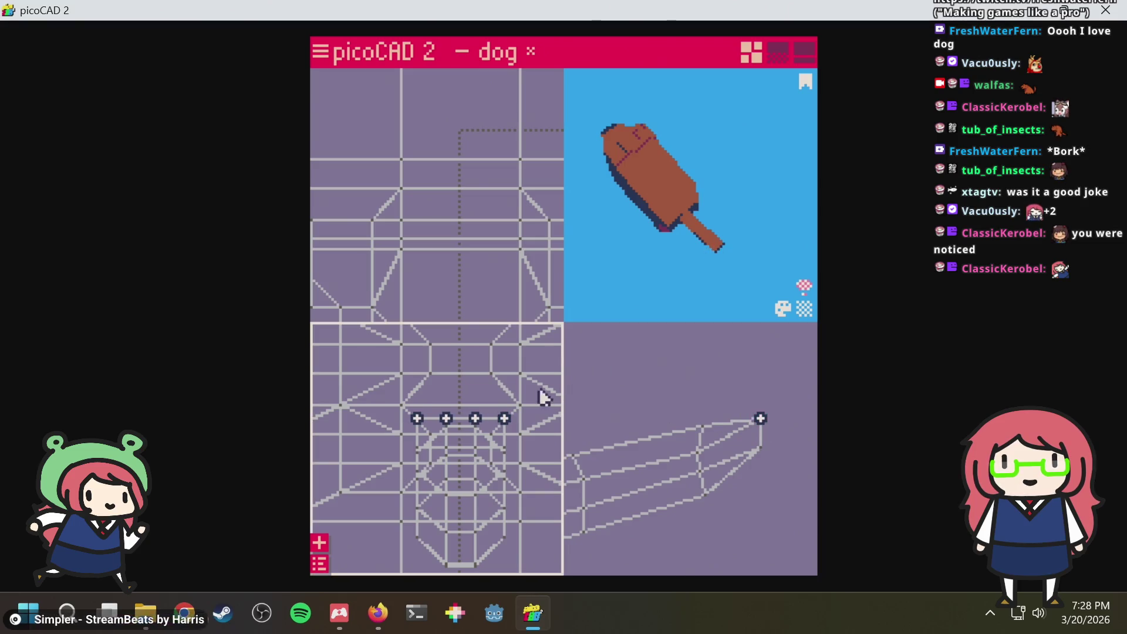
left_click(698, 392)
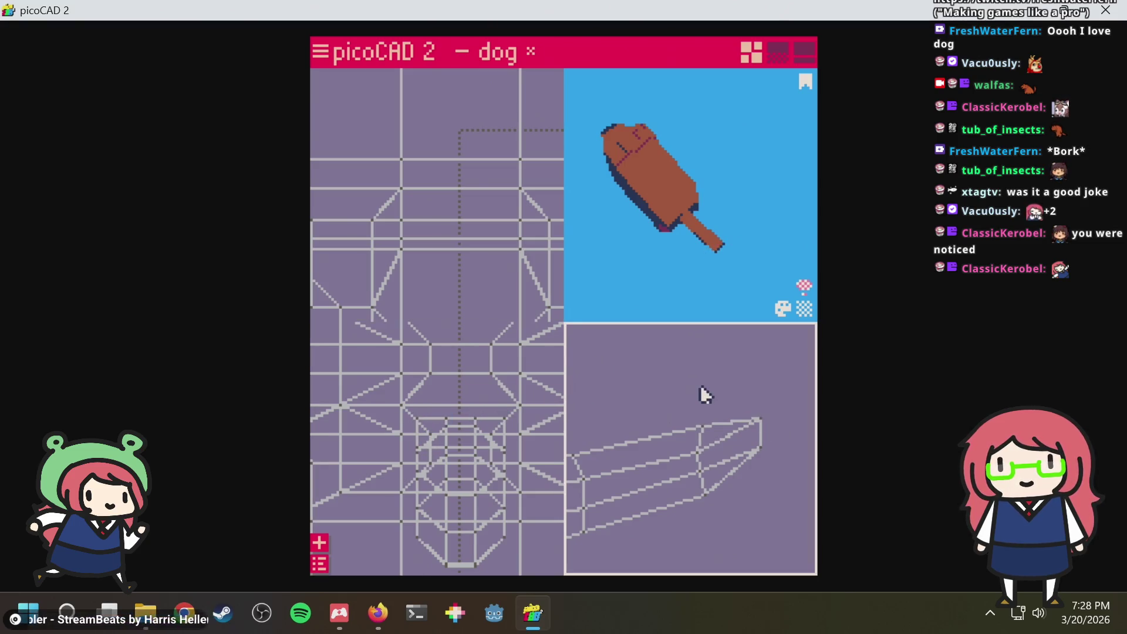
left_click(491, 427)
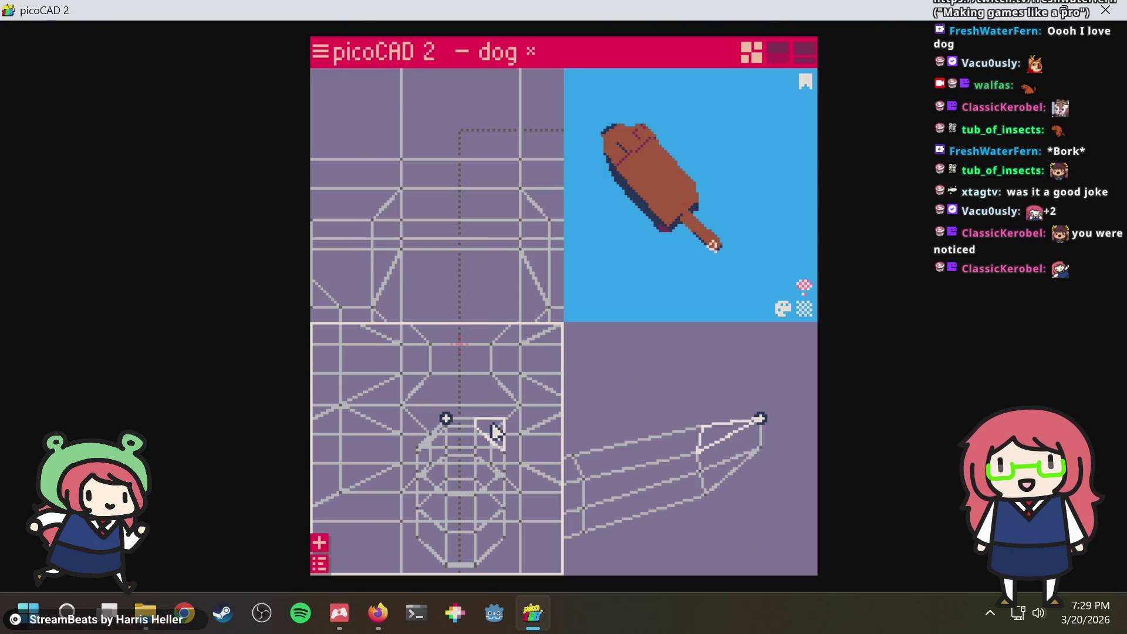
scroll(458, 432, "up", 2)
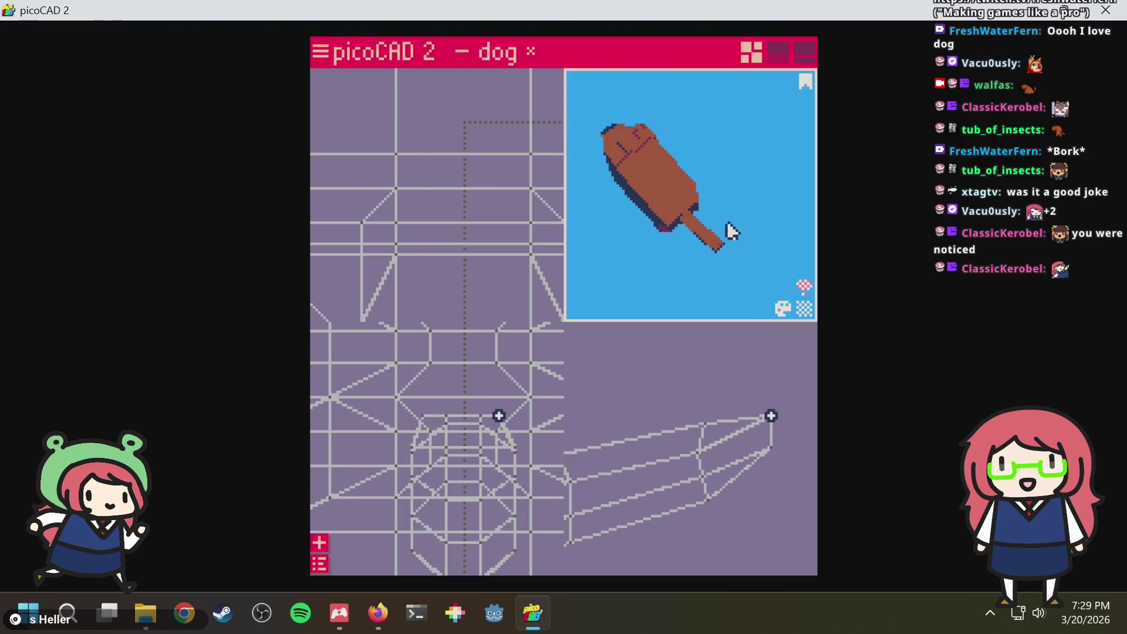
mouse_move(727, 257)
left_mouse_down()
mouse_move(721, 163)
mouse_move(662, 195)
mouse_move(689, 258)
mouse_move(754, 214)
mouse_move(743, 232)
mouse_move(744, 212)
mouse_move(732, 246)
mouse_move(693, 244)
mouse_move(644, 214)
mouse_move(765, 202)
mouse_move(622, 199)
mouse_move(677, 176)
mouse_move(629, 195)
left_mouse_up()
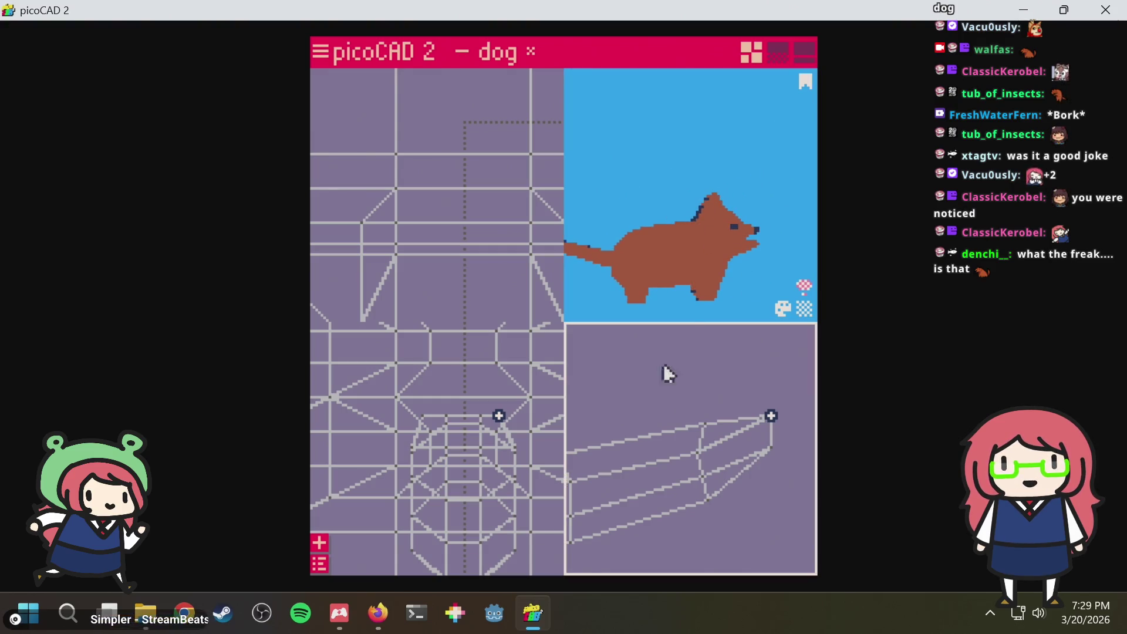
scroll(695, 373, "down", 1)
scroll(695, 373, "down", 1)
scroll(695, 374, "down", 1)
scroll(694, 374, "down", 1)
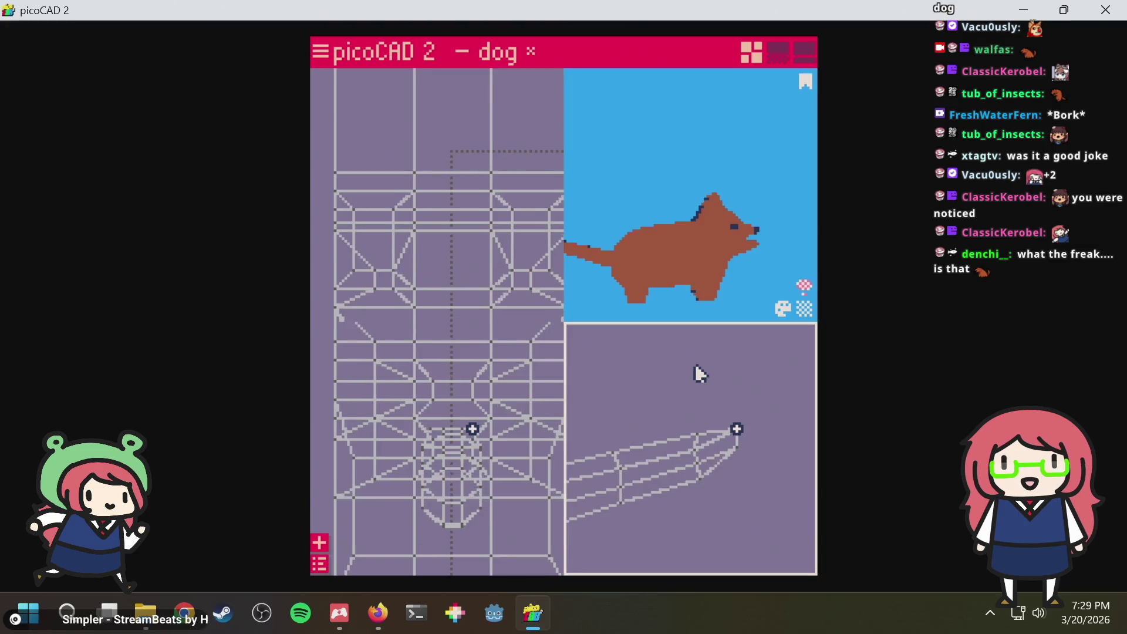
scroll(695, 369, "down", 2)
scroll(693, 369, "down", 2)
scroll(705, 374, "down", 2)
Raise the box-selected tail vertices slightly
left_click_drag(745, 395, 578, 523)
scroll(644, 499, "up", 2)
scroll(642, 499, "up", 2)
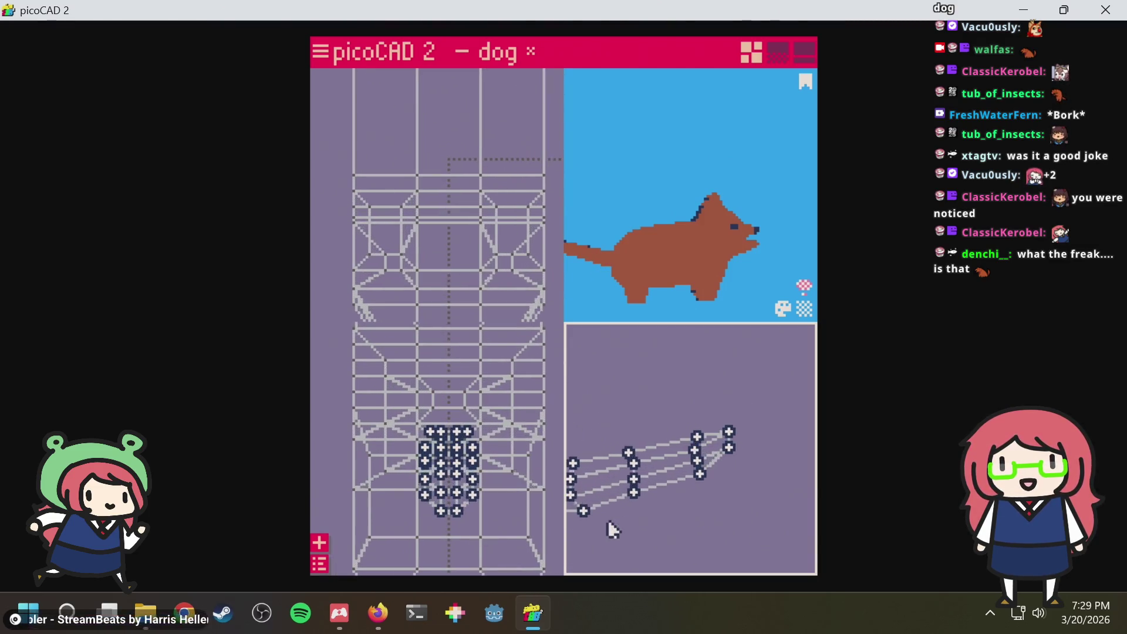
middle_click_drag(608, 523, 670, 476)
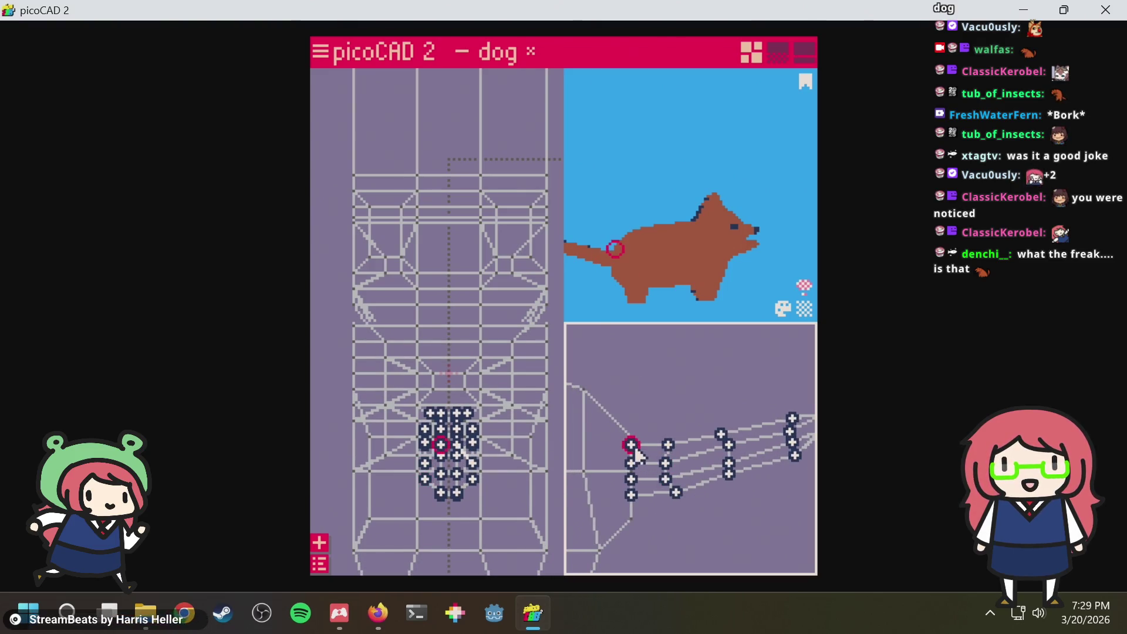
left_click_drag(635, 448, 639, 450)
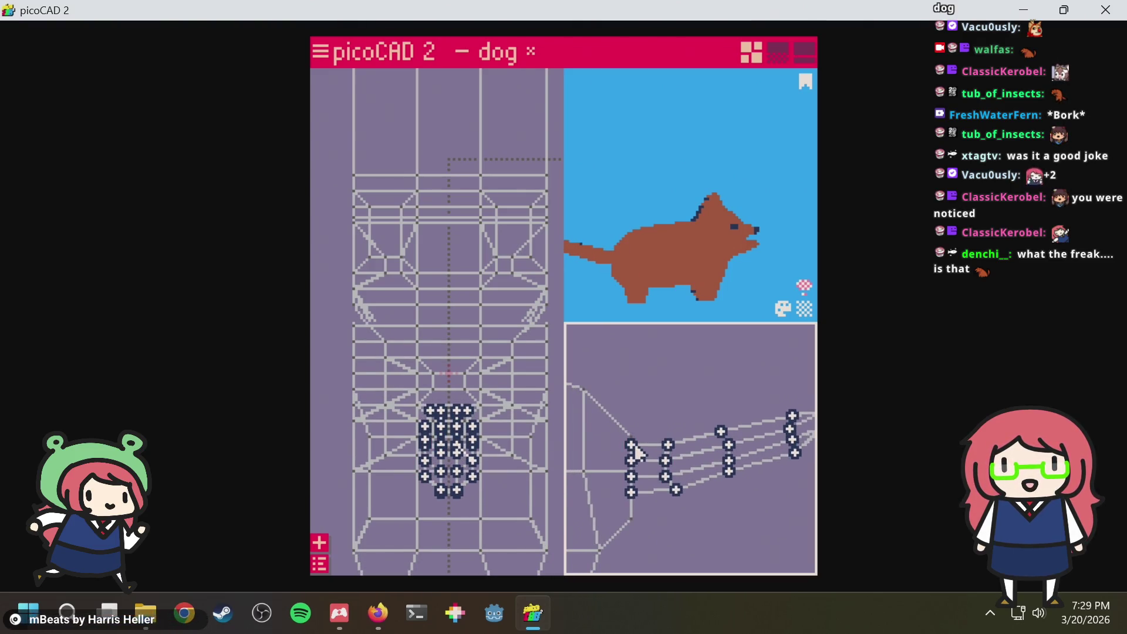
left_click(669, 429)
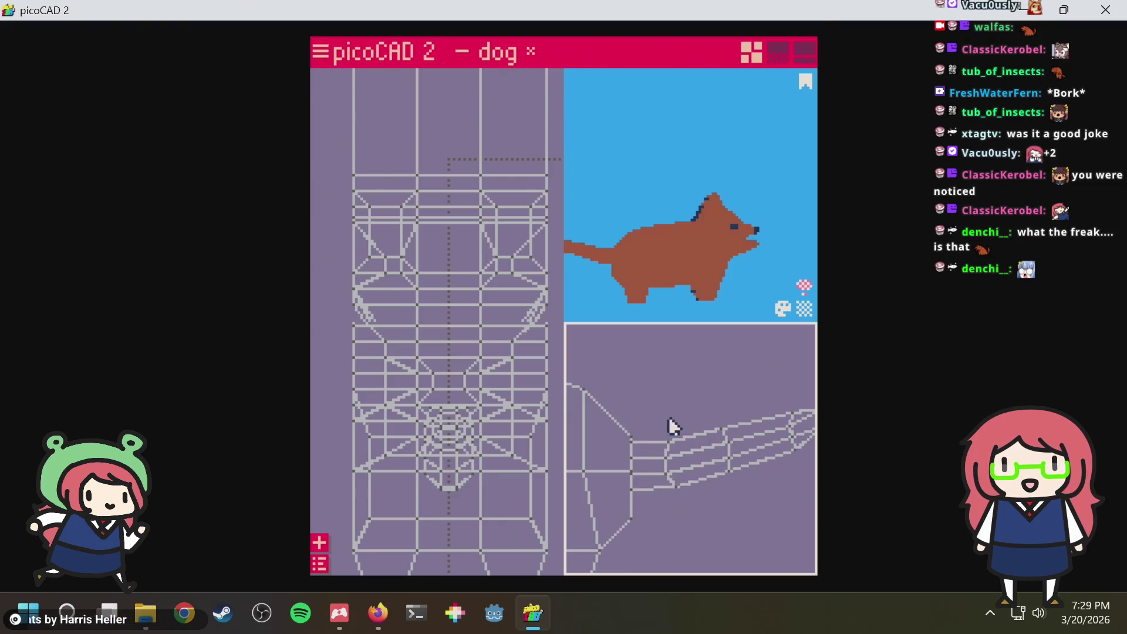
scroll(637, 470, "up", 2)
scroll(649, 440, "up", 1)
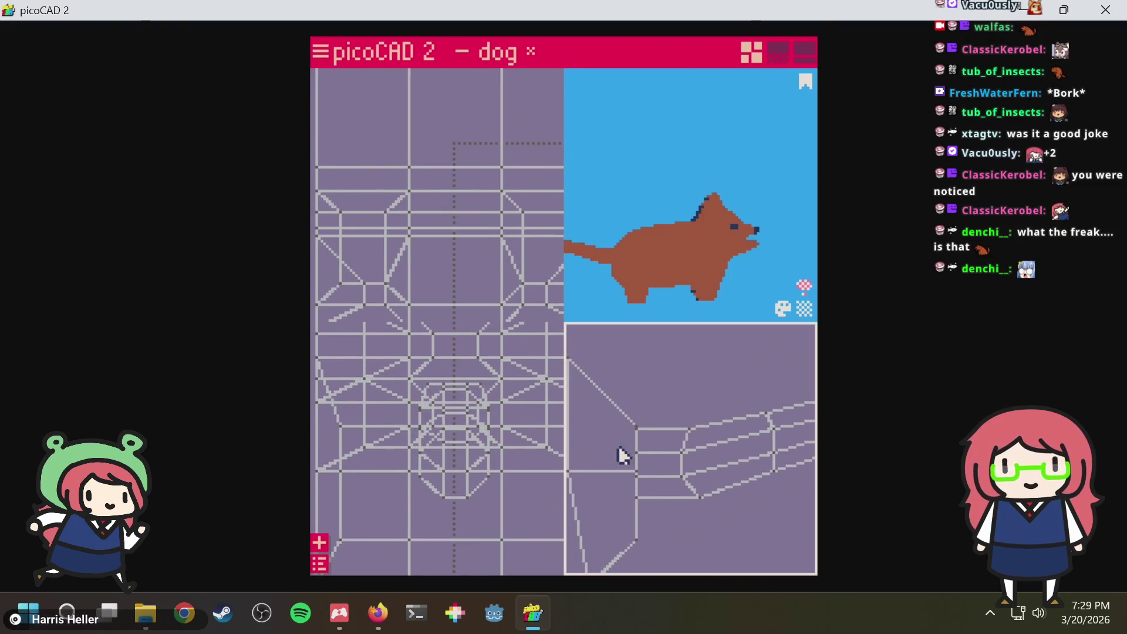
scroll(618, 446, "up", 2)
Extrude the selected front face into a new segment
left_click_drag(597, 450, 637, 493)
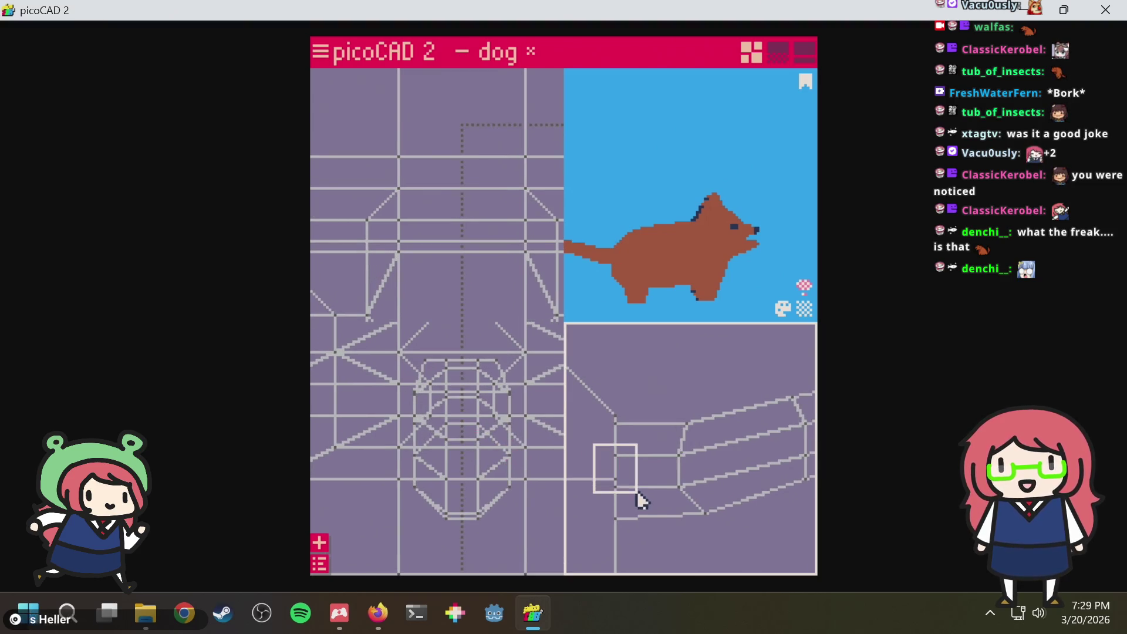
key("e")
left_click(656, 396)
scroll(660, 401, "up", 1)
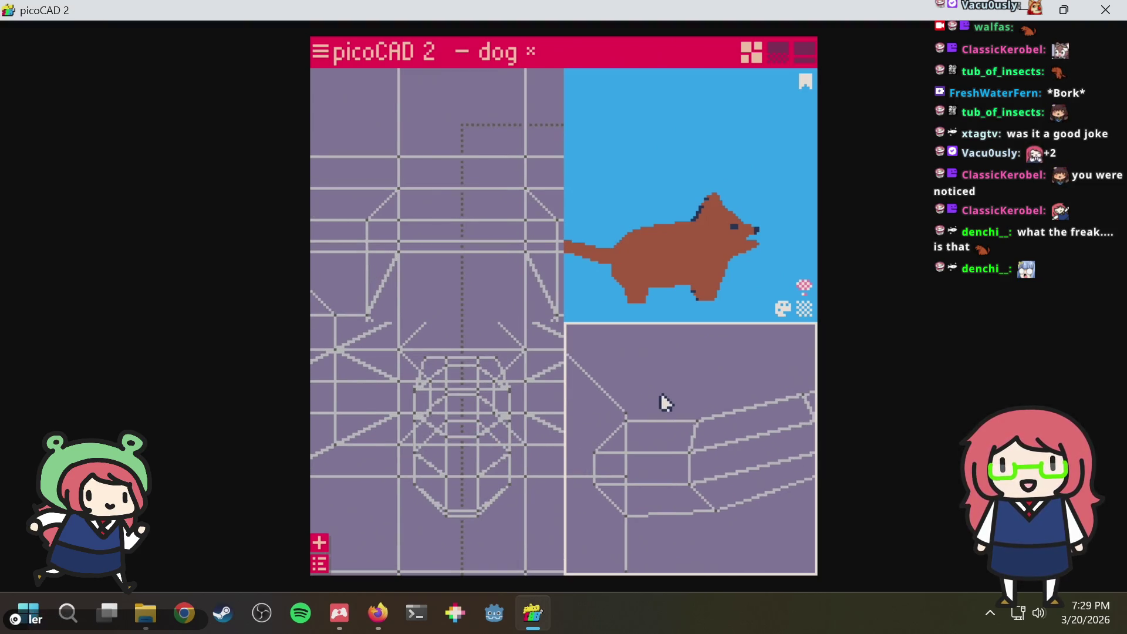
scroll(629, 413, "up", 2)
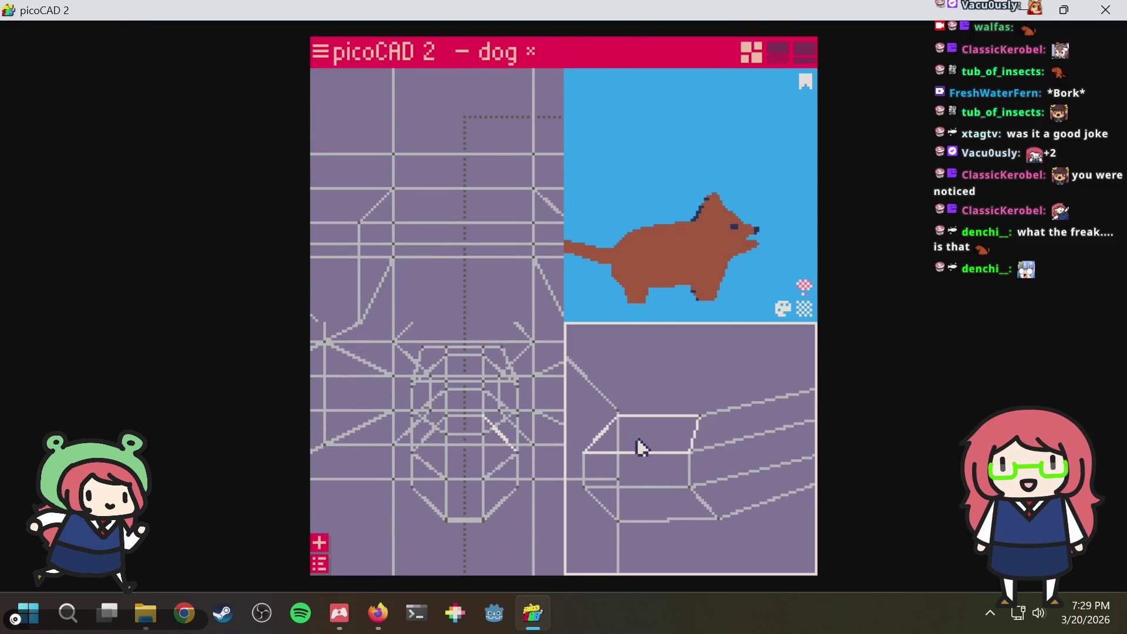
scroll(629, 401, "up", 1)
scroll(628, 396, "up", 1)
Shift the leg's front-face and lower corner vertices left and up
left_click_drag(661, 395, 584, 552)
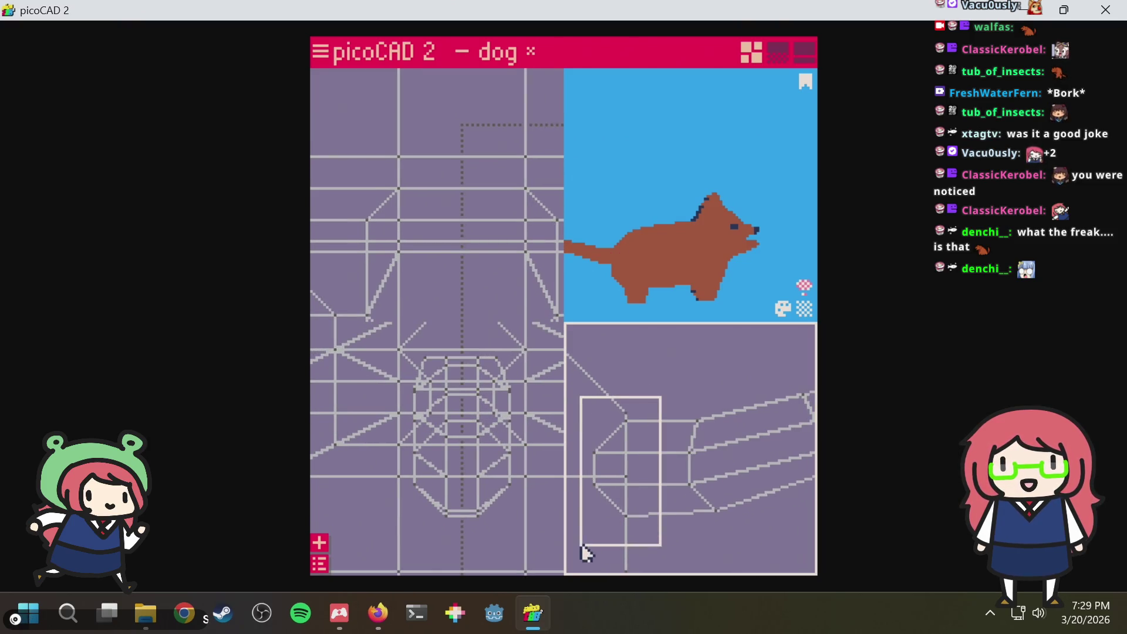
left_click(625, 516)
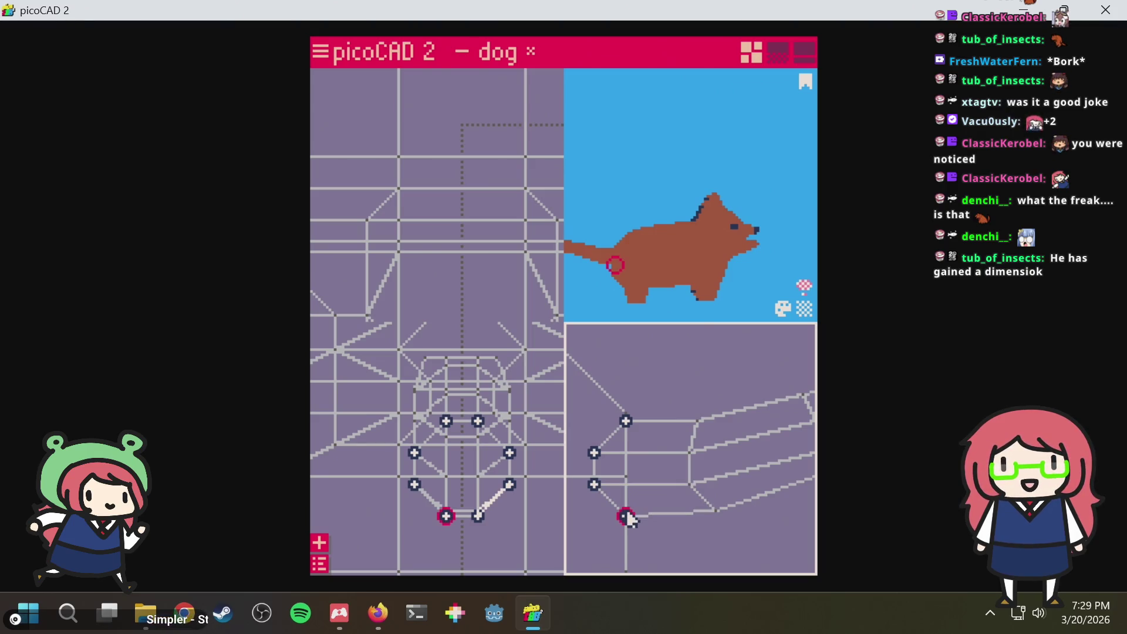
left_click_drag(626, 518, 622, 521)
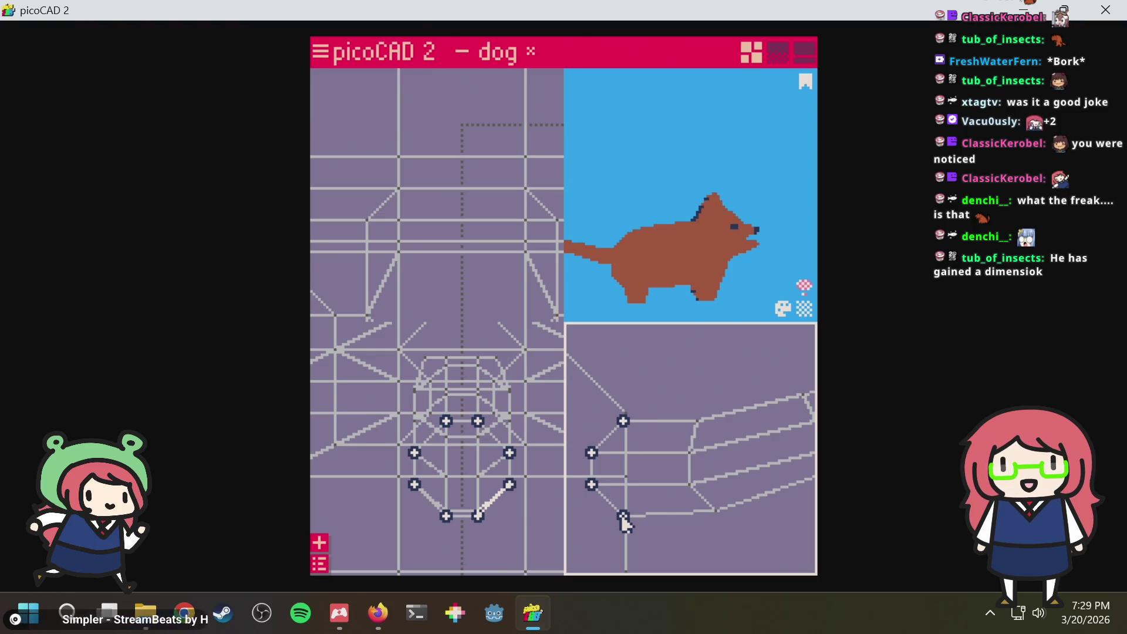
key("Escape")
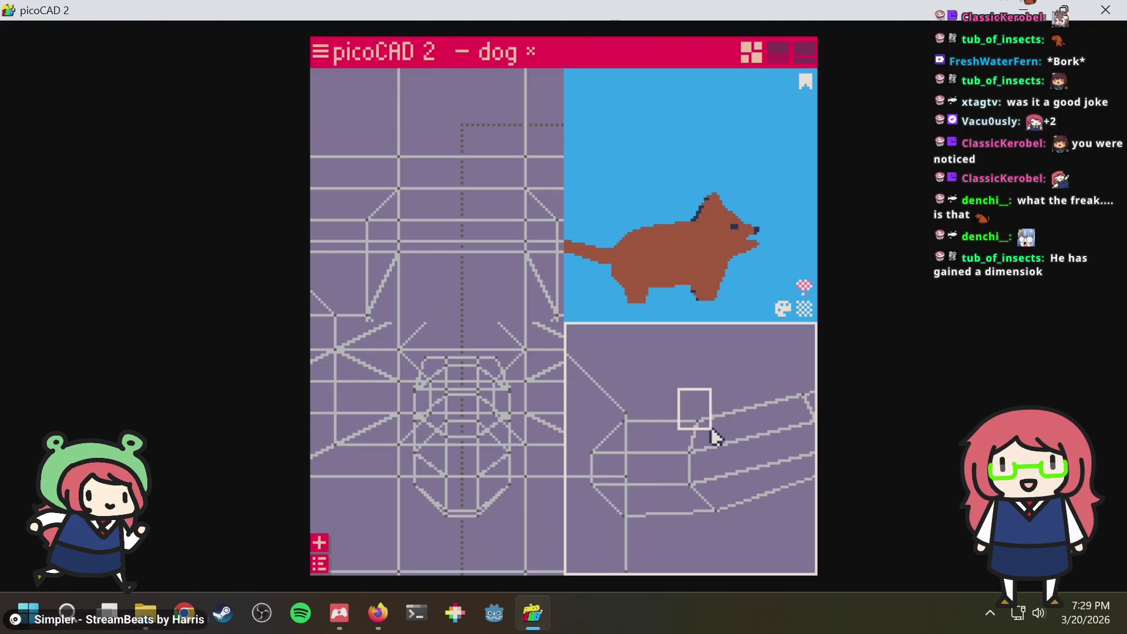
Select the upper body edge vertices and save the model as dog.txt
left_click_drag(710, 429, 689, 420)
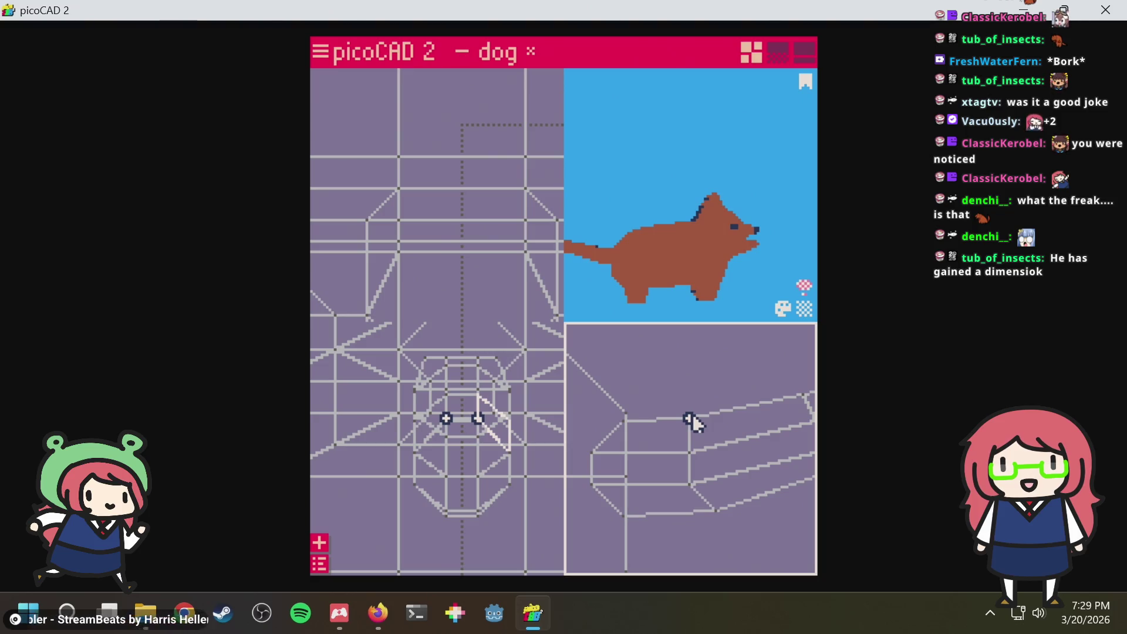
scroll(695, 415, "down", 1)
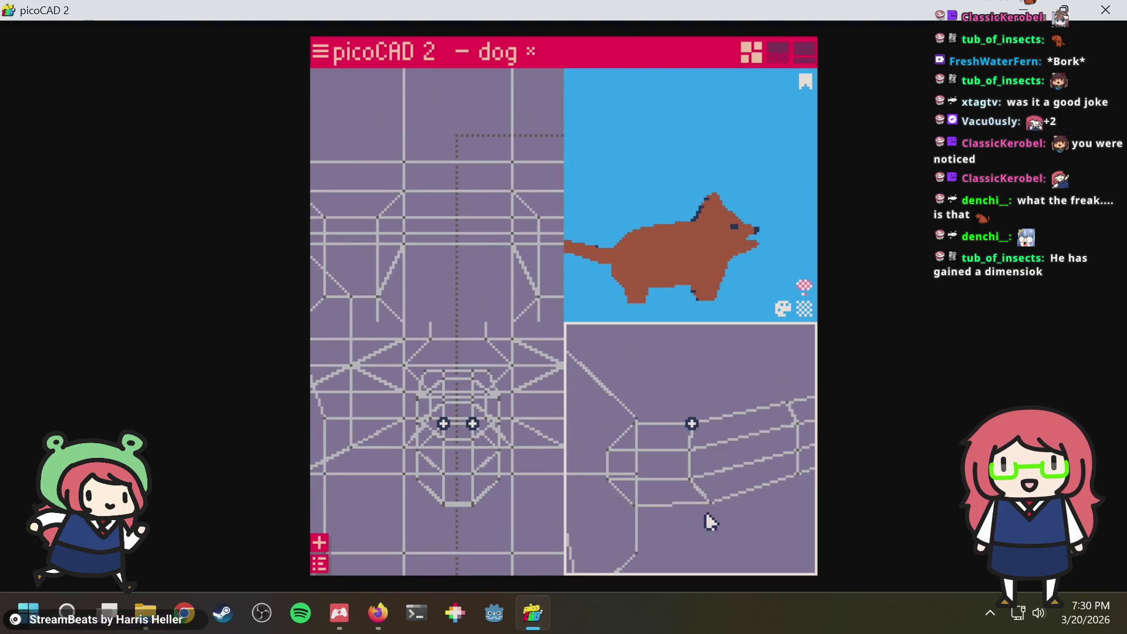
left_click_drag(696, 526, 721, 499)
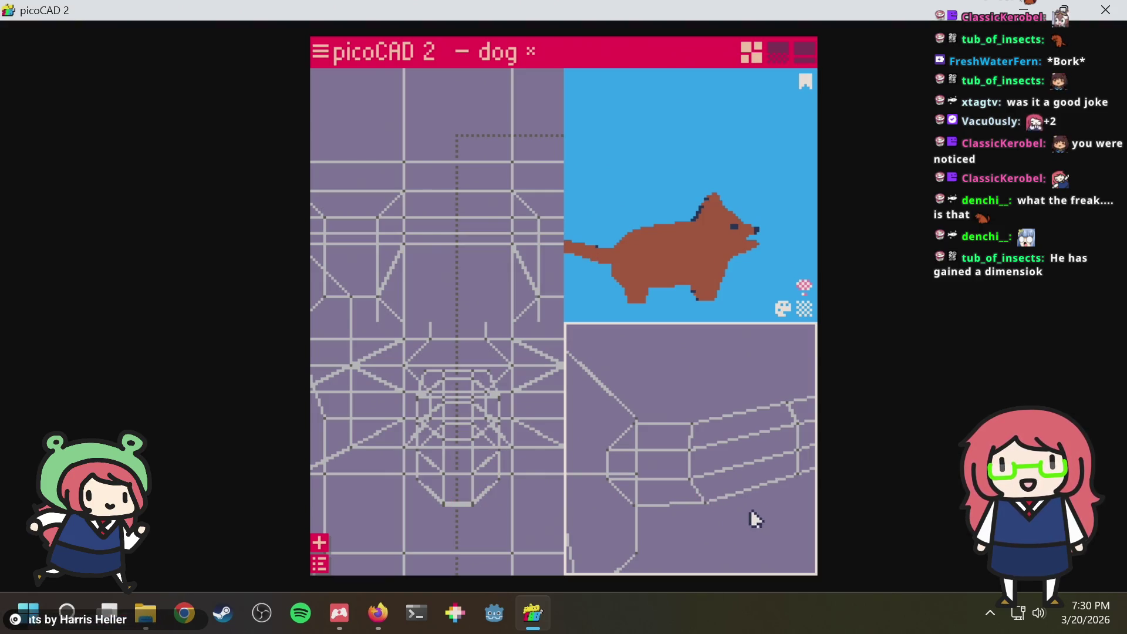
right_click_drag(750, 508, 682, 480)
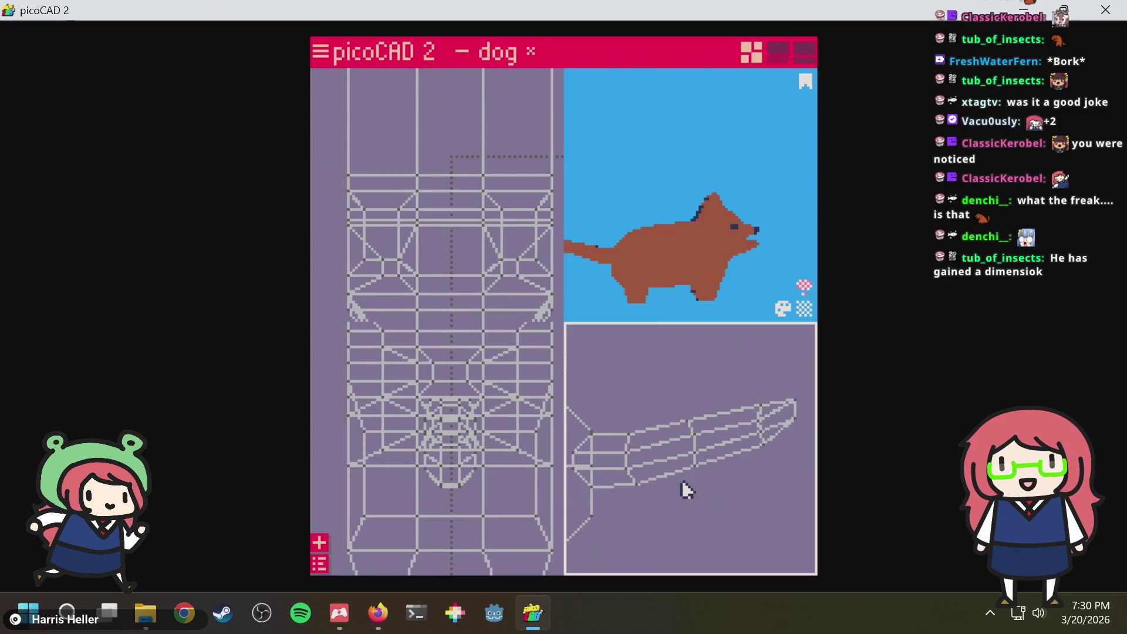
key("ctrl+s")
right_click_drag(669, 410, 737, 390)
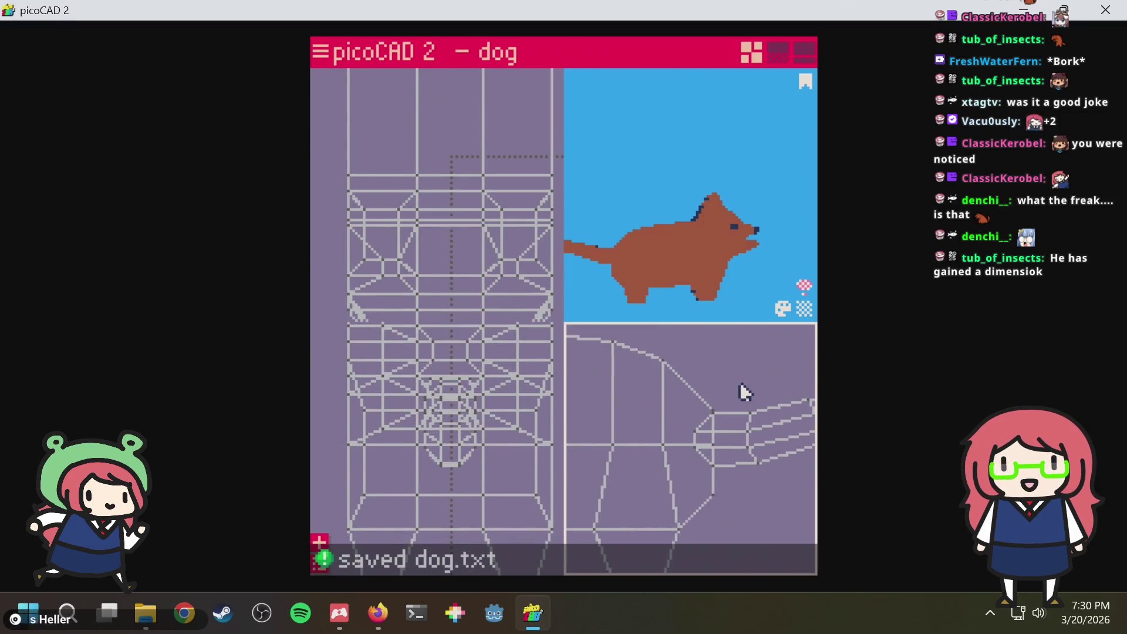
scroll(735, 382, "up", 5)
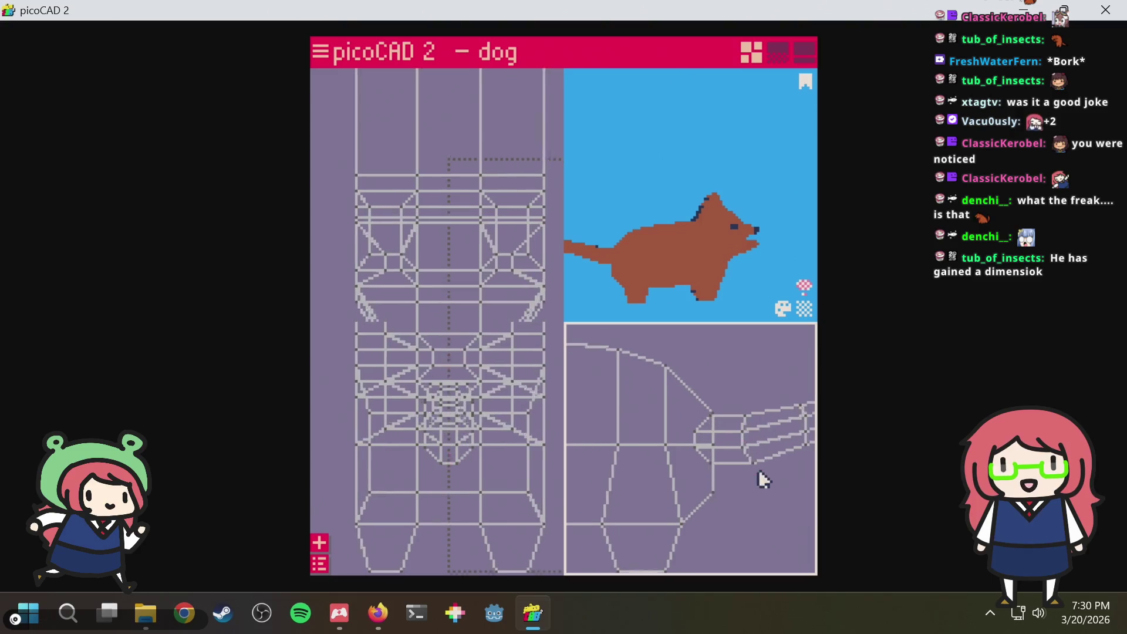
Check a vertex on the leg's underside and save dog.txt again
left_click(688, 494)
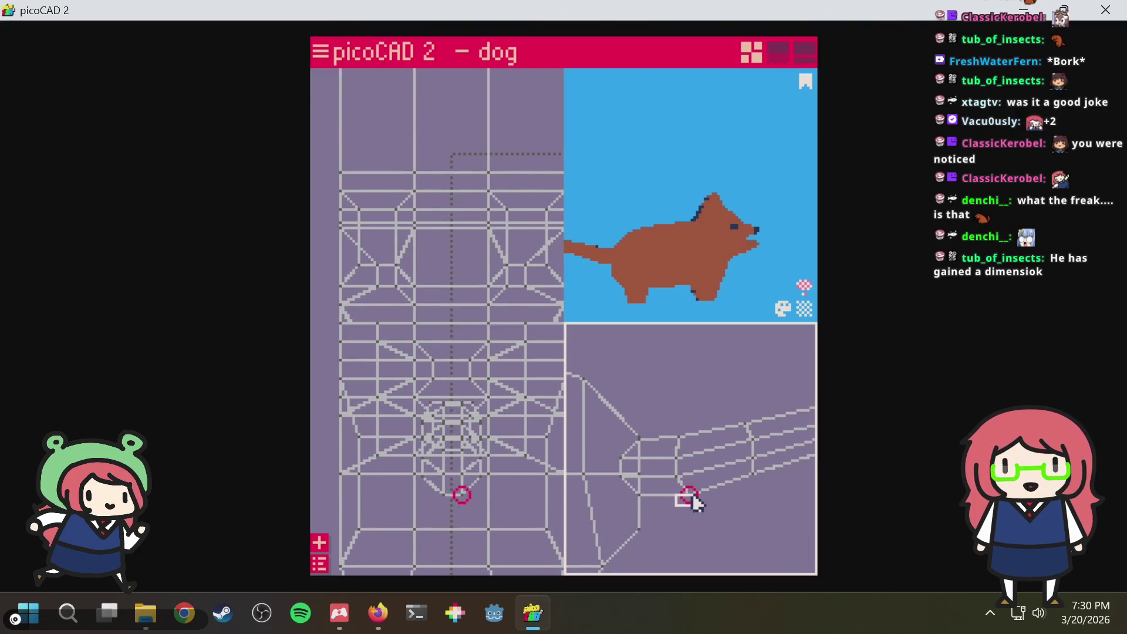
left_click(686, 497)
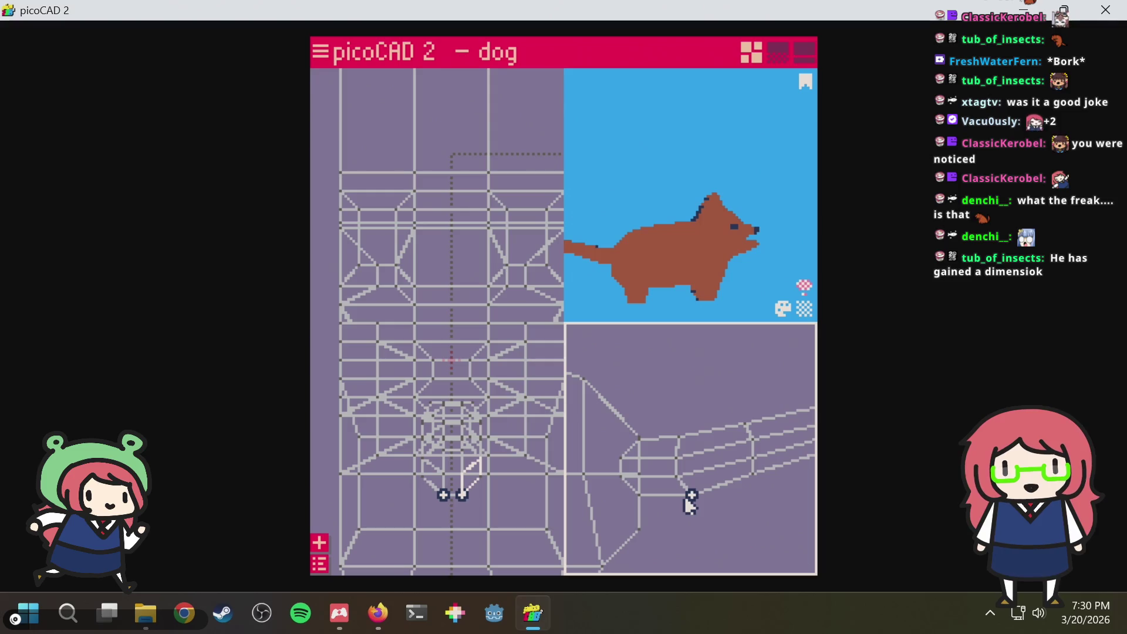
left_click(687, 495)
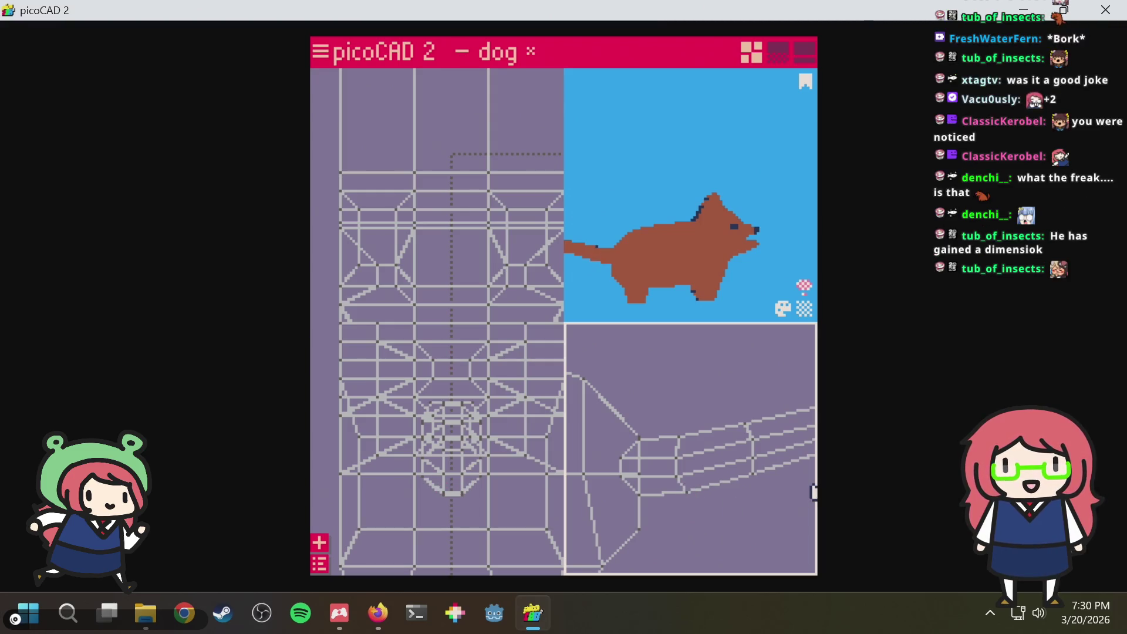
scroll(716, 493, "down", 2)
scroll(664, 453, "up", 2)
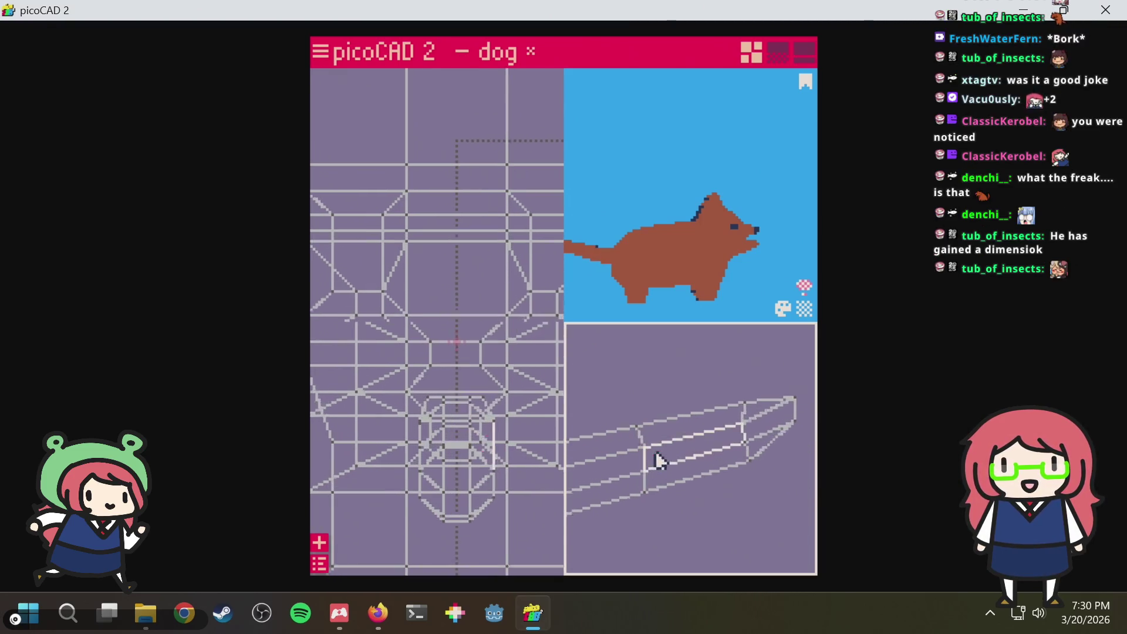
scroll(669, 445, "up", 1)
scroll(666, 436, "up", 1)
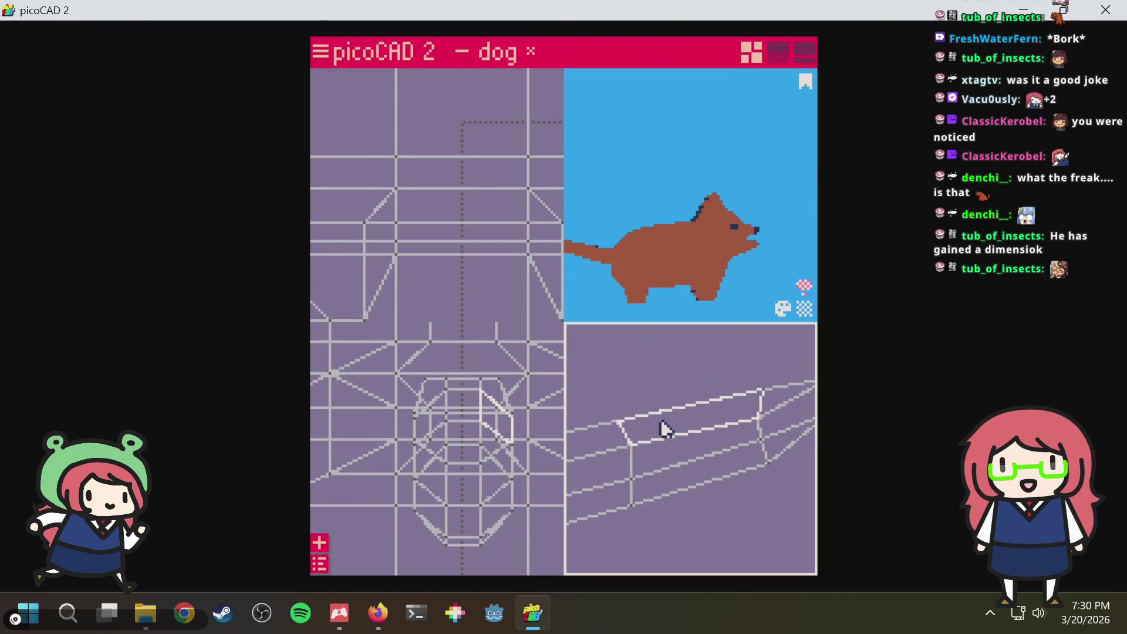
key("ctrl+s")
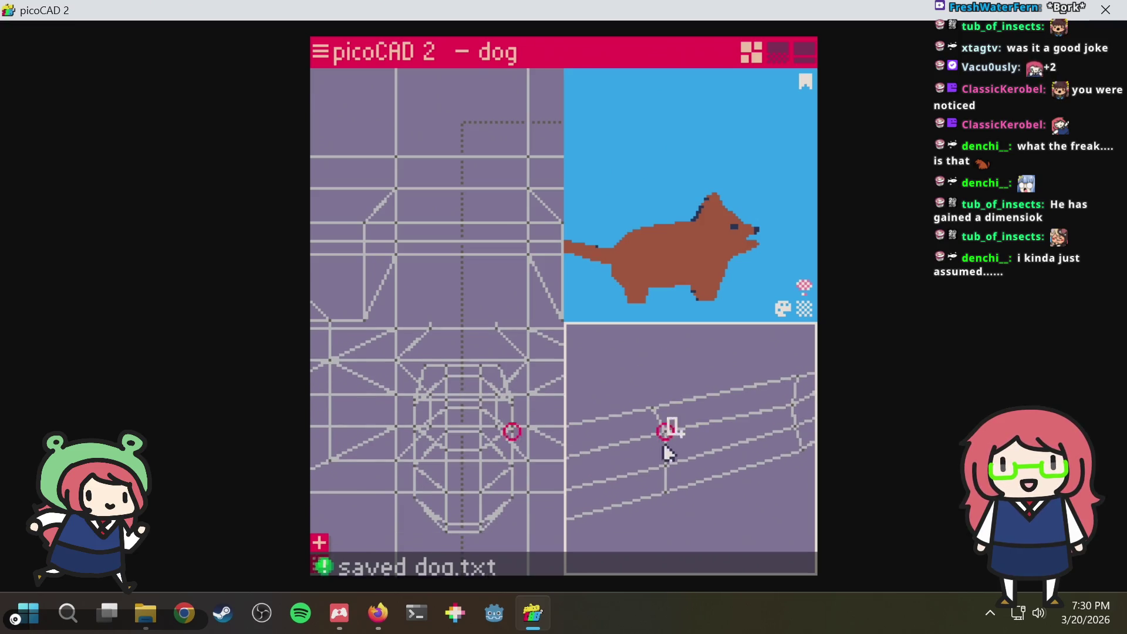
Move a body edge left and slightly down, then save dog.txt
left_click(662, 471)
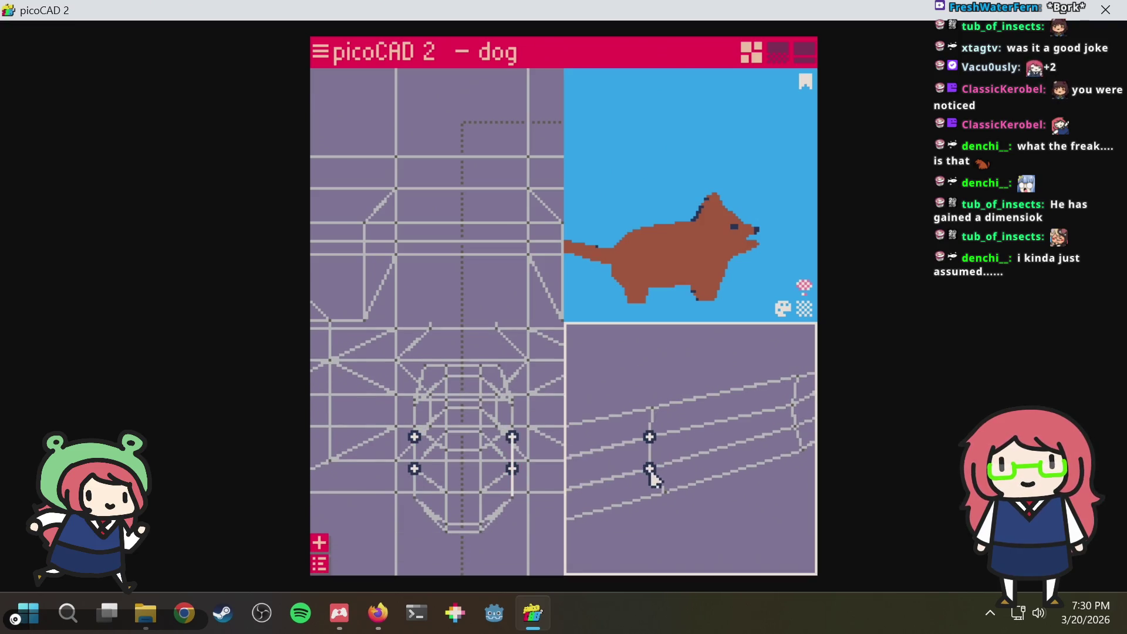
left_click_drag(666, 476, 646, 471)
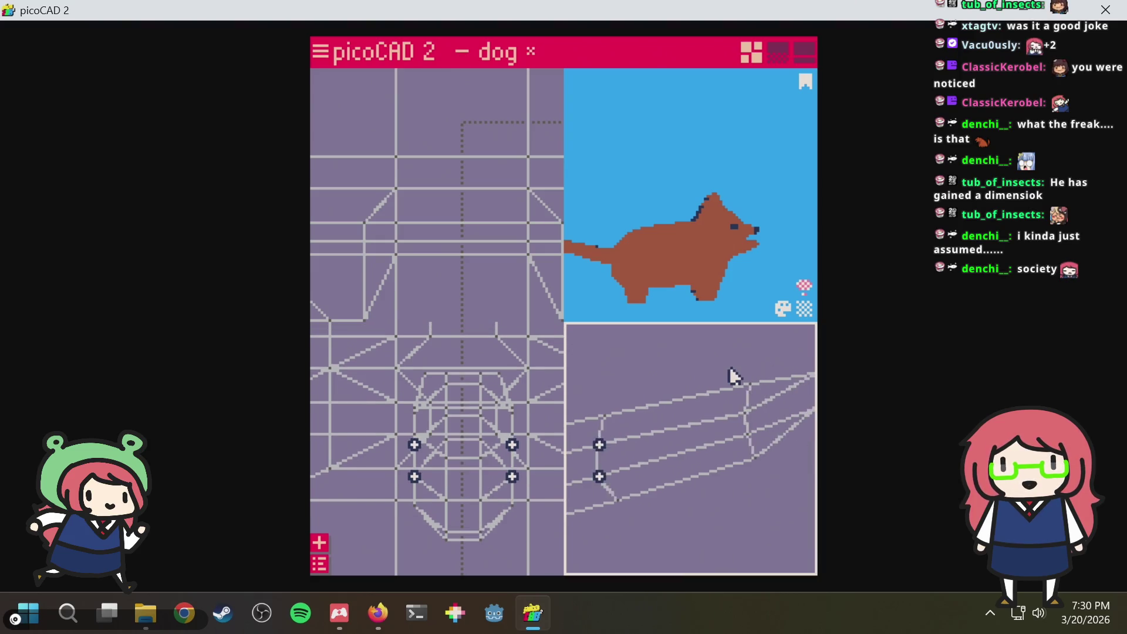
mouse_move(786, 374)
middle_mouse_down()
mouse_move(725, 366)
mouse_move(652, 384)
mouse_move(724, 359)
mouse_move(708, 385)
mouse_move(697, 379)
mouse_move(752, 363)
middle_mouse_up()
key("ctrl+s")
Select the tail-tip vertices so the tail ends in a point and save dog.txt
left_click_drag(729, 373, 800, 452)
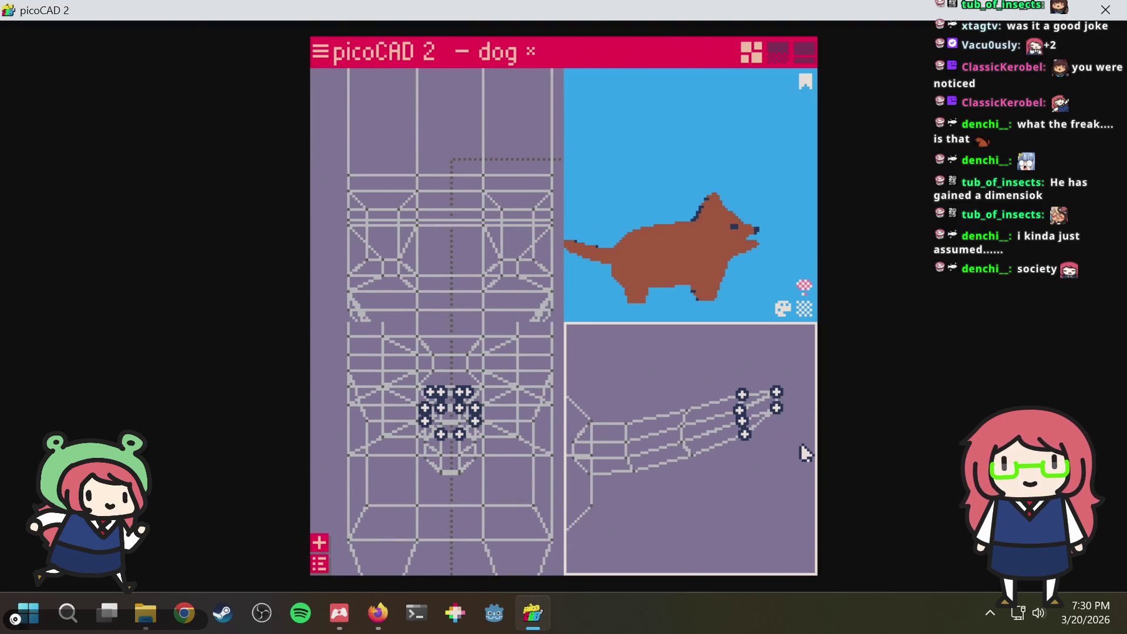
left_click(799, 368)
mouse_move(798, 369)
middle_mouse_down()
mouse_move(704, 448)
mouse_move(731, 411)
middle_mouse_up()
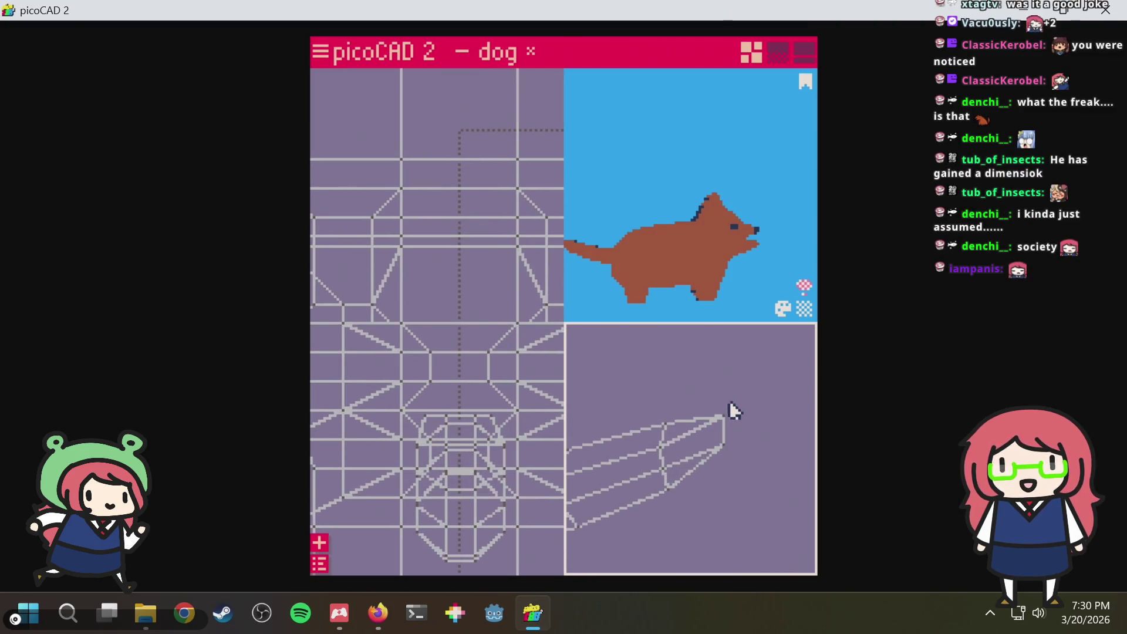
left_click_drag(742, 395, 718, 426)
scroll(732, 412, "down", 1)
scroll(732, 413, "down", 1)
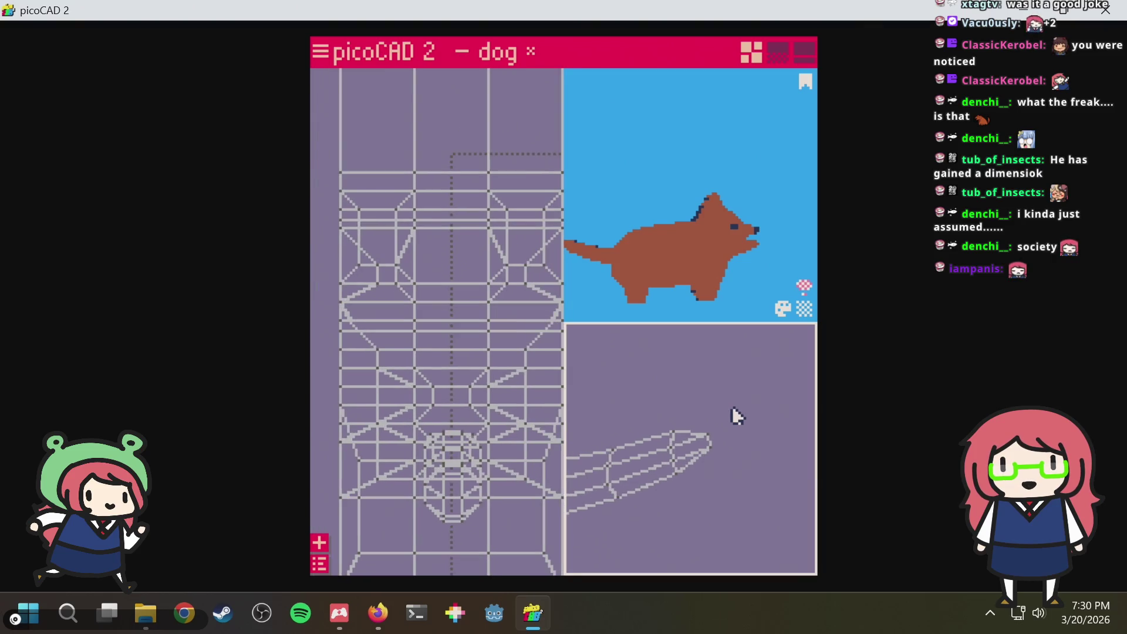
key("ctrl+s")
scroll(695, 410, "down", 1)
scroll(660, 413, "down", 1)
scroll(757, 391, "down", 1)
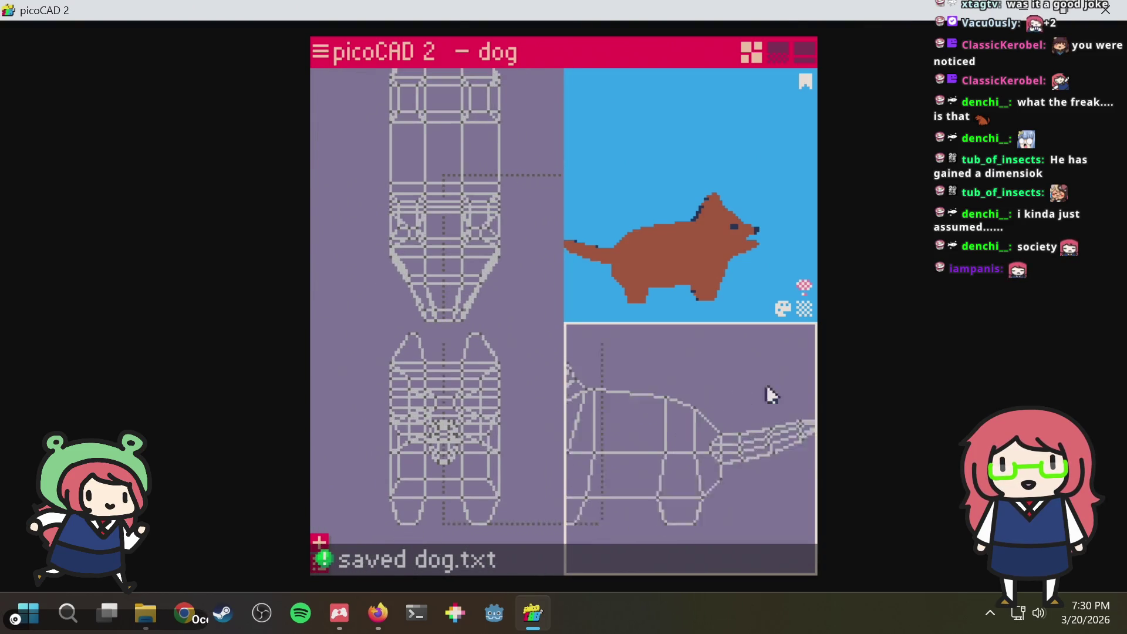
scroll(767, 390, "down", 1)
scroll(791, 387, "down", 1)
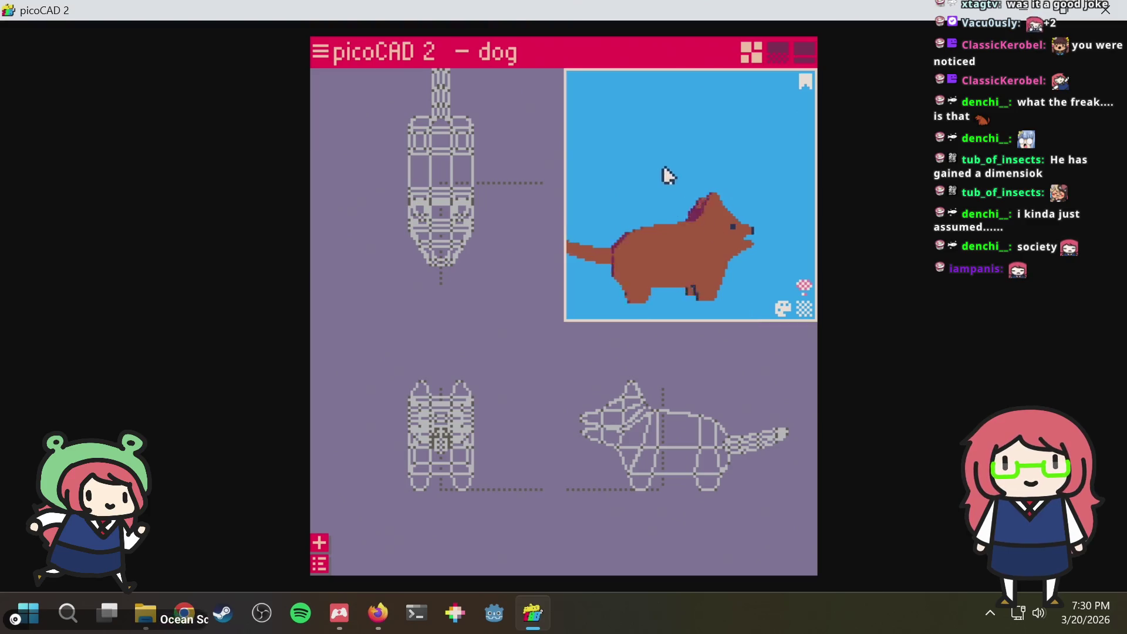
Review the dog from three-quarter and side views and save dog.txt twice
mouse_move(664, 173)
left_mouse_down()
mouse_move(780, 191)
mouse_move(748, 212)
mouse_move(742, 184)
left_mouse_up()
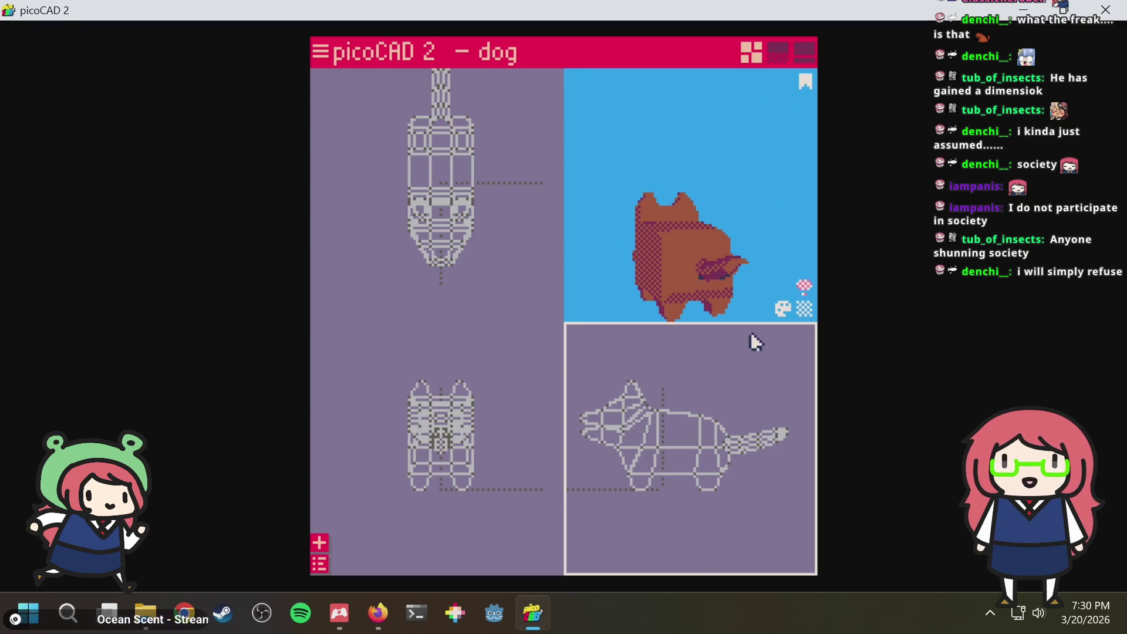
scroll(757, 400, "up", 1)
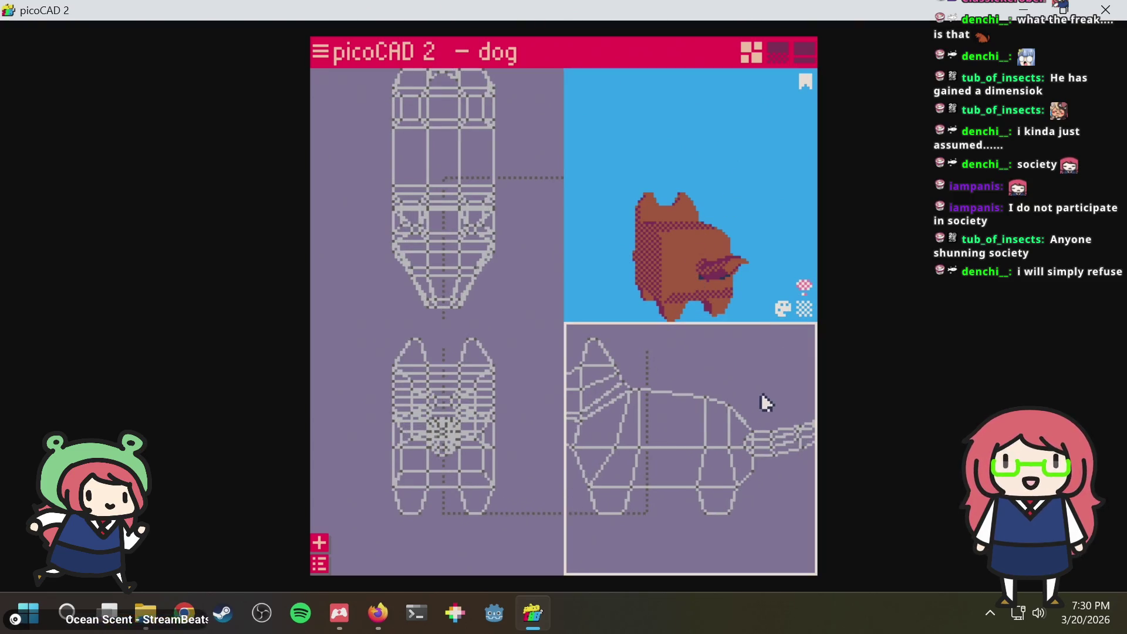
middle_click_drag(761, 392, 626, 358)
scroll(653, 435, "up", 1)
middle_click_drag(629, 440, 749, 468)
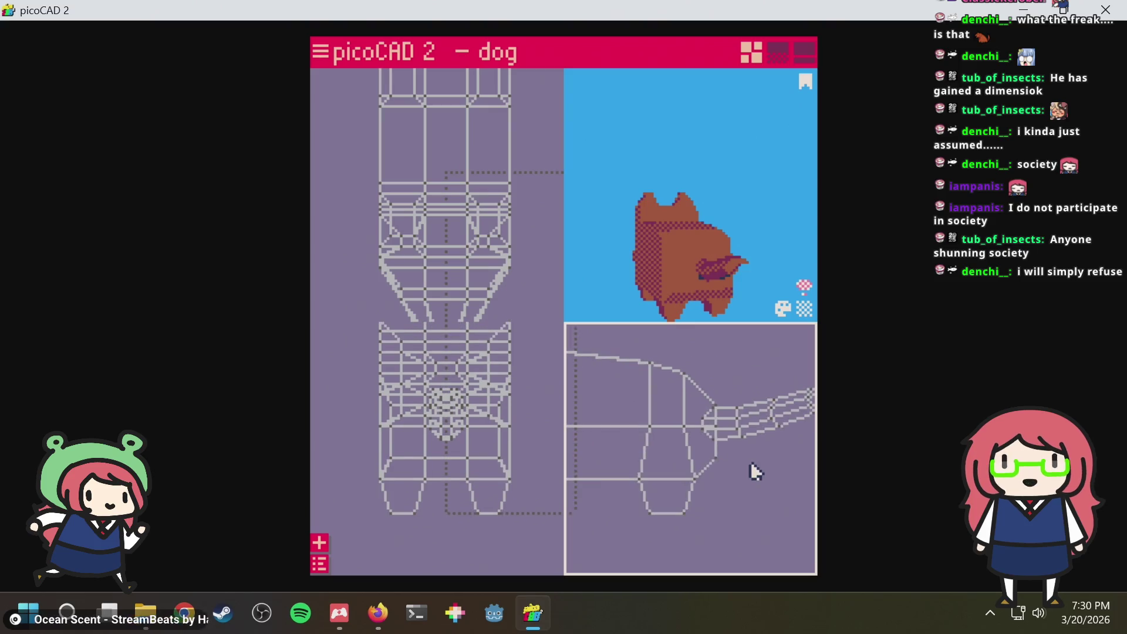
scroll(734, 443, "up", 1)
scroll(717, 387, "up", 1)
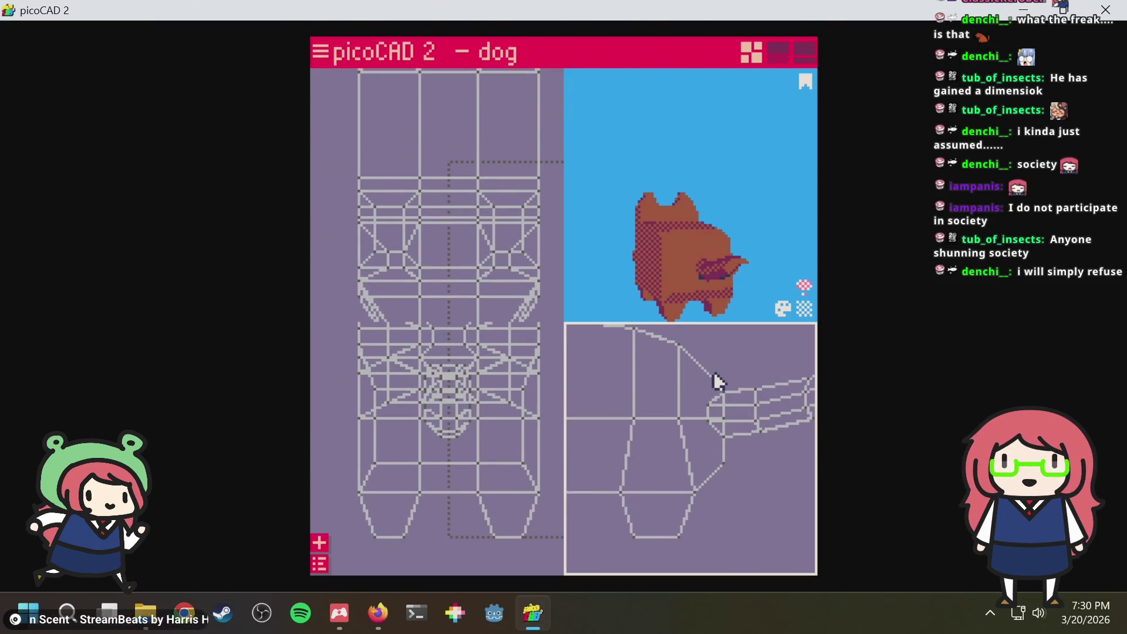
mouse_move(694, 196)
left_mouse_down()
mouse_move(775, 186)
mouse_move(769, 164)
mouse_move(729, 169)
left_mouse_up()
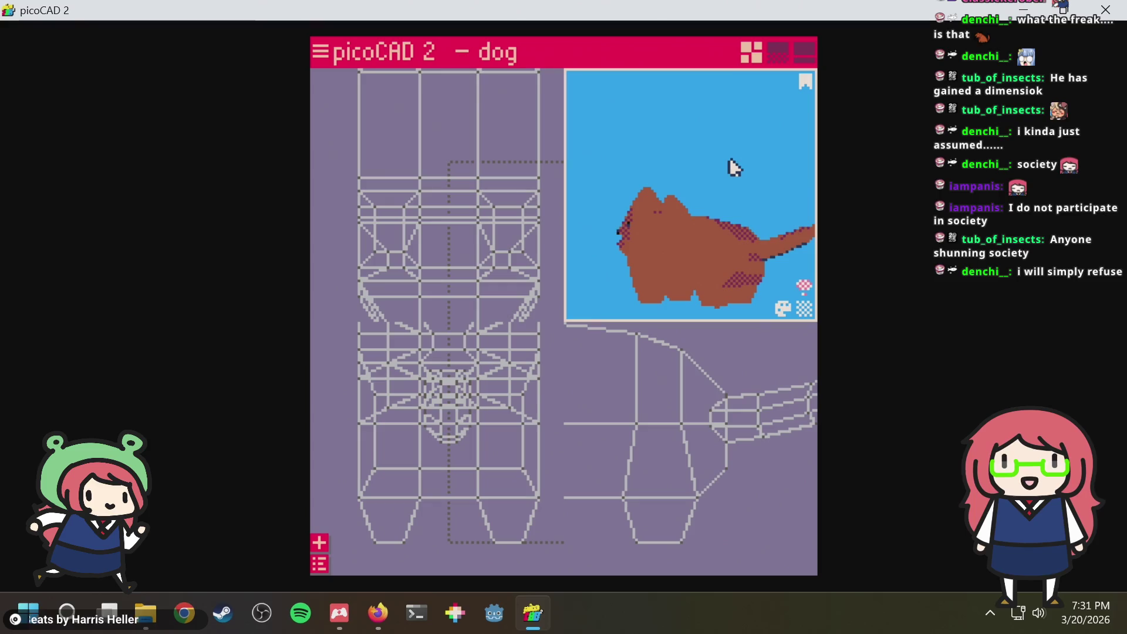
key("ctrl+s")
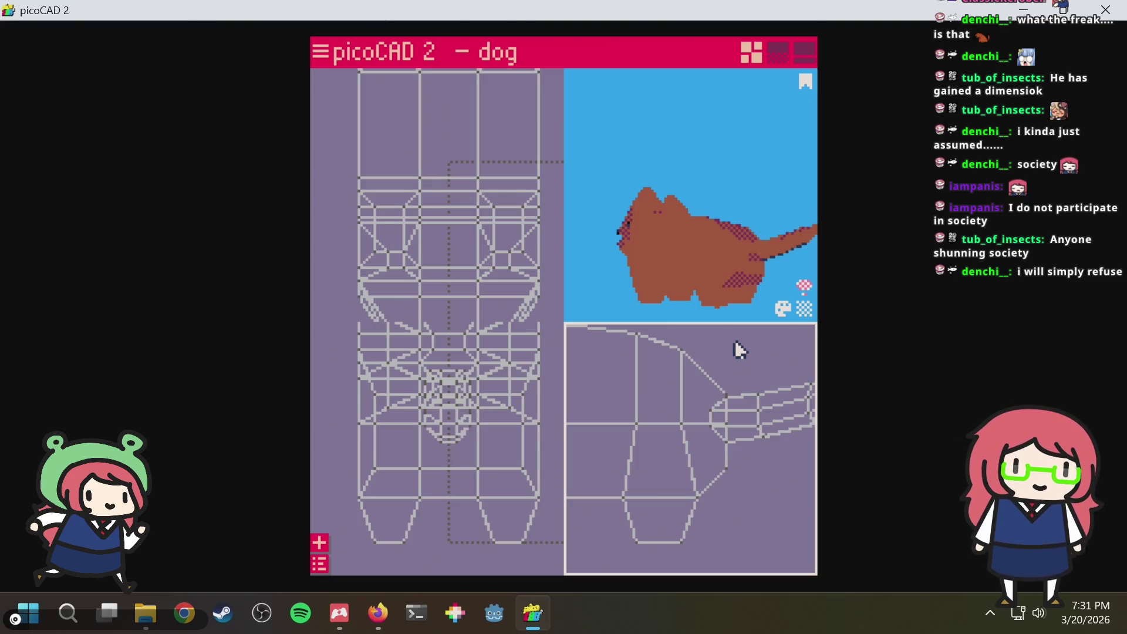
scroll(727, 377, "down", 2)
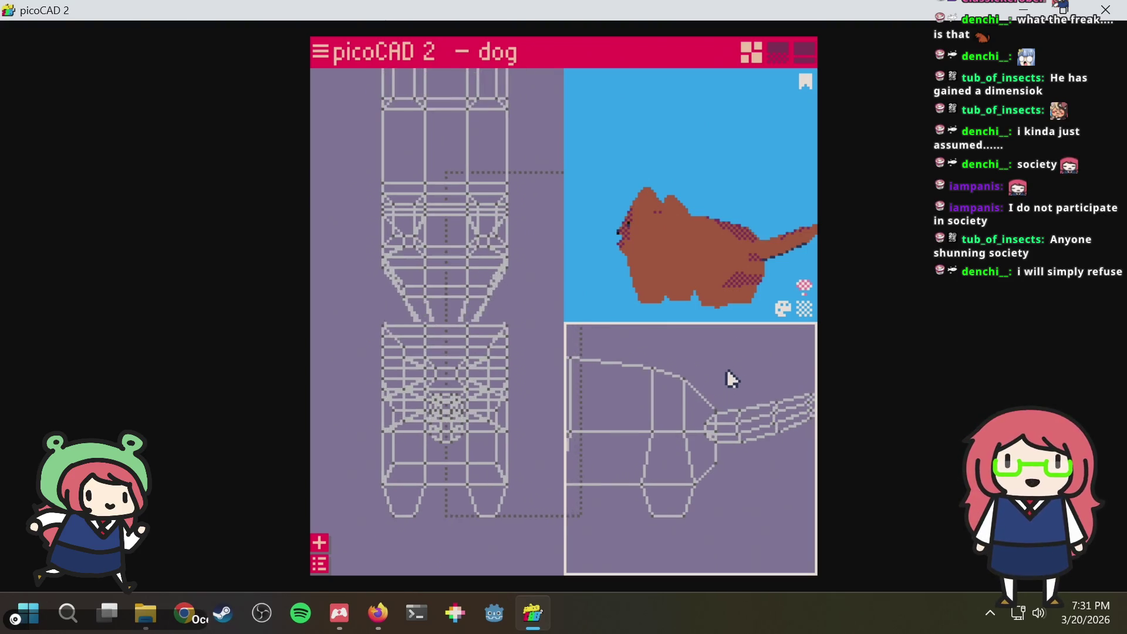
scroll(726, 377, "down", 2)
key("ctrl+s")
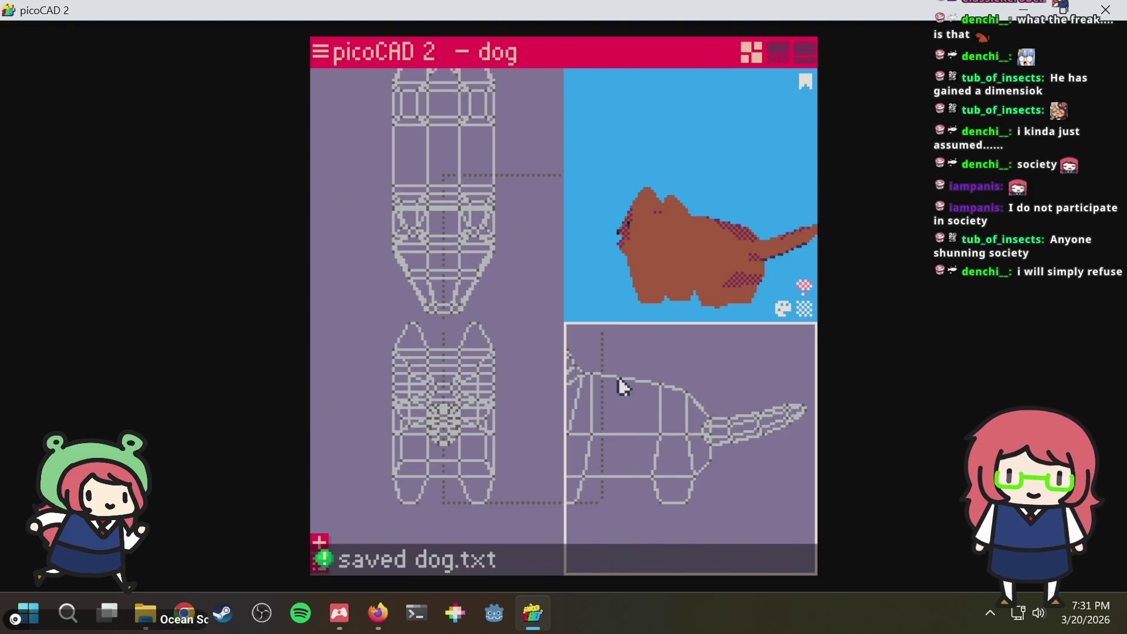
Reframe the side view on the tail and box-select the tail's vertices
right_click_drag(621, 385, 689, 384)
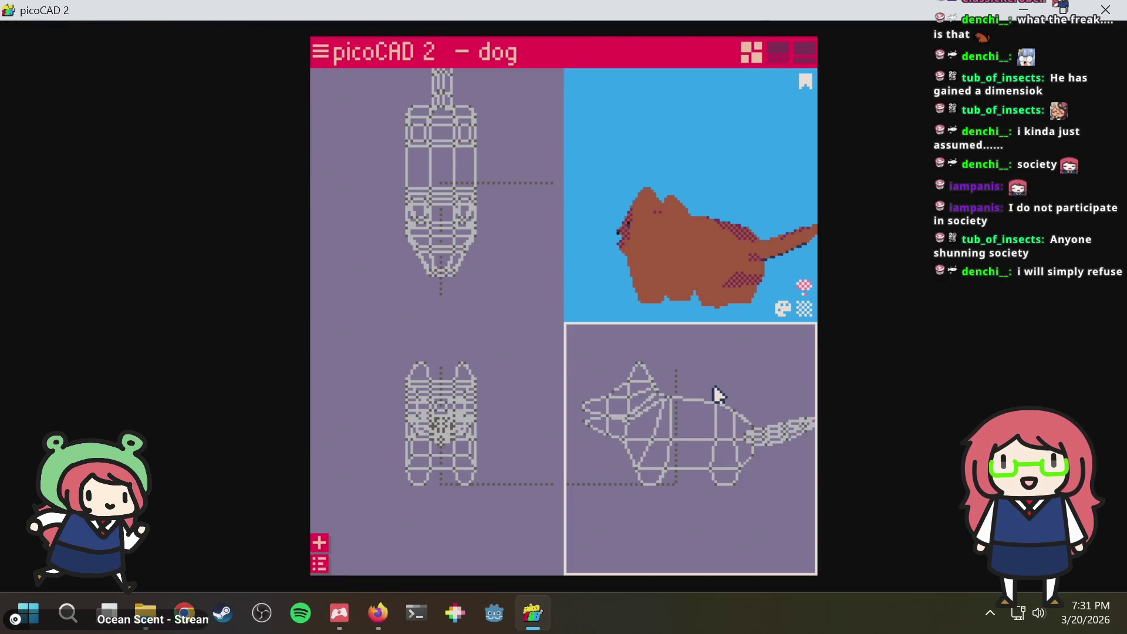
middle_click_drag(717, 395, 674, 395)
mouse_move(670, 369)
left_mouse_down()
mouse_move(793, 466)
mouse_move(769, 464)
left_mouse_up()
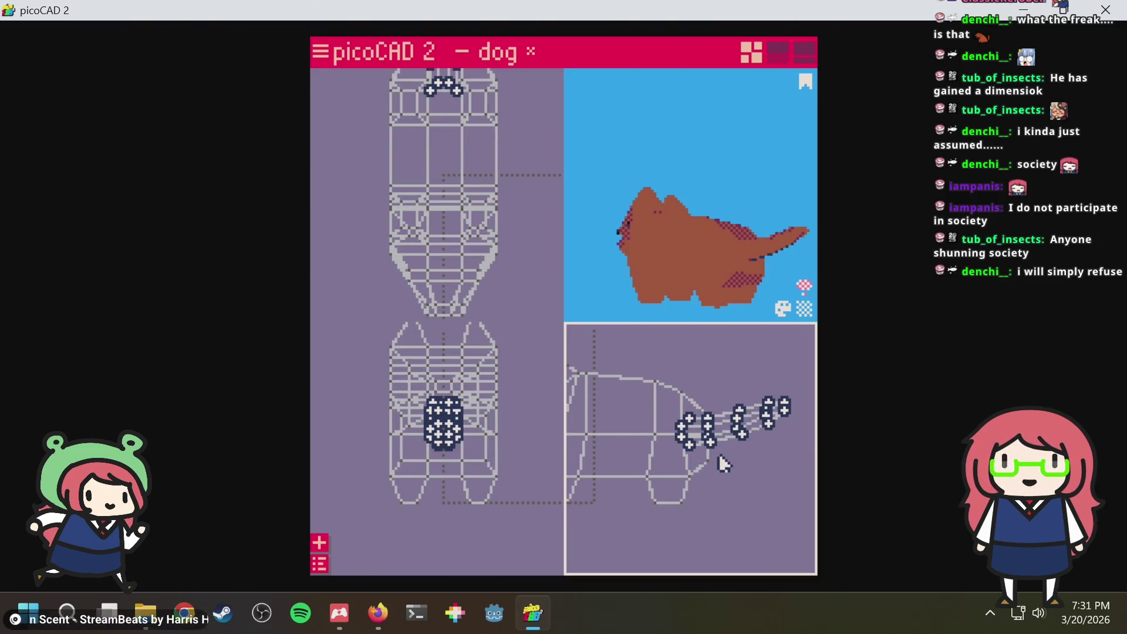
scroll(718, 454, "down", 2)
scroll(718, 454, "up", 2)
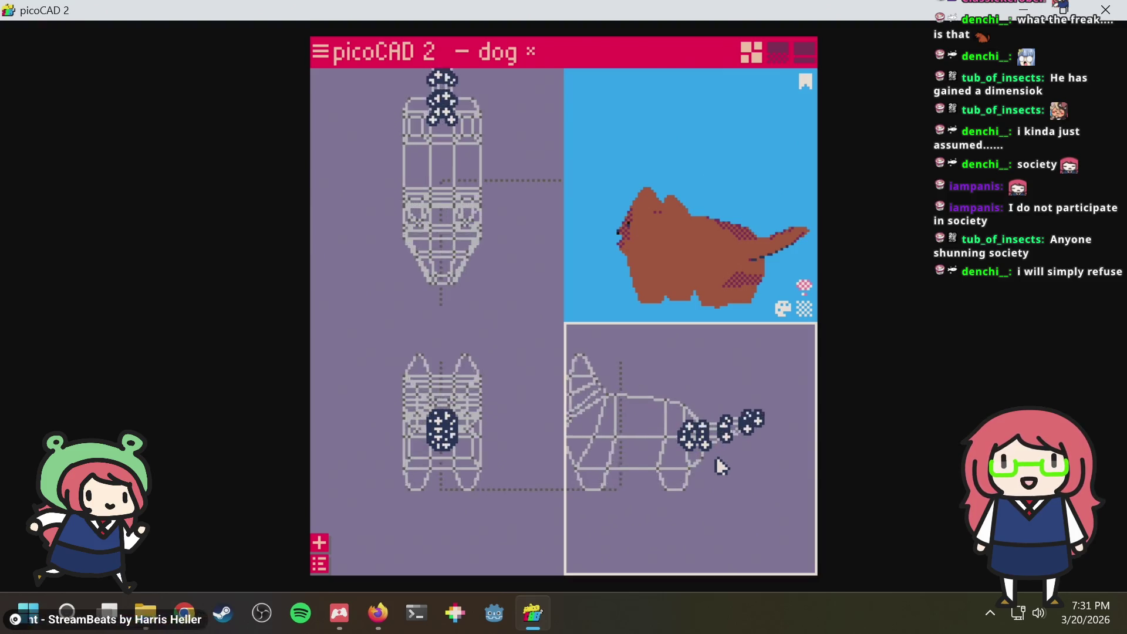
scroll(715, 460, "up", 2)
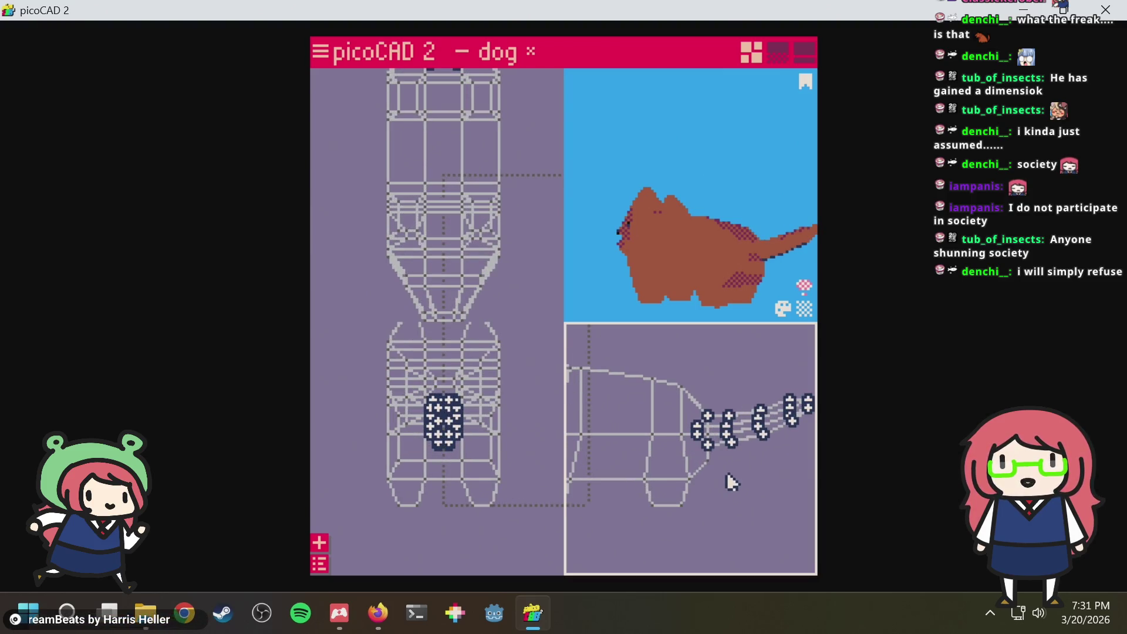
Nudge the selected tail vertices two steps toward the body, then deselect
key("Left")
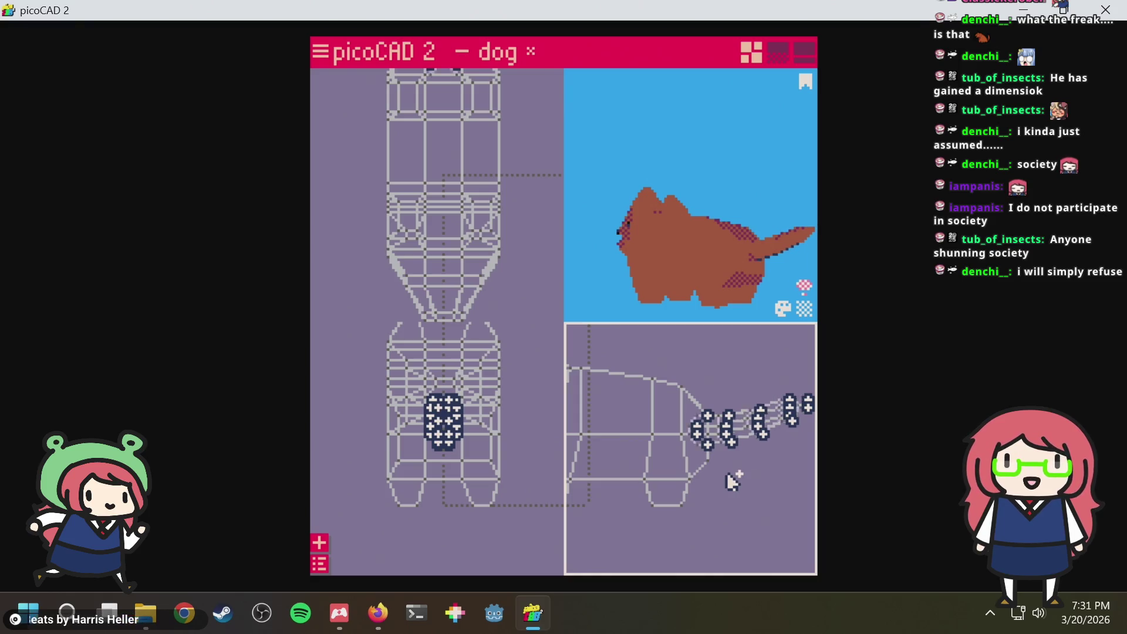
key("Left")
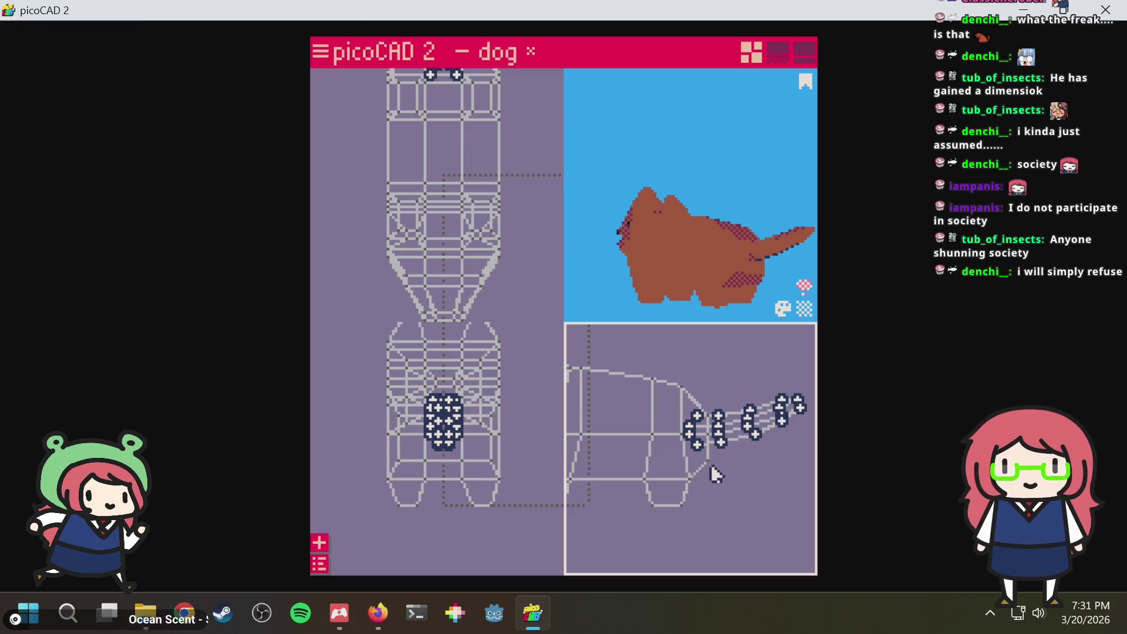
left_click(730, 480)
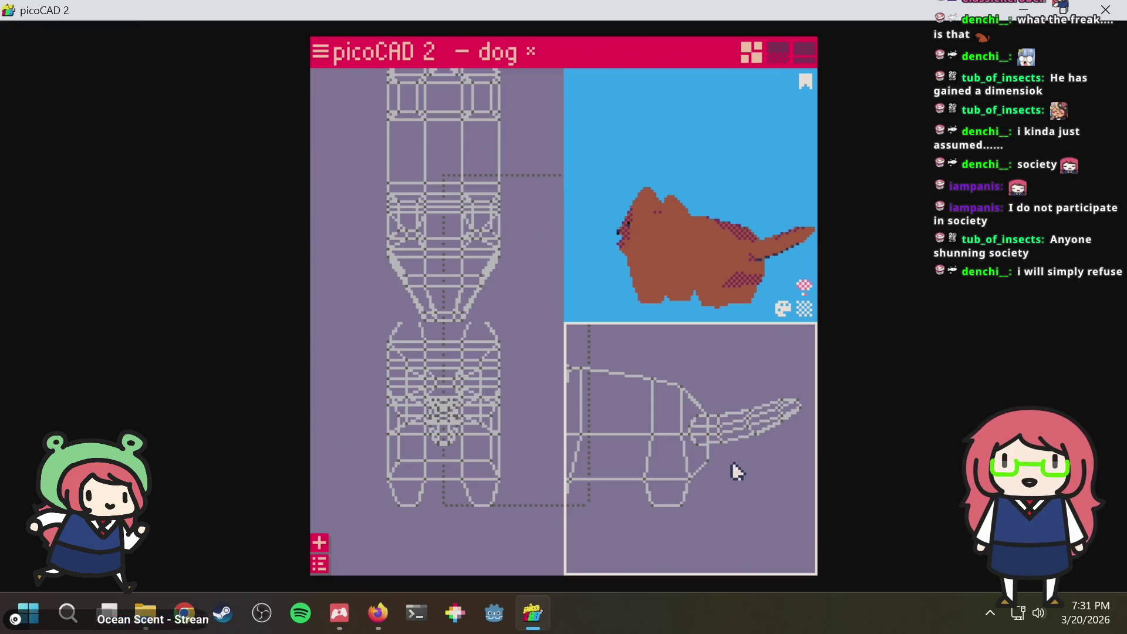
scroll(732, 461, "down", 2)
scroll(729, 463, "up", 3)
scroll(722, 460, "down", 2)
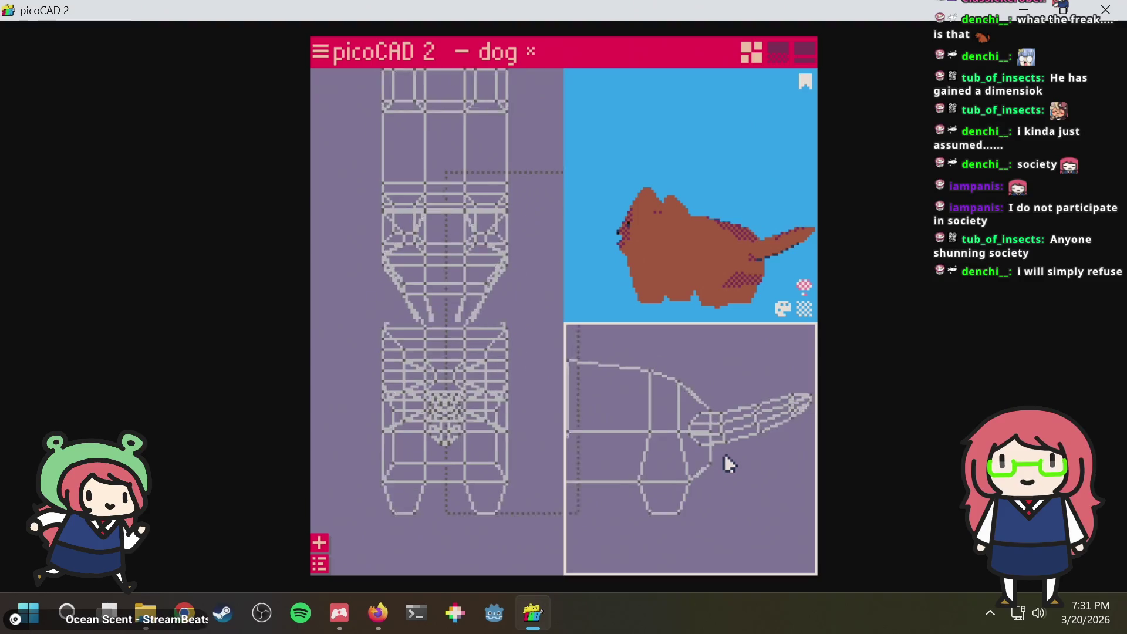
scroll(739, 465, "down", 1)
scroll(760, 474, "down", 1)
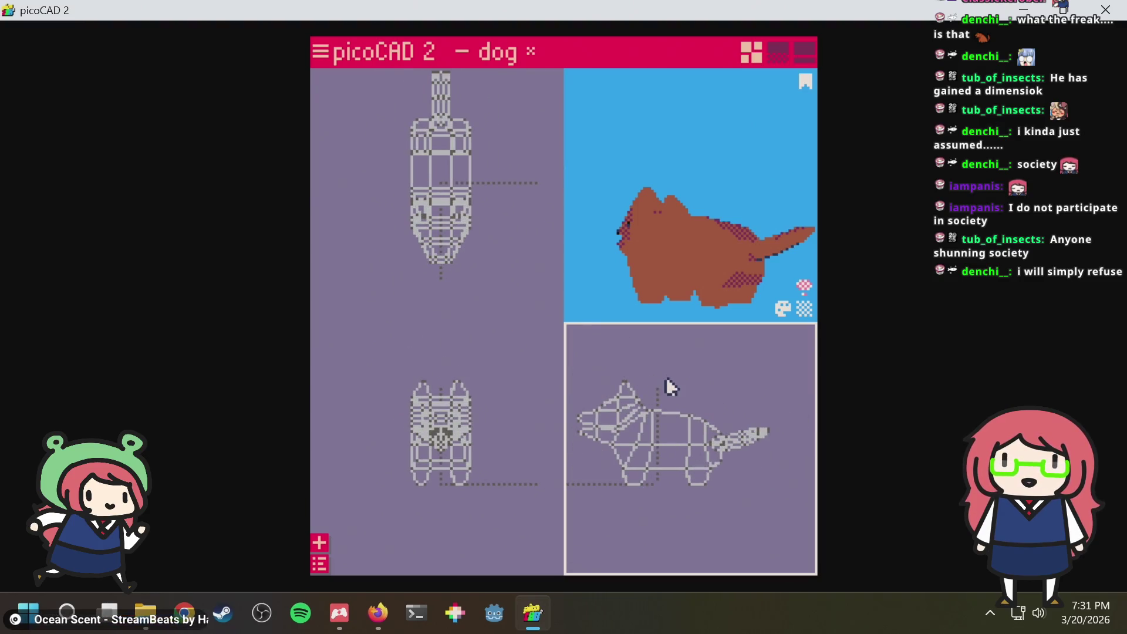
Recenter the dog in the wireframe views and save it to dog.txt
middle_click_drag(666, 376, 687, 379)
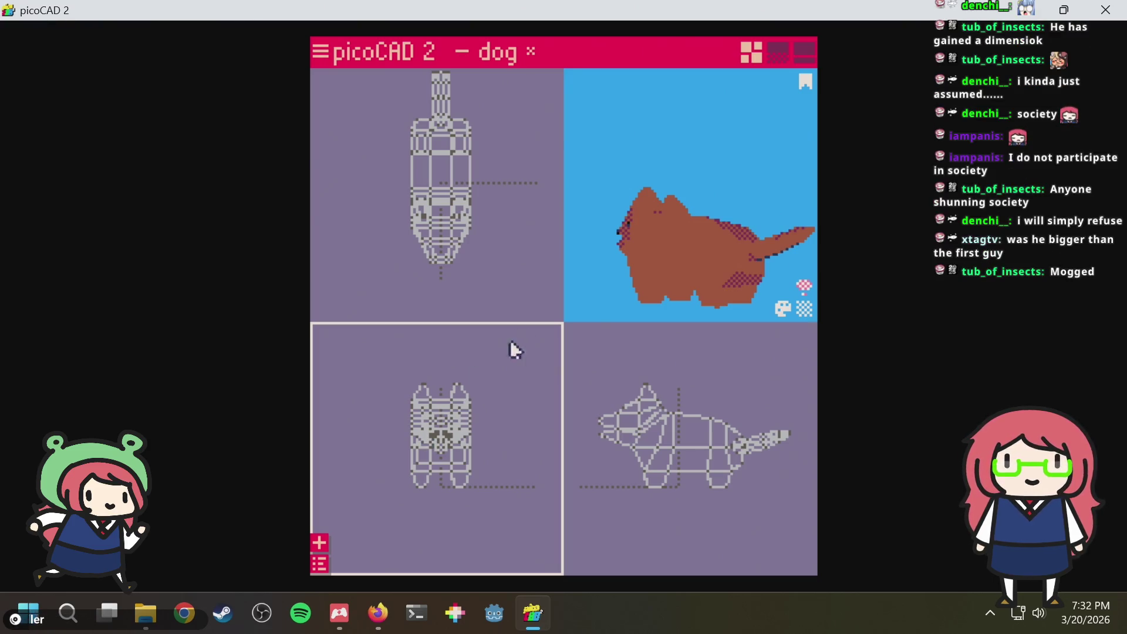
right_click_drag(674, 373, 628, 364)
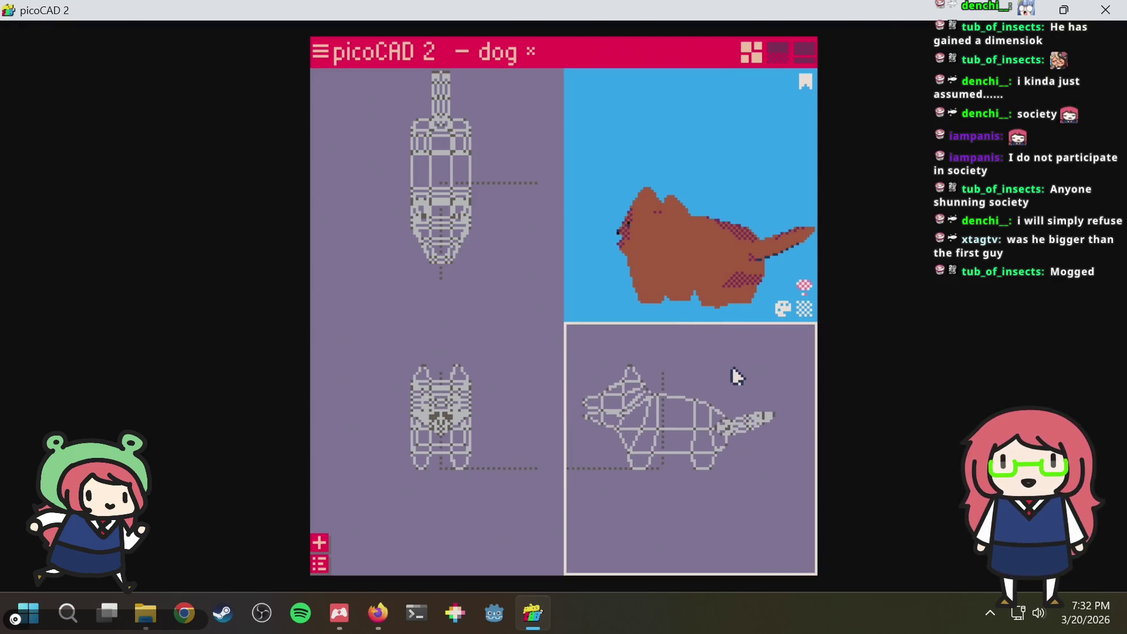
scroll(699, 390, "up", 3)
scroll(673, 373, "down", 3)
scroll(675, 371, "down", 1)
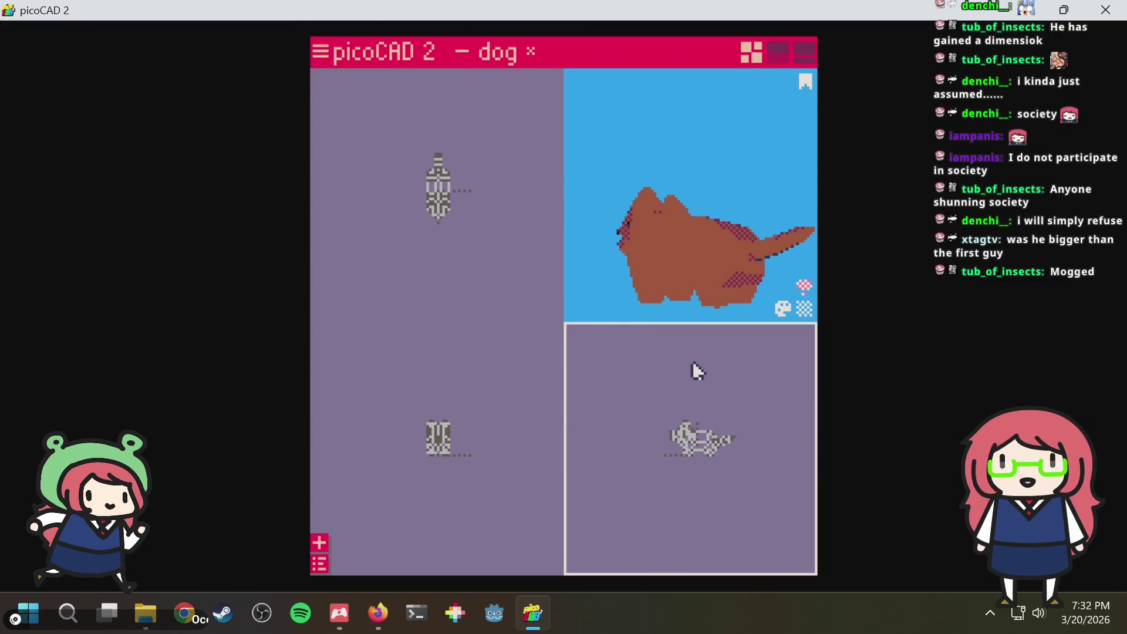
scroll(704, 388, "up", 2)
scroll(729, 429, "up", 2)
scroll(704, 436, "up", 1)
scroll(687, 437, "down", 2)
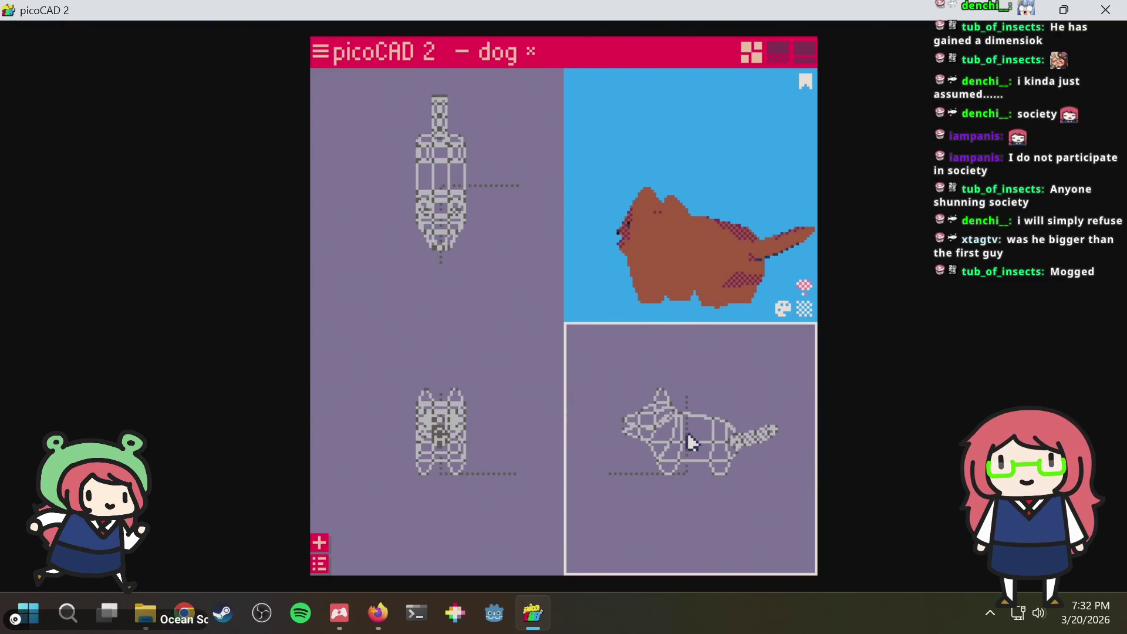
scroll(685, 436, "up", 1)
scroll(684, 429, "up", 1)
mouse_move(684, 376)
middle_mouse_down()
mouse_move(700, 378)
mouse_move(699, 390)
middle_mouse_up()
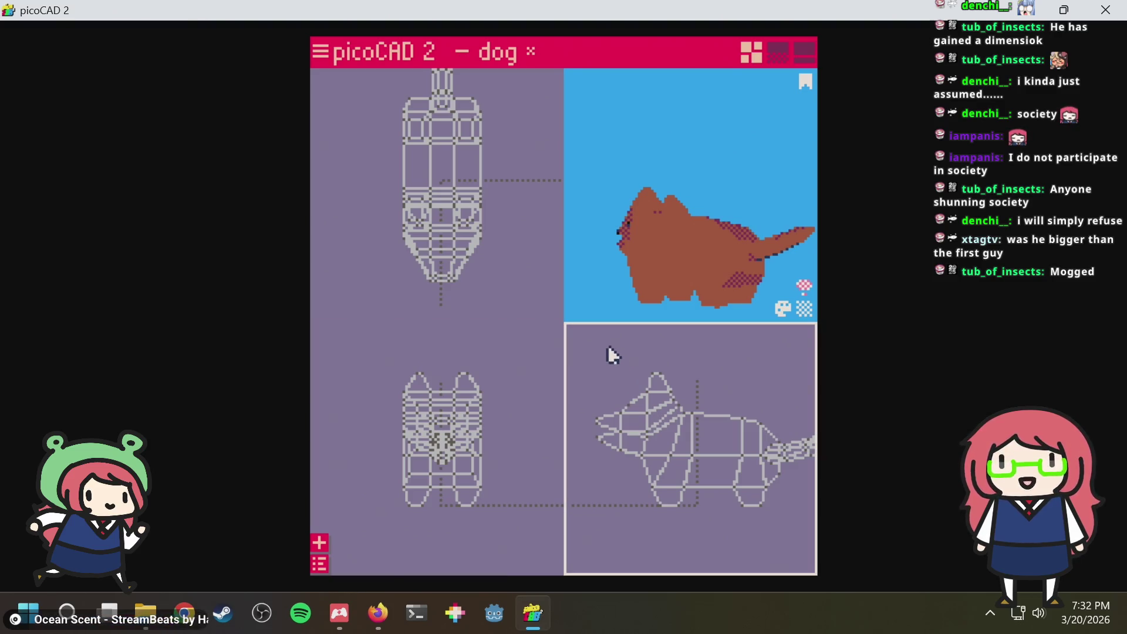
scroll(631, 367, "up", 2)
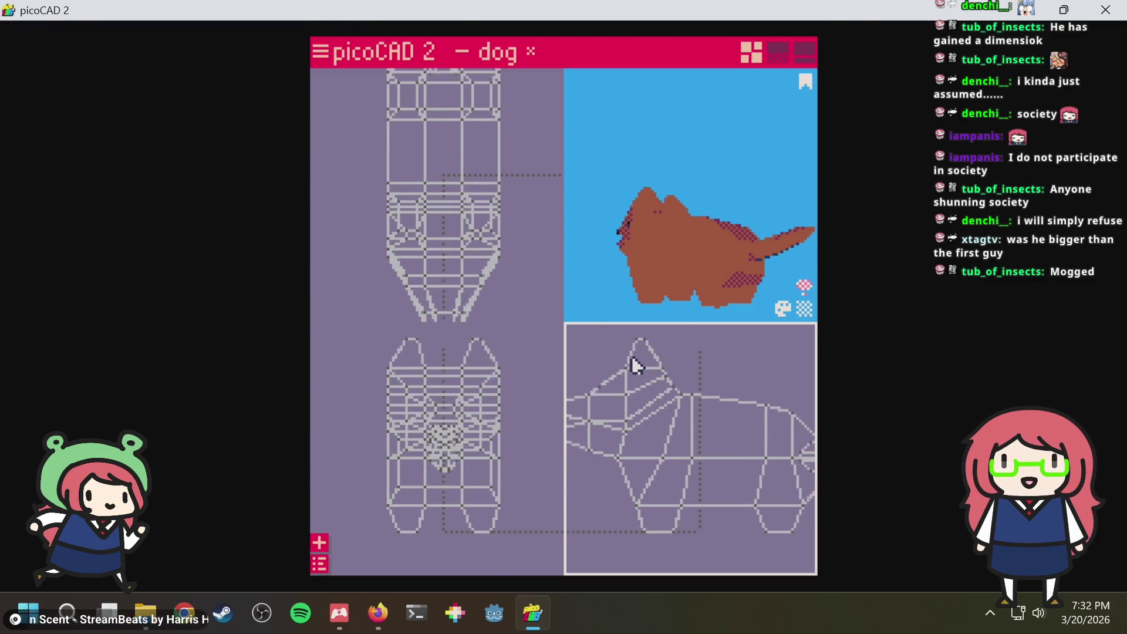
scroll(679, 367, "up", 2)
scroll(713, 402, "up", 2)
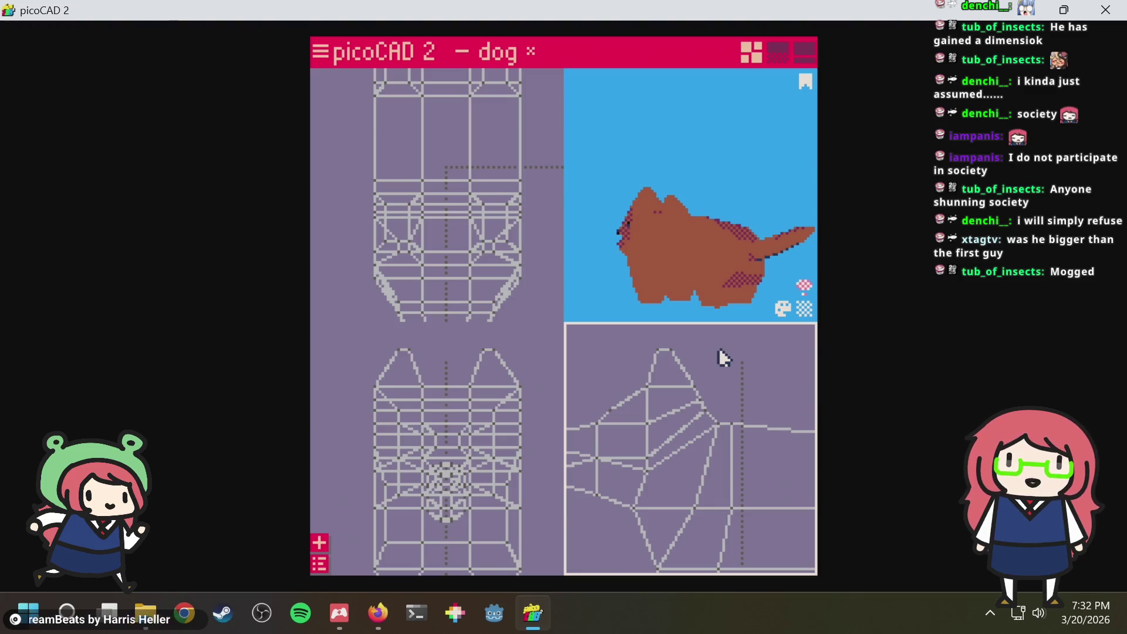
scroll(718, 360, "down", 2)
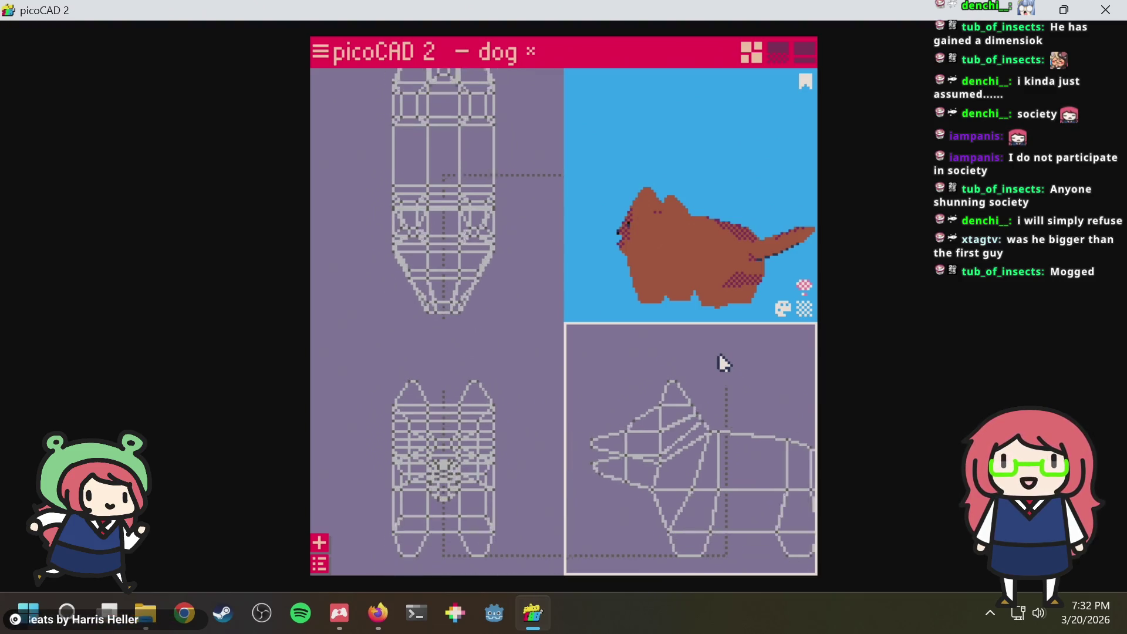
scroll(713, 366, "up", 2)
scroll(707, 372, "up", 1)
scroll(707, 370, "down", 1)
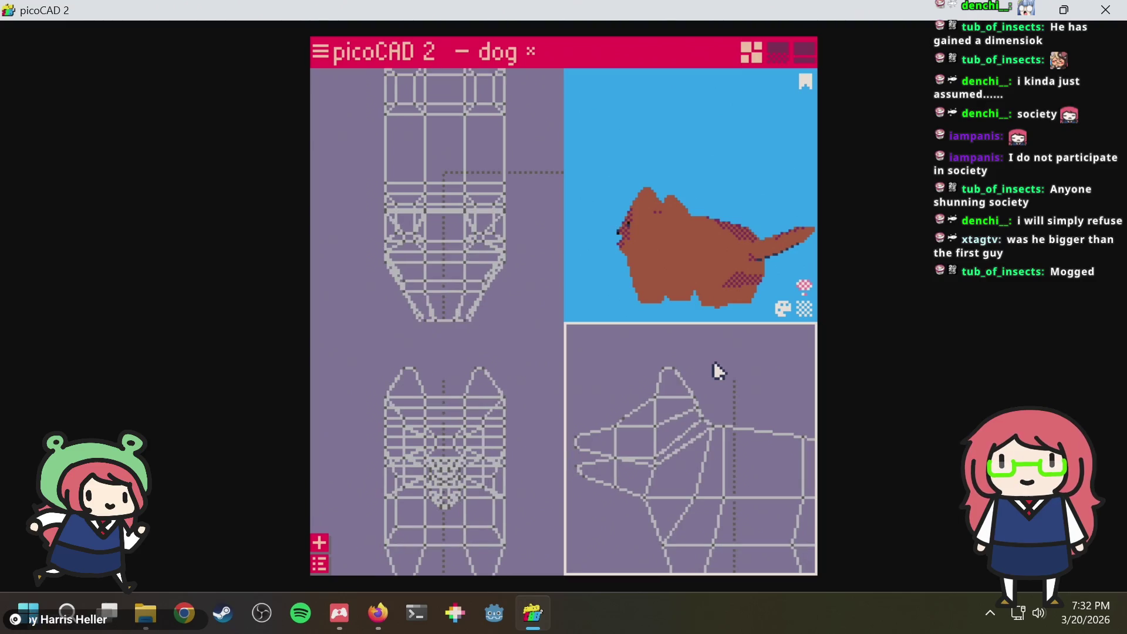
scroll(713, 363, "down", 1)
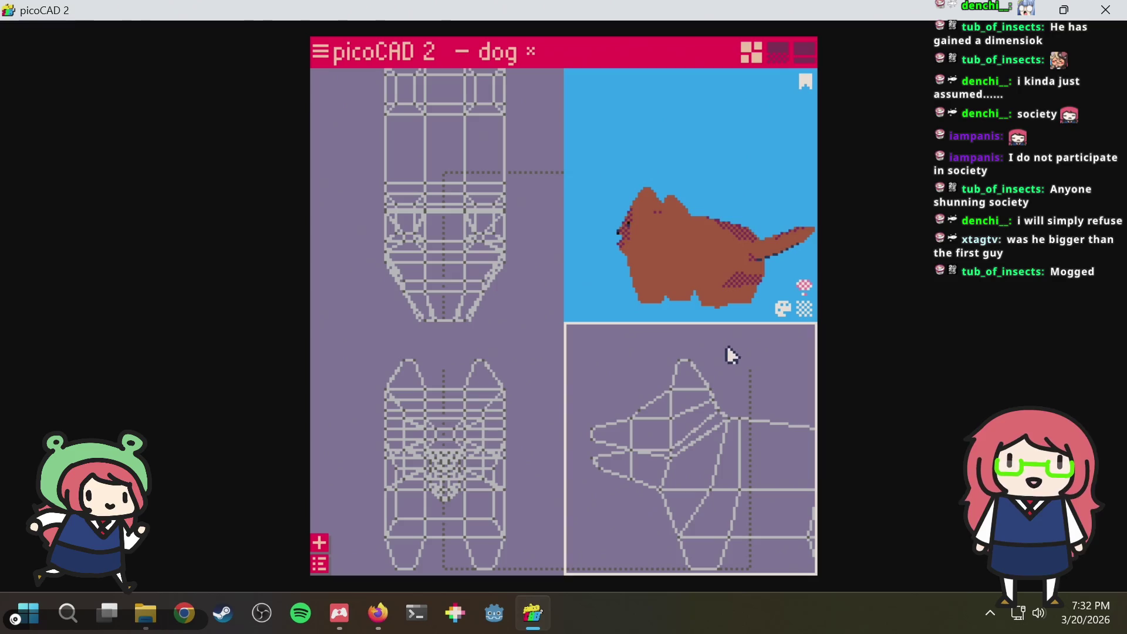
scroll(710, 347, "up", 1)
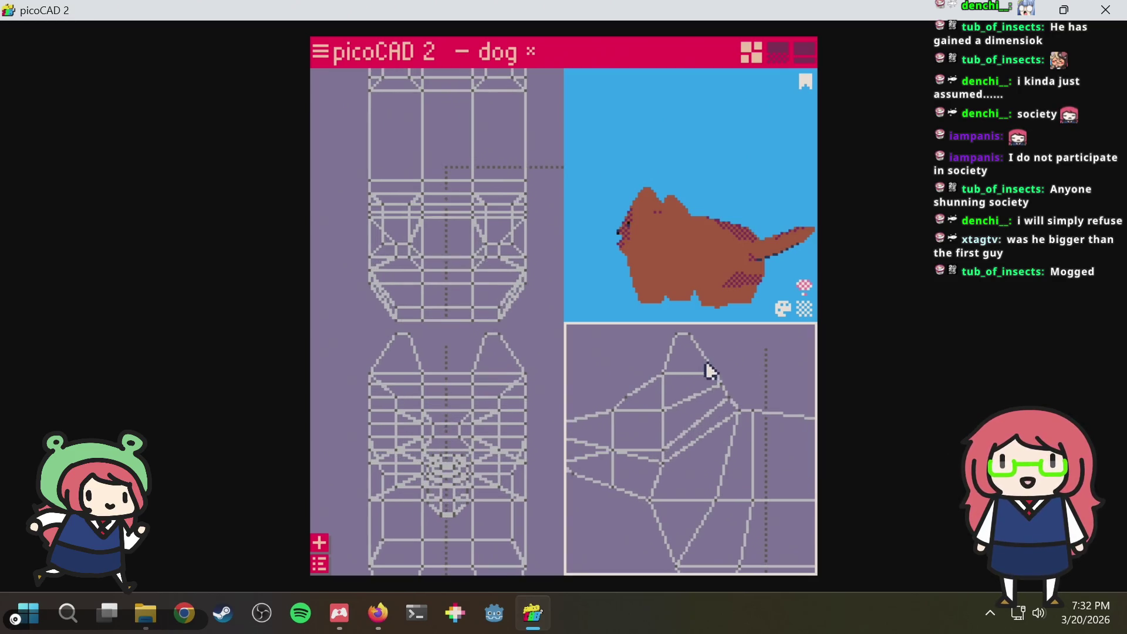
scroll(744, 345, "down", 2)
scroll(705, 382, "up", 2)
scroll(722, 378, "up", 1)
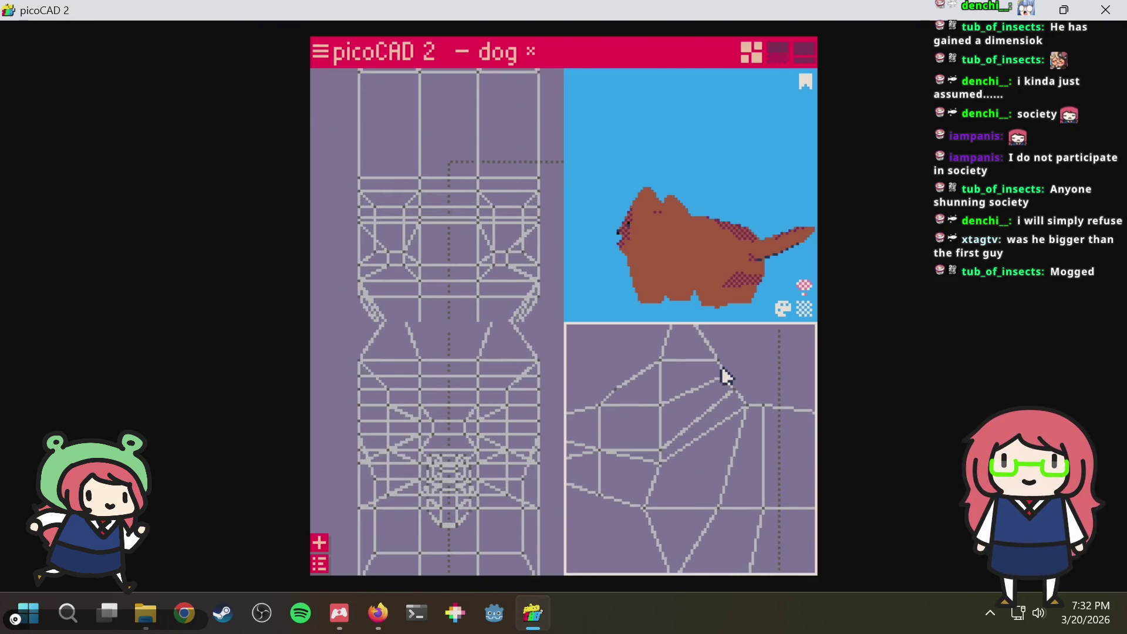
scroll(721, 370, "down", 1)
scroll(721, 367, "down", 2)
scroll(717, 379, "up", 2)
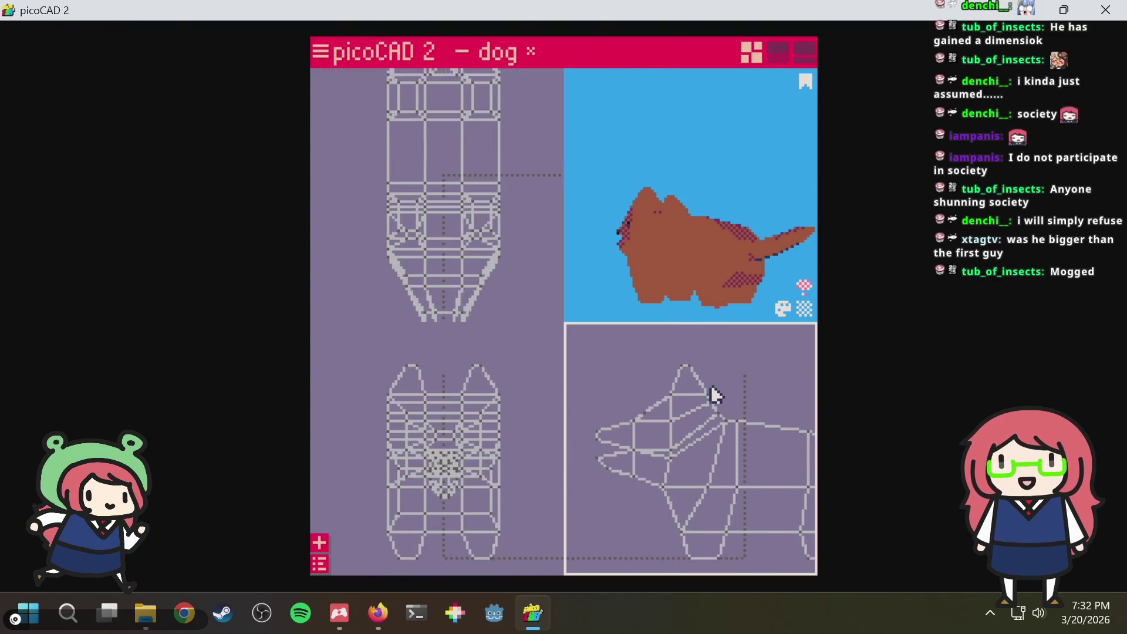
scroll(740, 388, "up", 1)
scroll(713, 422, "up", 1)
scroll(700, 422, "up", 1)
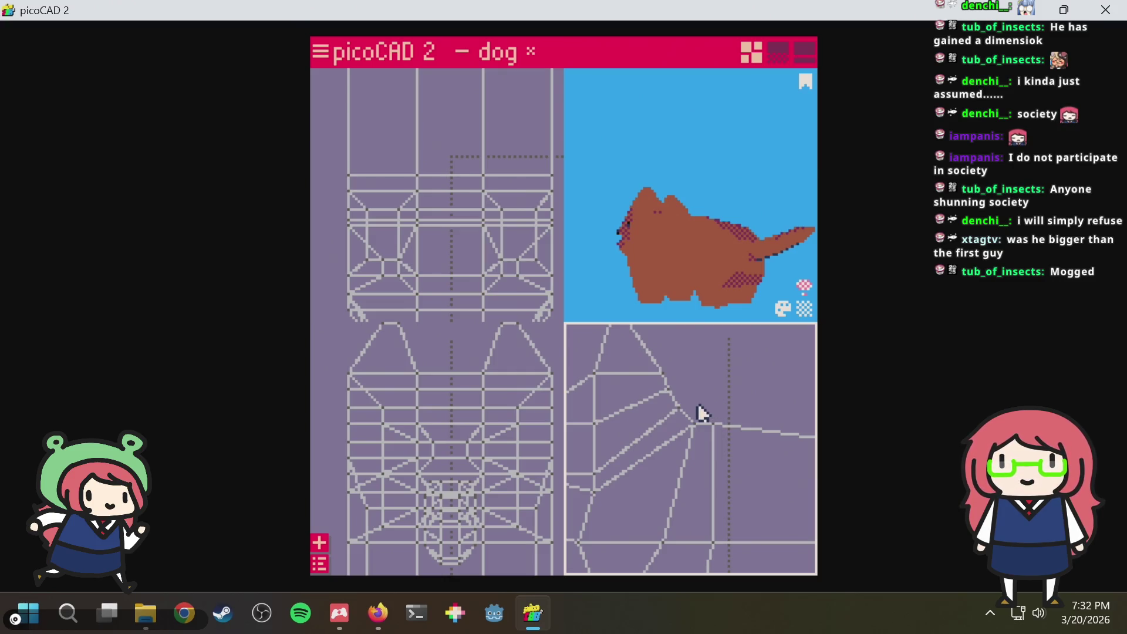
scroll(700, 414, "down", 1)
scroll(705, 411, "down", 1)
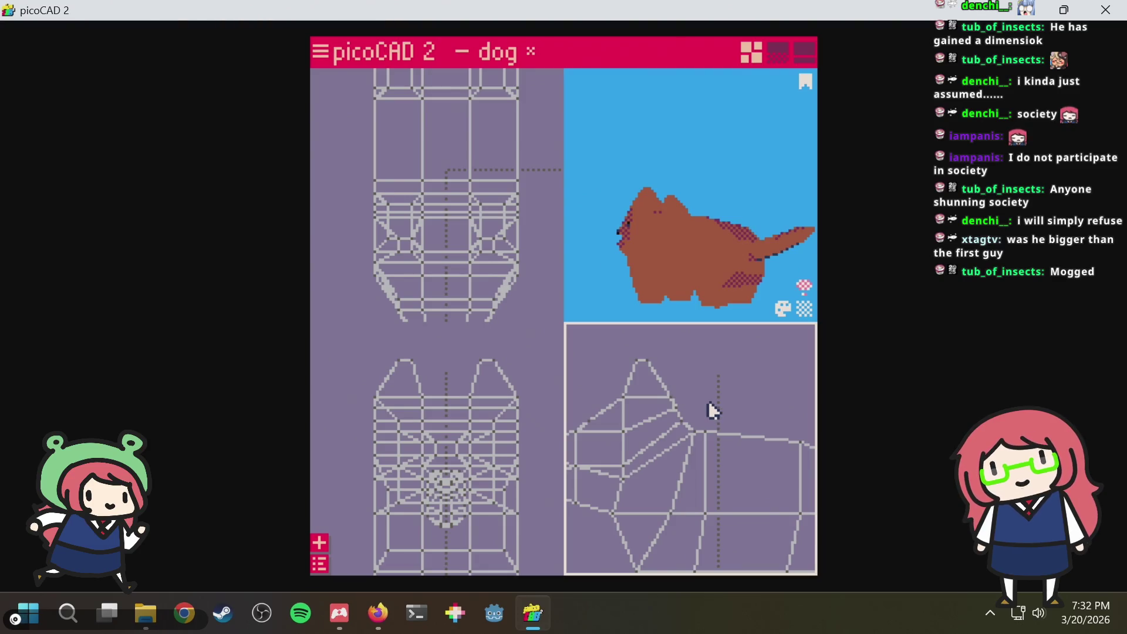
scroll(712, 406, "down", 2)
scroll(711, 403, "up", 3)
scroll(711, 404, "up", 1)
scroll(711, 404, "down", 1)
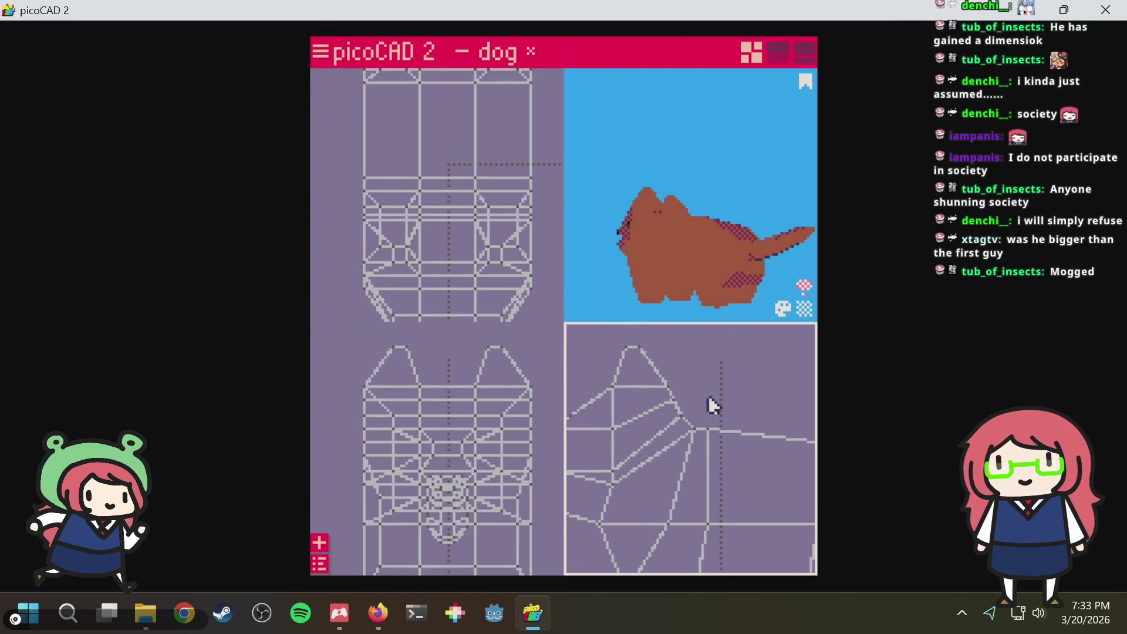
middle_click_drag(709, 397, 696, 394)
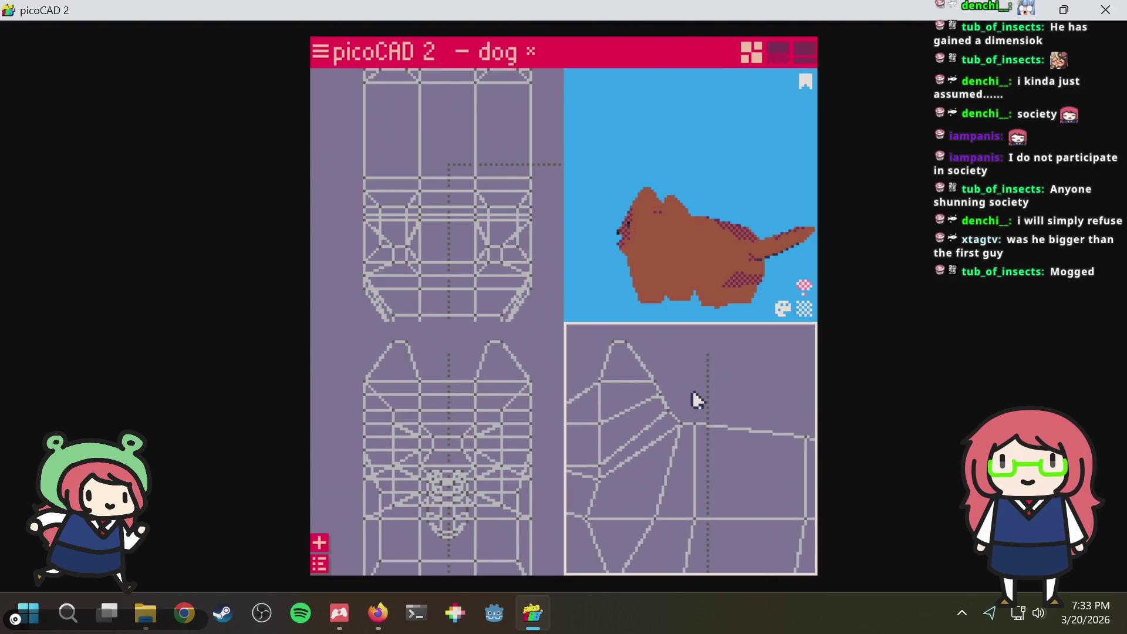
scroll(693, 393, "down", 2)
scroll(692, 394, "up", 2)
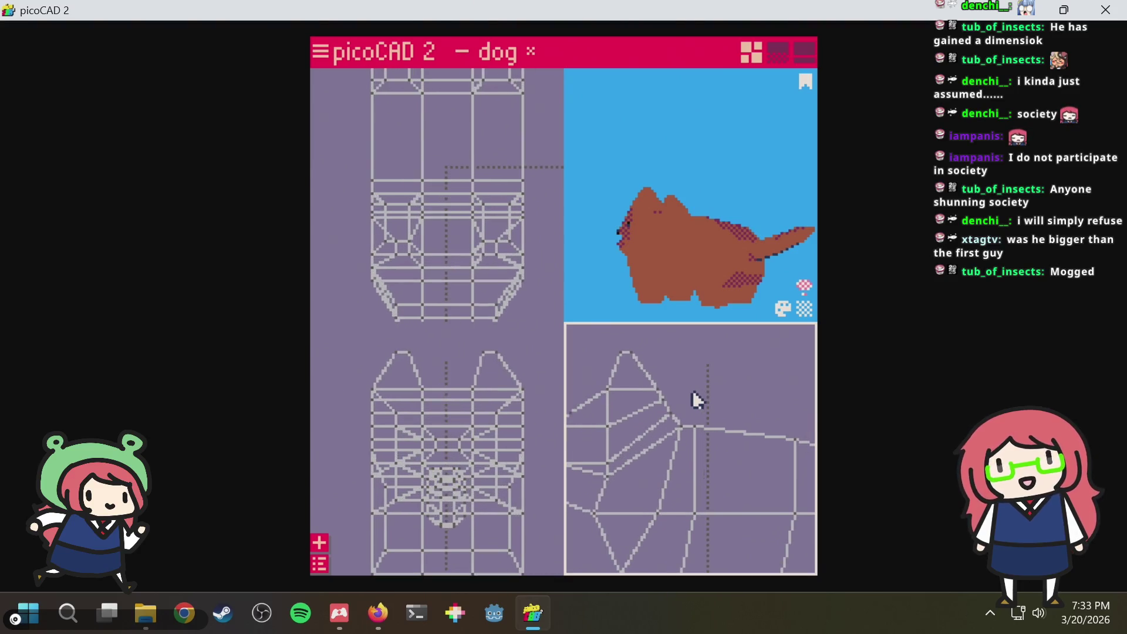
scroll(693, 393, "down", 3)
scroll(692, 390, "up", 1)
scroll(693, 390, "up", 2)
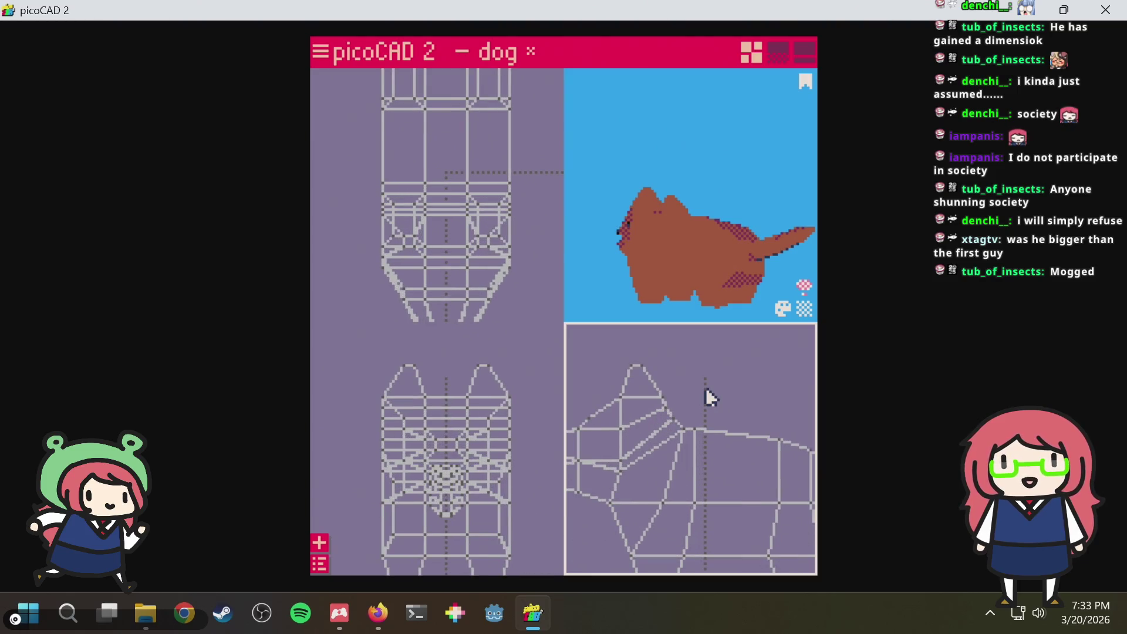
scroll(703, 391, "down", 2)
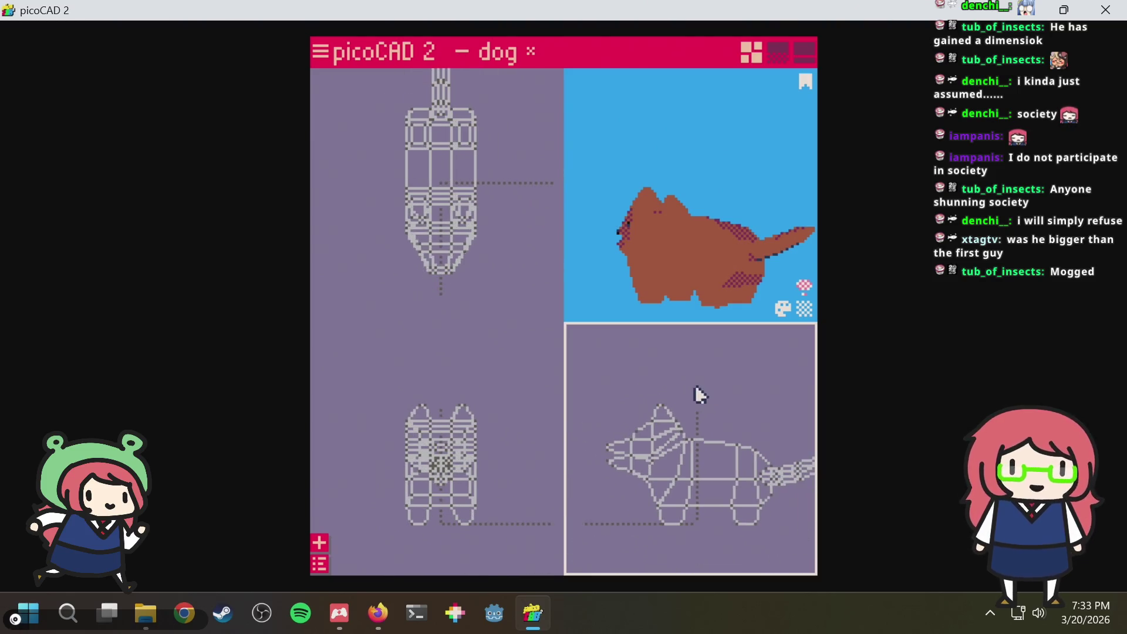
key("ctrl+s")
scroll(694, 397, "up", 1)
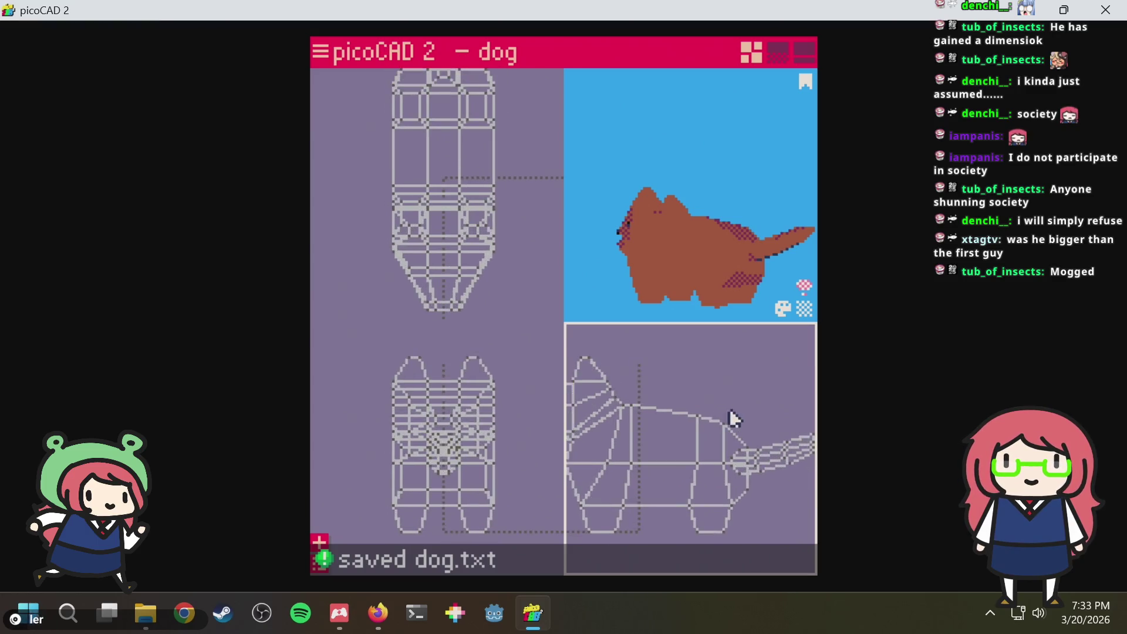
scroll(732, 415, "up", 1)
middle_click_drag(705, 393, 742, 385)
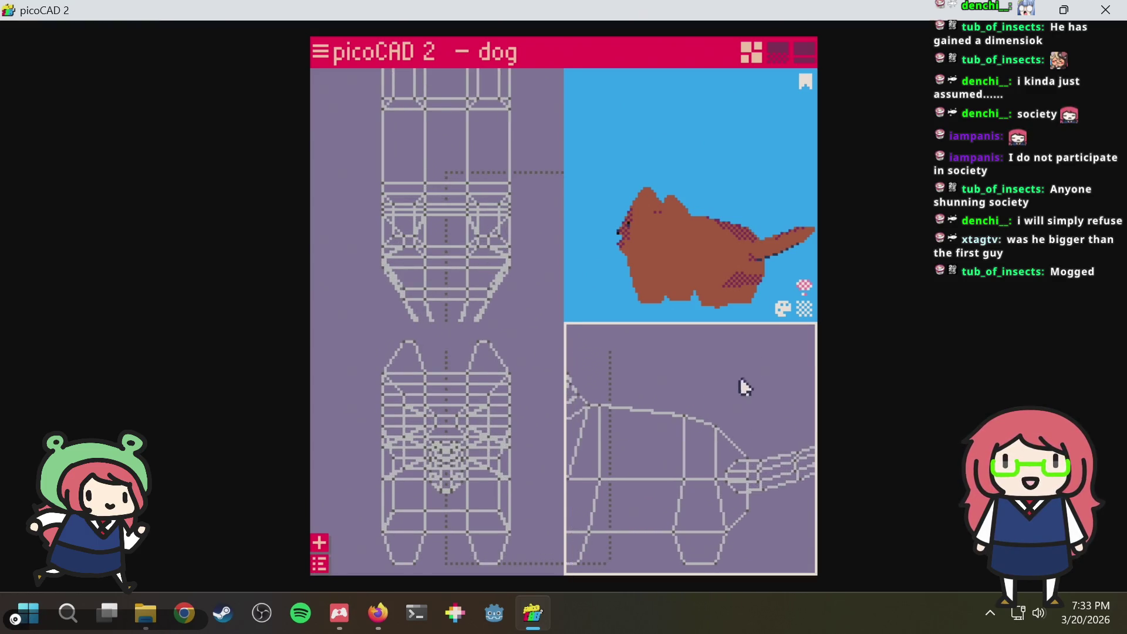
mouse_move(713, 151)
left_mouse_down()
mouse_move(742, 185)
mouse_move(728, 176)
mouse_move(780, 168)
mouse_move(739, 161)
left_mouse_up()
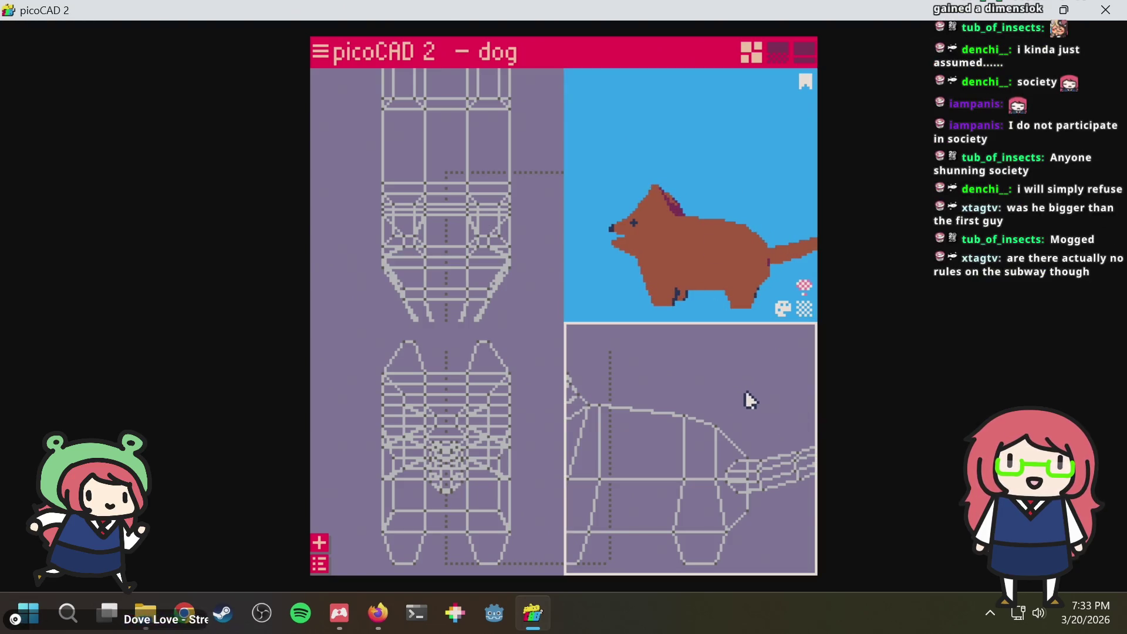
mouse_move(744, 177)
left_mouse_down()
mouse_move(749, 209)
mouse_move(736, 212)
mouse_move(732, 160)
mouse_move(728, 179)
left_mouse_up()
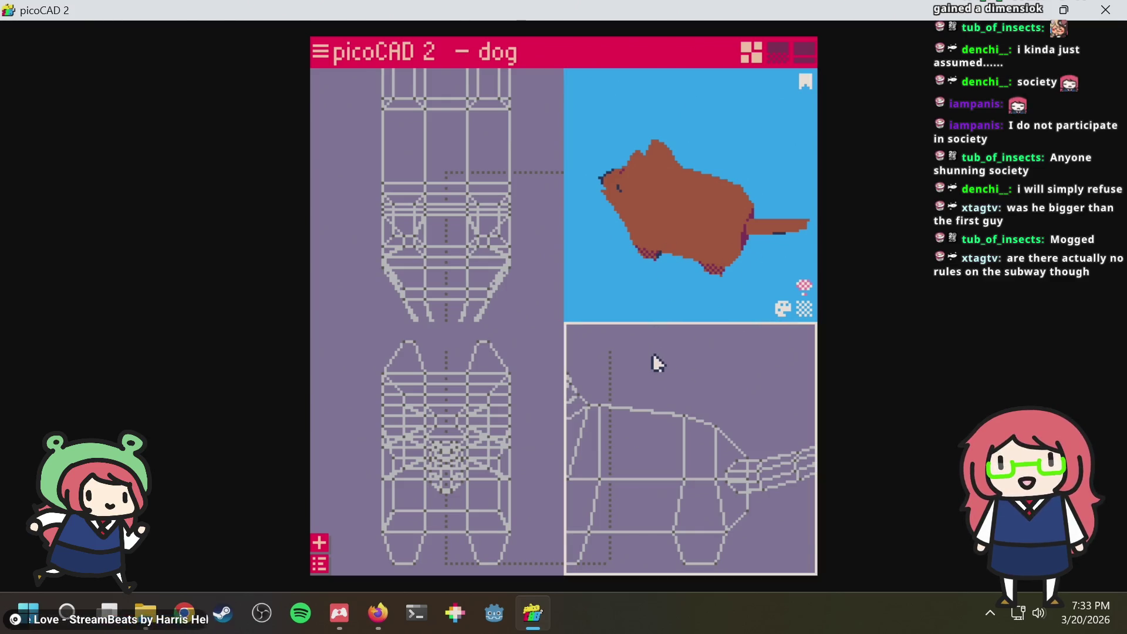
scroll(717, 368, "down", 2)
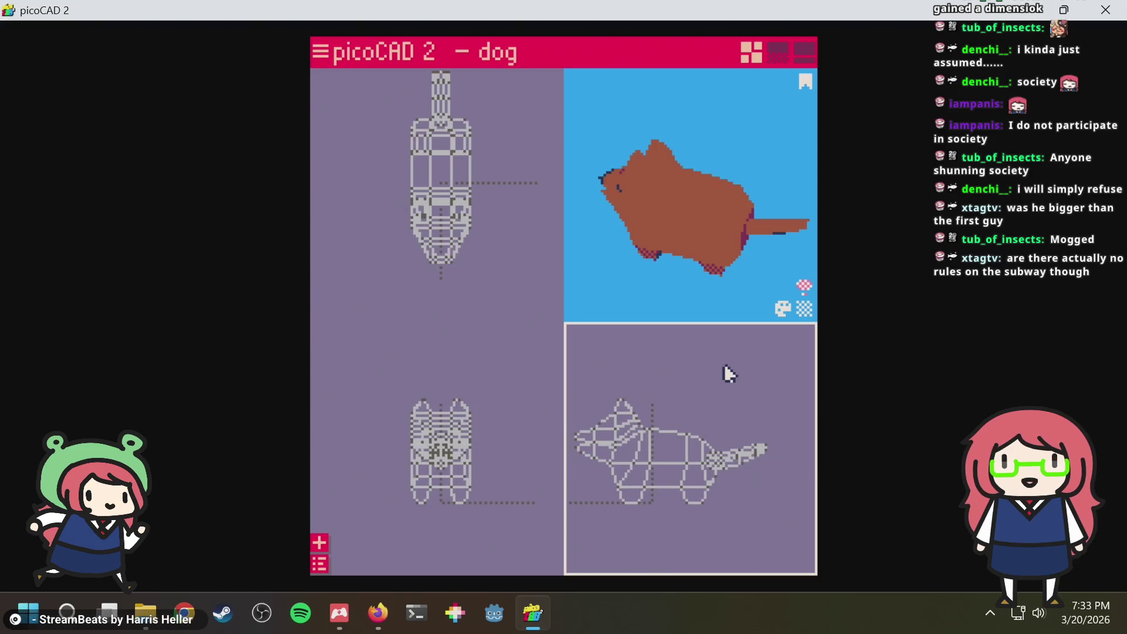
scroll(714, 381, "up", 2)
scroll(704, 409, "up", 1)
scroll(711, 421, "up", 2)
scroll(715, 417, "up", 1)
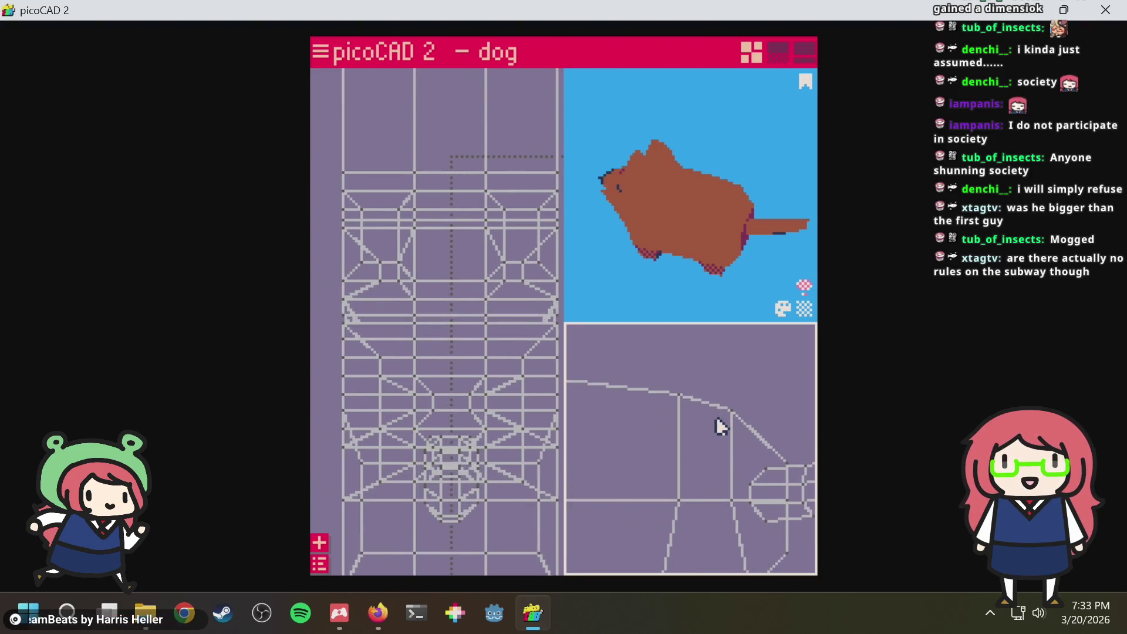
scroll(715, 417, "up", 1)
scroll(715, 416, "up", 1)
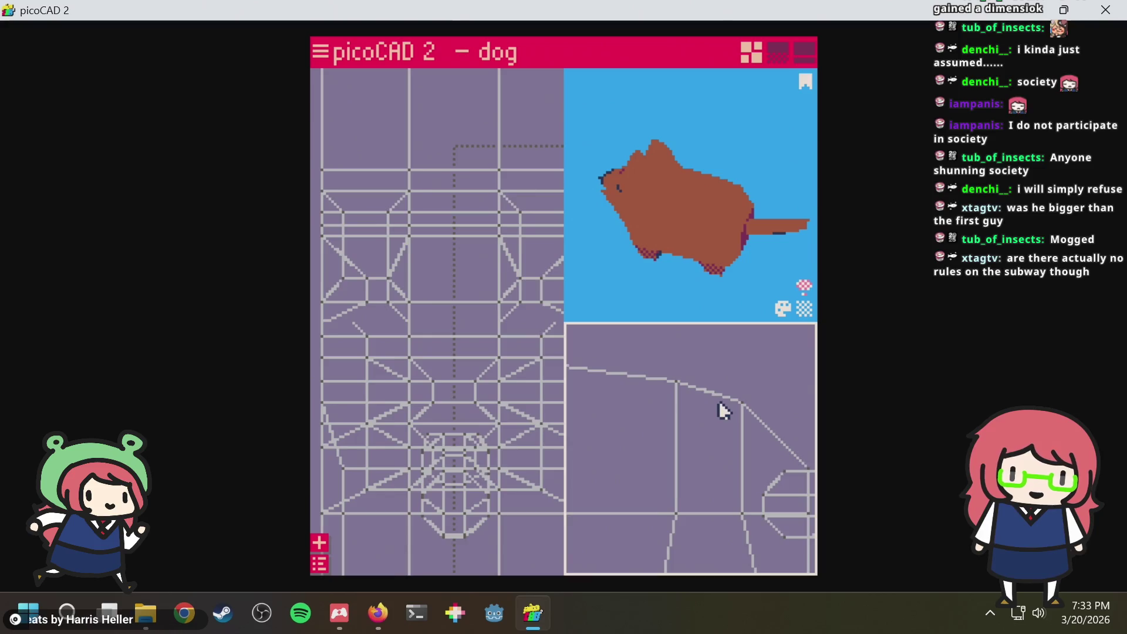
scroll(720, 410, "down", 1)
scroll(721, 411, "down", 1)
scroll(720, 410, "down", 1)
scroll(721, 406, "down", 2)
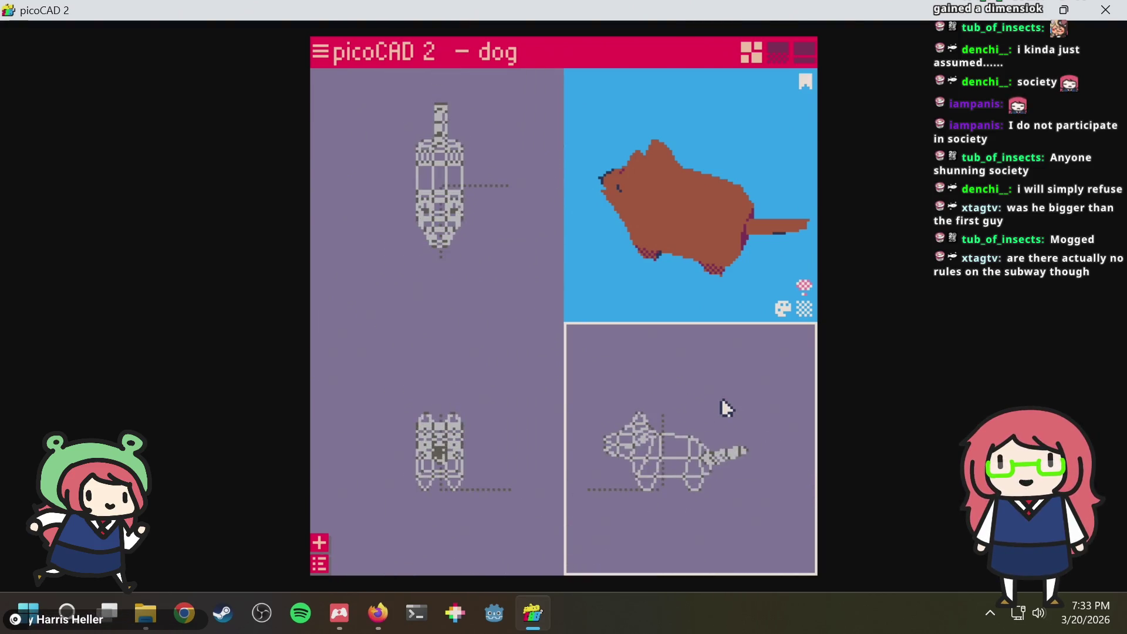
scroll(721, 401, "up", 3)
scroll(719, 414, "up", 1)
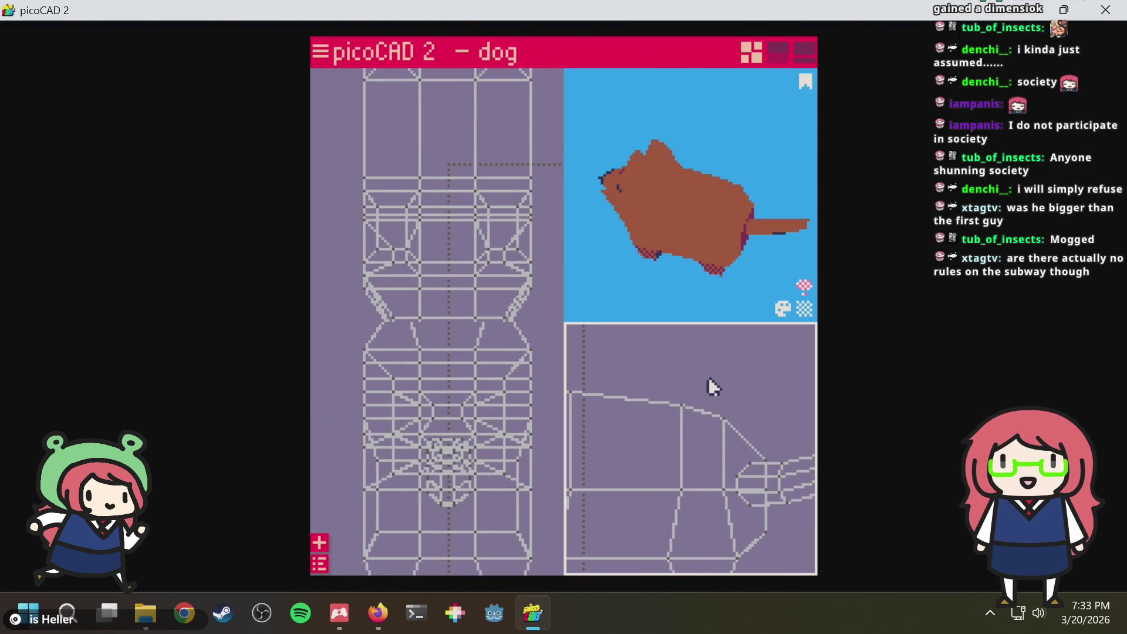
key("ctrl+s")
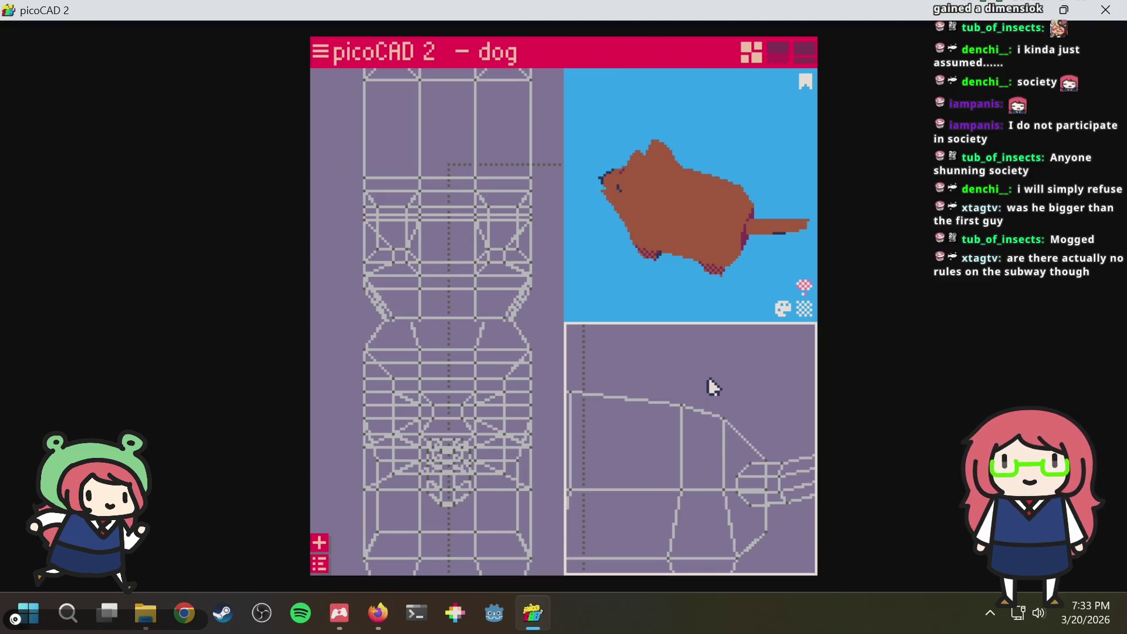
scroll(709, 380, "down", 1)
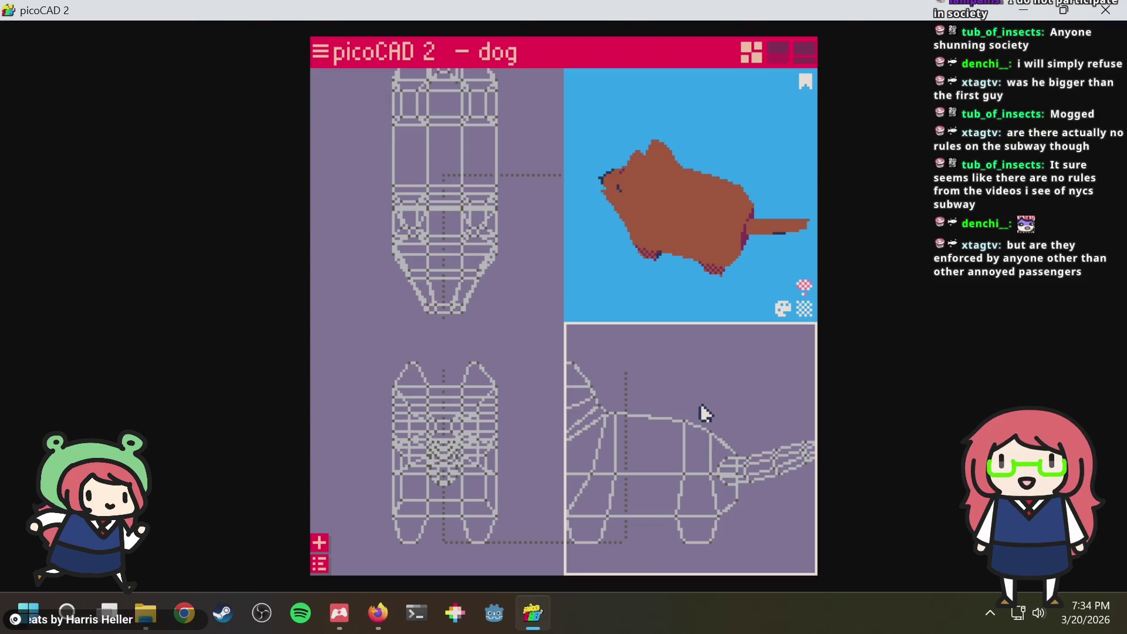
scroll(702, 413, "up", 1)
scroll(714, 417, "up", 1)
scroll(736, 417, "up", 2)
scroll(737, 409, "down", 1)
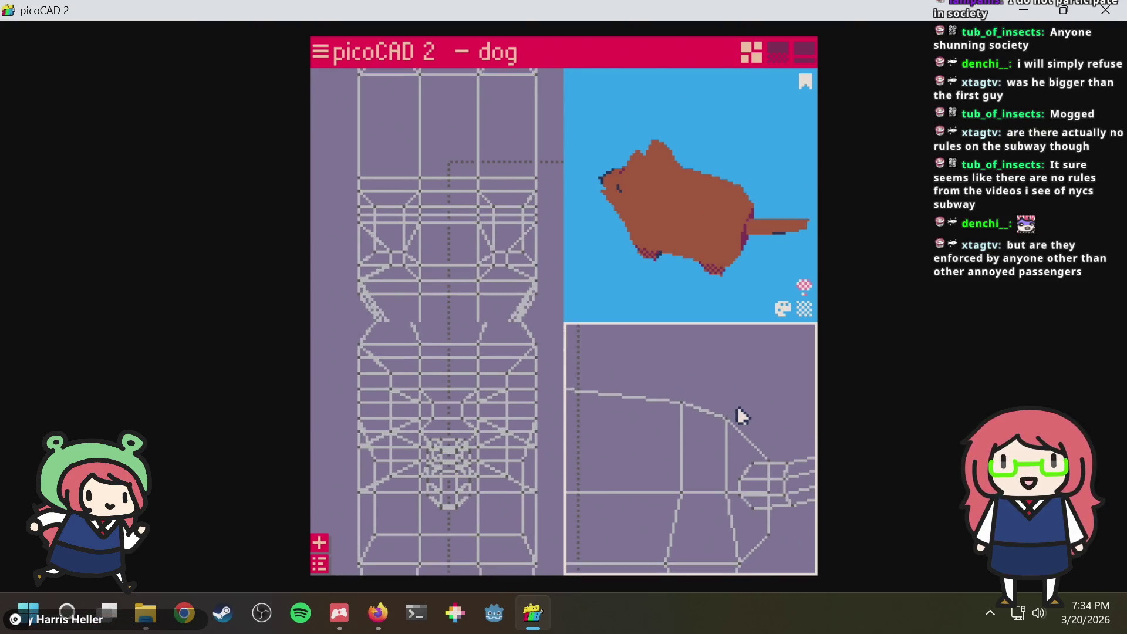
scroll(739, 409, "down", 1)
scroll(738, 409, "down", 1)
scroll(737, 410, "down", 1)
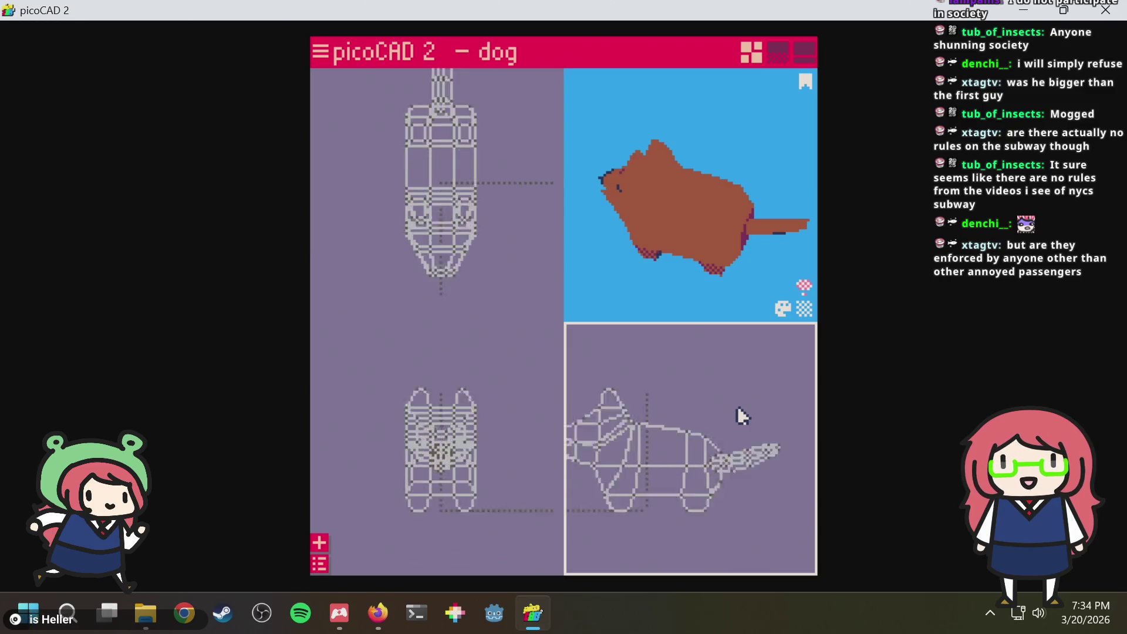
scroll(737, 407, "up", 2)
key("ctrl+s")
scroll(737, 414, "down", 1)
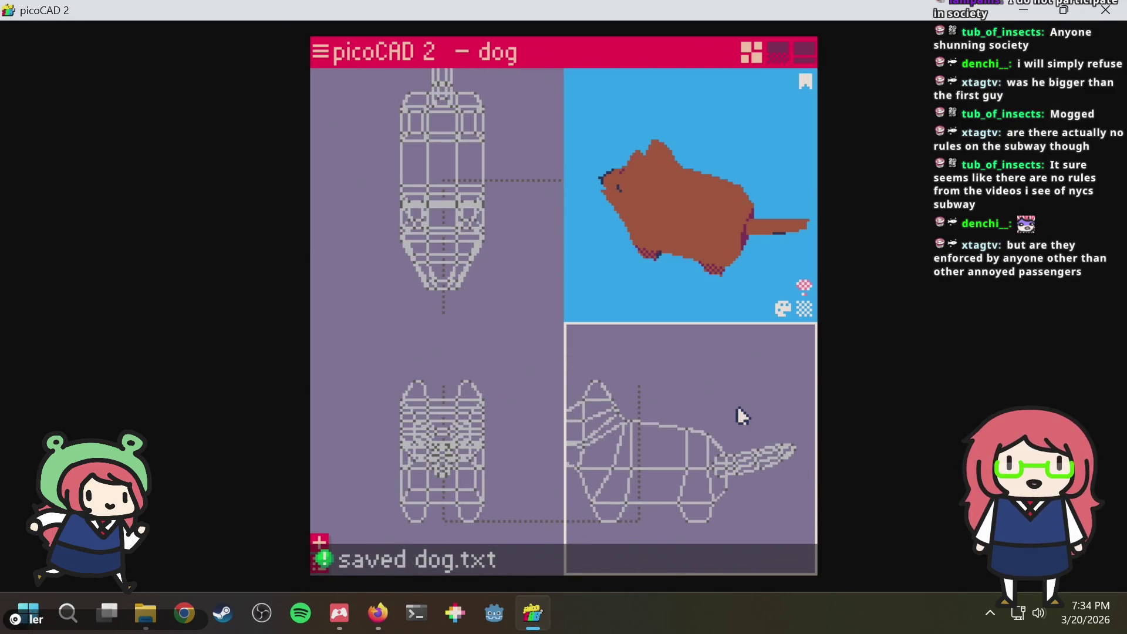
scroll(737, 413, "up", 1)
scroll(737, 413, "up", 1)
scroll(737, 406, "down", 5)
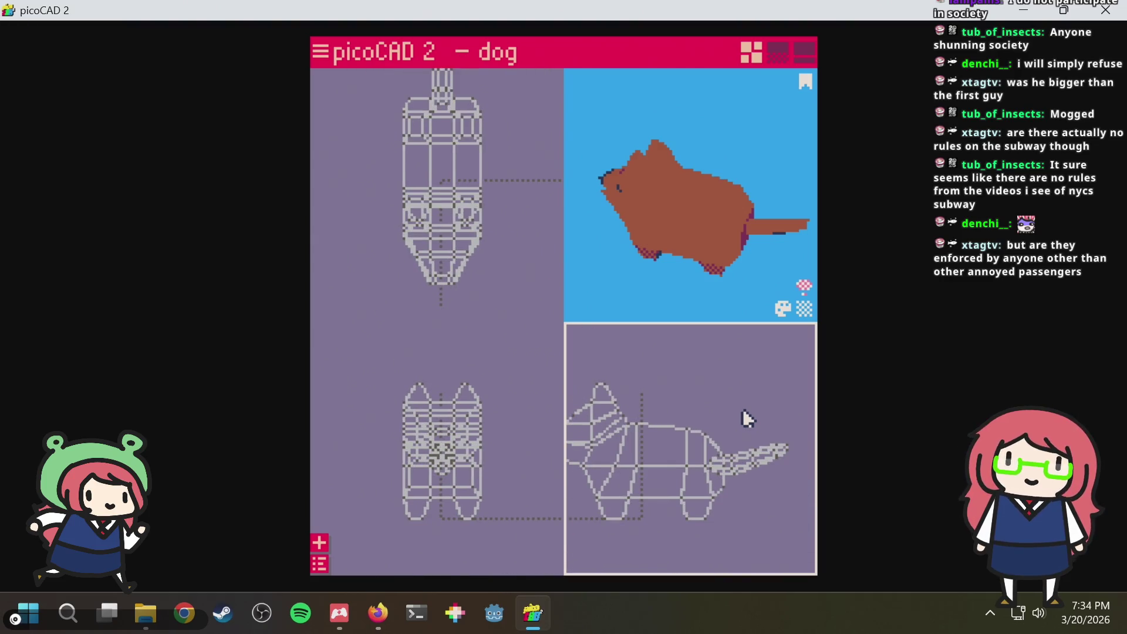
scroll(716, 416, "up", 2)
scroll(716, 417, "up", 3)
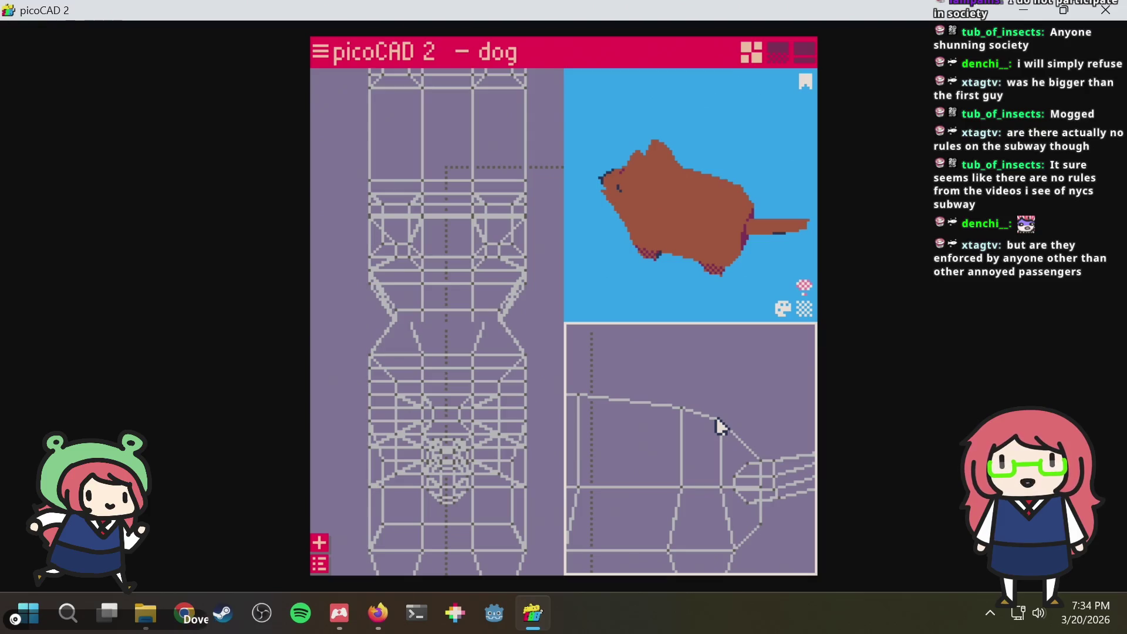
Save the dog model to dog.txt repeatedly while turning the preview to a side view
key("ctrl+s")
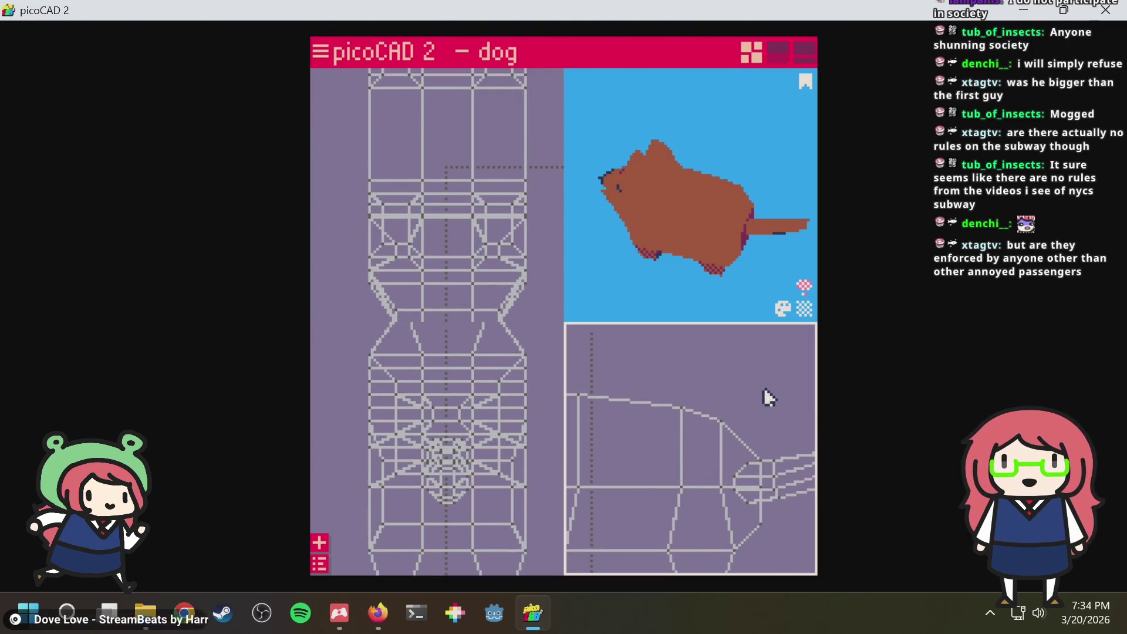
key("ctrl+s")
mouse_move(763, 388)
middle_mouse_down()
mouse_move(705, 393)
mouse_move(644, 380)
middle_mouse_up()
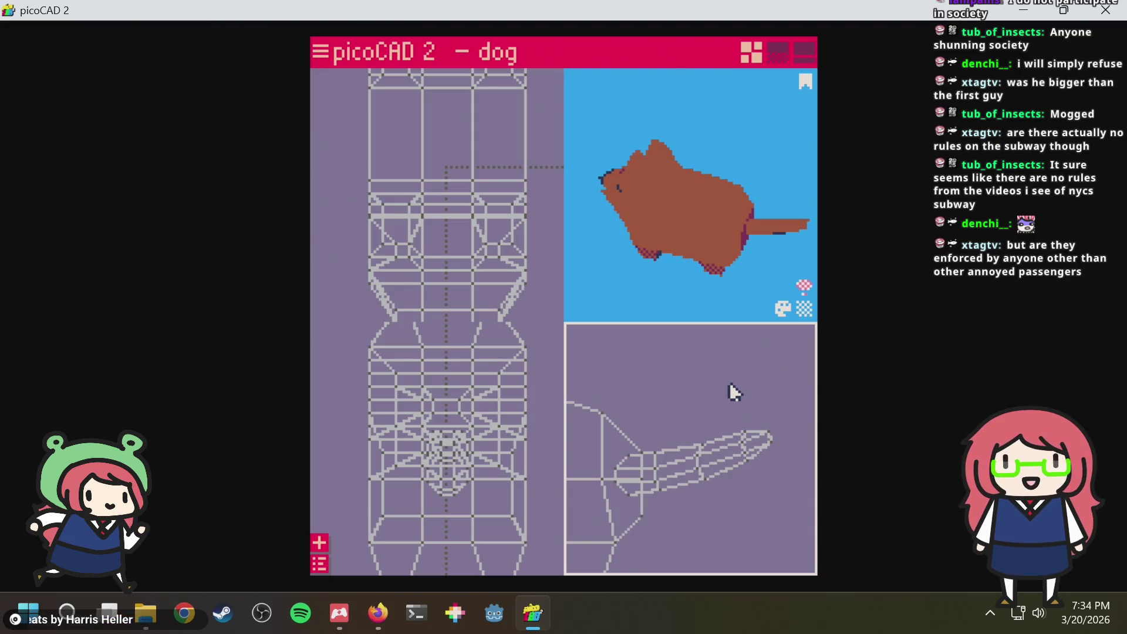
scroll(663, 422, "up", 1)
scroll(663, 422, "up", 1)
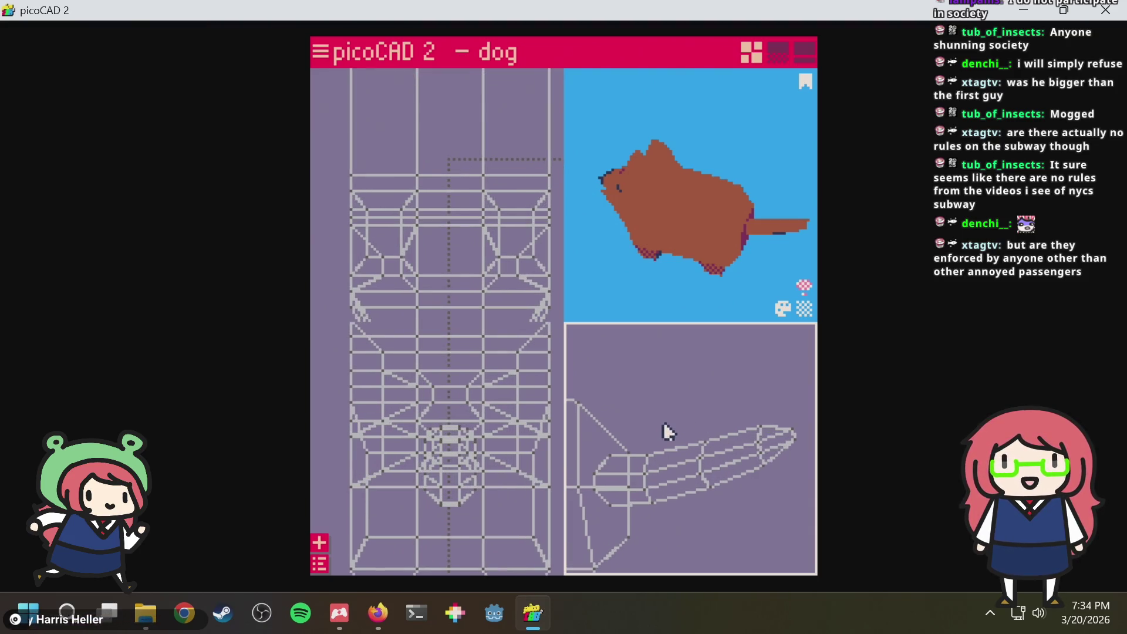
scroll(695, 396, "down", 1)
scroll(695, 398, "down", 1)
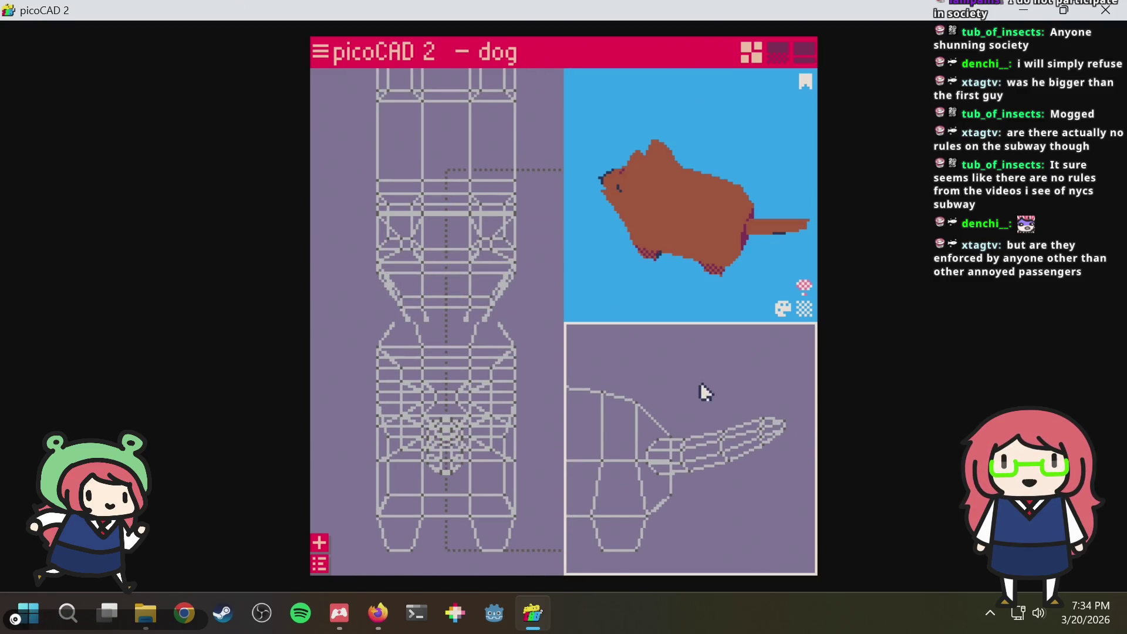
scroll(750, 383, "up", 1)
scroll(750, 382, "down", 1)
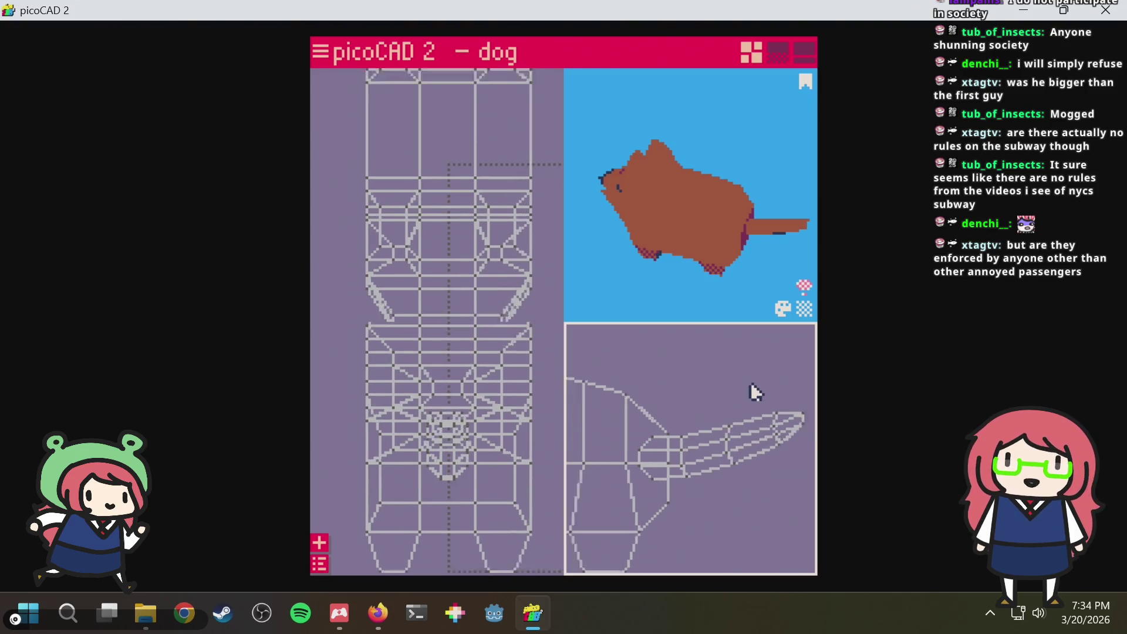
scroll(750, 382, "down", 1)
key("ctrl+s")
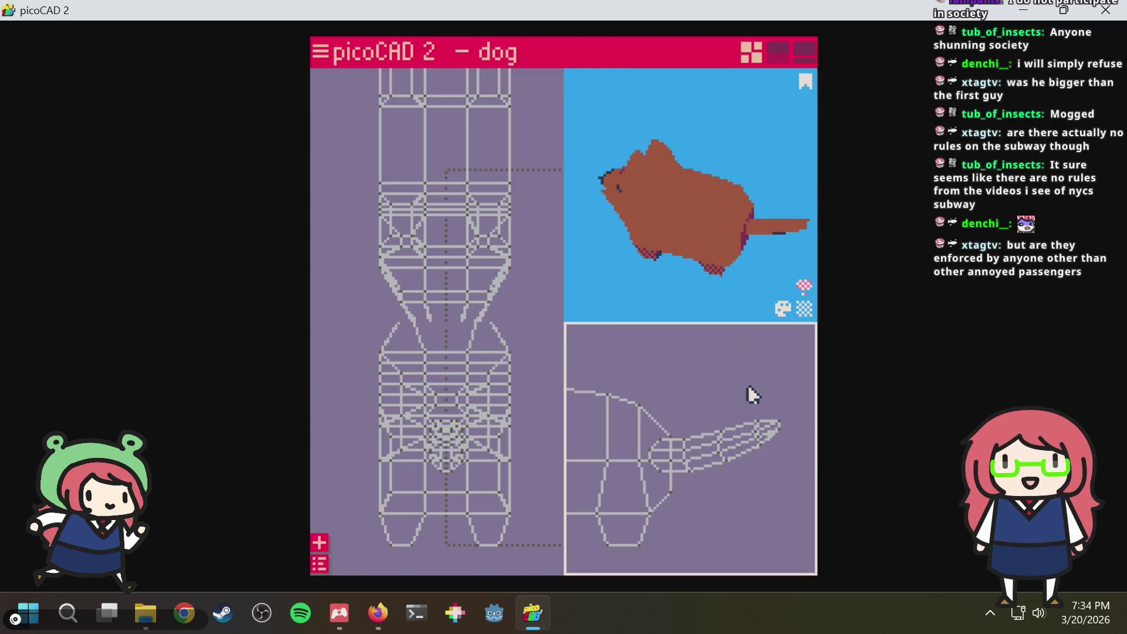
scroll(740, 401, "up", 1)
key("ctrl+s")
scroll(708, 404, "down", 1)
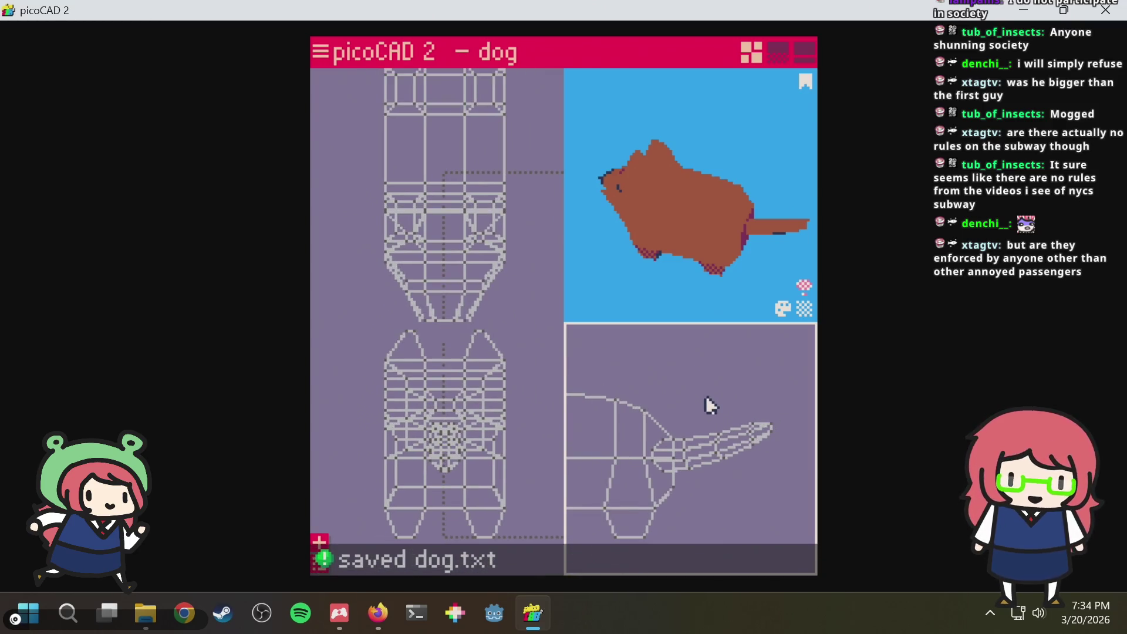
scroll(705, 401, "down", 1)
scroll(709, 401, "up", 1)
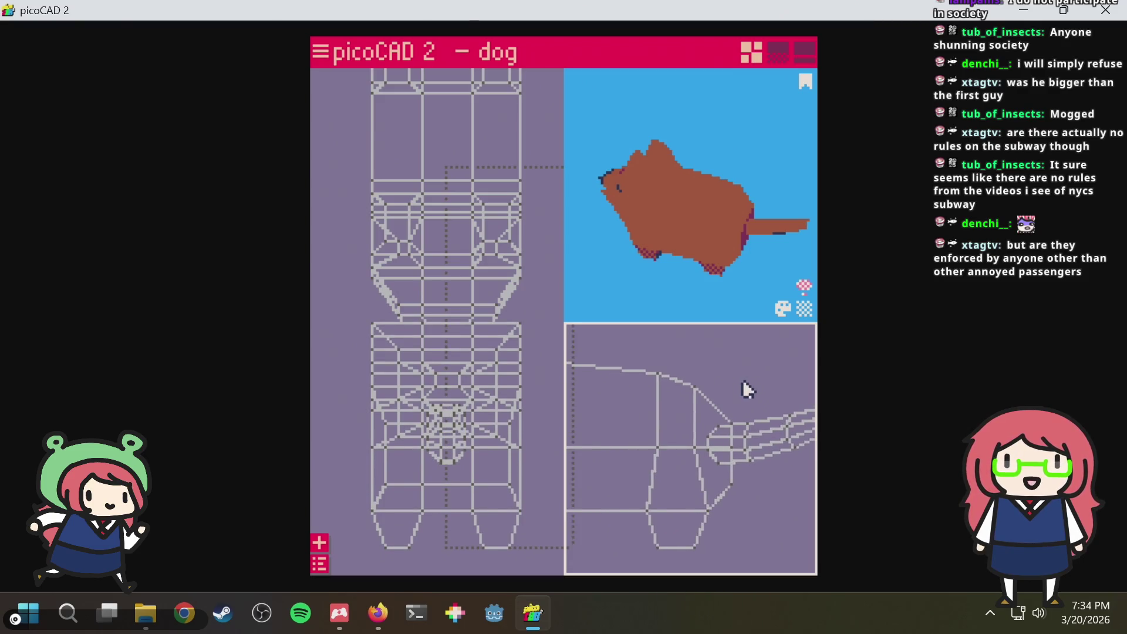
left_click_drag(740, 135, 739, 173)
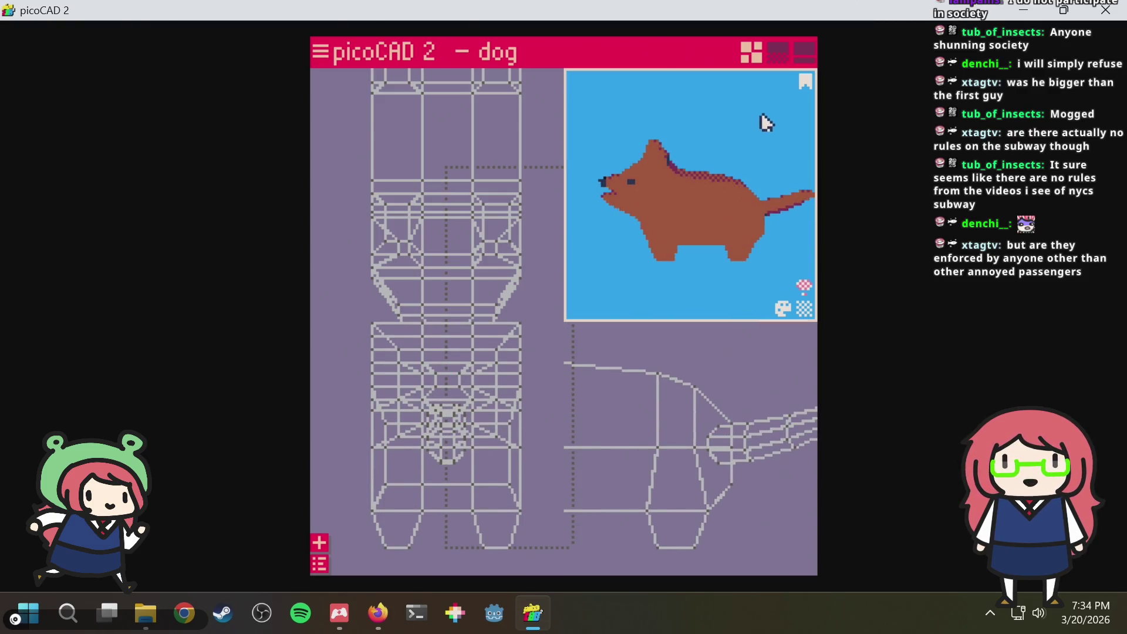
scroll(741, 168, "down", 2)
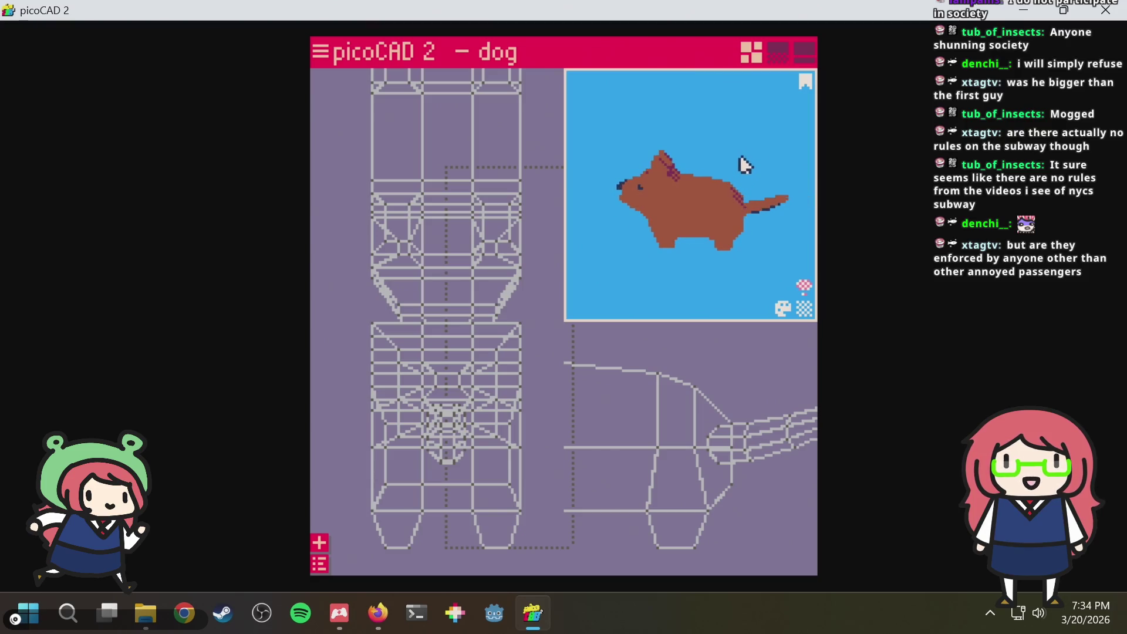
mouse_move(742, 164)
left_mouse_down()
mouse_move(676, 211)
mouse_move(711, 220)
mouse_move(767, 178)
left_mouse_up()
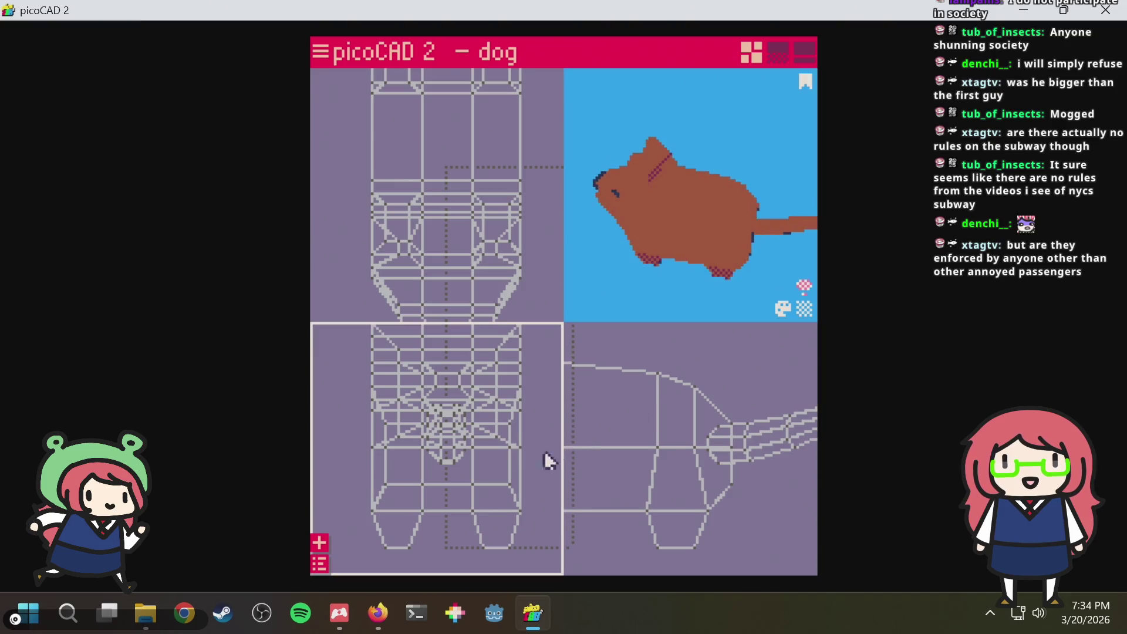
mouse_move(654, 255)
left_mouse_down()
mouse_move(755, 156)
mouse_move(680, 114)
mouse_move(596, 166)
mouse_move(694, 169)
mouse_move(696, 192)
mouse_move(785, 169)
mouse_move(757, 162)
mouse_move(772, 159)
left_mouse_up()
scroll(739, 152, "up", 2)
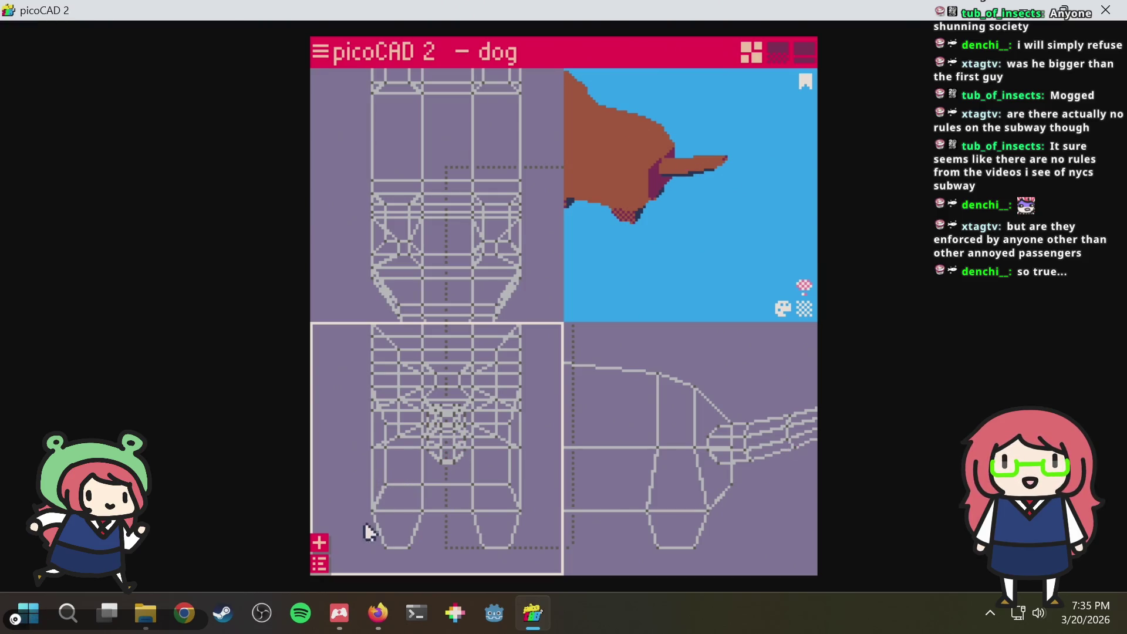
left_click(319, 562)
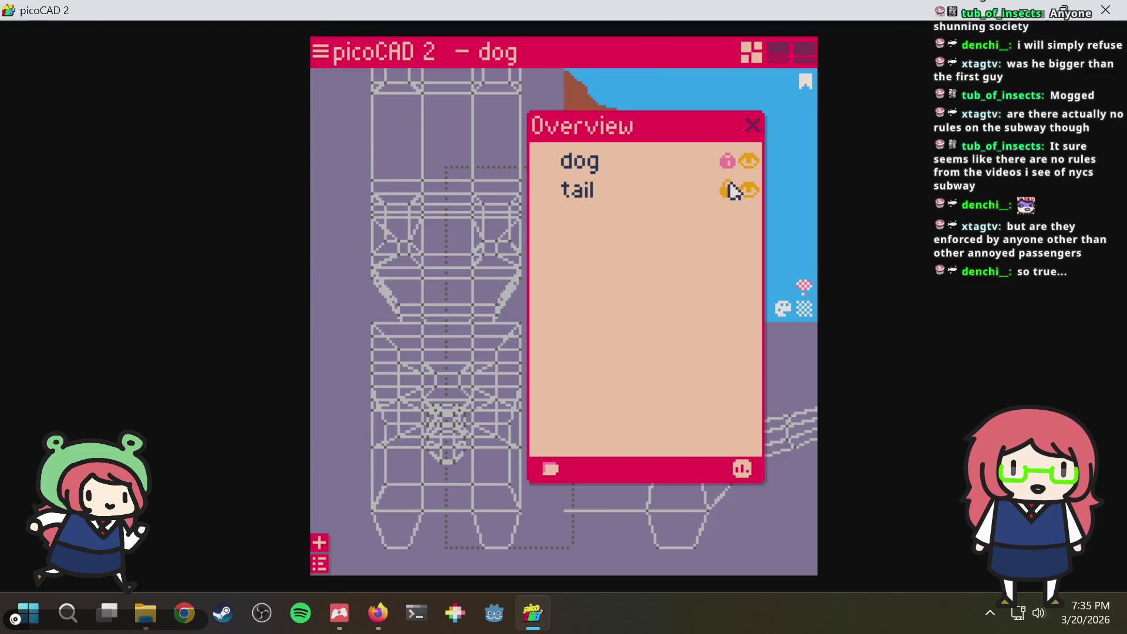
Save, then try nudging a single side vertex left and undo the move
key("ctrl+s")
left_click(751, 125)
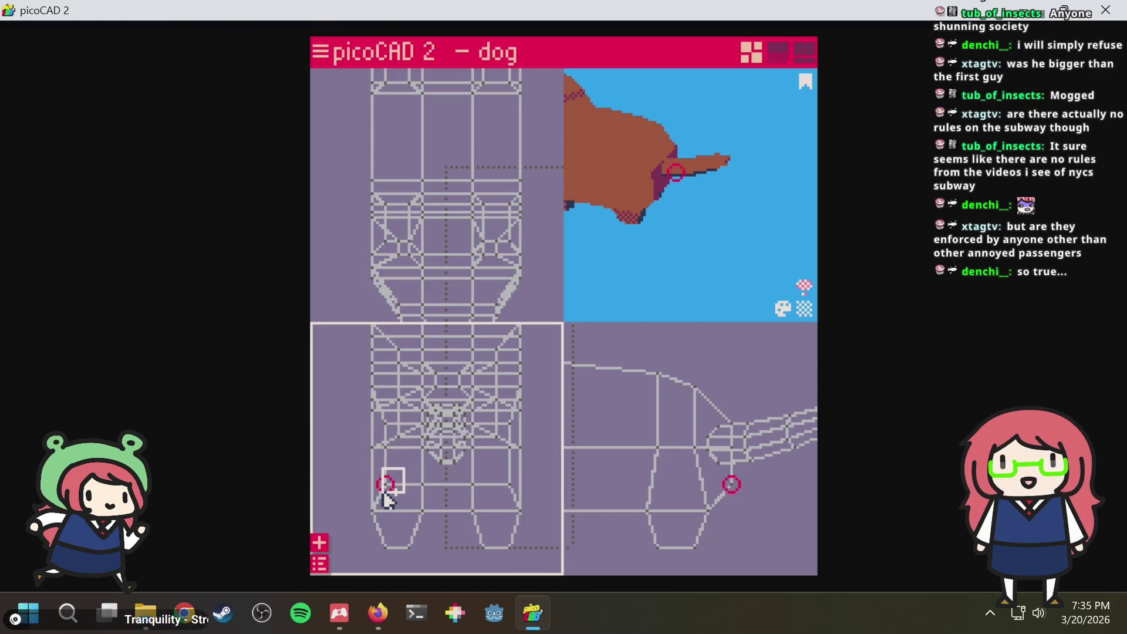
left_click_drag(727, 237, 634, 264)
left_click(478, 476)
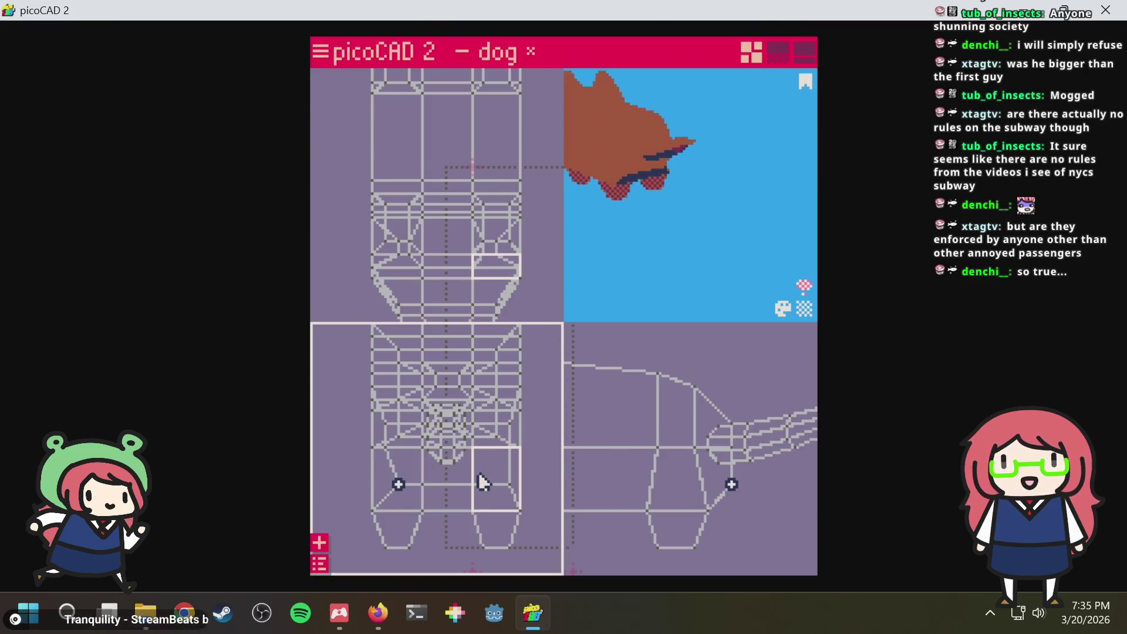
left_click(479, 480)
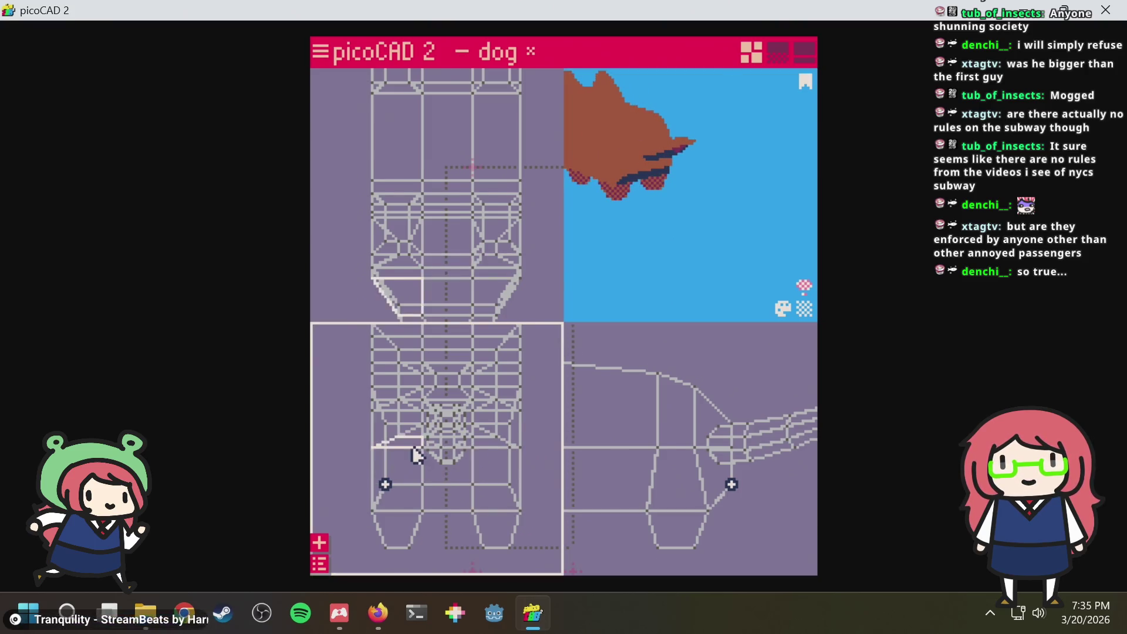
scroll(397, 437, "up", 1)
left_click(375, 419)
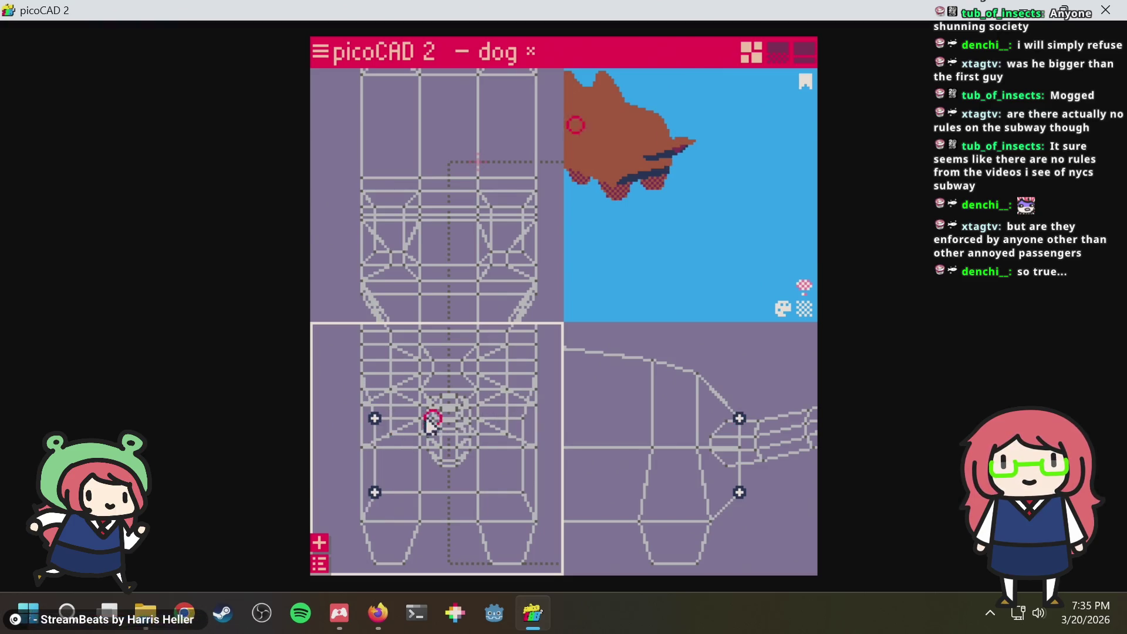
scroll(369, 453, "up", 2)
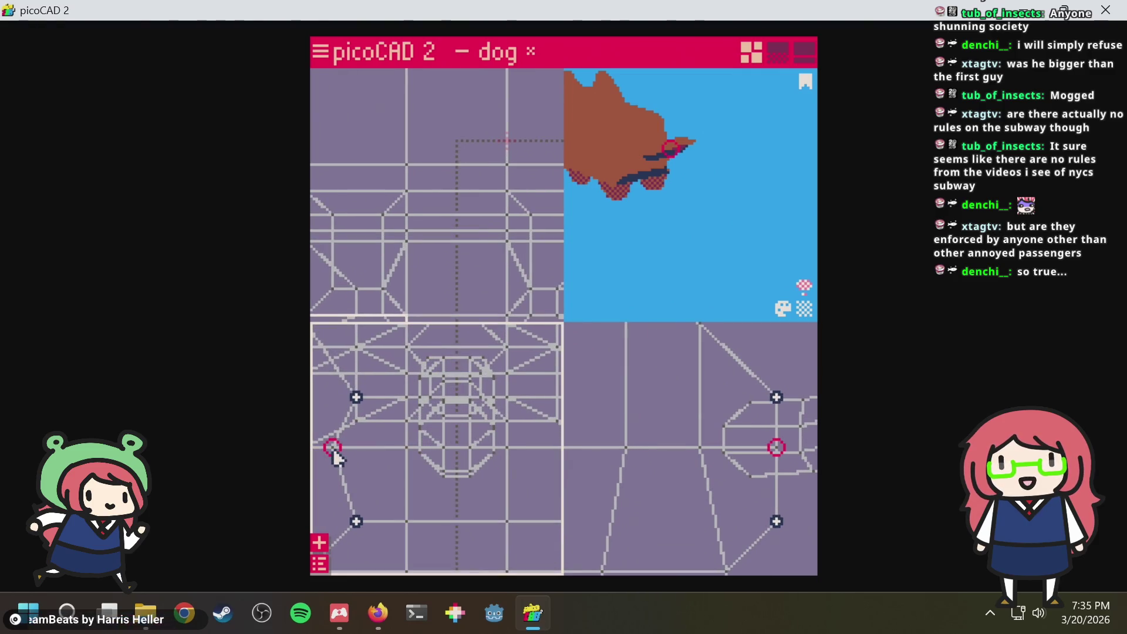
key("Left")
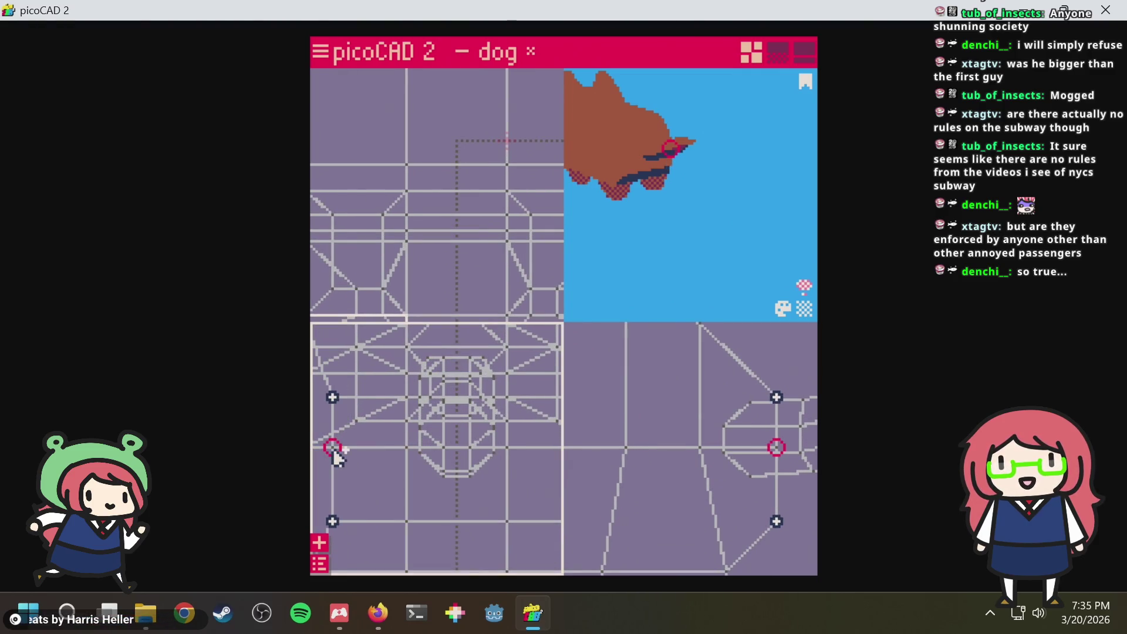
key("ctrl+z")
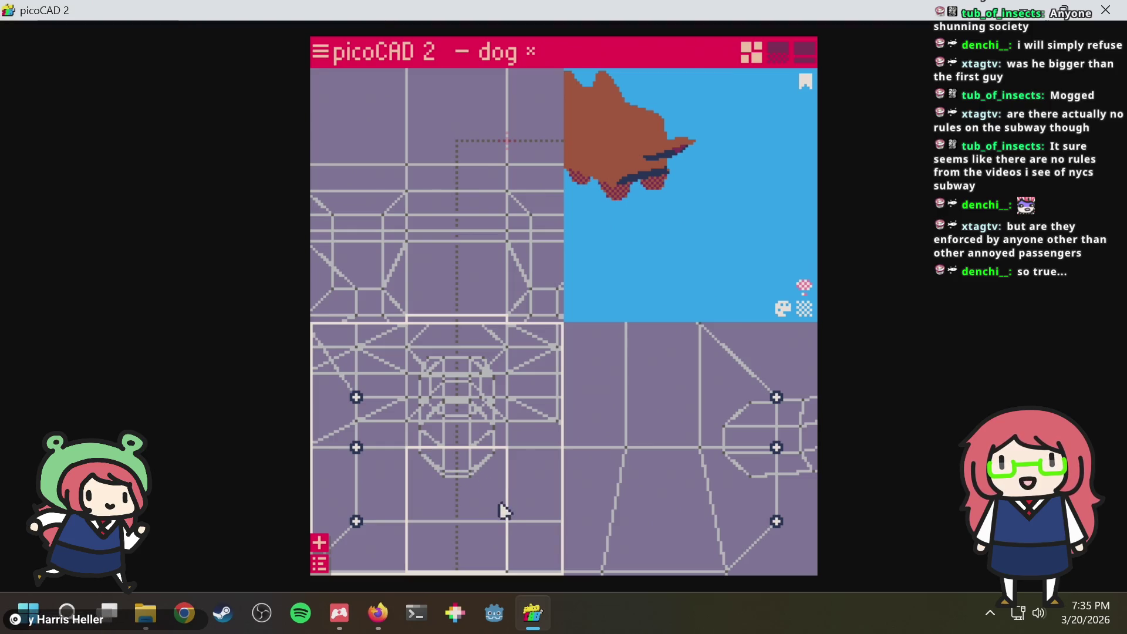
scroll(522, 496, "down", 2)
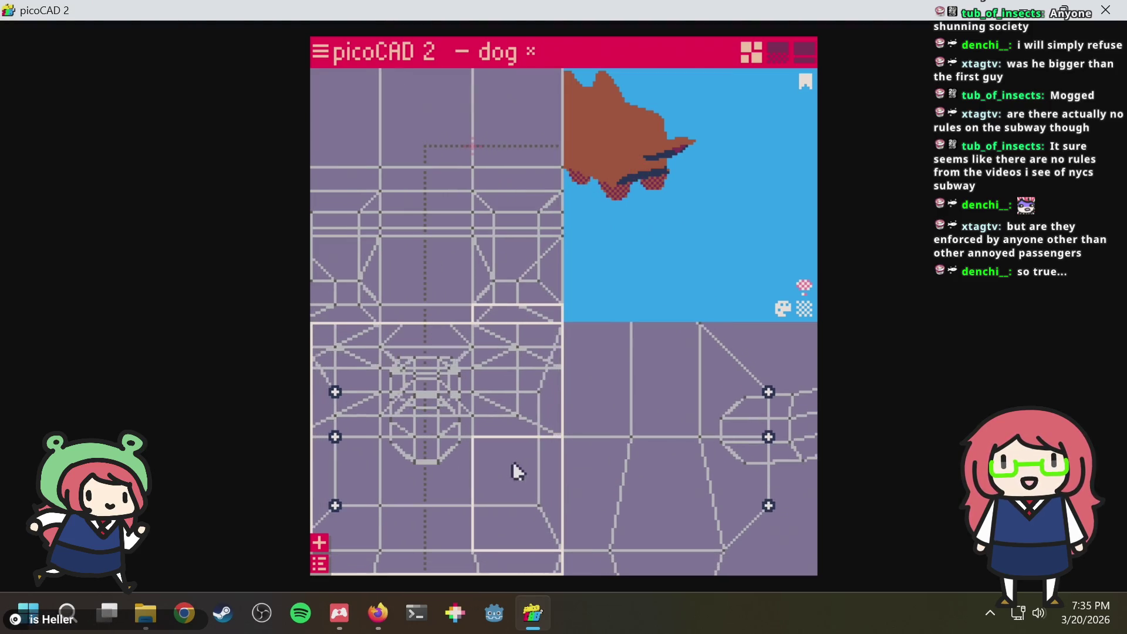
key("ctrl+z")
key("ctrl+z")
key("ctrl+z")
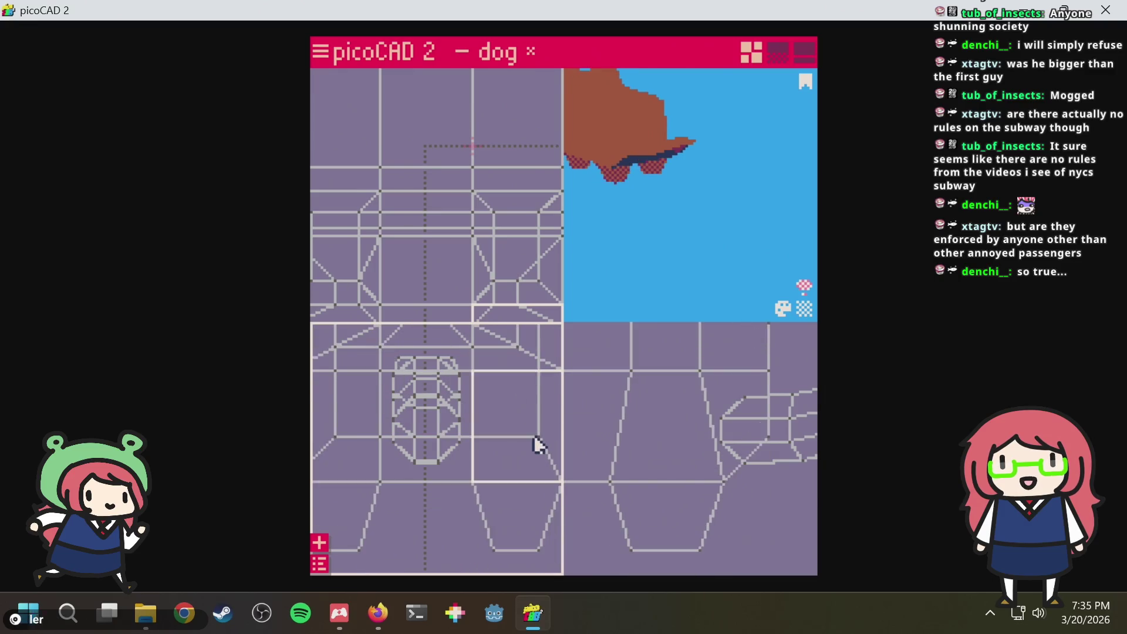
key("ctrl+z")
key("ctrl+z")
key("ctrl+z")
key("ctrl+z")
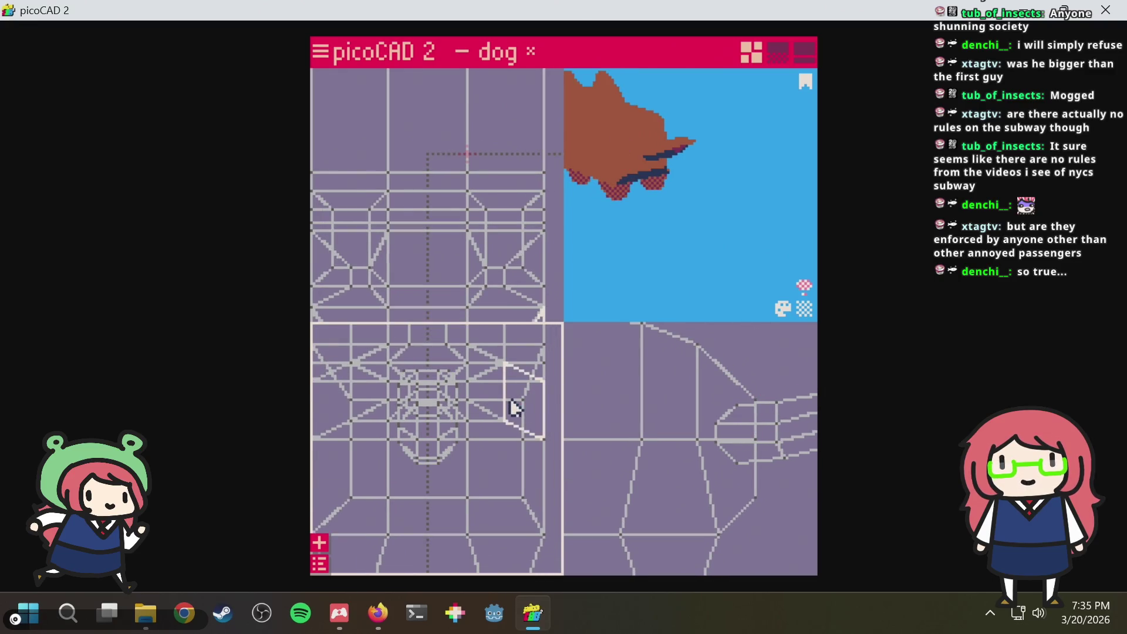
Move the column of three right-side body vertices one step inward and save as dog.txt
left_click_drag(508, 506, 534, 395)
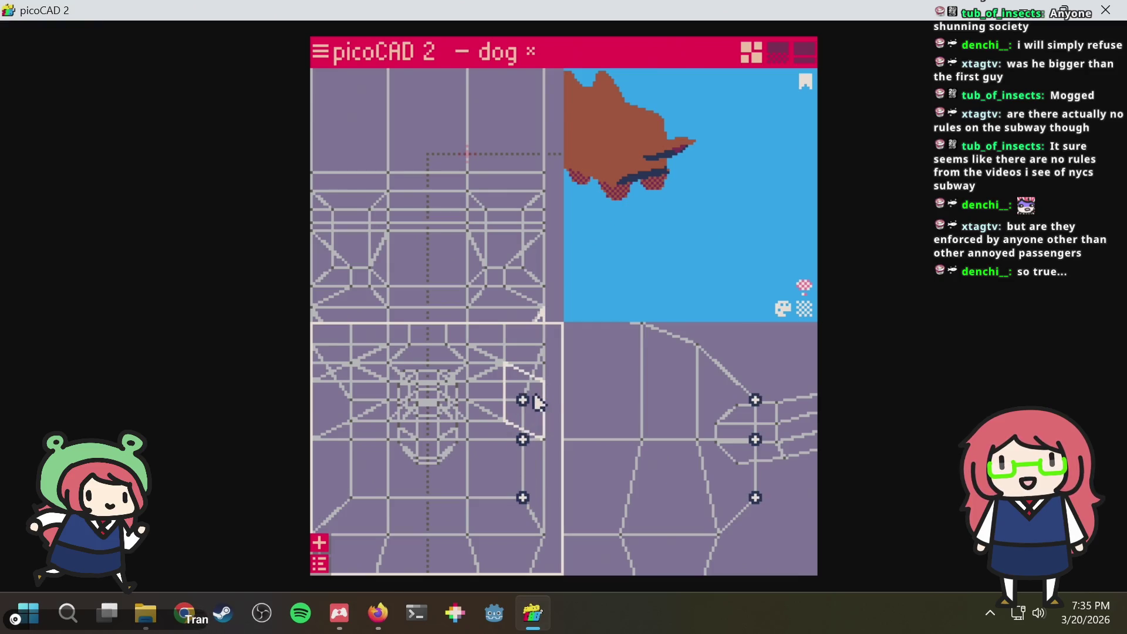
key("Left")
mouse_move(660, 226)
left_mouse_down()
mouse_move(694, 236)
mouse_move(719, 226)
mouse_move(604, 265)
mouse_move(742, 231)
mouse_move(709, 266)
mouse_move(666, 284)
mouse_move(636, 254)
mouse_move(687, 143)
mouse_move(745, 146)
left_mouse_up()
key("ctrl+s")
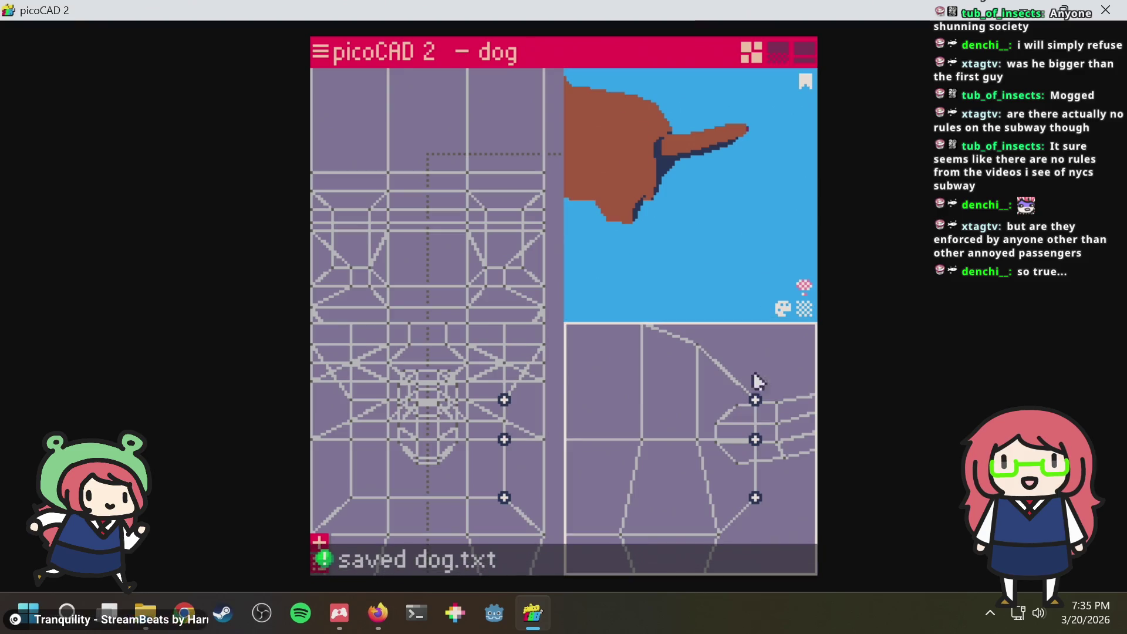
right_click_drag(766, 363, 747, 390)
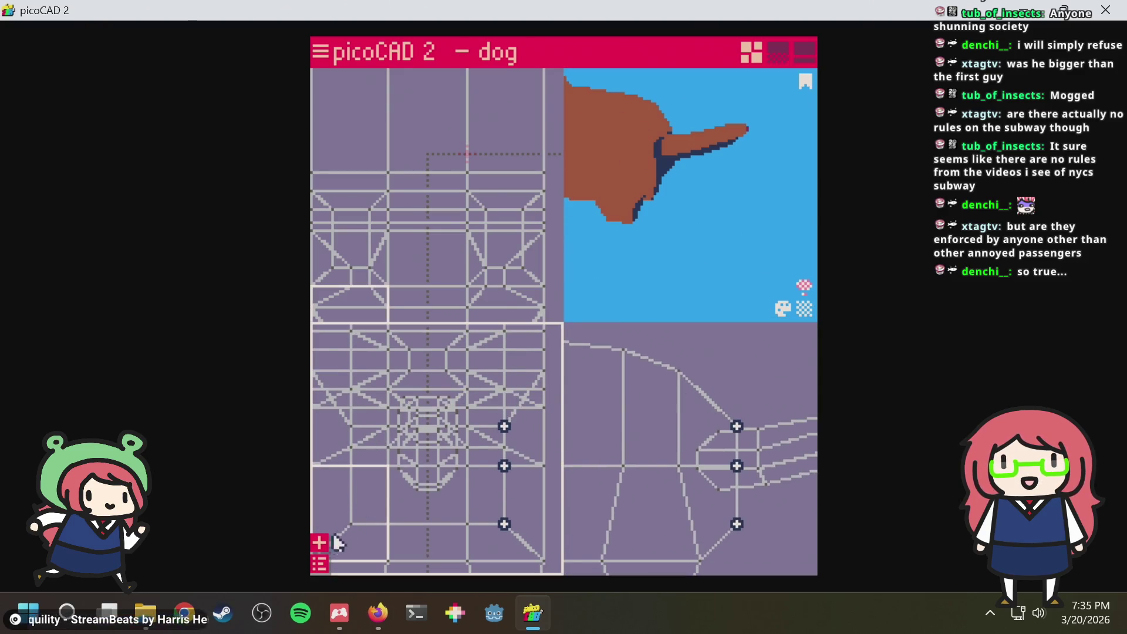
left_click(319, 563)
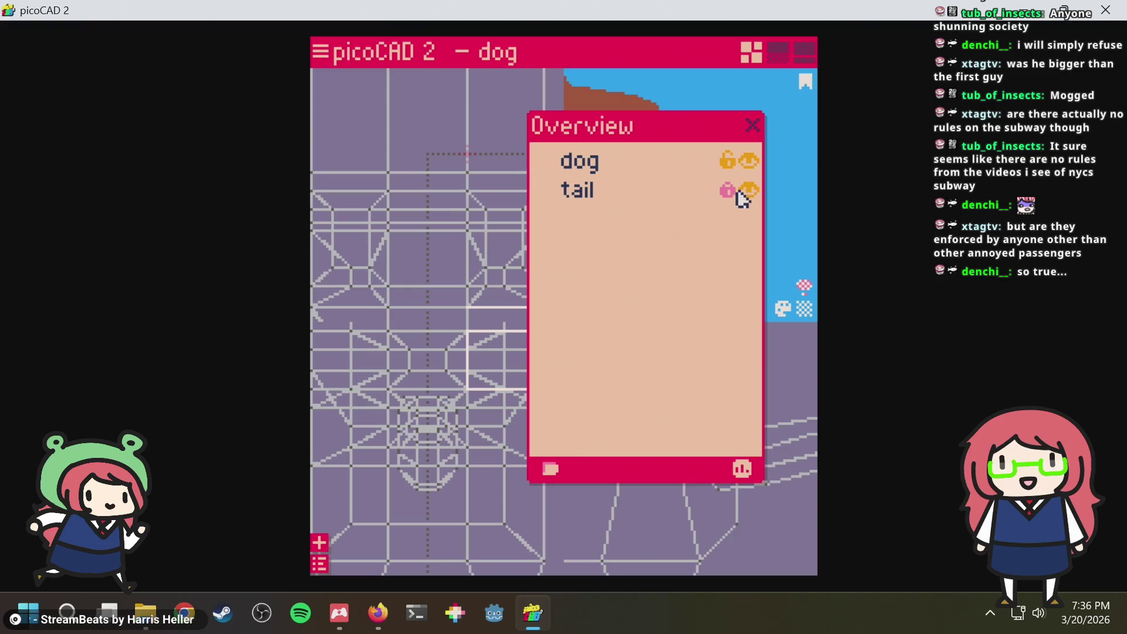
left_click(751, 125)
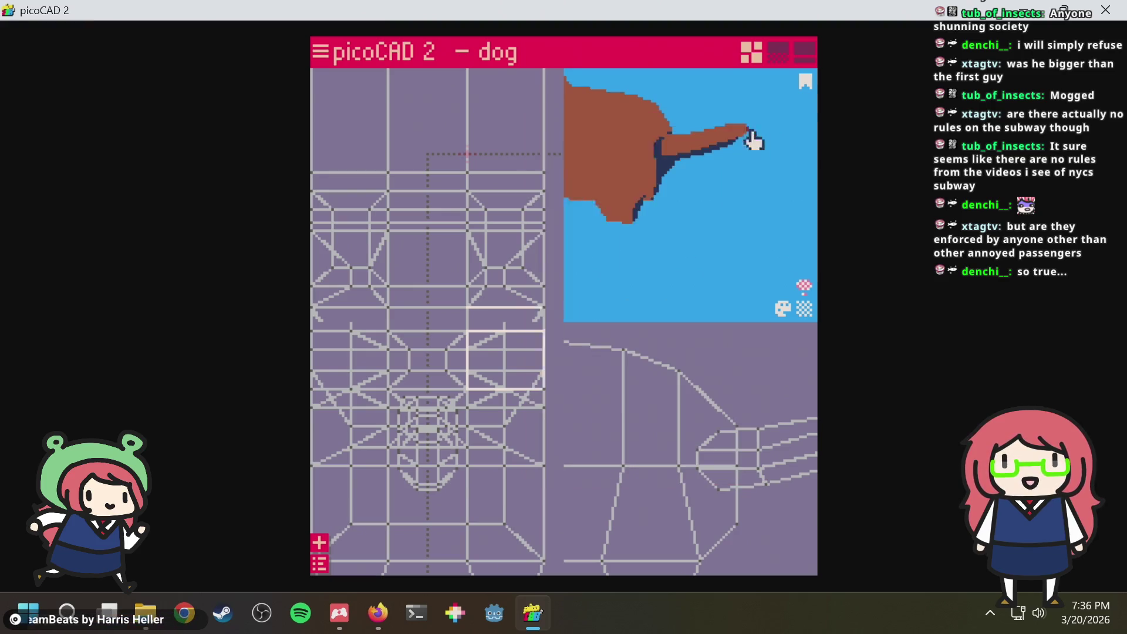
key("ctrl+s")
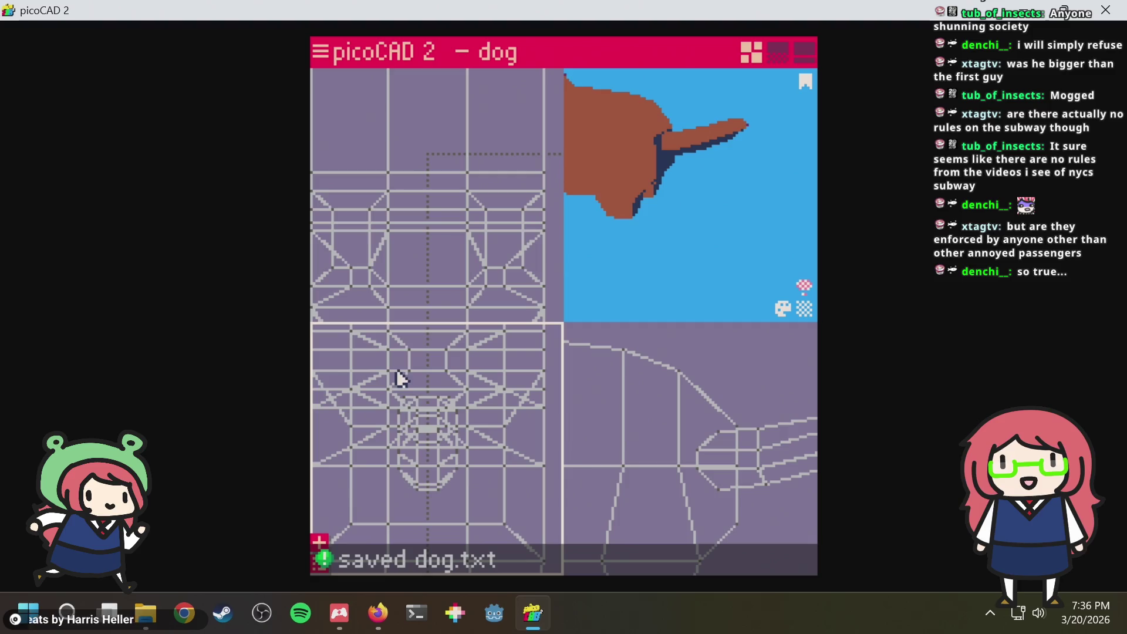
scroll(415, 396, "up", 3)
scroll(416, 390, "up", 1)
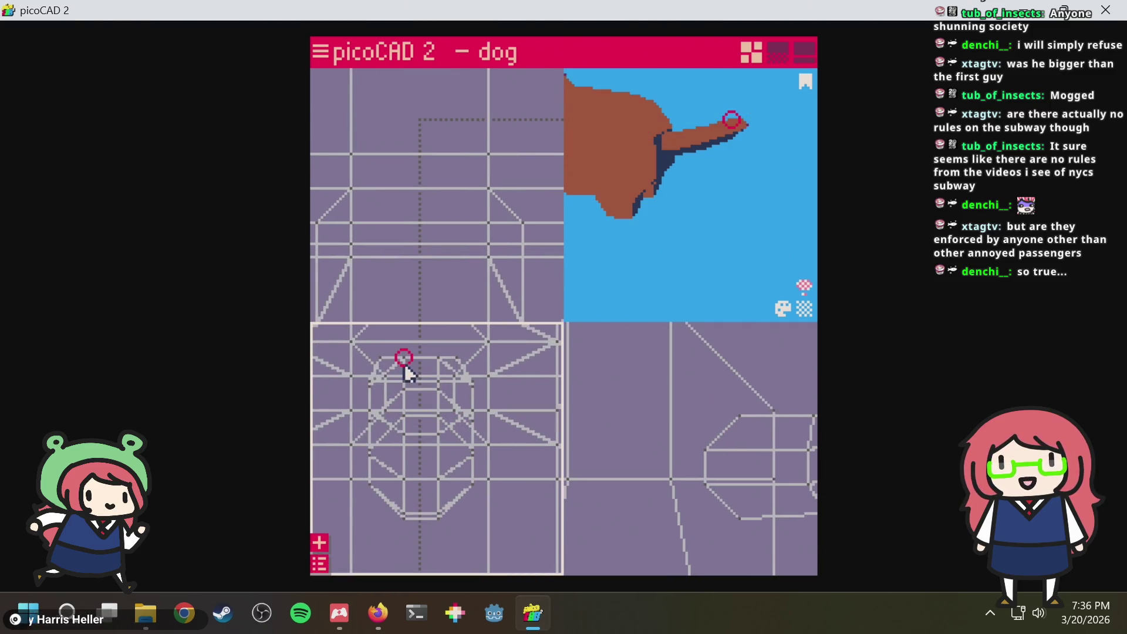
Inspect the leg, select its top vertices and save the model
mouse_move(750, 194)
left_mouse_down()
mouse_move(692, 236)
mouse_move(696, 251)
left_mouse_up()
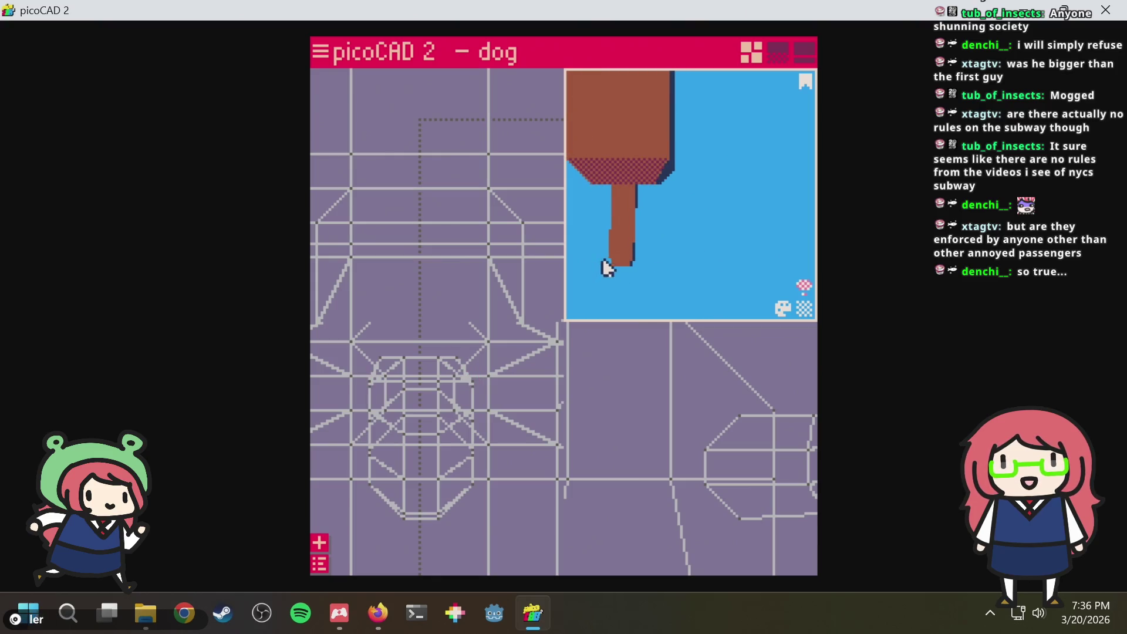
left_click(432, 365)
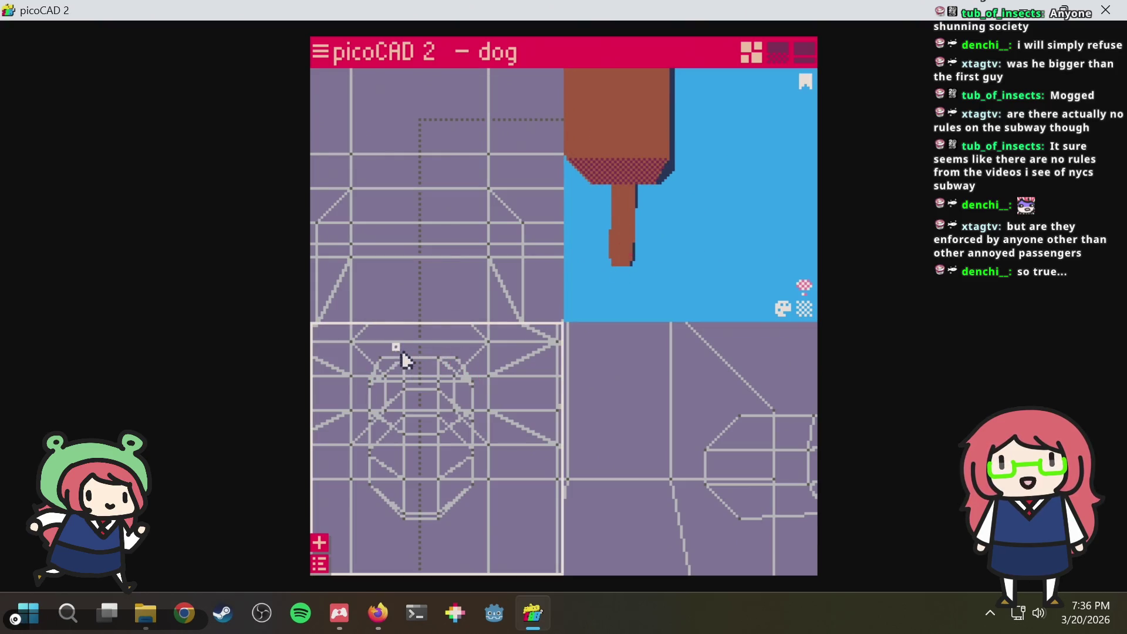
left_click(414, 374)
scroll(418, 372, "up", 1)
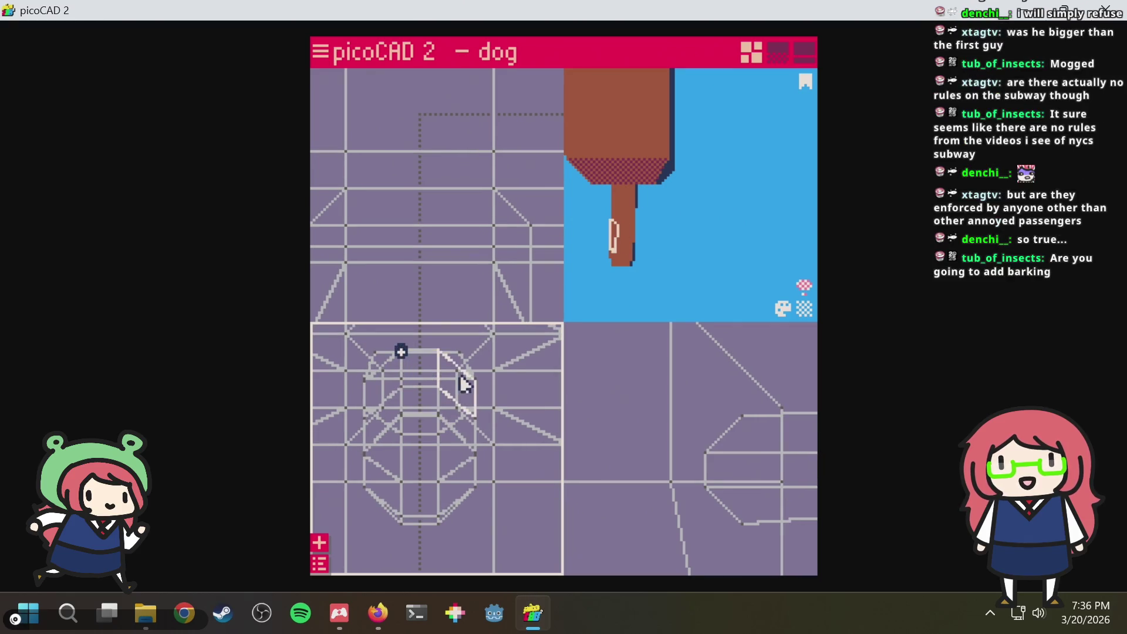
scroll(478, 408, "up", 1)
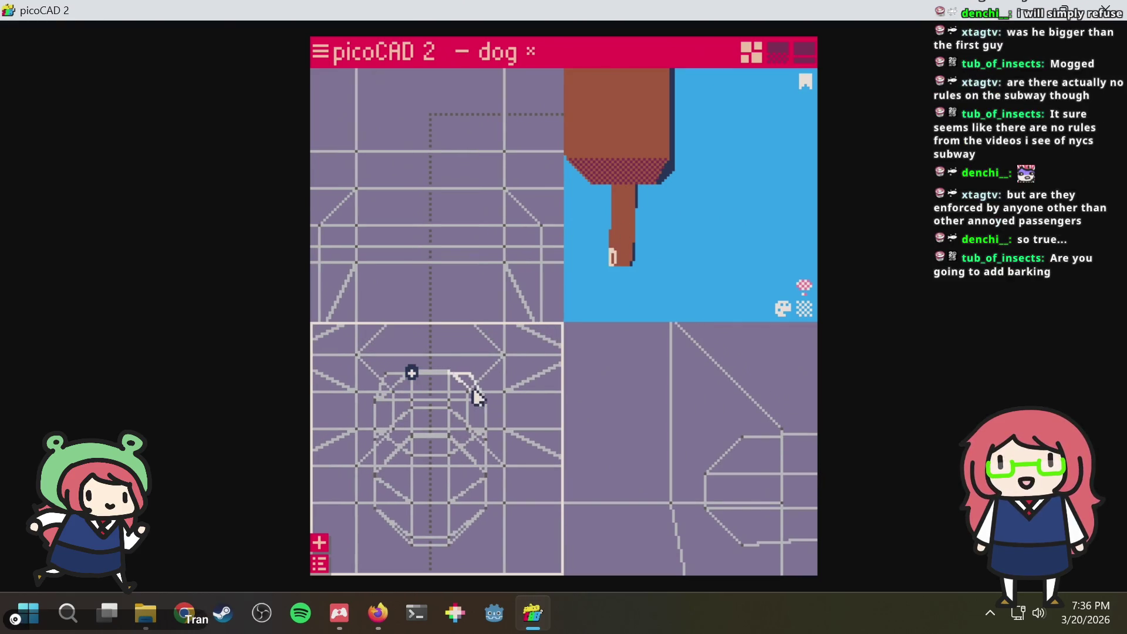
left_click(737, 228)
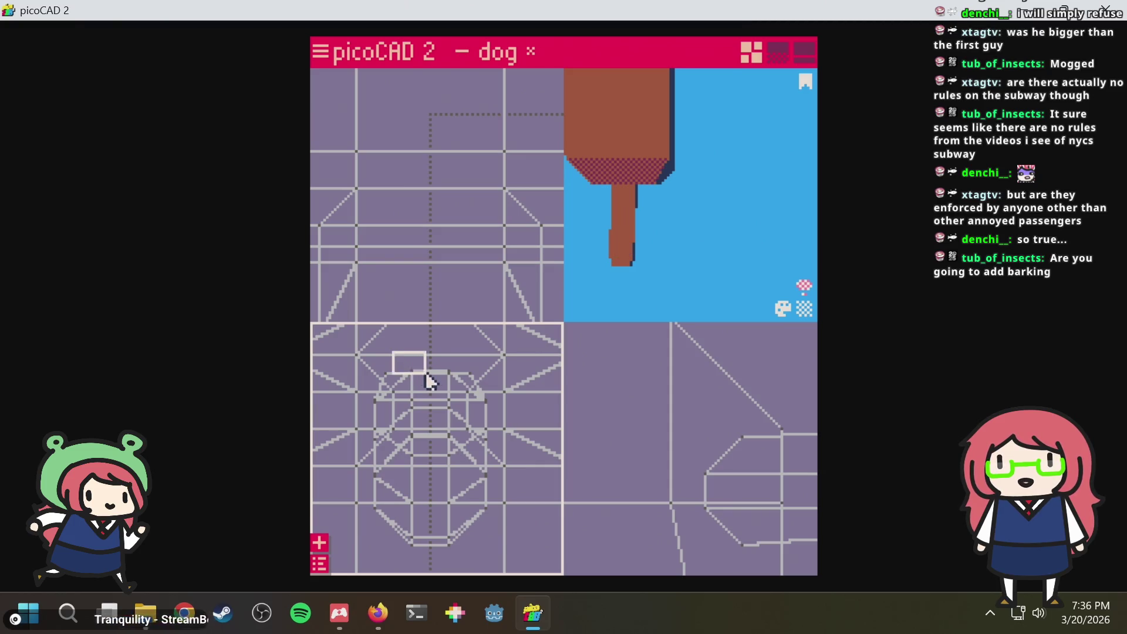
left_click_drag(457, 396, 460, 396)
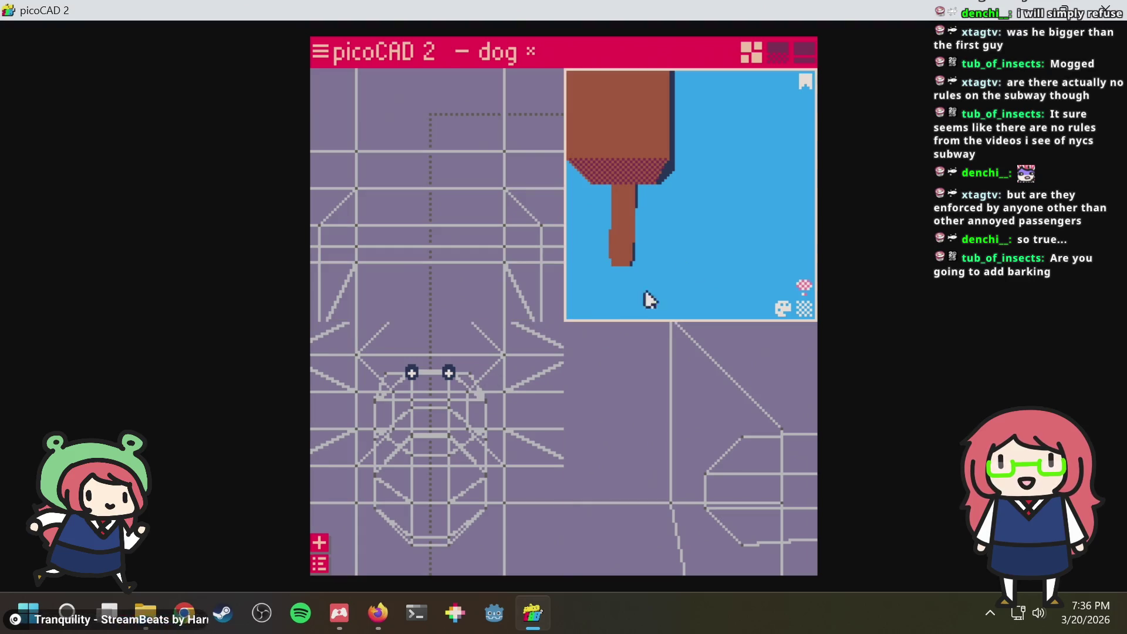
key("ctrl+s")
mouse_move(705, 252)
left_mouse_down()
mouse_move(736, 194)
mouse_move(658, 179)
mouse_move(734, 268)
mouse_move(717, 277)
left_mouse_up()
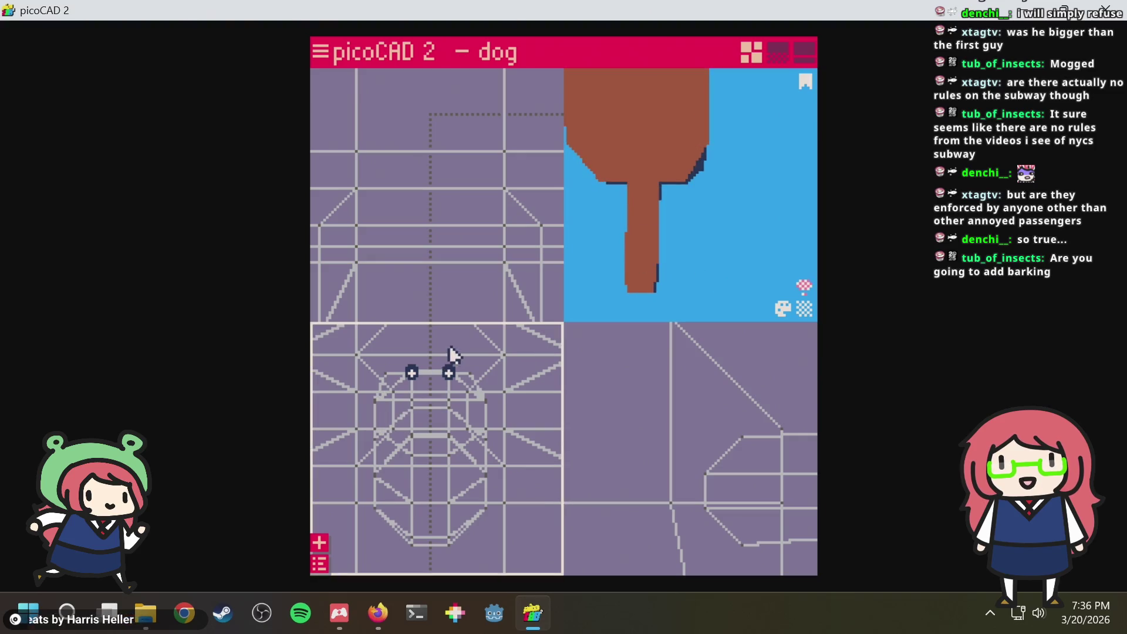
Shift the leg's vertices right, then in vertex mode nudge the lower ones slightly left
left_click_drag(385, 363, 440, 462)
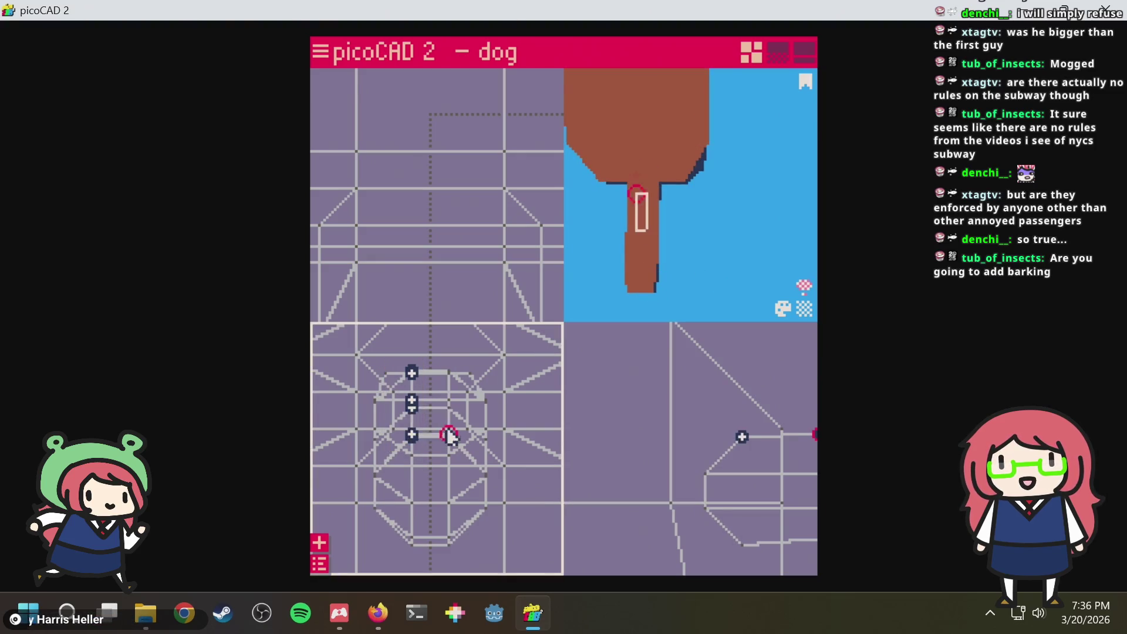
left_click_drag(458, 407, 453, 390)
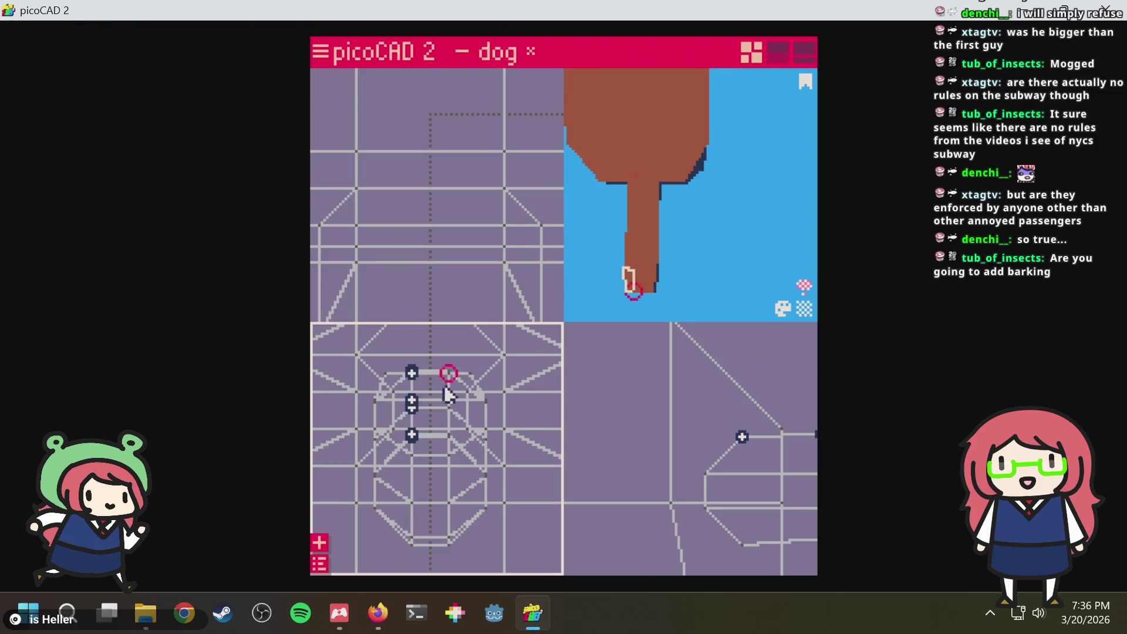
scroll(434, 416, "up", 1)
scroll(434, 416, "up", 1)
left_click_drag(408, 432, 418, 435)
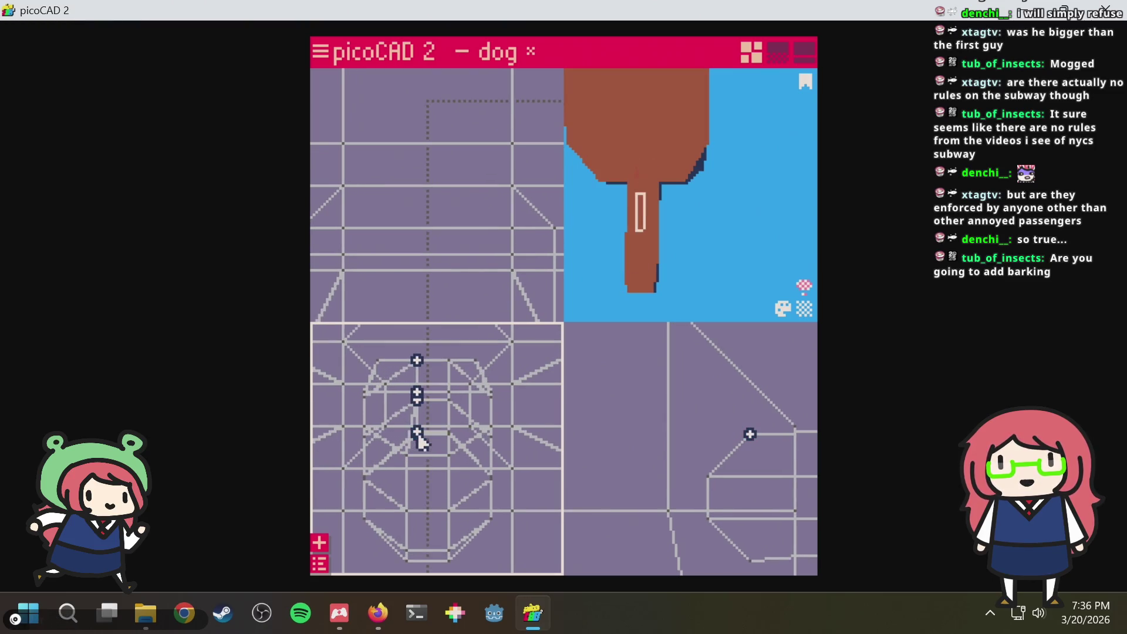
left_click(430, 396)
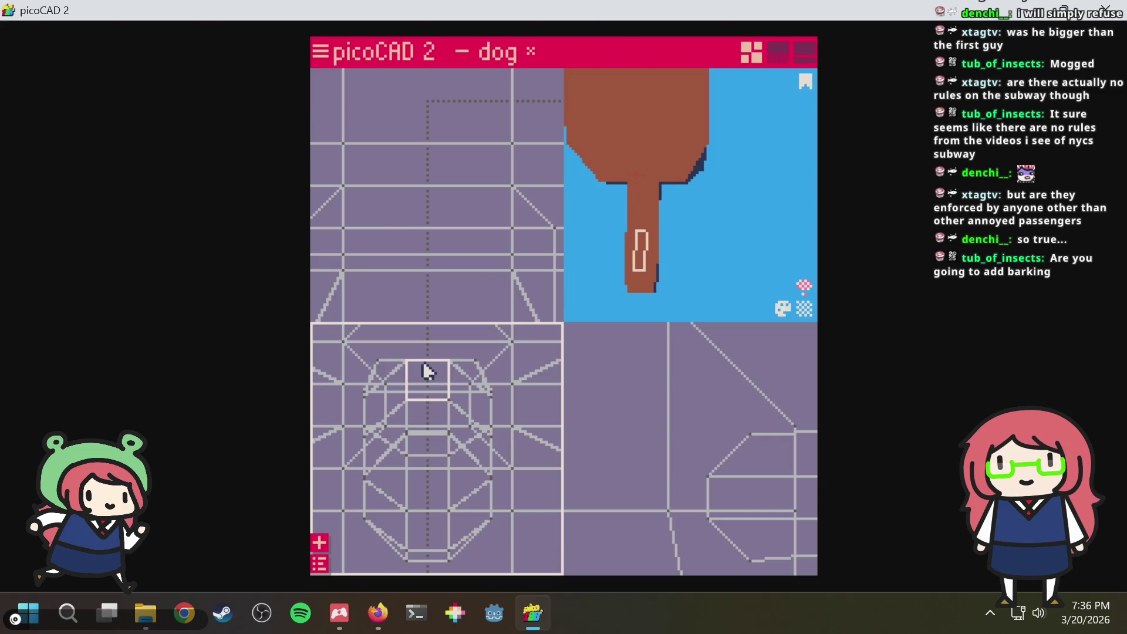
mouse_move(396, 352)
left_mouse_down()
mouse_move(412, 463)
mouse_move(419, 443)
left_mouse_up()
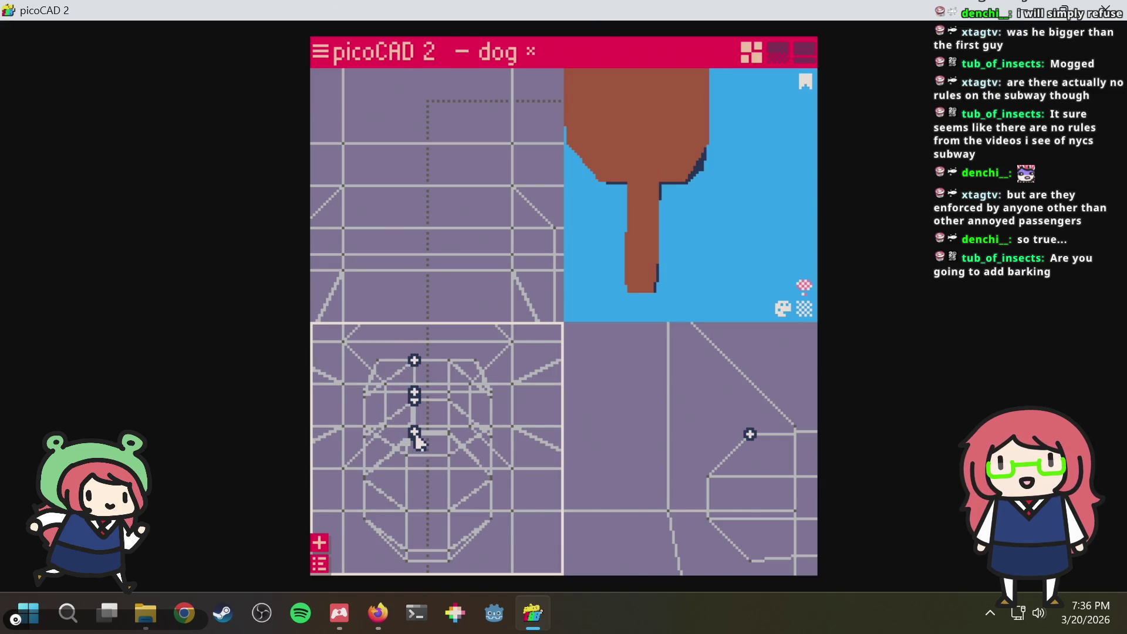
left_click(448, 405)
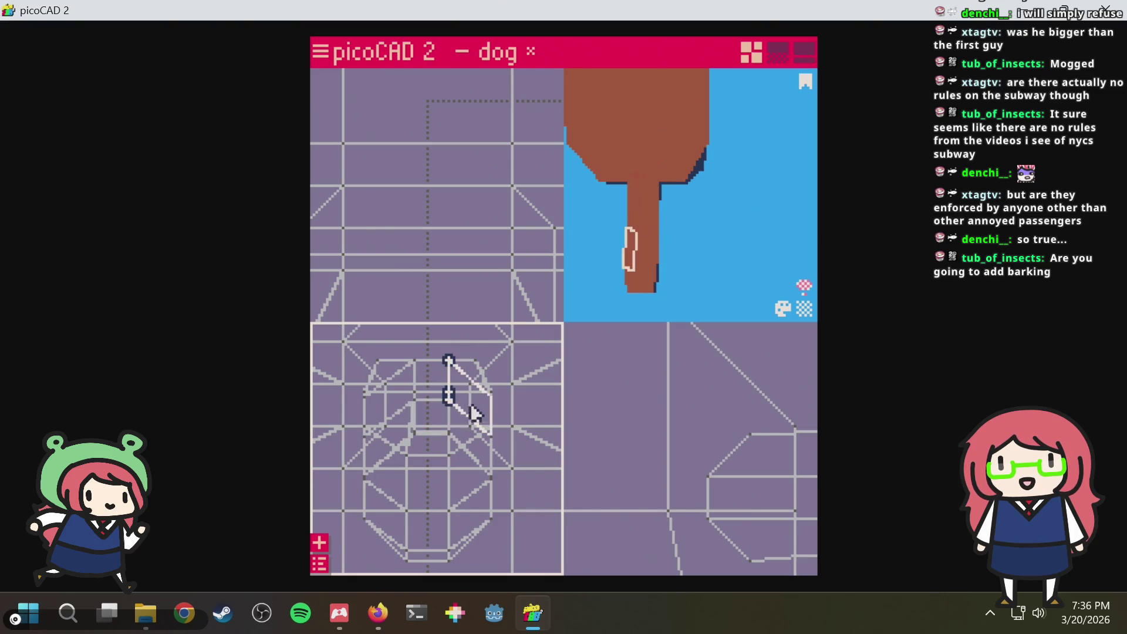
key("Tab")
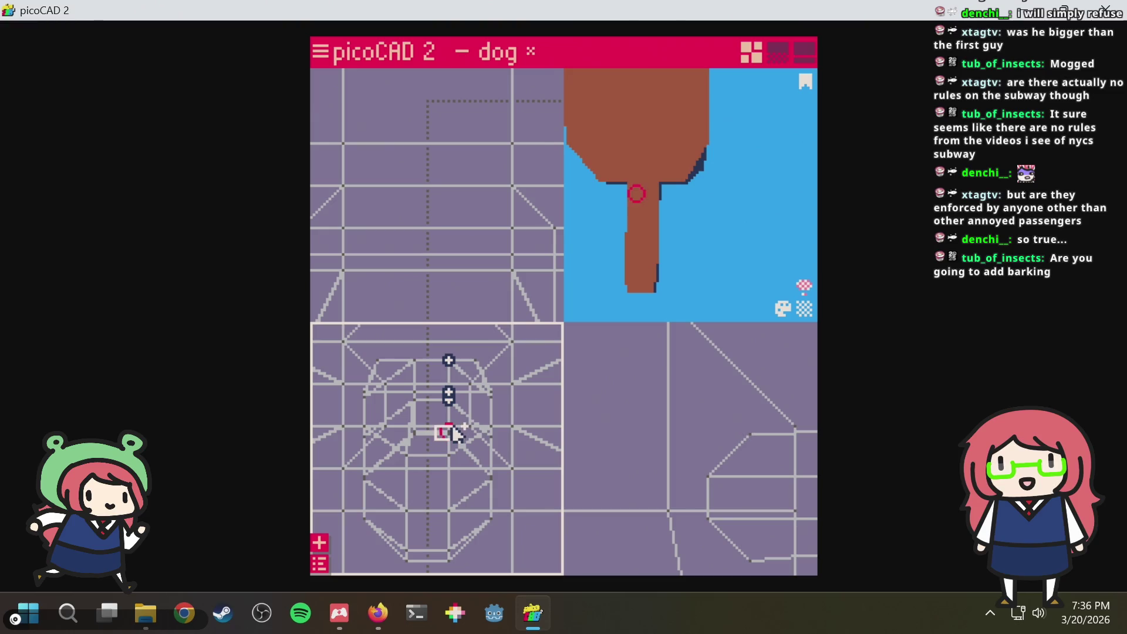
left_click_drag(450, 442, 444, 441)
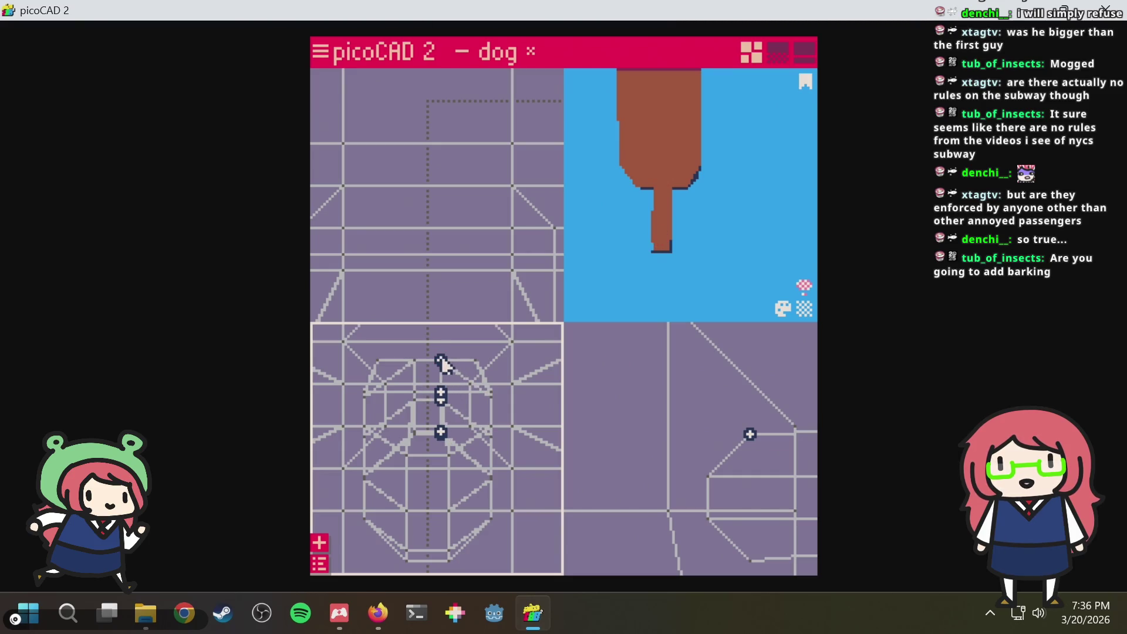
left_click_drag(773, 226, 753, 194)
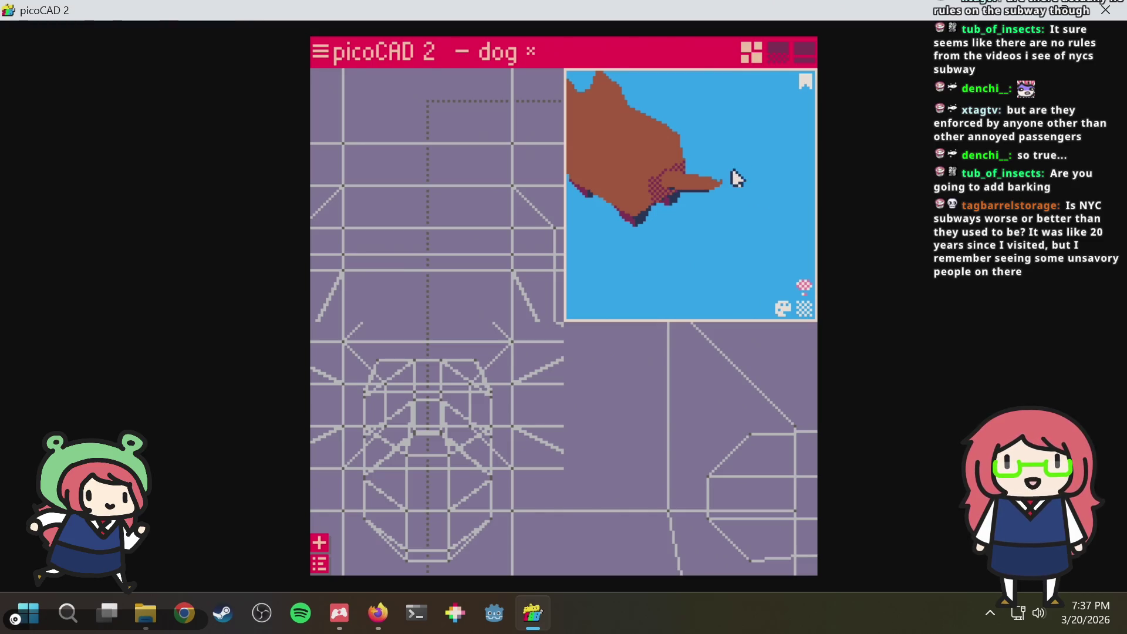
View the underside and pull one leg-tip vertex outward to the right so the end narrows
mouse_move(720, 198)
left_mouse_down()
mouse_move(742, 141)
mouse_move(710, 153)
mouse_move(677, 206)
mouse_move(681, 191)
mouse_move(734, 176)
mouse_move(769, 144)
mouse_move(727, 214)
mouse_move(668, 251)
mouse_move(712, 184)
mouse_move(747, 228)
mouse_move(737, 186)
mouse_move(686, 206)
mouse_move(724, 206)
mouse_move(684, 224)
mouse_move(711, 200)
mouse_move(721, 215)
mouse_move(695, 217)
mouse_move(615, 276)
left_mouse_up()
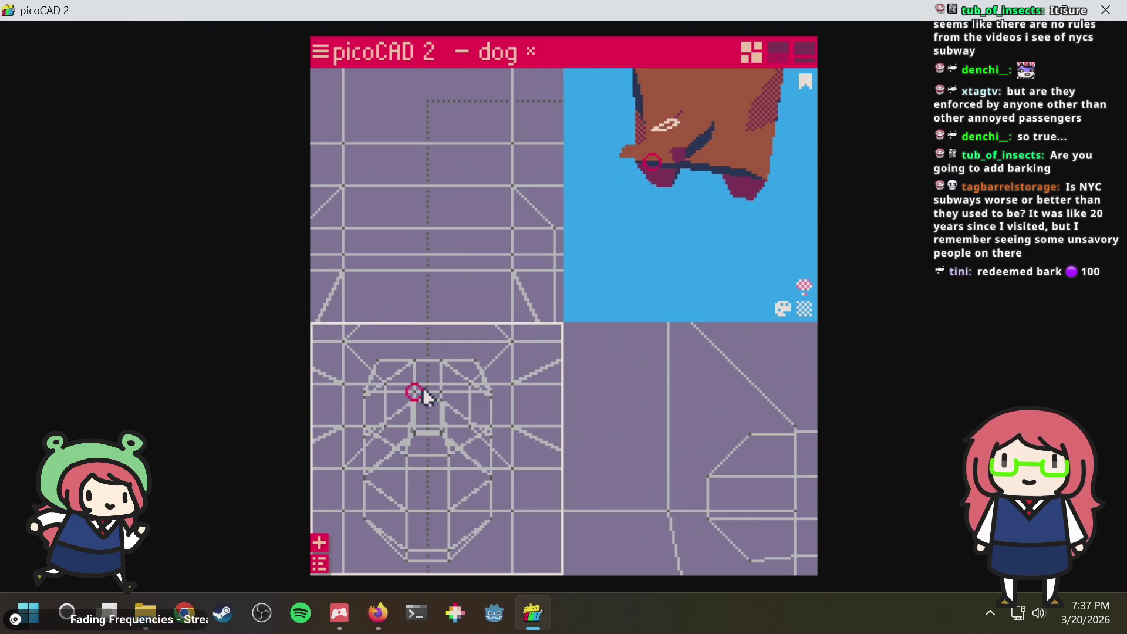
mouse_move(696, 191)
left_mouse_down()
mouse_move(707, 222)
mouse_move(770, 188)
mouse_move(744, 212)
mouse_move(767, 188)
mouse_move(766, 220)
left_mouse_up()
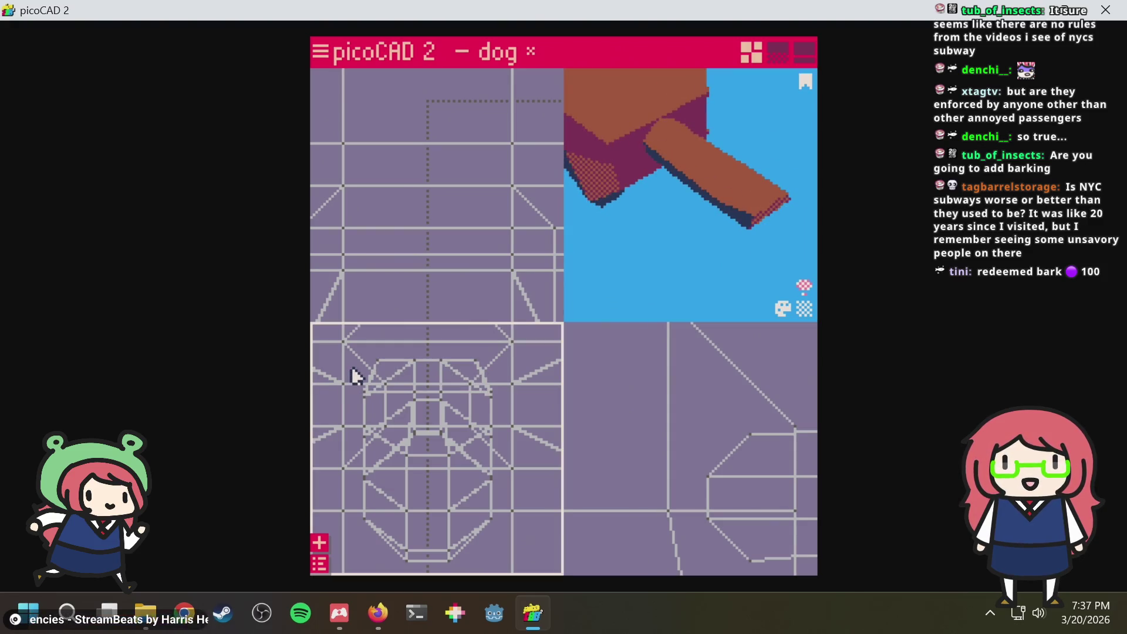
left_click_drag(383, 406, 385, 407)
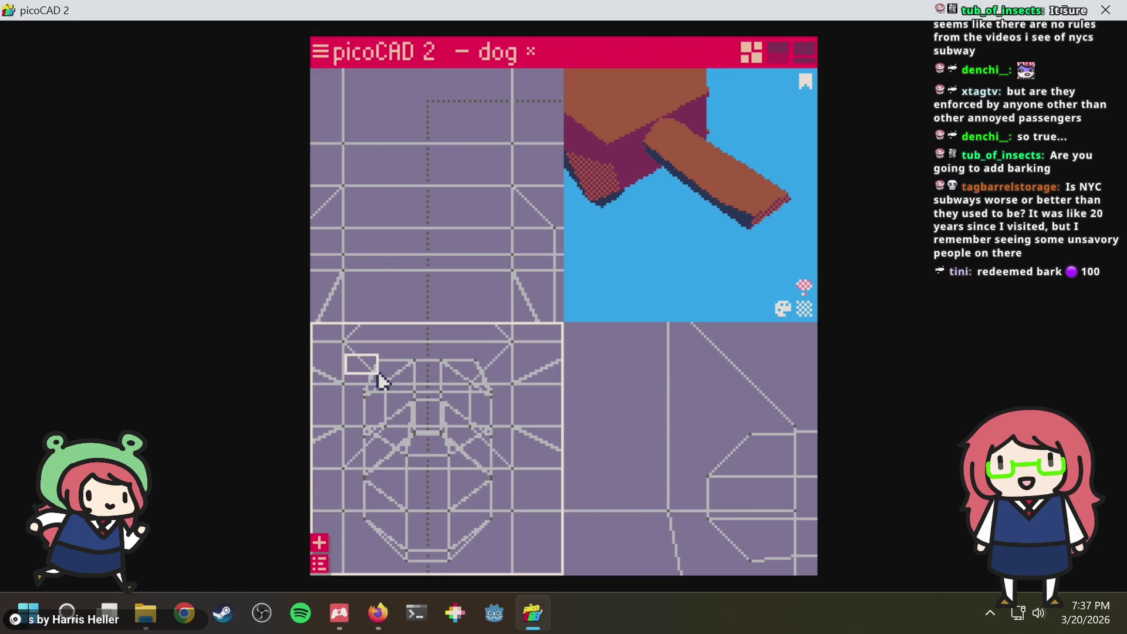
left_click_drag(387, 379, 480, 375)
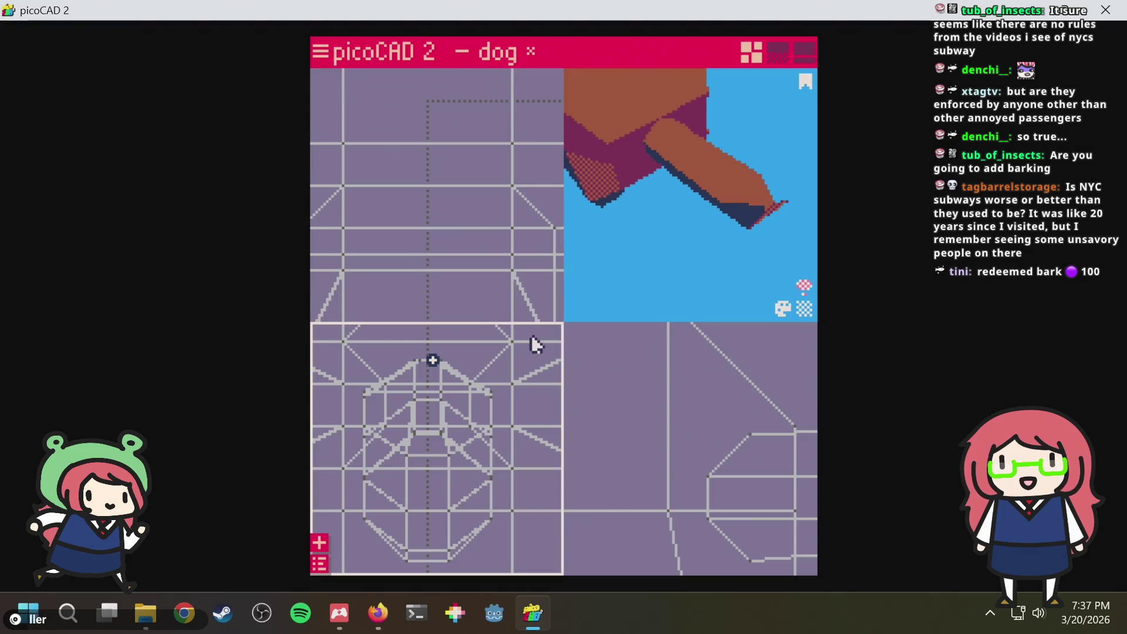
left_click_drag(701, 255, 678, 233)
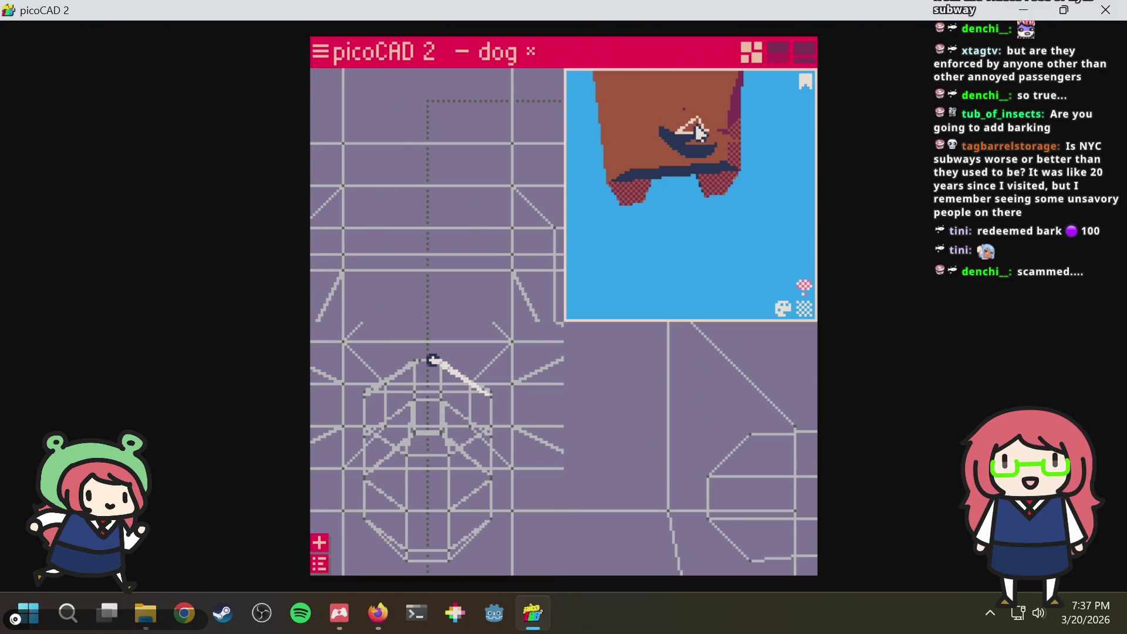
Select the snout-tip vertex and nudge it right then back left
mouse_move(695, 131)
left_mouse_down()
mouse_move(704, 179)
mouse_move(692, 209)
mouse_move(730, 223)
left_mouse_up()
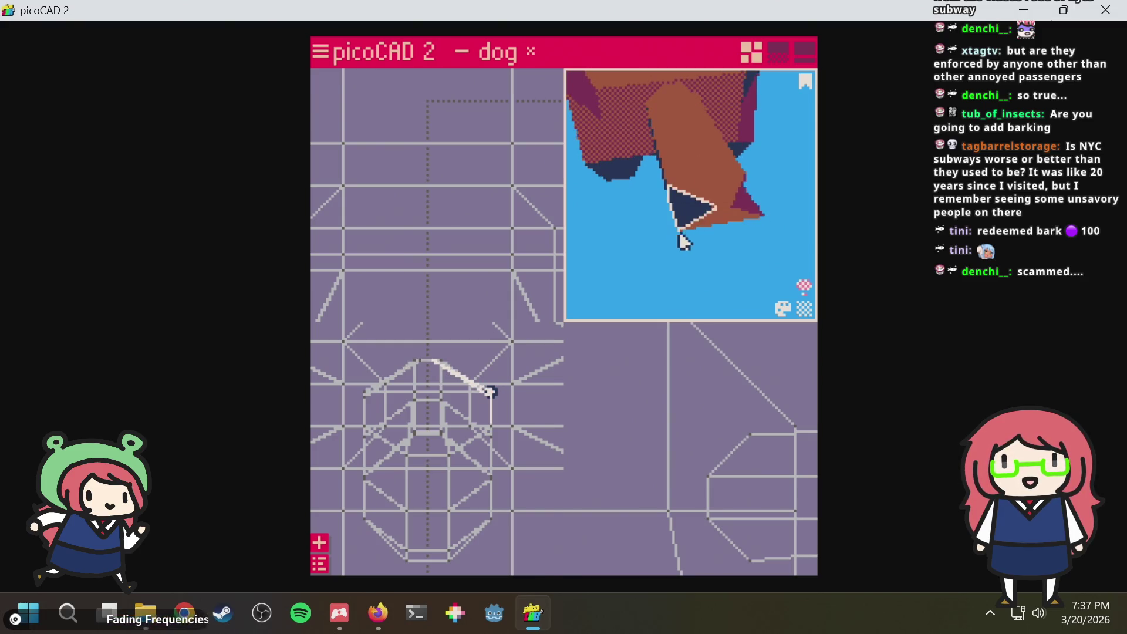
left_click(466, 372)
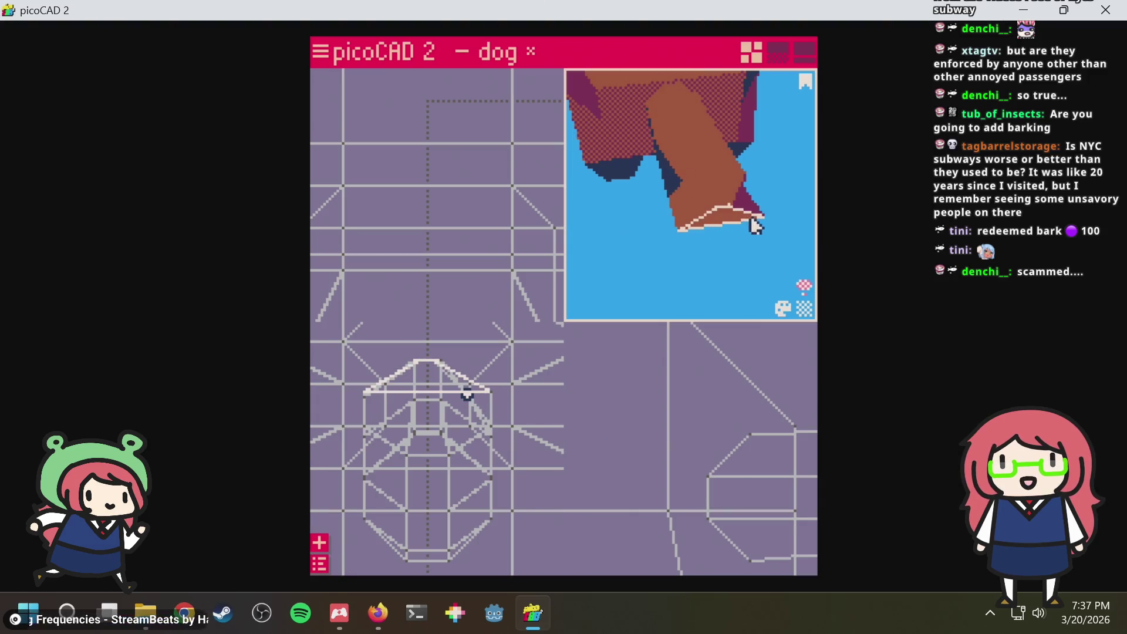
scroll(753, 206, "up", 2)
scroll(744, 188, "up", 1)
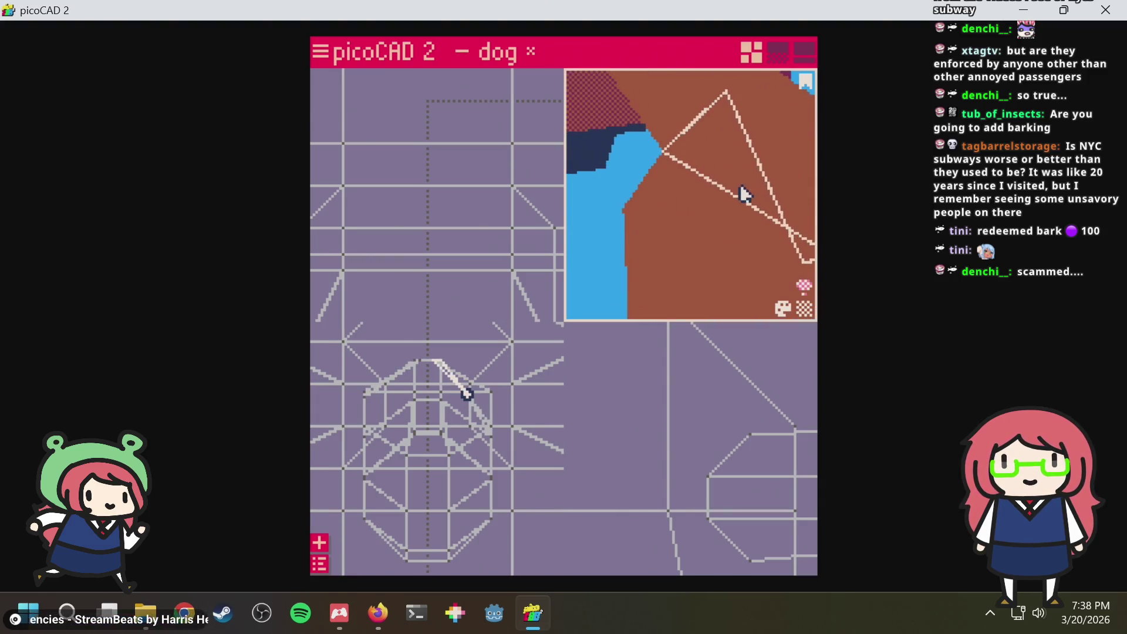
scroll(744, 189, "down", 3)
mouse_move(745, 207)
left_mouse_down()
mouse_move(760, 170)
mouse_move(742, 192)
left_mouse_up()
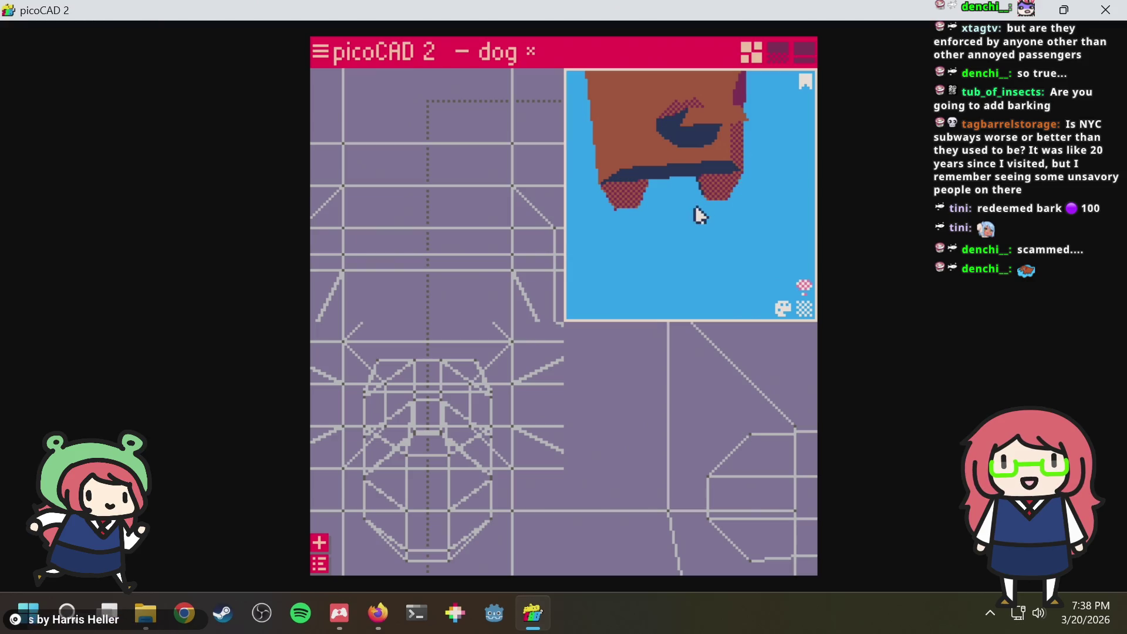
left_click_drag(698, 215, 721, 227)
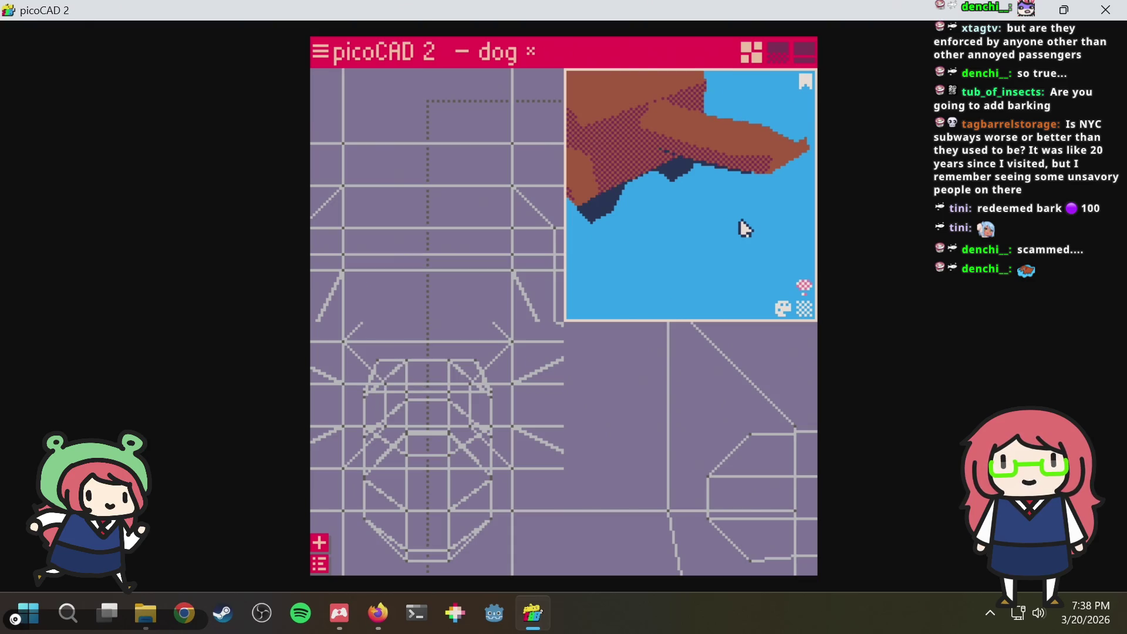
key("Right")
key("Left")
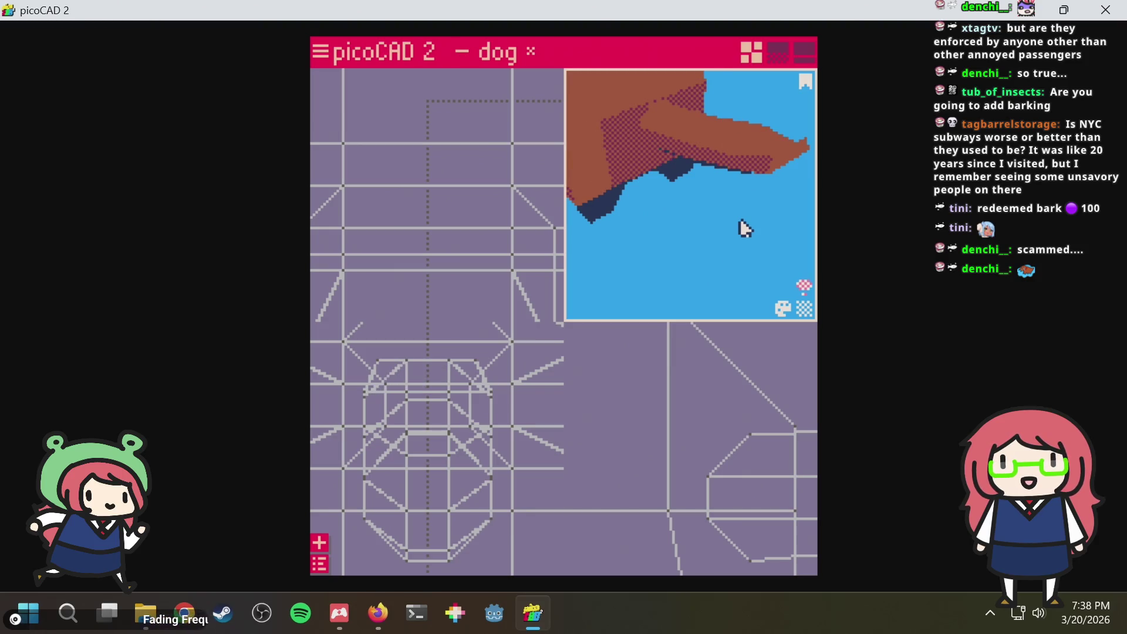
Save the model as dog.txt and clear the selection
key("ctrl+s")
mouse_move(732, 202)
left_mouse_down()
mouse_move(712, 193)
mouse_move(717, 156)
mouse_move(733, 145)
left_mouse_up()
left_click(513, 302)
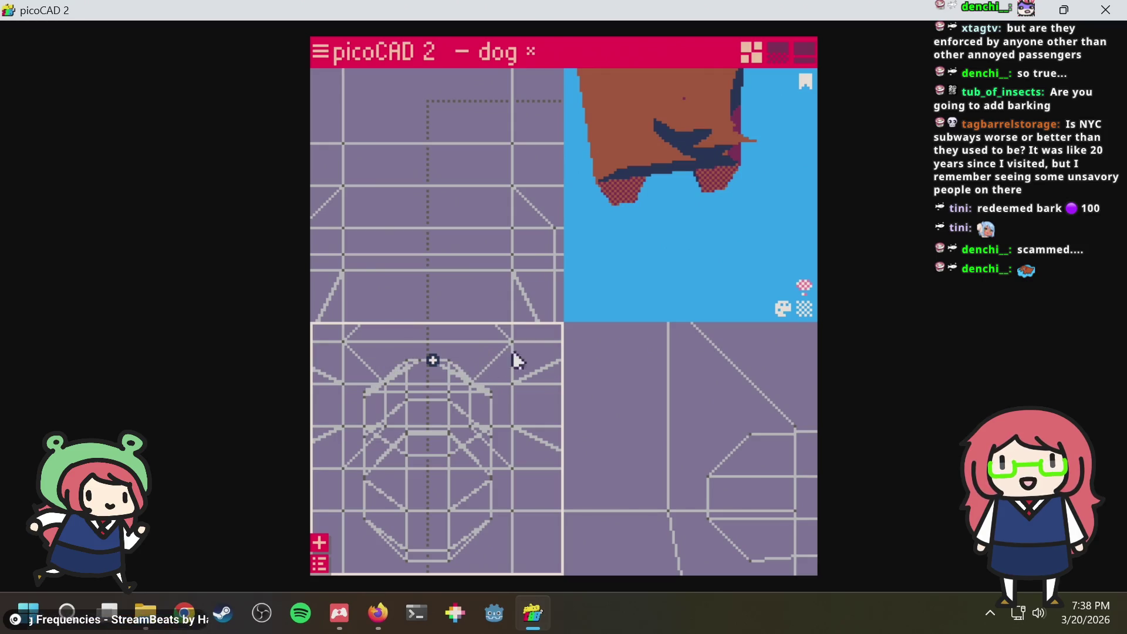
mouse_move(708, 228)
left_mouse_down()
mouse_move(664, 259)
mouse_move(736, 233)
mouse_move(717, 221)
left_mouse_up()
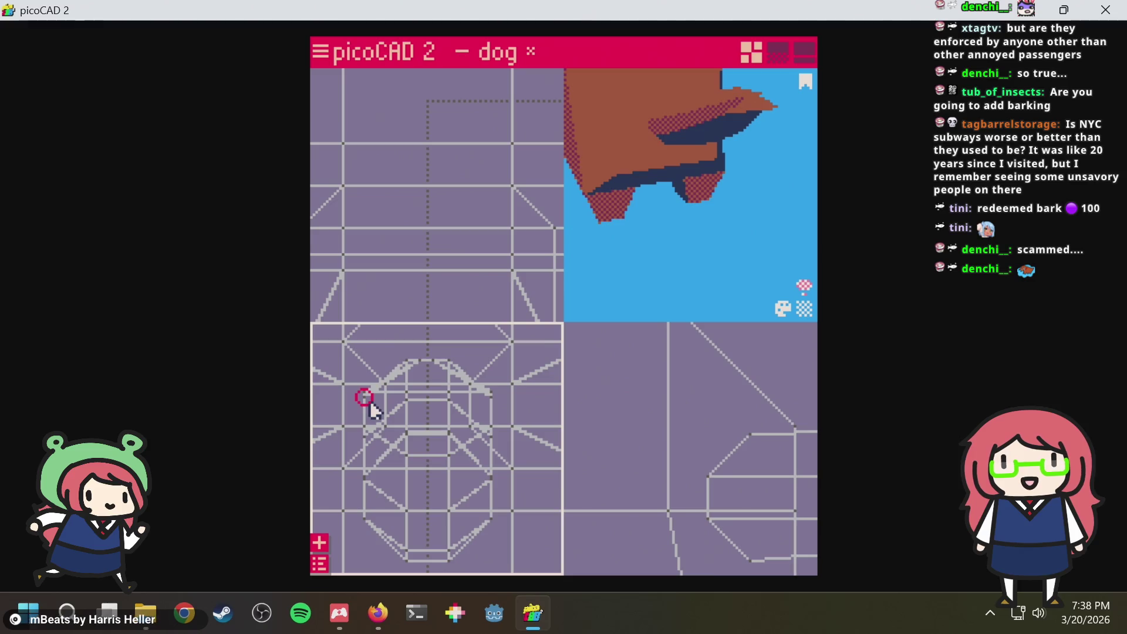
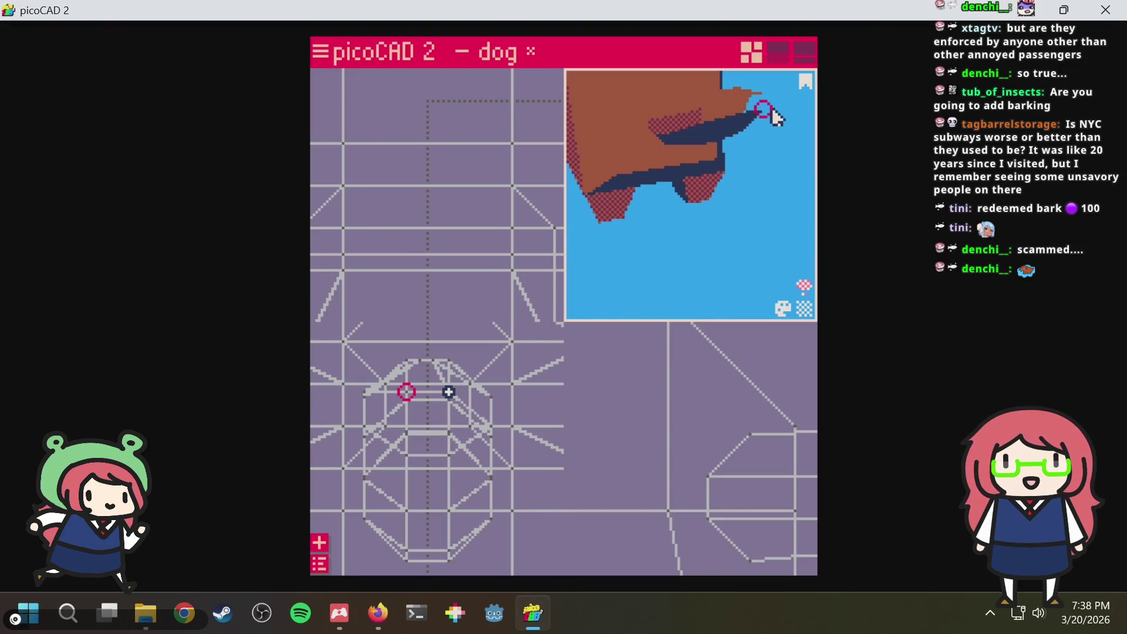
Inspect the dog's body, underside and tail faces from several angles, then save dog
mouse_move(696, 210)
left_mouse_down()
mouse_move(692, 179)
mouse_move(677, 209)
mouse_move(687, 207)
left_mouse_up()
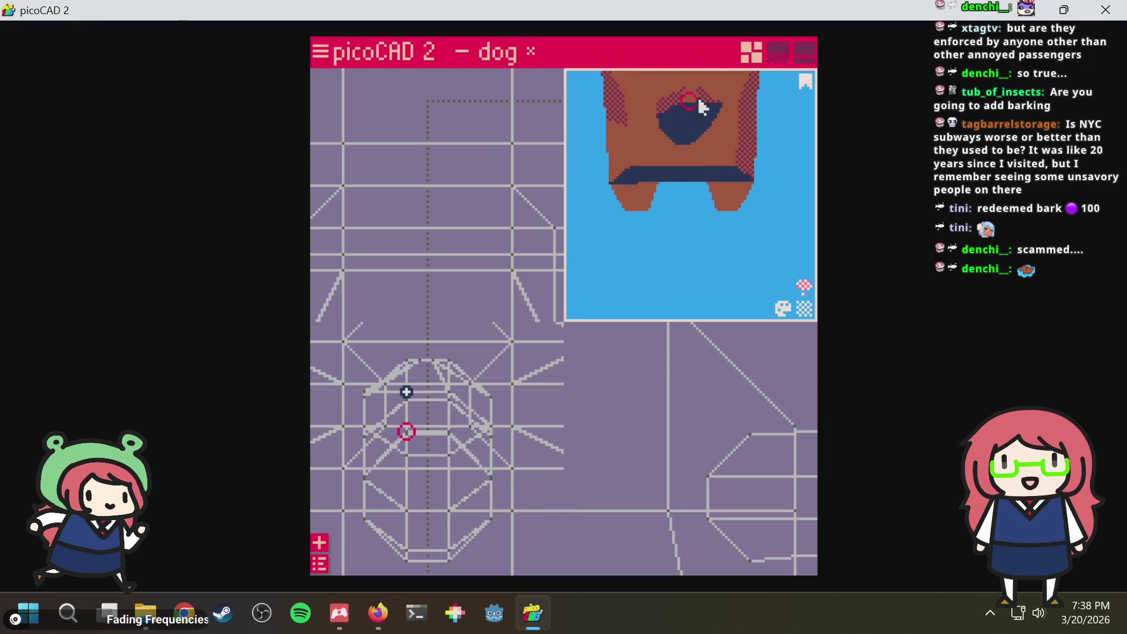
mouse_move(689, 126)
left_mouse_down()
mouse_move(700, 189)
mouse_move(699, 171)
mouse_move(764, 216)
left_mouse_up()
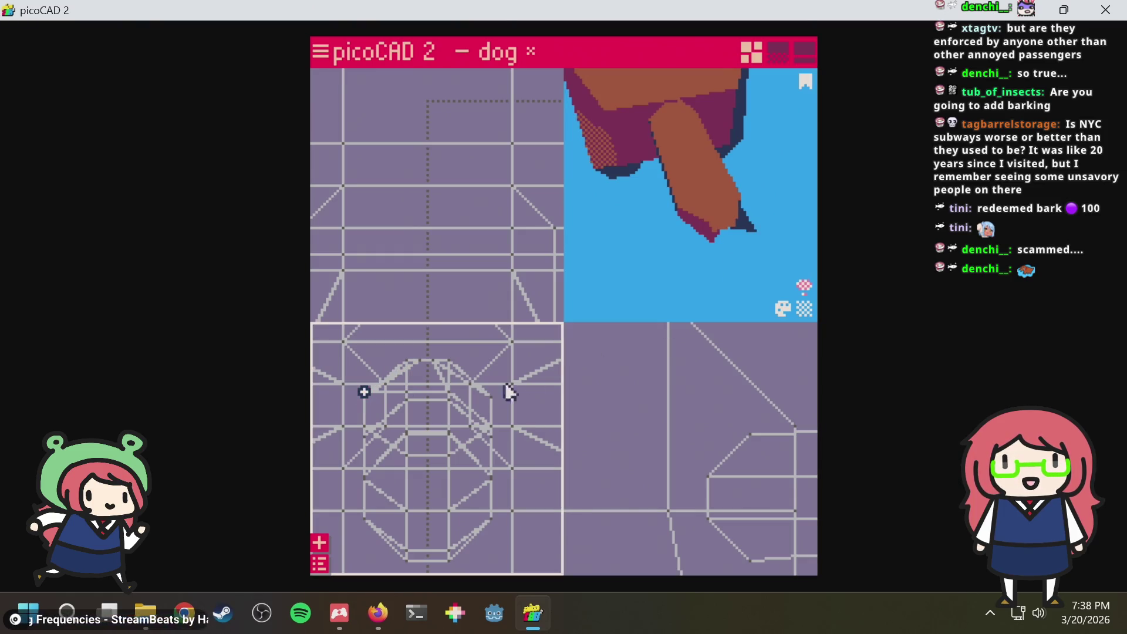
mouse_move(680, 200)
left_mouse_down()
mouse_move(675, 184)
mouse_move(613, 196)
mouse_move(731, 201)
mouse_move(747, 231)
mouse_move(679, 206)
mouse_move(699, 143)
mouse_move(727, 212)
mouse_move(707, 183)
mouse_move(749, 108)
mouse_move(689, 156)
mouse_move(696, 128)
mouse_move(666, 126)
mouse_move(671, 155)
mouse_move(619, 151)
mouse_move(659, 252)
mouse_move(713, 266)
mouse_move(667, 282)
mouse_move(712, 264)
mouse_move(728, 249)
mouse_move(682, 255)
mouse_move(750, 229)
mouse_move(750, 212)
mouse_move(537, 223)
mouse_move(657, 230)
mouse_move(767, 215)
mouse_move(690, 209)
mouse_move(671, 221)
mouse_move(679, 246)
mouse_move(734, 241)
mouse_move(657, 236)
mouse_move(644, 249)
mouse_move(709, 235)
left_mouse_up()
left_click(700, 144)
left_click(727, 210)
left_click(740, 130)
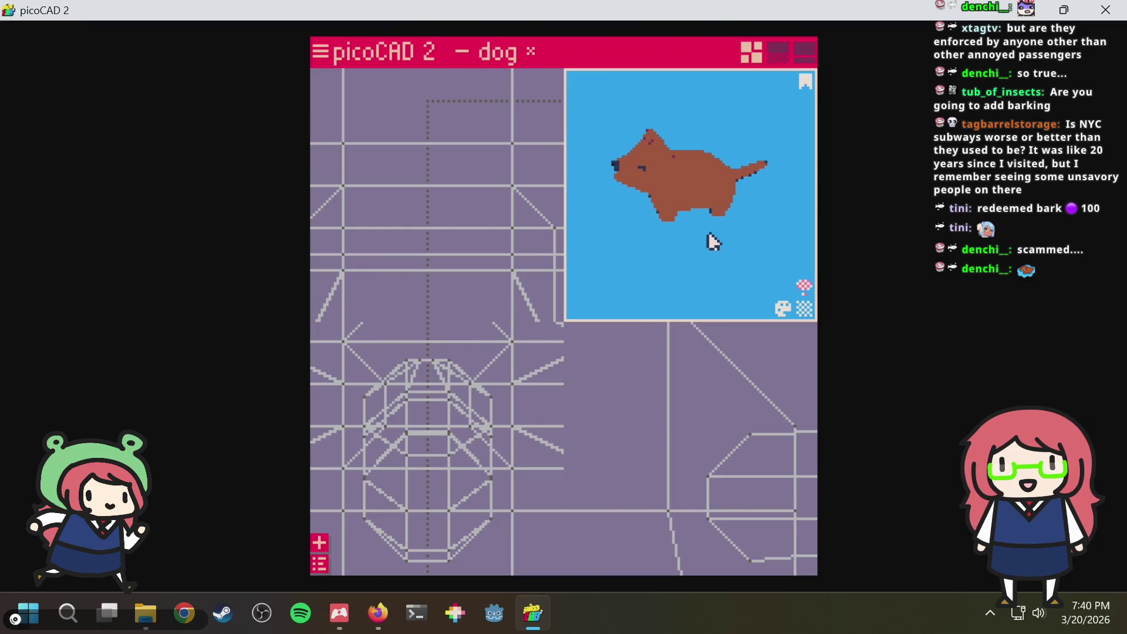
key("ctrl+s")
In the animation workspace, put a y rotation clip on the tail mesh's track
left_click(803, 53)
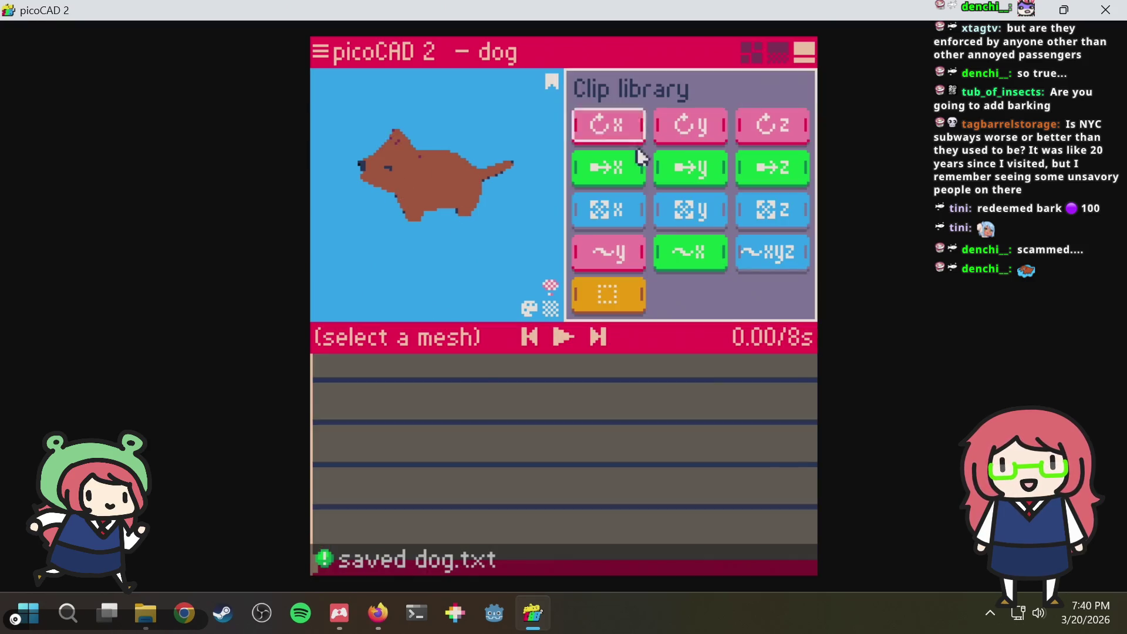
left_click(502, 171)
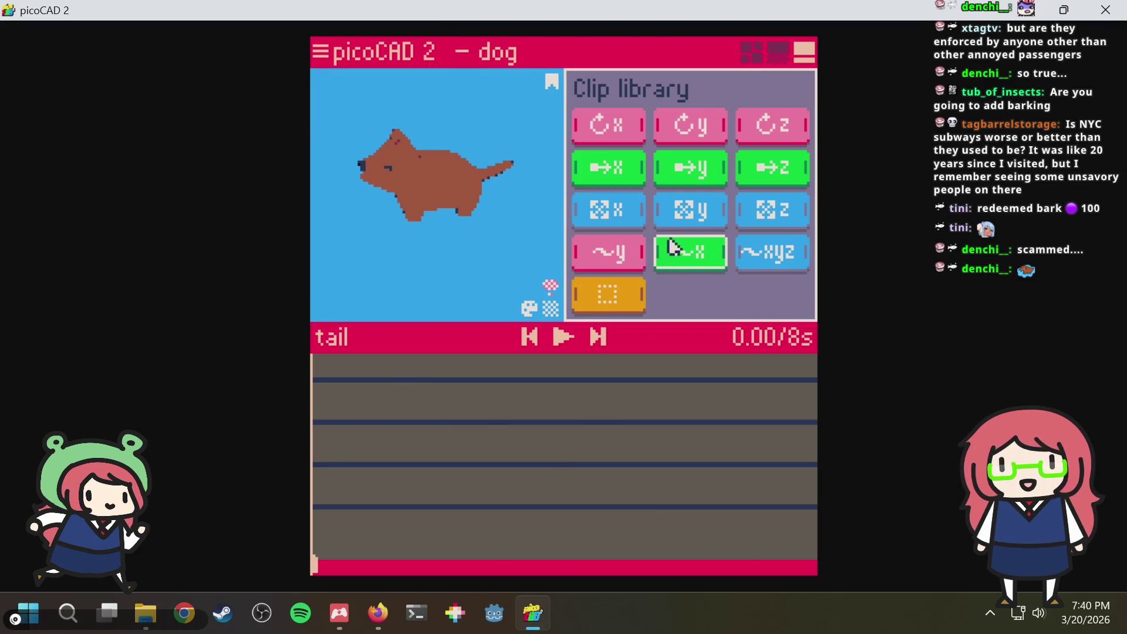
left_click_drag(685, 131, 337, 392)
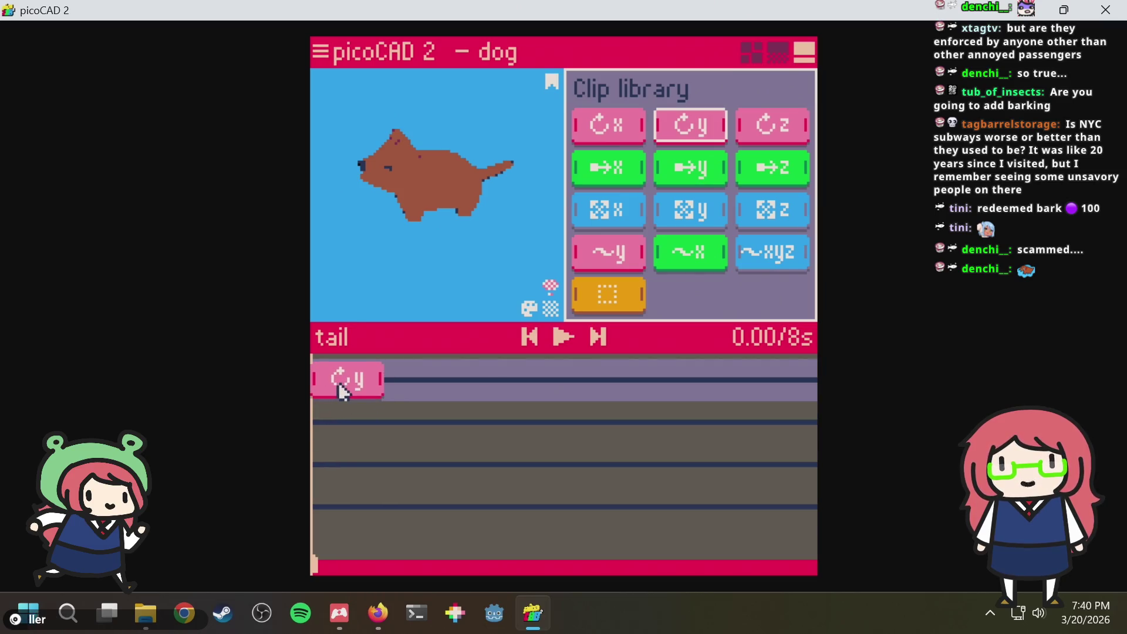
left_click_drag(343, 392, 343, 392)
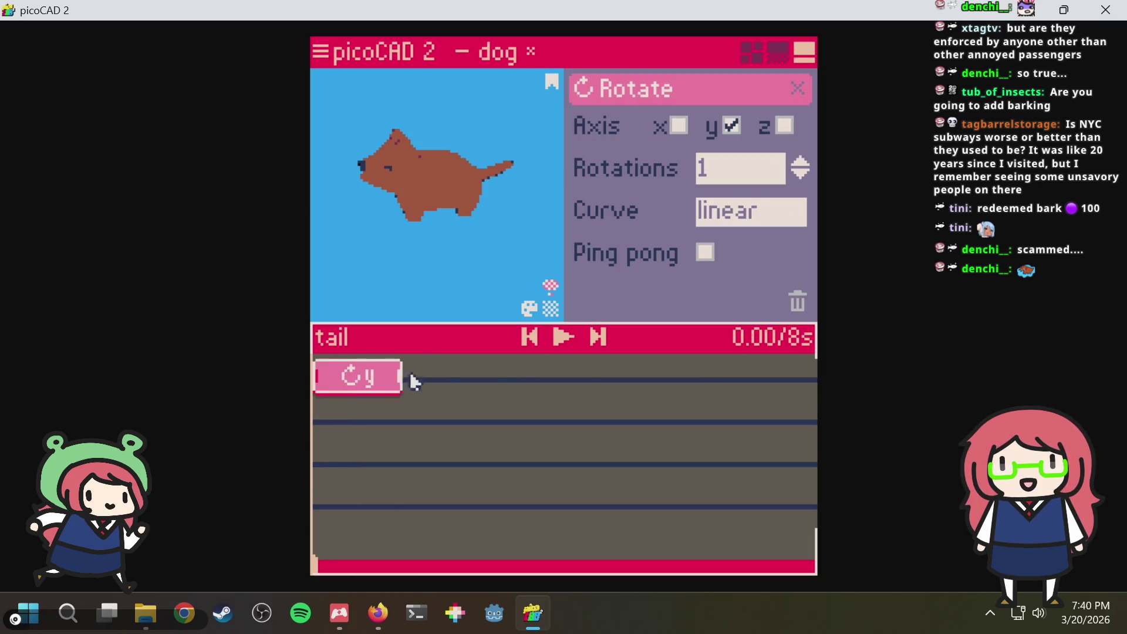
left_click_drag(414, 382, 608, 385)
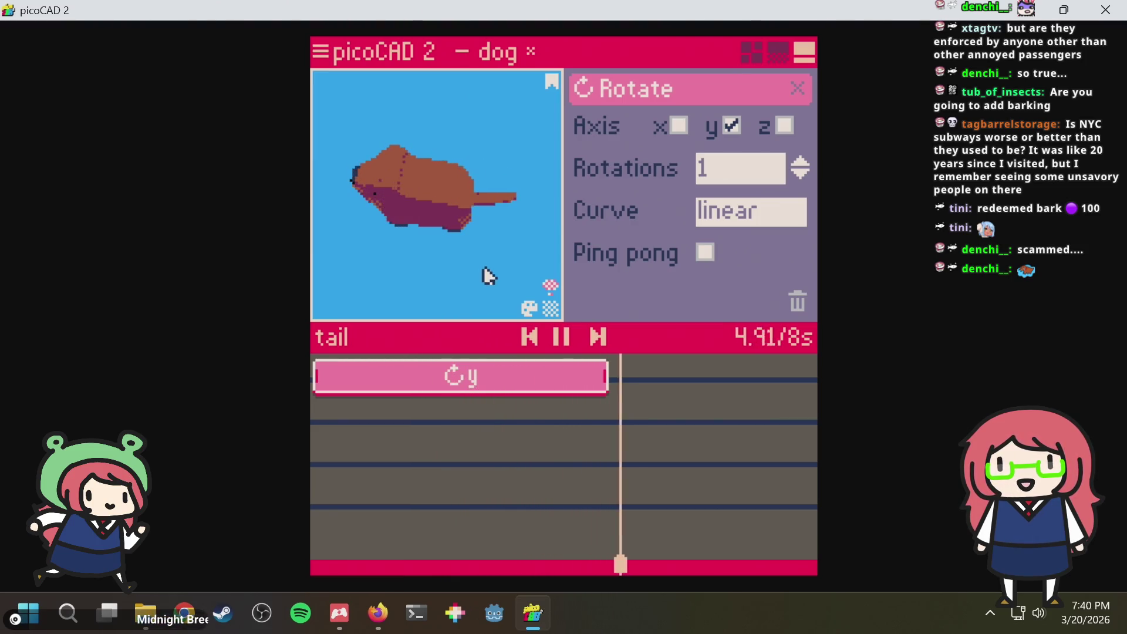
Set the clip to 0.1 rotations with Ping pong enabled and shorten it
left_click(767, 180)
type(".")
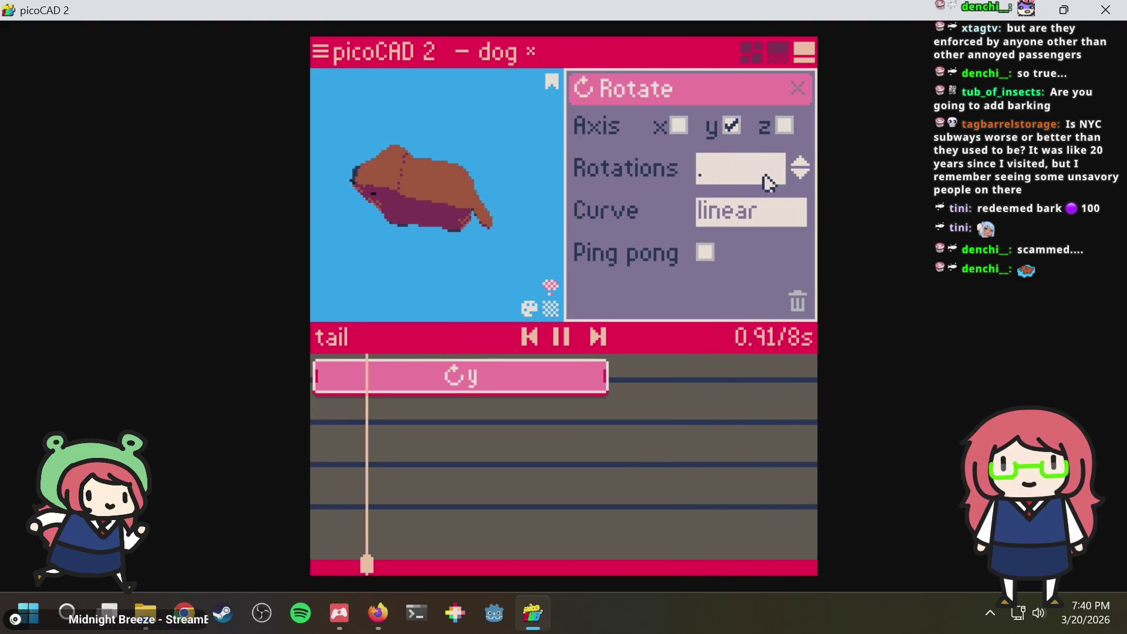
type("0.1")
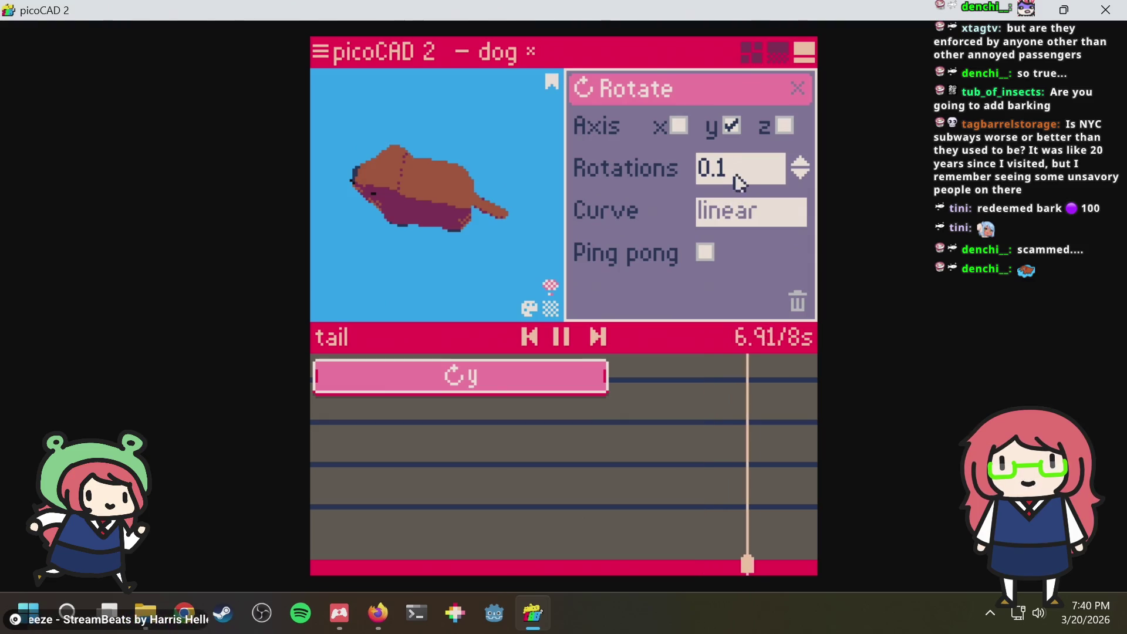
left_click(705, 252)
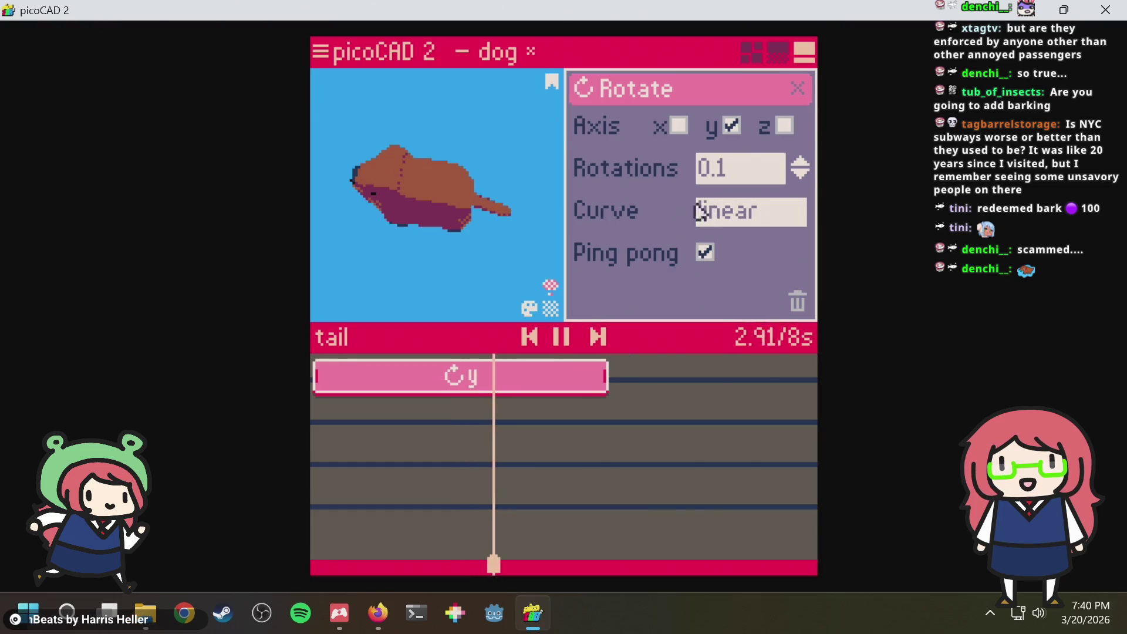
left_click_drag(606, 377, 360, 390)
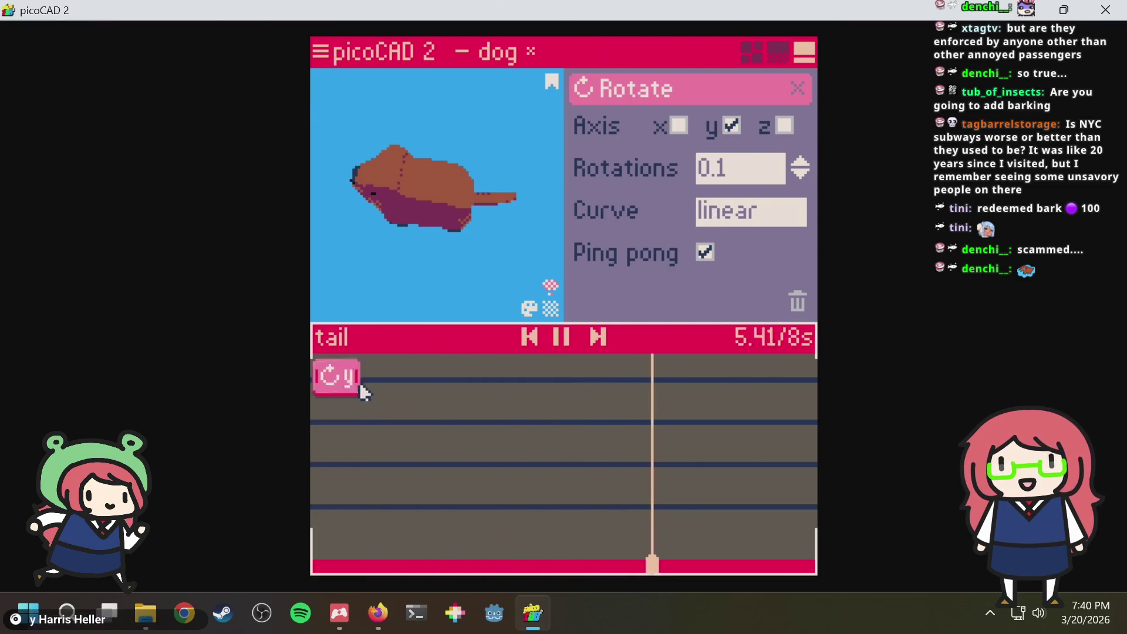
Set the timeline length to 1 second and stretch the rotation clip across it
left_click(803, 338)
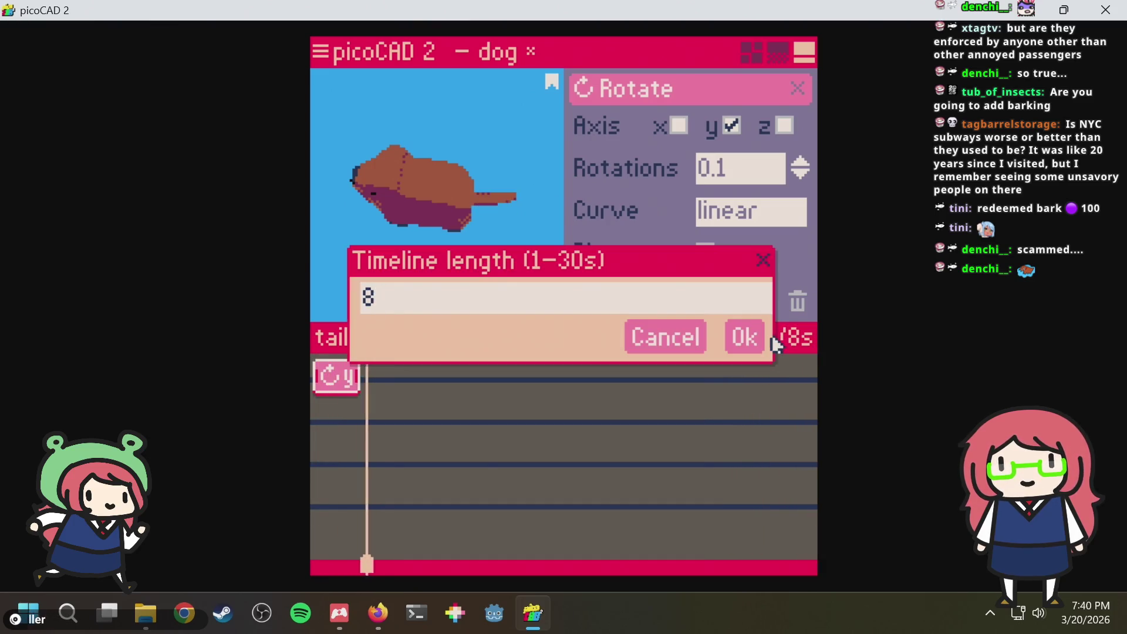
key("BackSpace")
type("1")
key("Return")
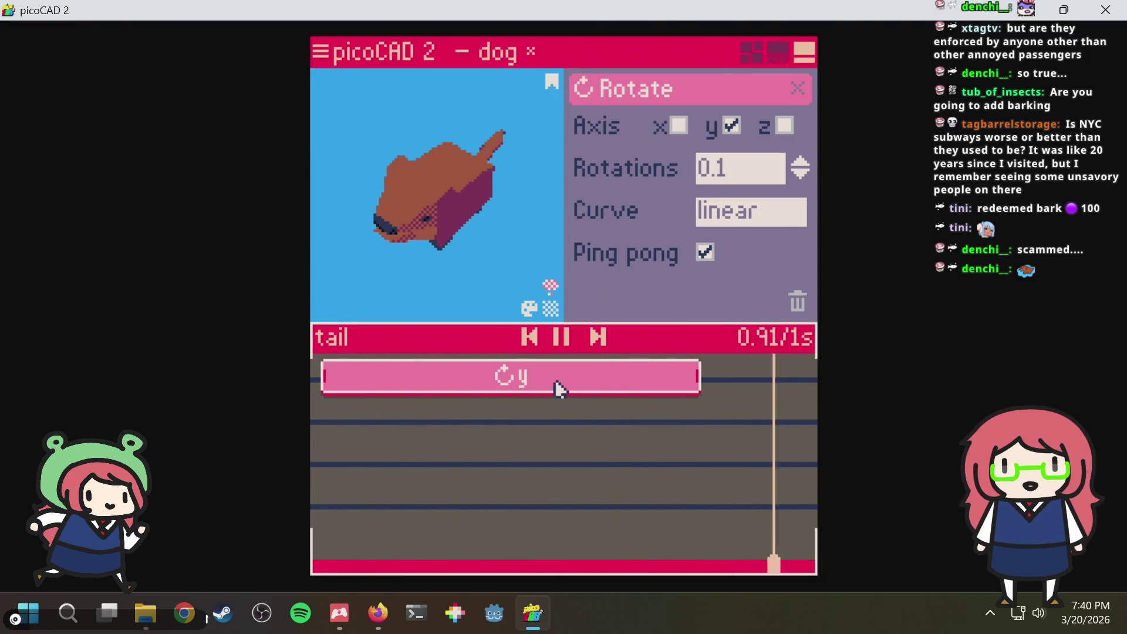
left_click_drag(590, 379, 548, 382)
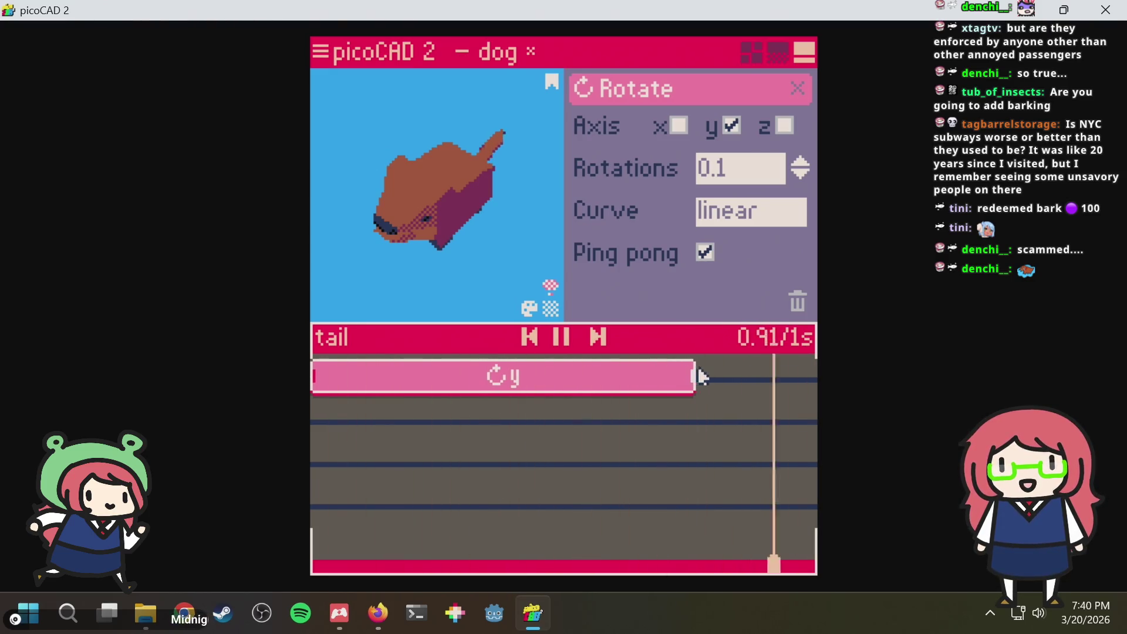
left_click_drag(692, 377, 813, 372)
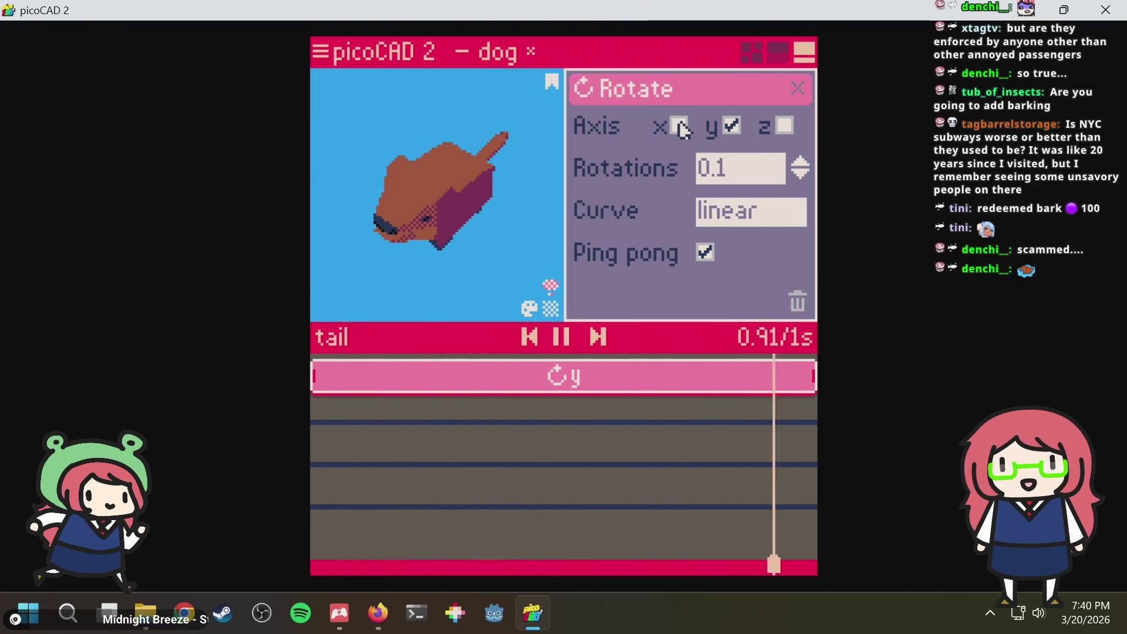
Try adding z to the rotation axes, then revert to y only
left_click(784, 126)
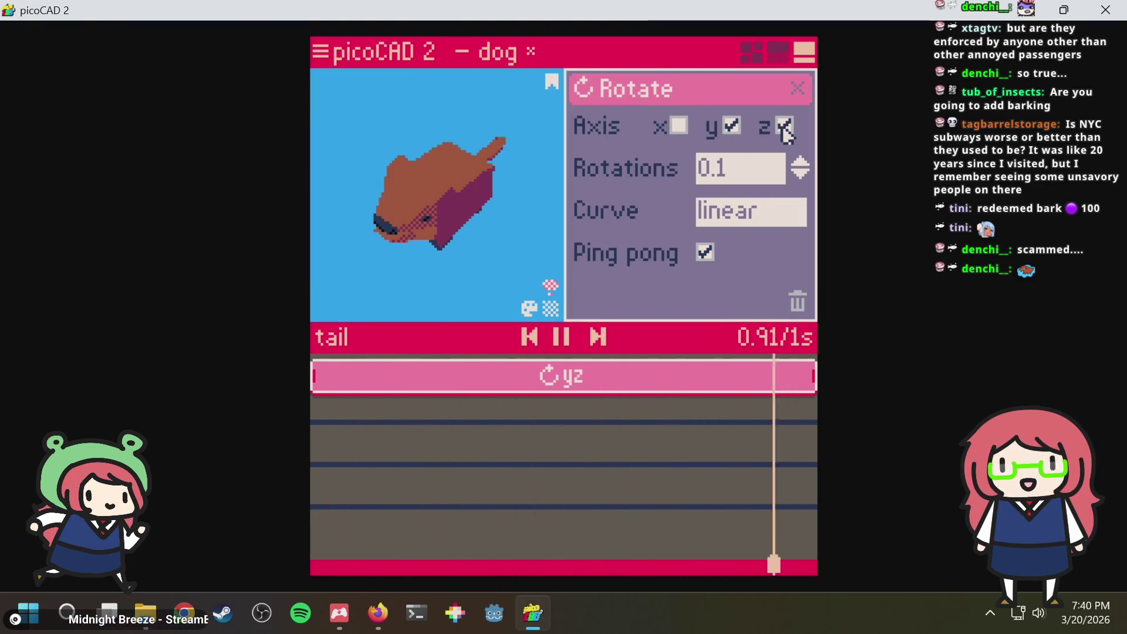
mouse_move(491, 139)
left_mouse_down()
mouse_move(425, 127)
mouse_move(448, 180)
mouse_move(451, 165)
left_mouse_up()
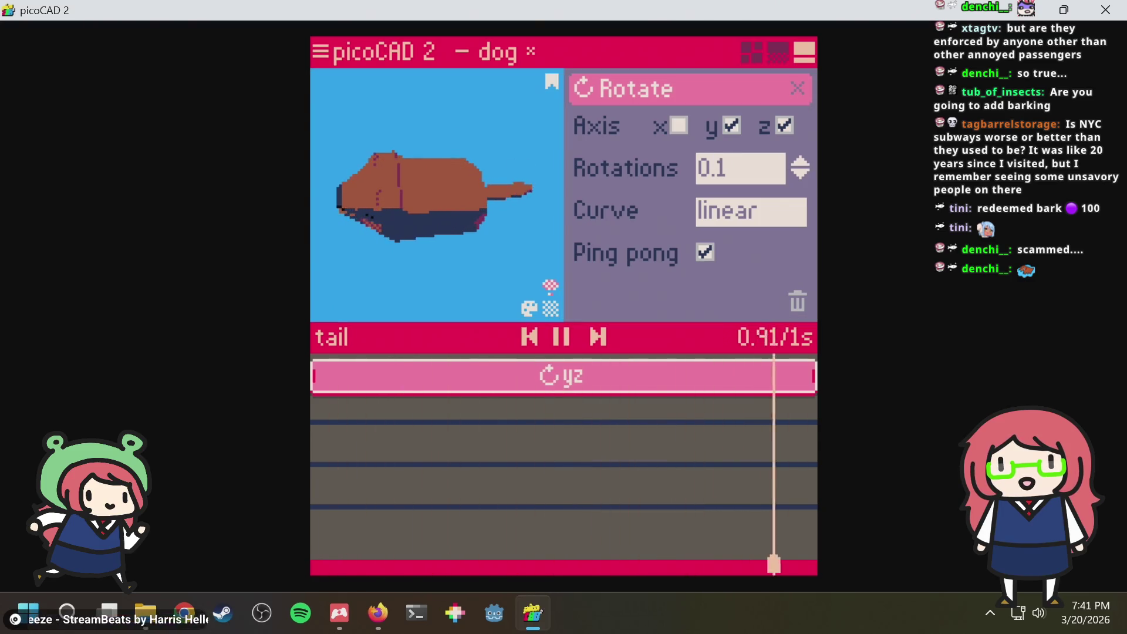
left_click(784, 127)
mouse_move(523, 174)
left_mouse_down()
mouse_move(431, 129)
mouse_move(449, 133)
left_mouse_up()
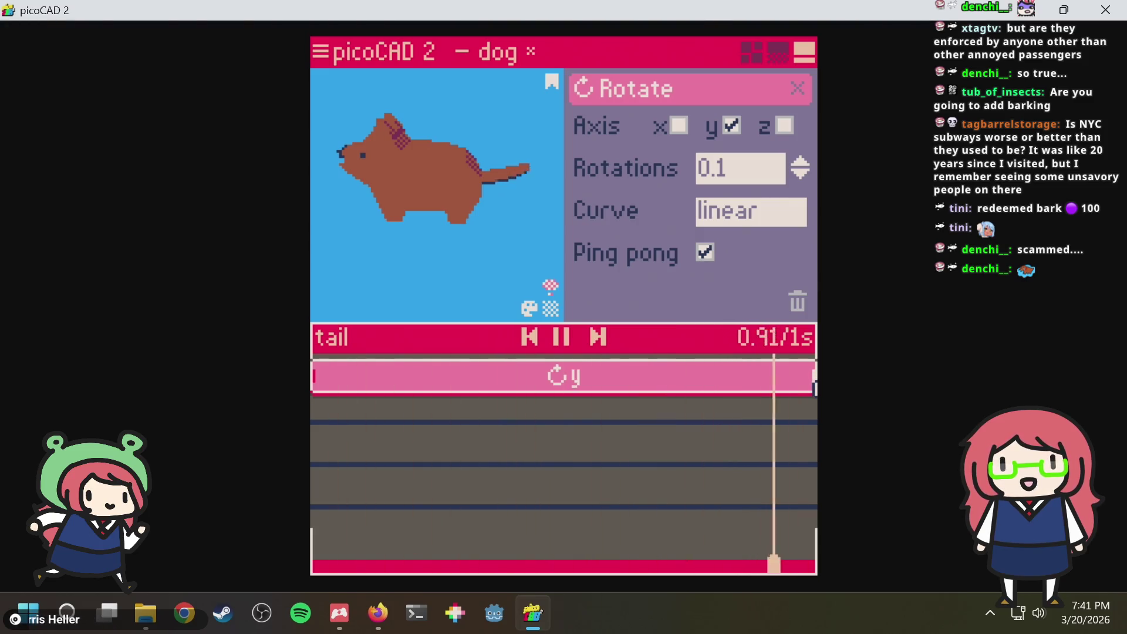
Try elastic and ease out curves, settle on soft, and close the Rotate panel
left_click(751, 210)
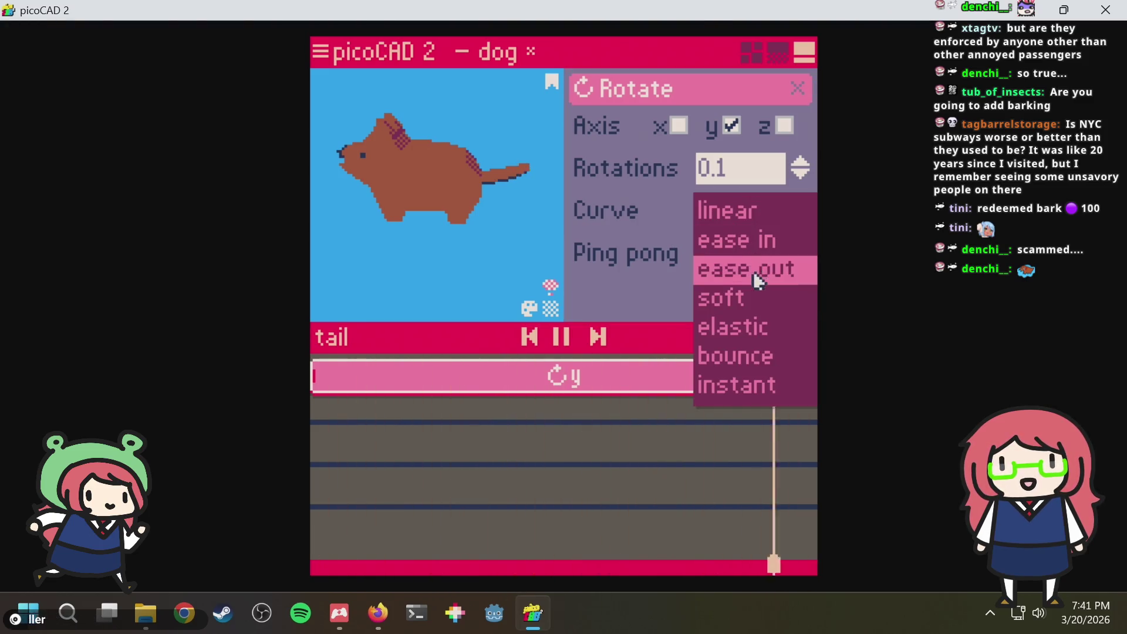
left_click(749, 338)
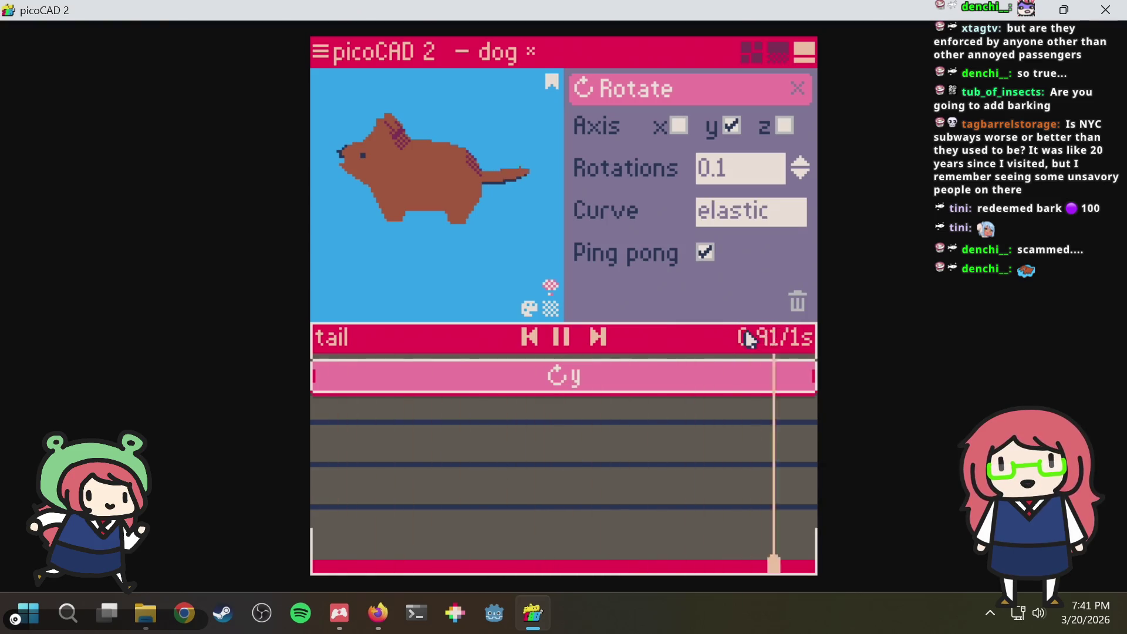
left_click(750, 213)
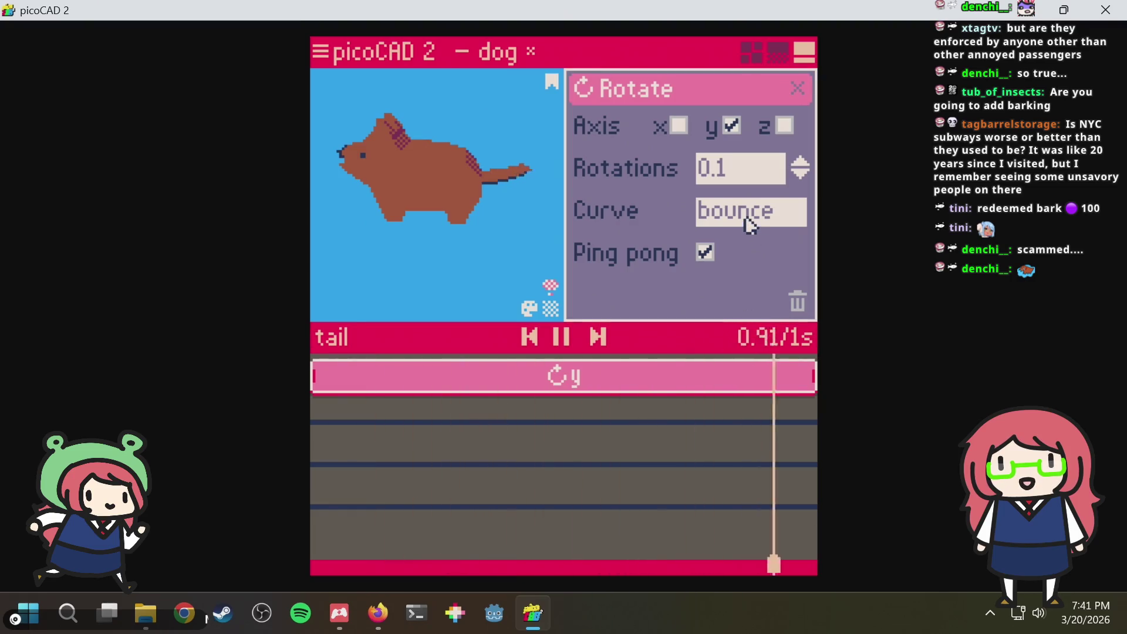
left_click(748, 224)
left_click(748, 268)
left_click(751, 214)
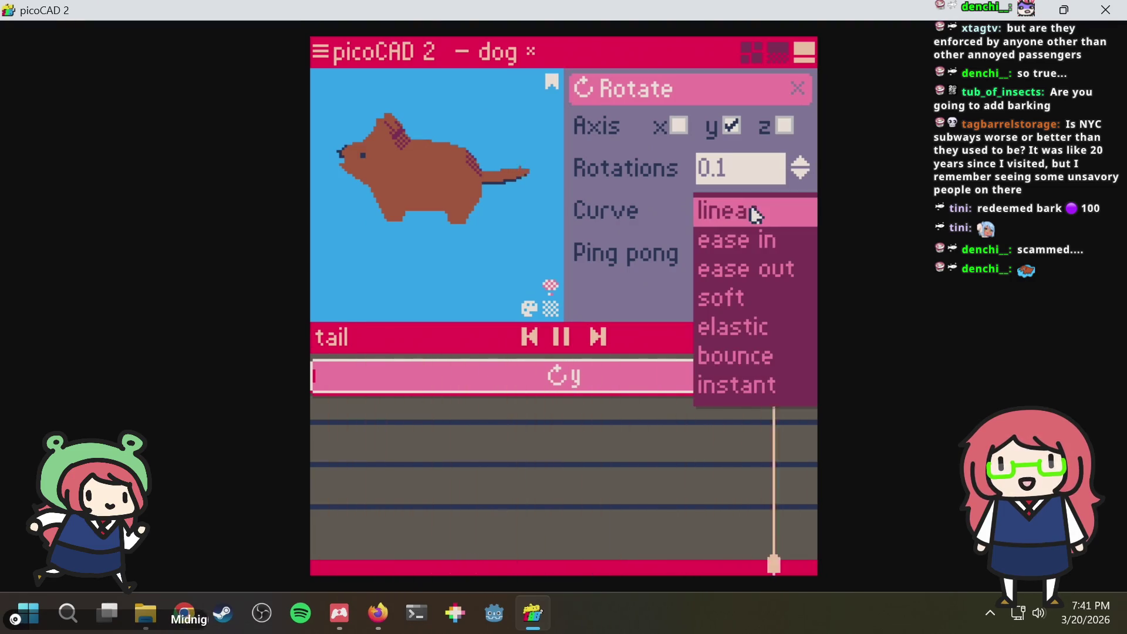
left_click(731, 297)
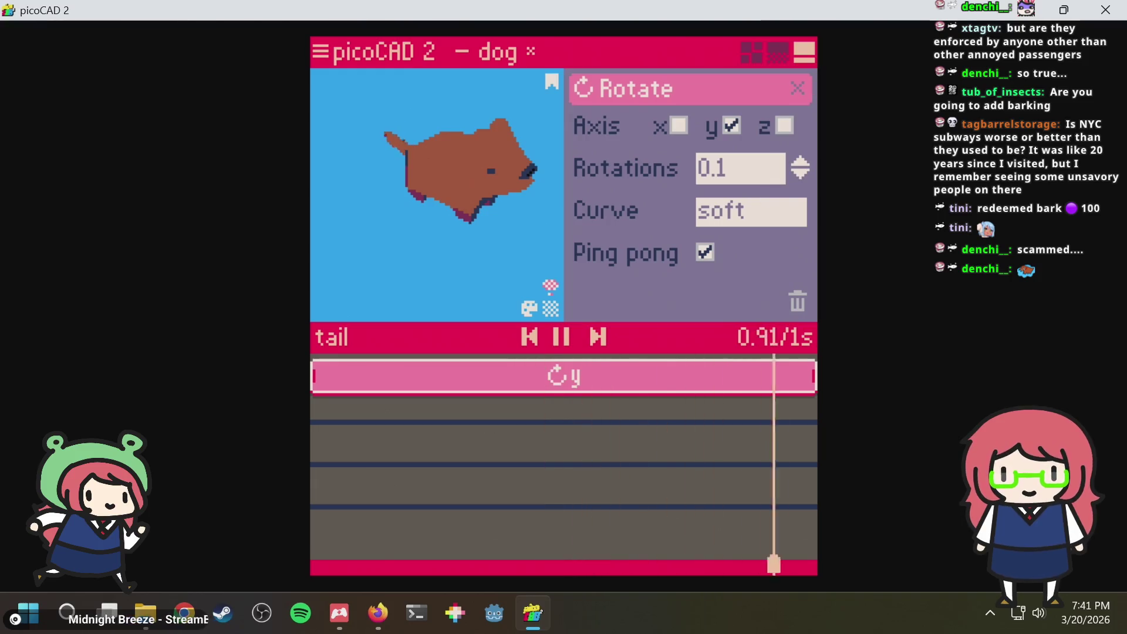
left_click(798, 90)
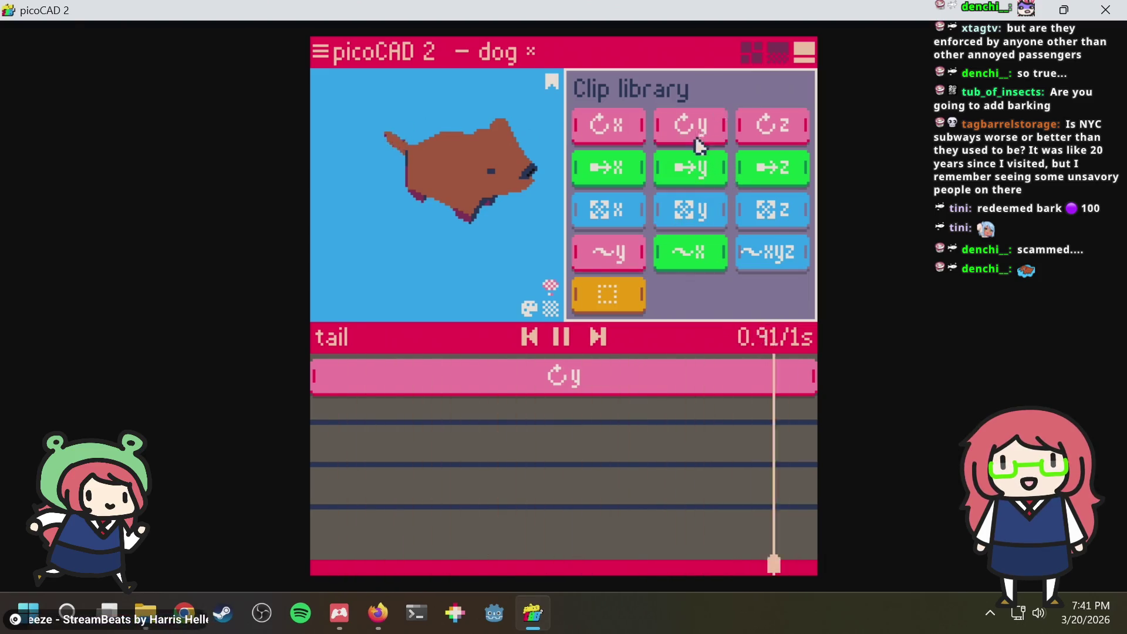
Add a second y rotation clip on track two with snap curve and 0.7 rotations
mouse_move(691, 125)
left_mouse_down()
mouse_move(386, 412)
mouse_move(352, 409)
left_mouse_up()
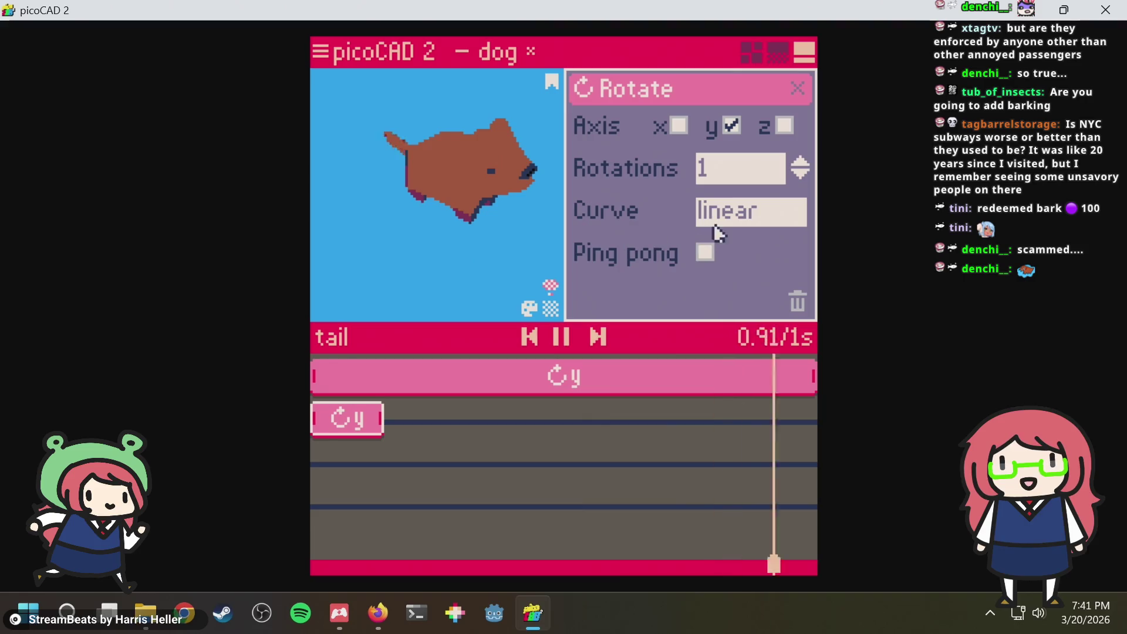
right_click_drag(382, 244, 428, 252)
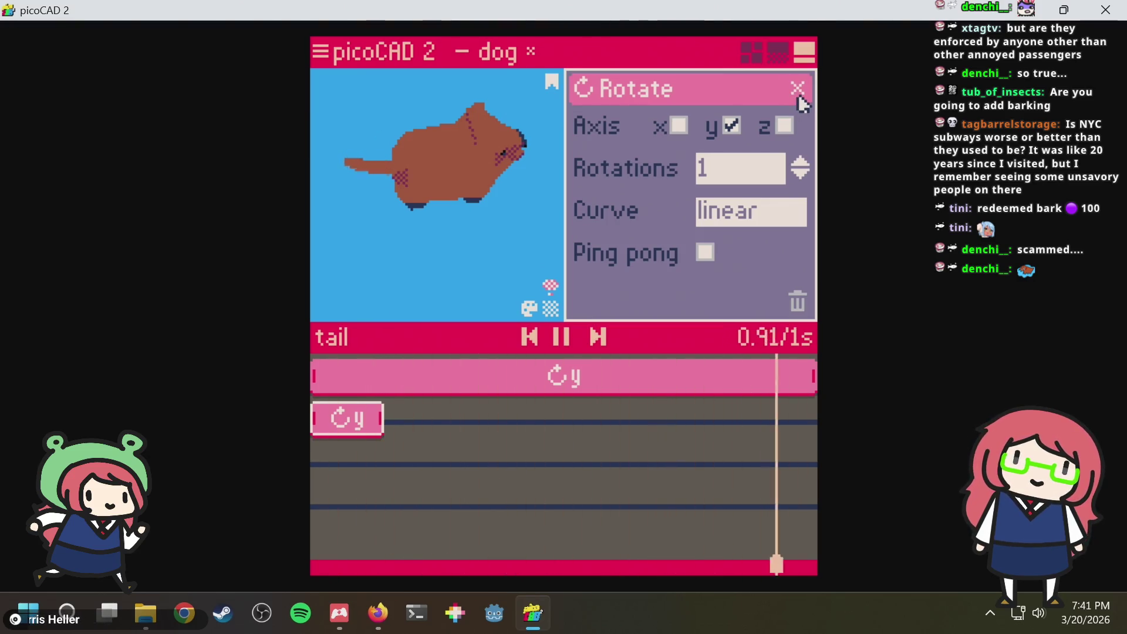
left_click(740, 209)
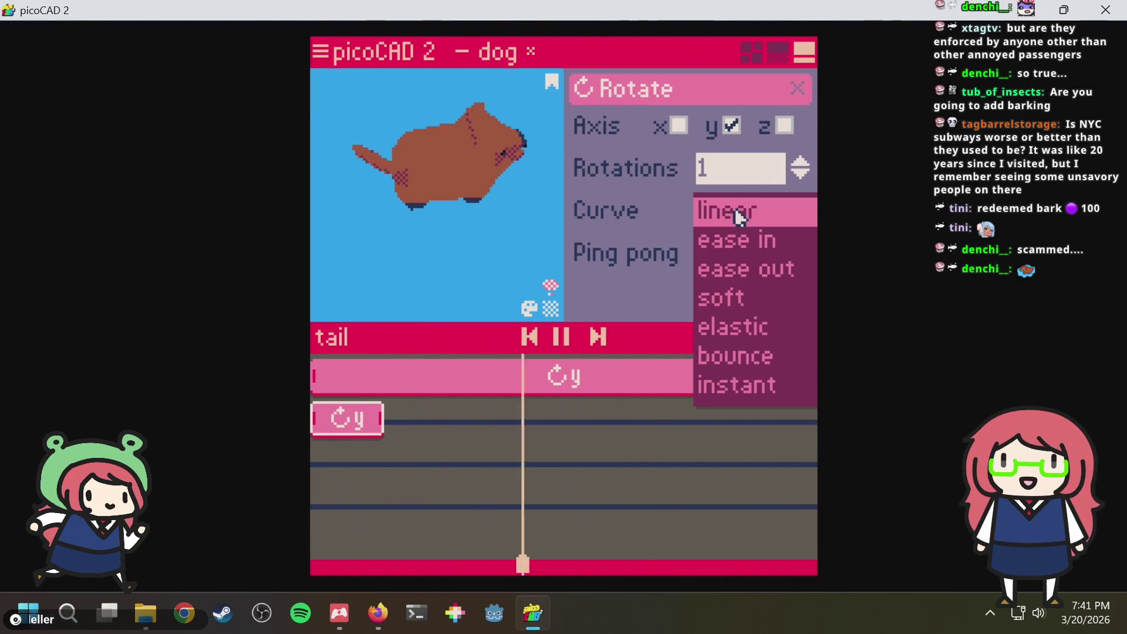
left_click(764, 384)
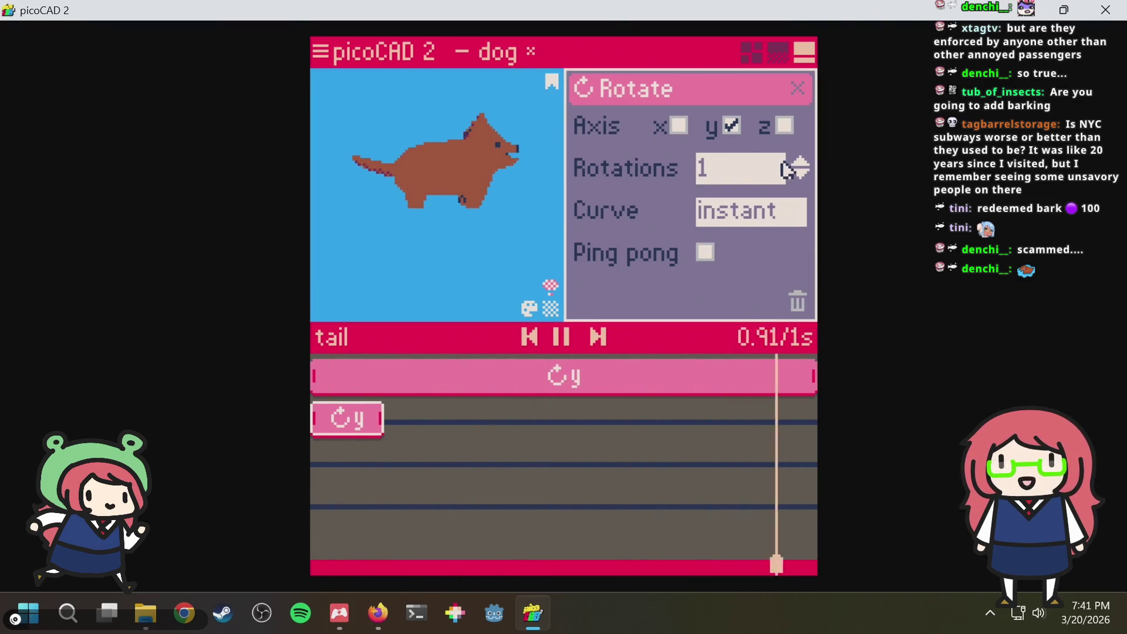
left_click(796, 179)
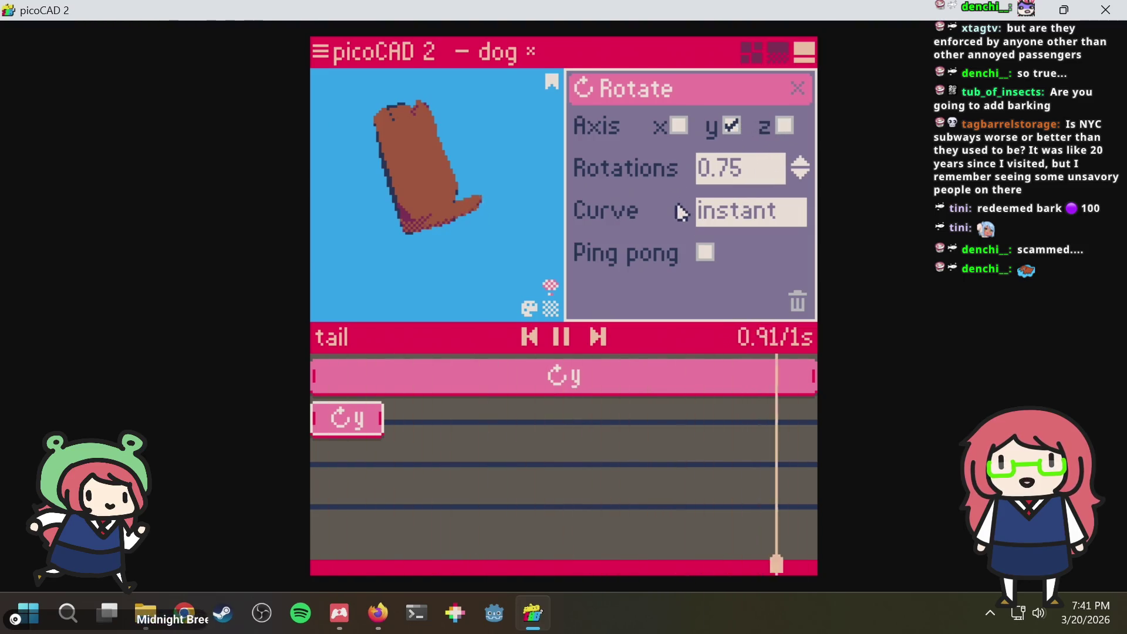
key("BackSpace")
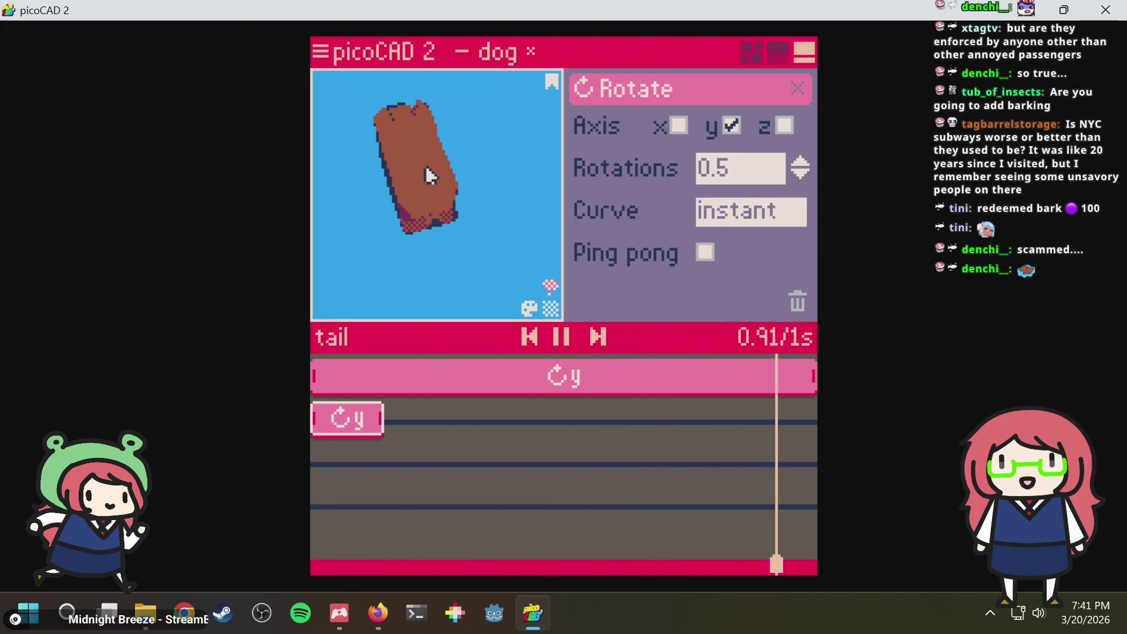
left_click_drag(413, 257, 468, 217)
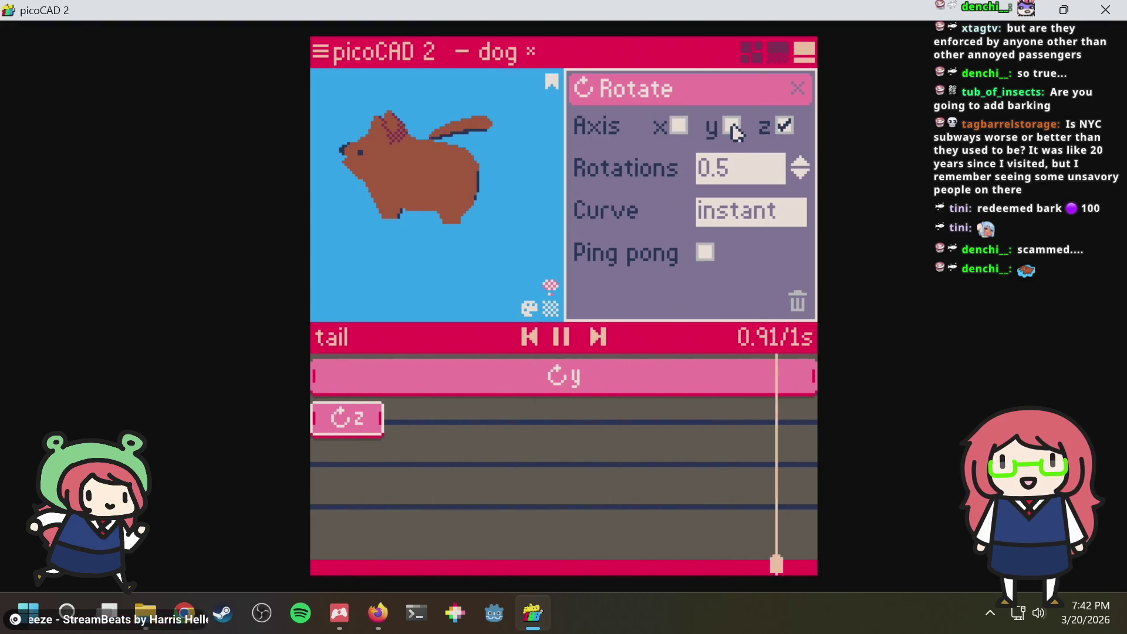
left_click_drag(448, 241, 485, 235)
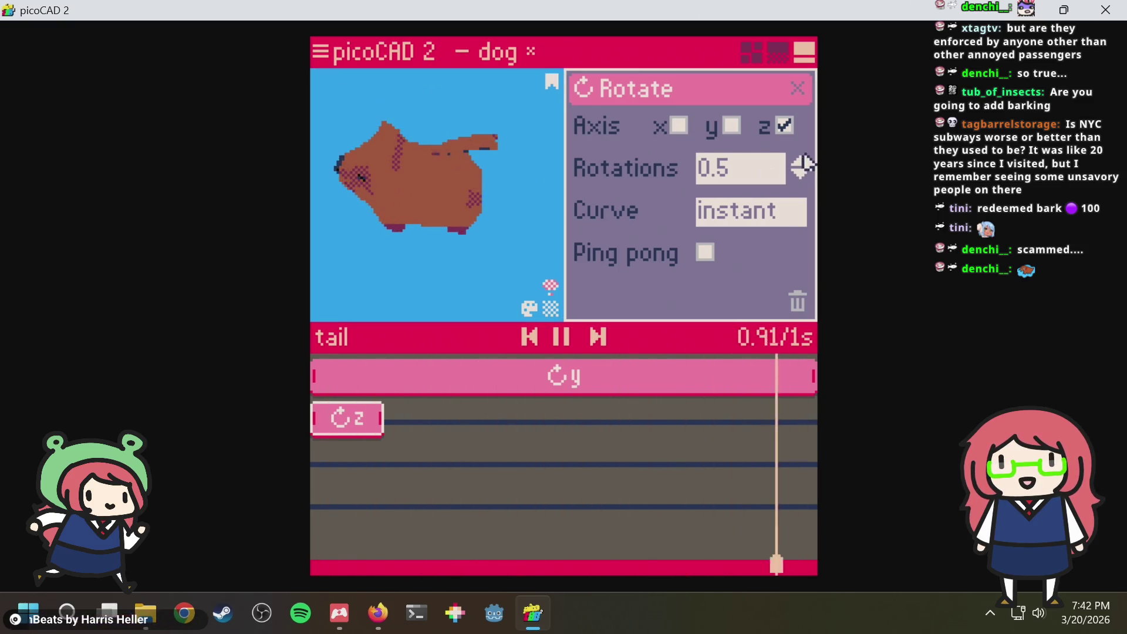
scroll(802, 178, "down", 3)
scroll(803, 178, "down", 2)
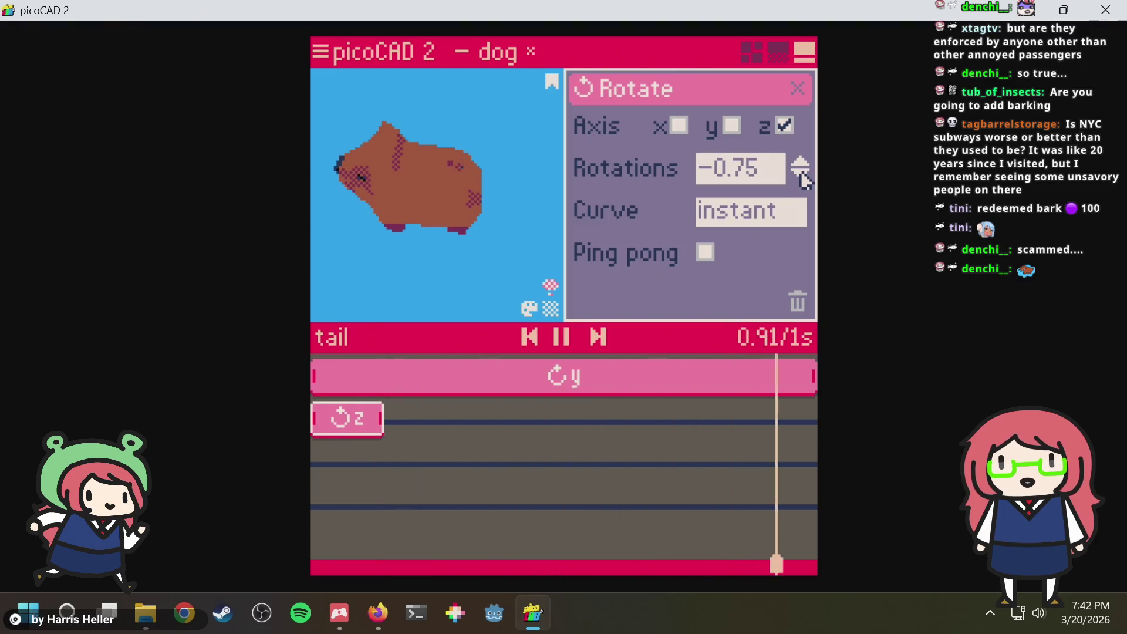
scroll(803, 179, "down", 1)
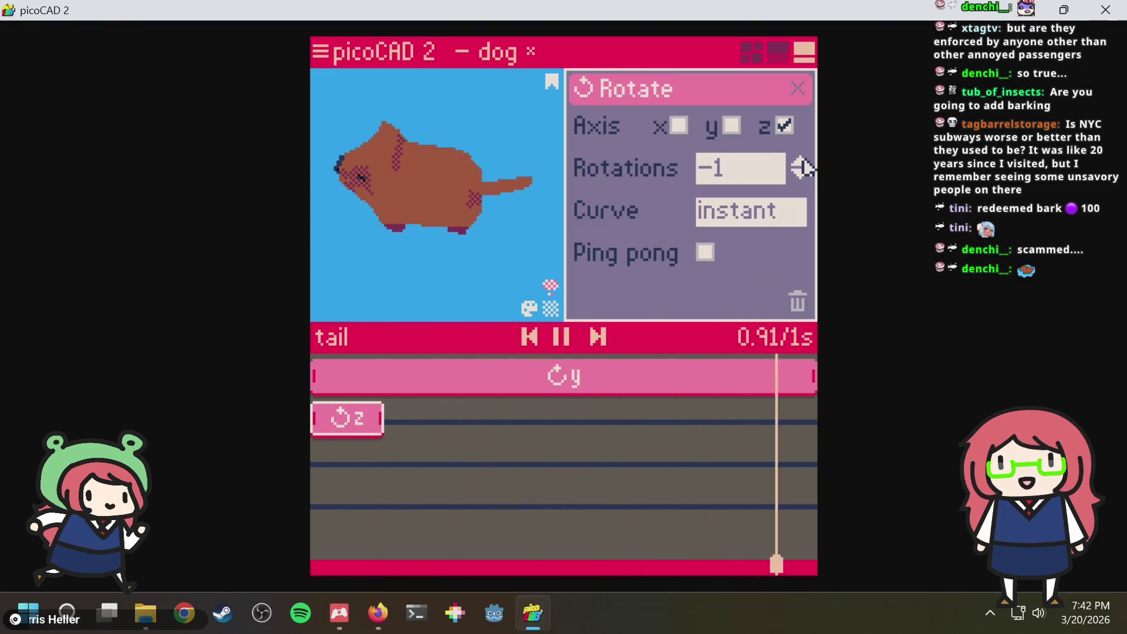
scroll(807, 182, "down", 2)
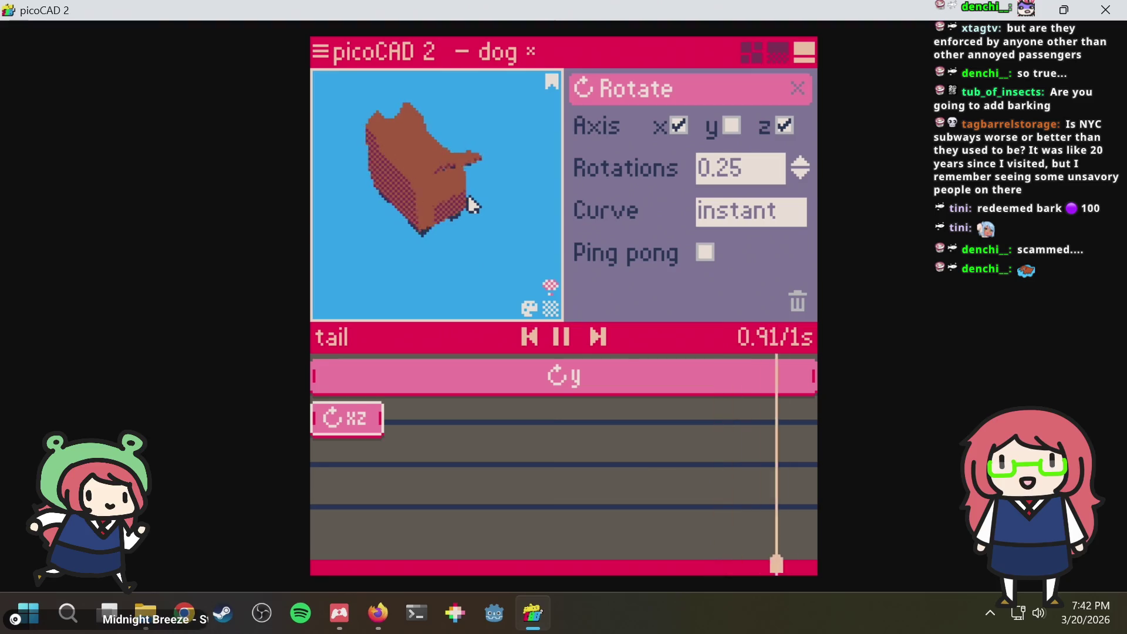
Try x, y and z axes on the second clip, then clear all axes and set rotations to 0
left_click(780, 128)
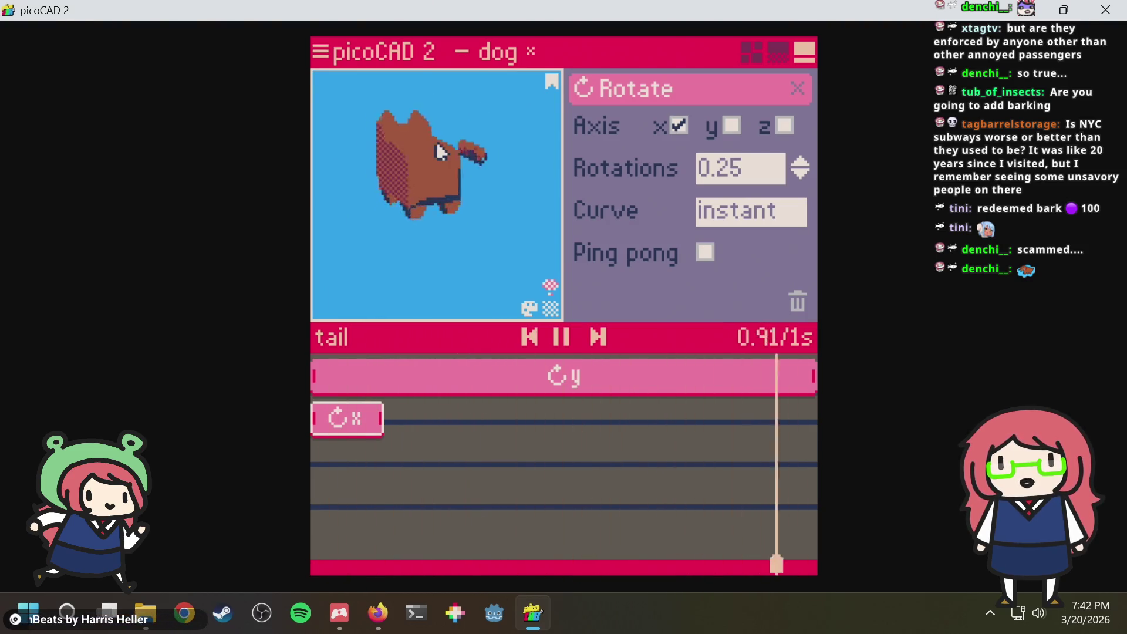
left_click(676, 133)
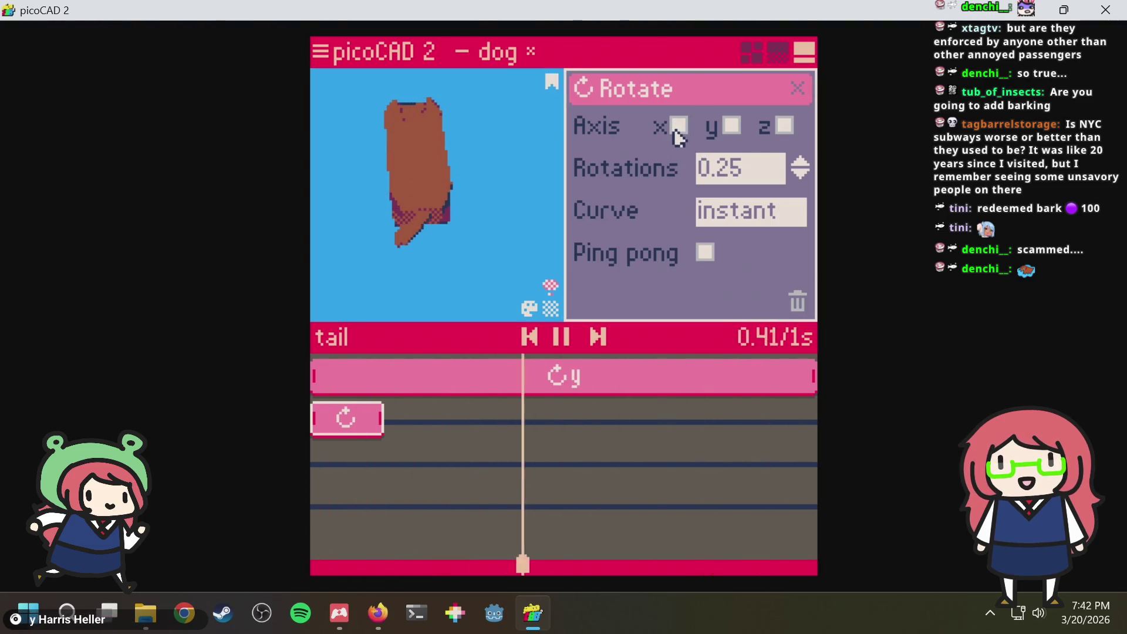
left_click(732, 125)
left_click(784, 126)
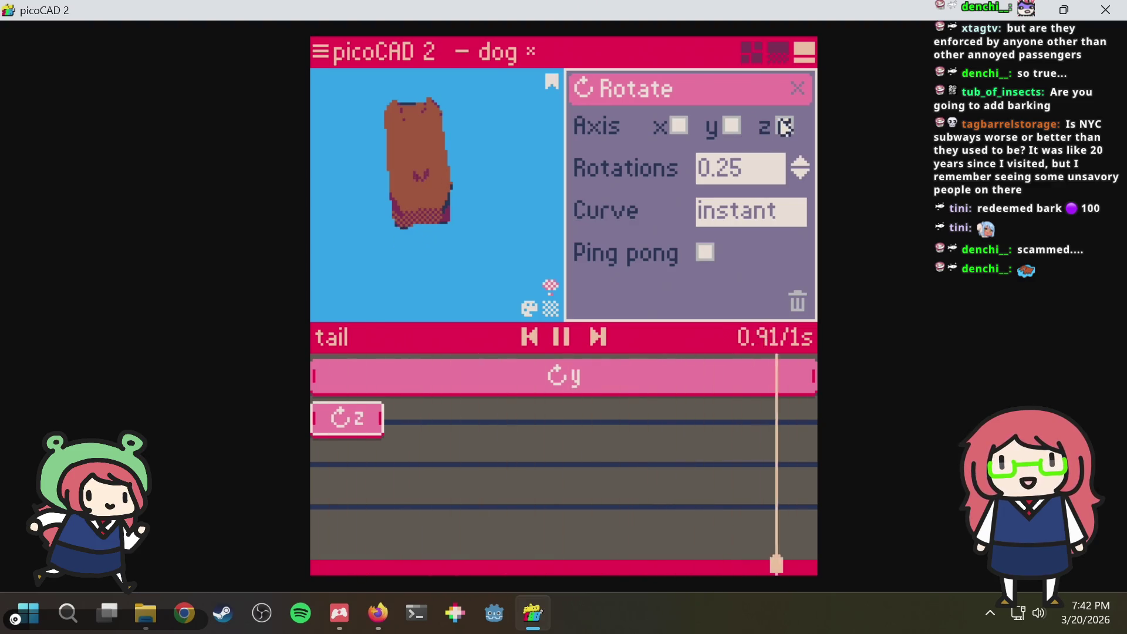
mouse_move(340, 193)
right_mouse_down()
mouse_move(385, 161)
mouse_move(458, 167)
right_mouse_up()
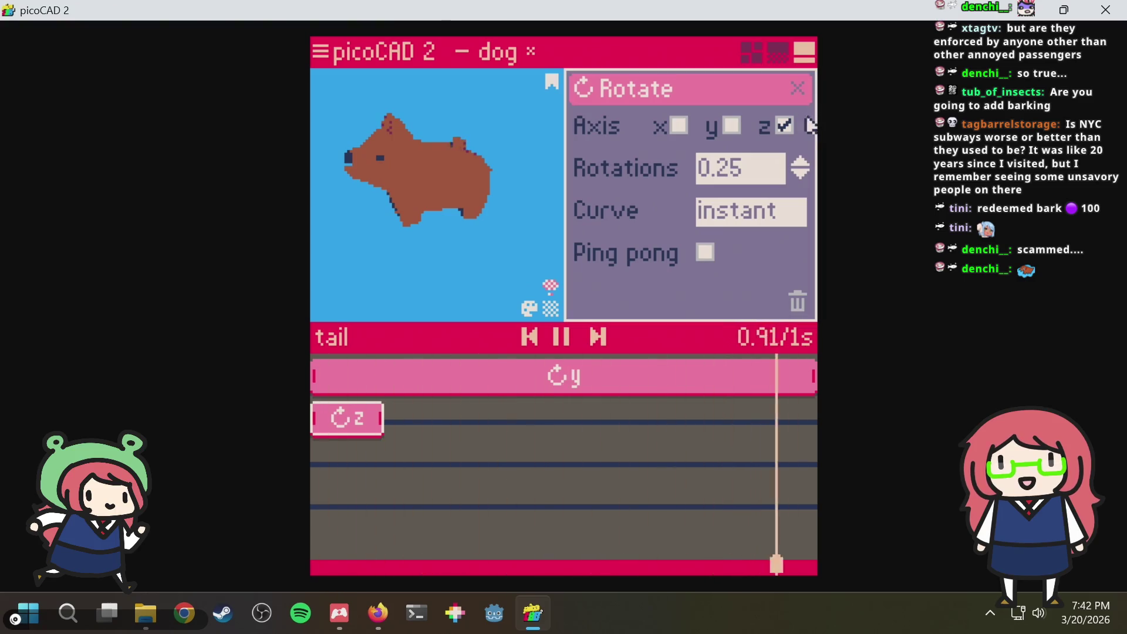
left_click(784, 126)
left_click(799, 174)
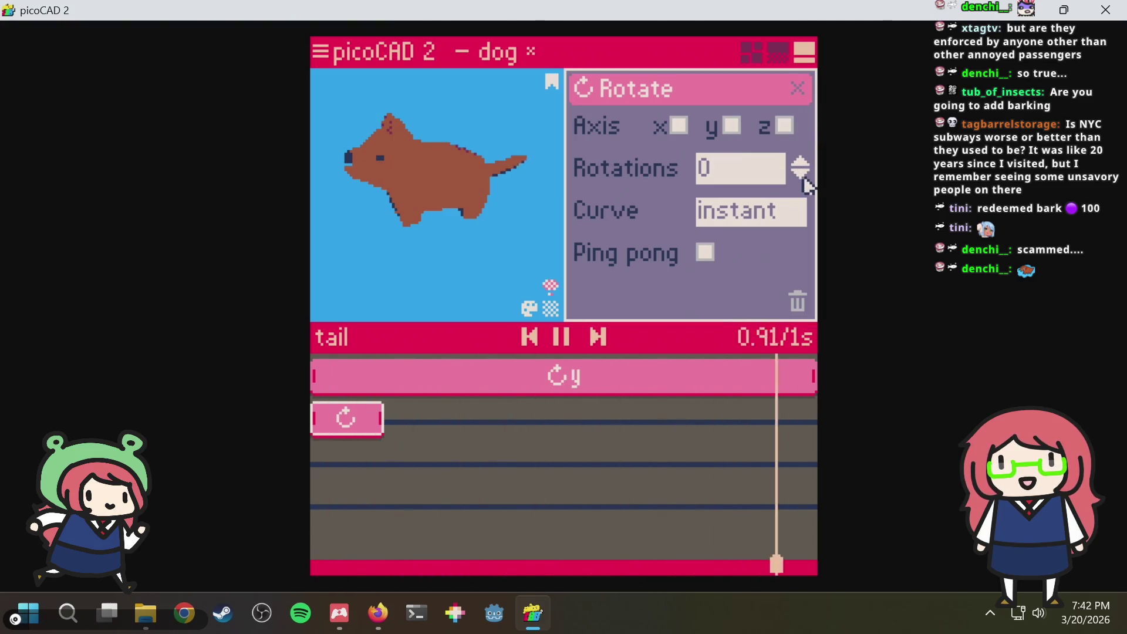
left_click(800, 162)
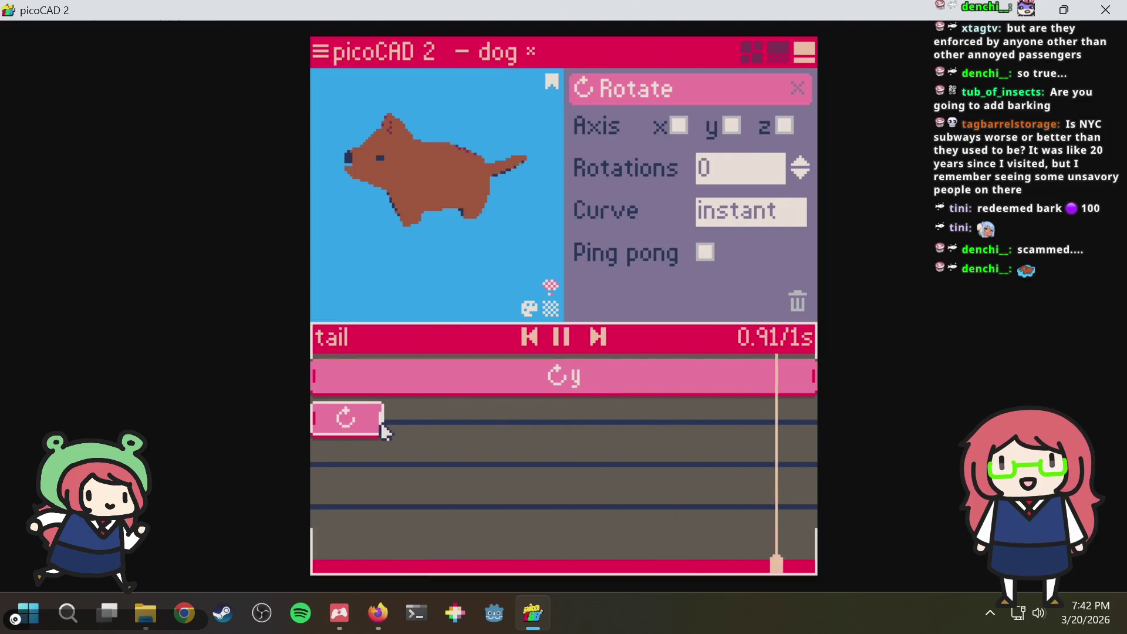
Delete the extra rotate clip, save the dog file, and return to the modelling views
left_click(796, 302)
right_click_drag(387, 218, 491, 198)
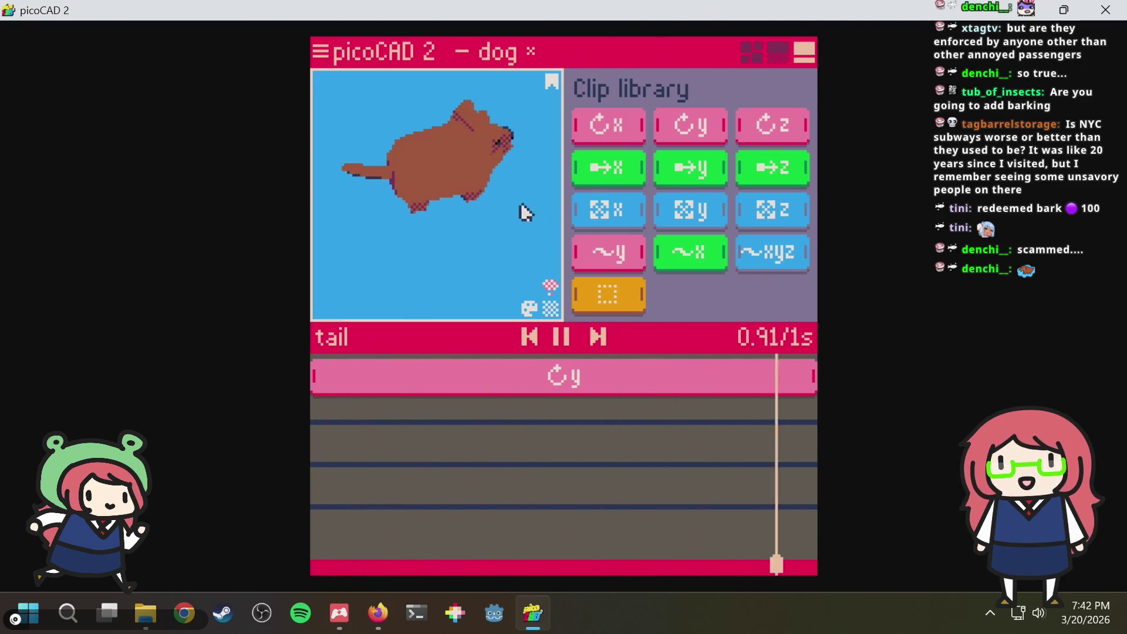
key("ctrl+s")
left_click(750, 52)
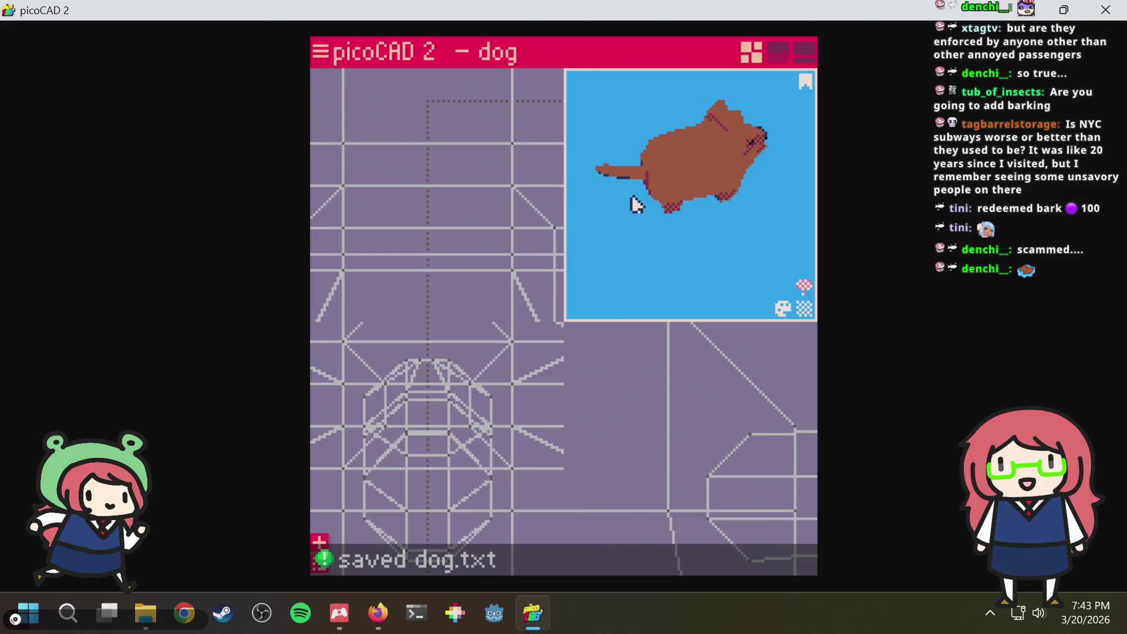
scroll(651, 212, "up", 2)
scroll(695, 220, "up", 2)
scroll(717, 222, "up", 2)
mouse_move(695, 231)
right_mouse_down()
mouse_move(671, 216)
mouse_move(712, 230)
mouse_move(665, 164)
right_mouse_up()
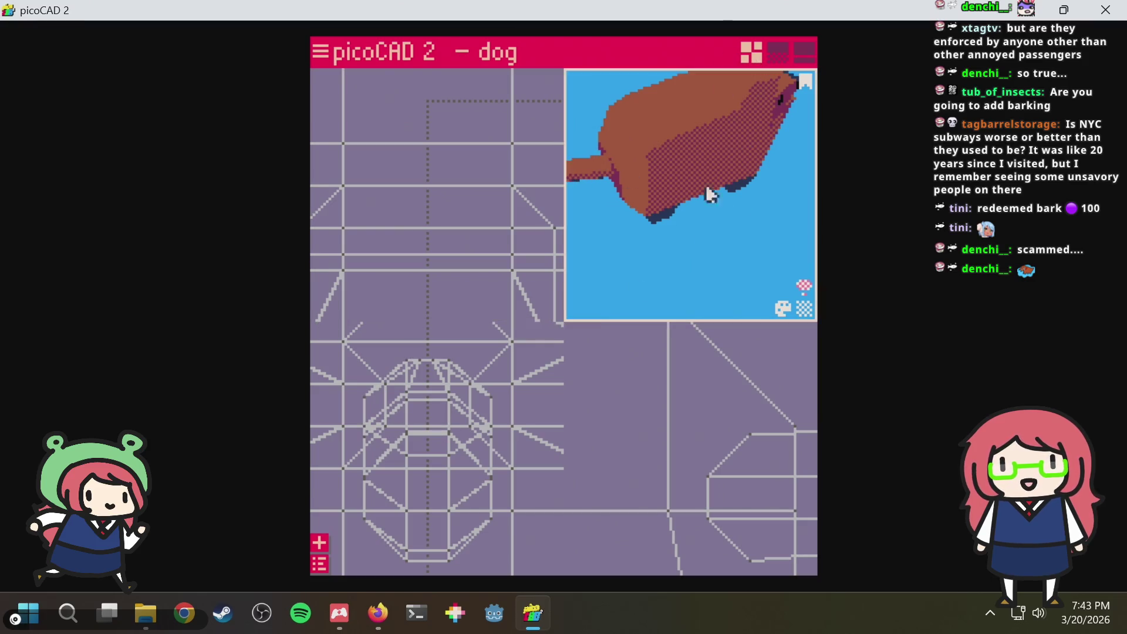
scroll(587, 364, "down", 2)
scroll(671, 396, "down", 2)
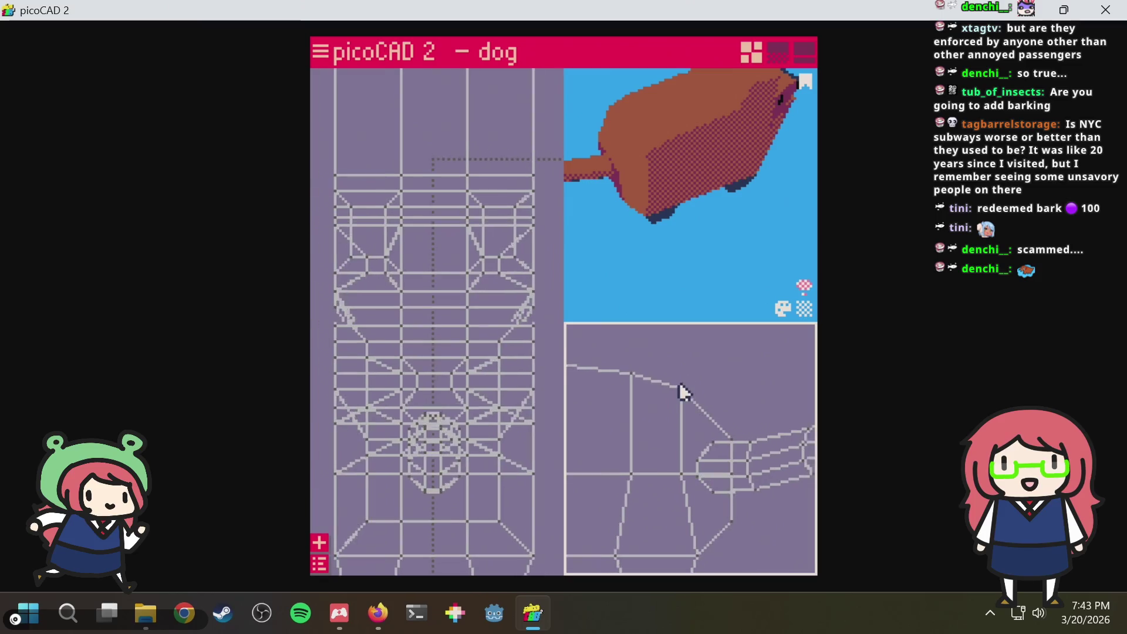
scroll(679, 382, "down", 2)
scroll(676, 375, "down", 2)
Box-select the tail vertices in the side view and nudge them up, then bring the manual forward
left_click_drag(784, 400, 697, 478)
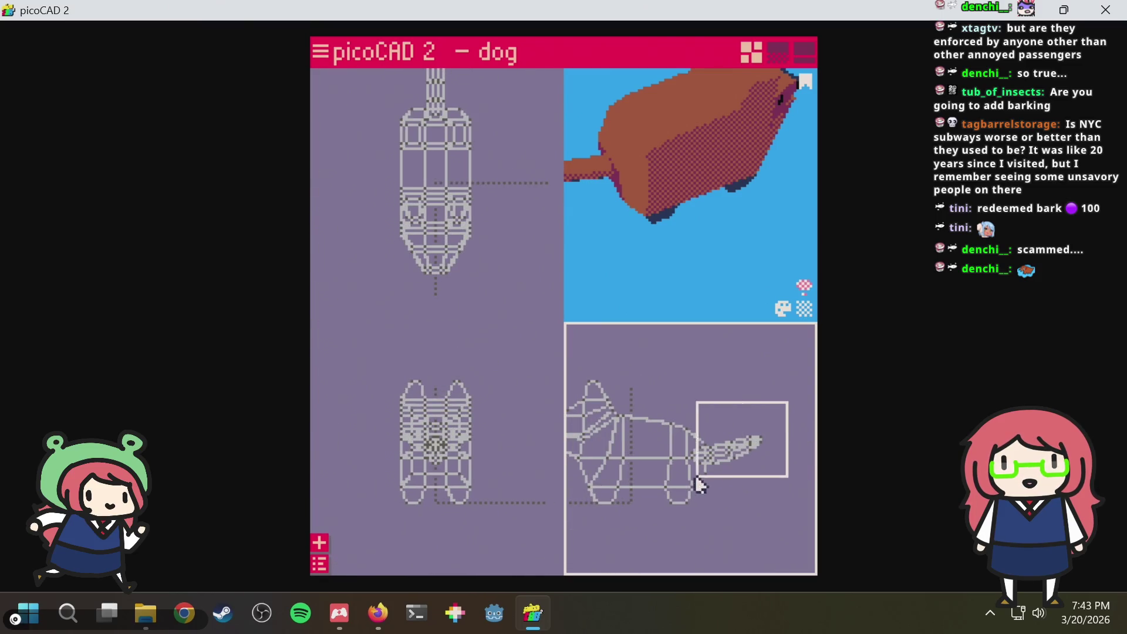
mouse_move(616, 277)
left_mouse_down()
mouse_move(599, 254)
mouse_move(651, 250)
mouse_move(640, 231)
mouse_move(644, 170)
mouse_move(704, 226)
mouse_move(699, 244)
mouse_move(643, 248)
mouse_move(624, 220)
mouse_move(649, 227)
left_mouse_up()
key("Up")
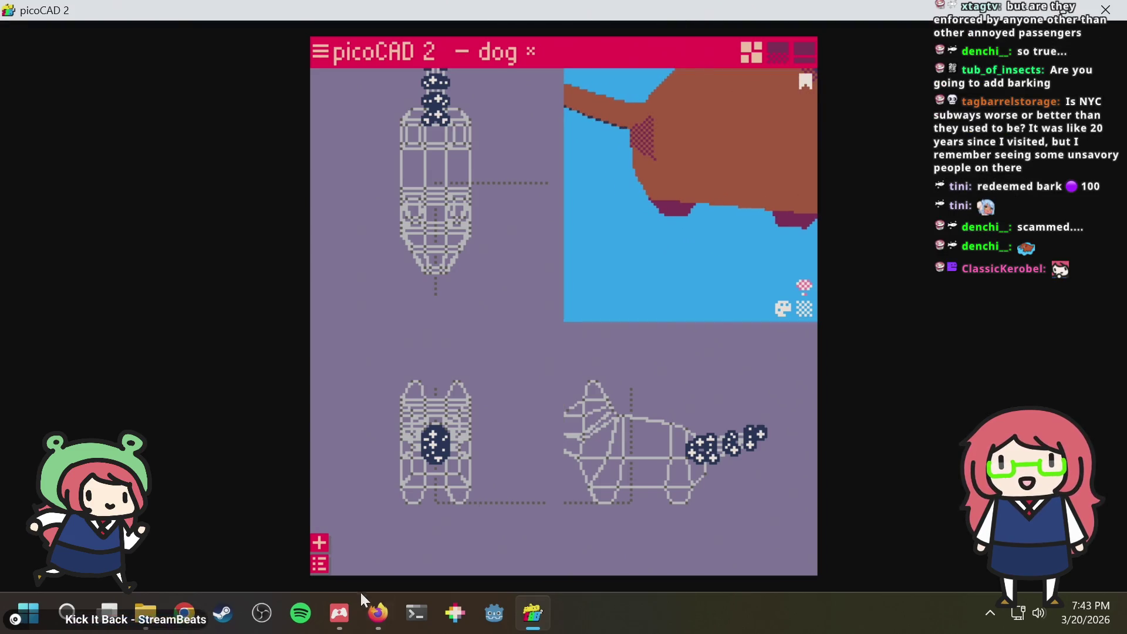
left_click(377, 613)
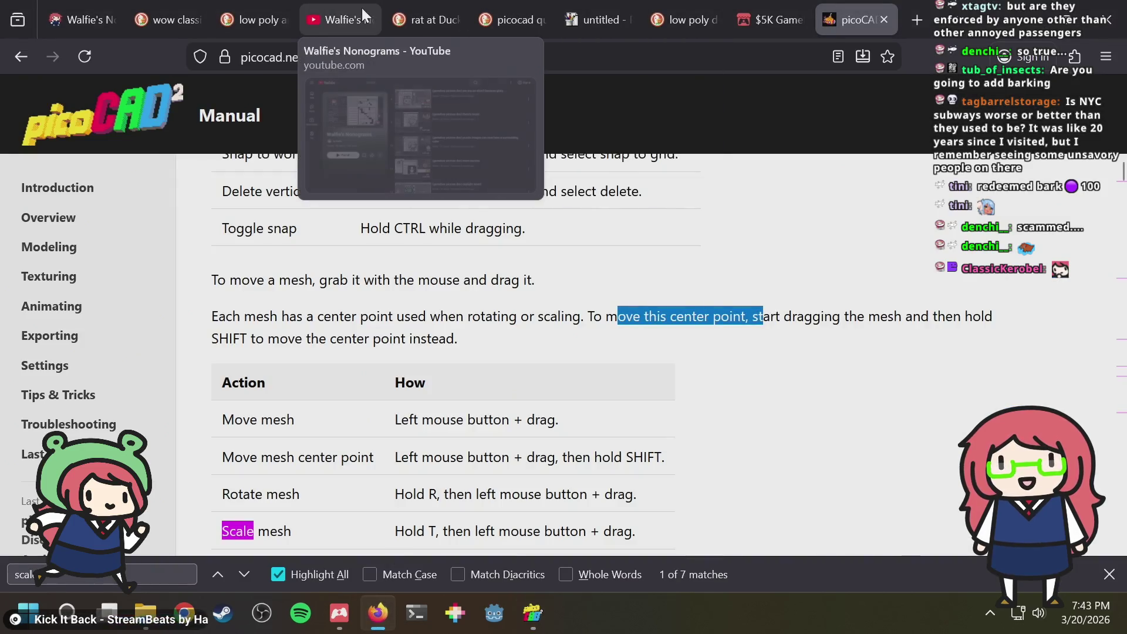
View the TurboSquid low poly dog image in Firefox, return to picoCAD and save dog
left_click(681, 13)
left_click(515, 320)
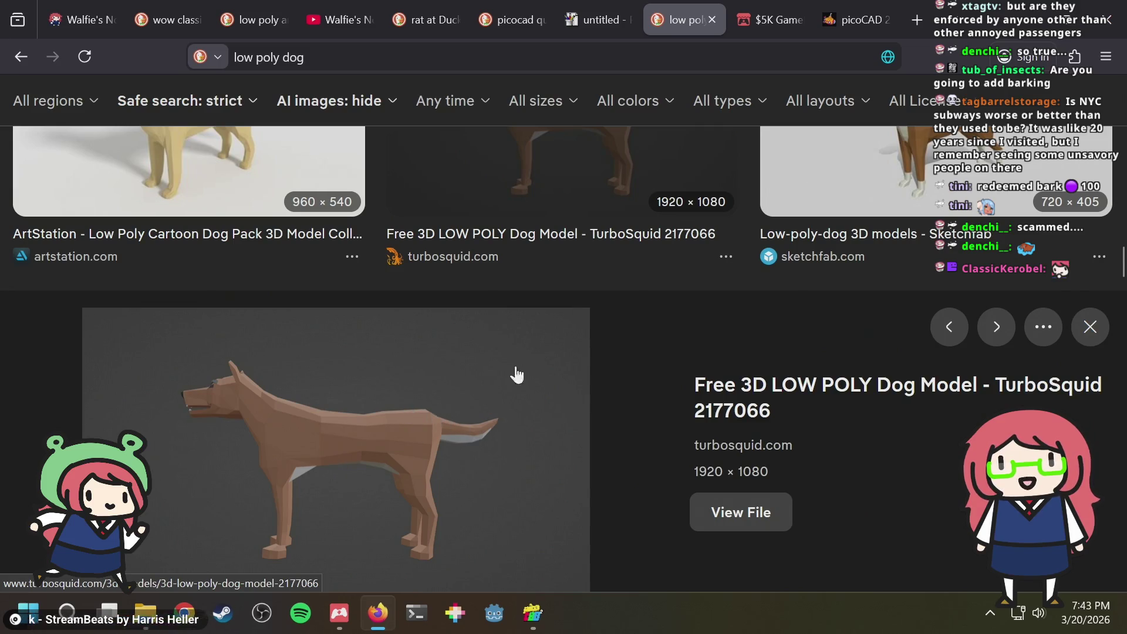
key("alt+Tab")
mouse_move(634, 247)
right_mouse_down()
mouse_move(654, 264)
mouse_move(641, 199)
mouse_move(730, 67)
right_mouse_up()
key("ctrl+s")
left_click(777, 53)
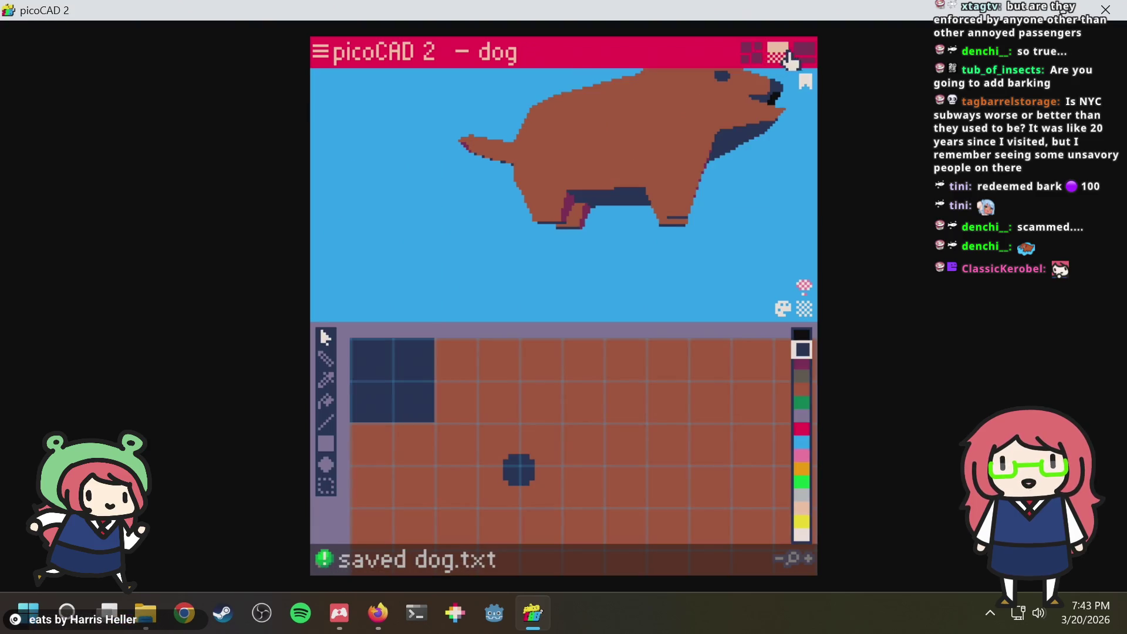
Play the animation, select the tail mesh and reopen its y rotation clip settings
left_click(802, 51)
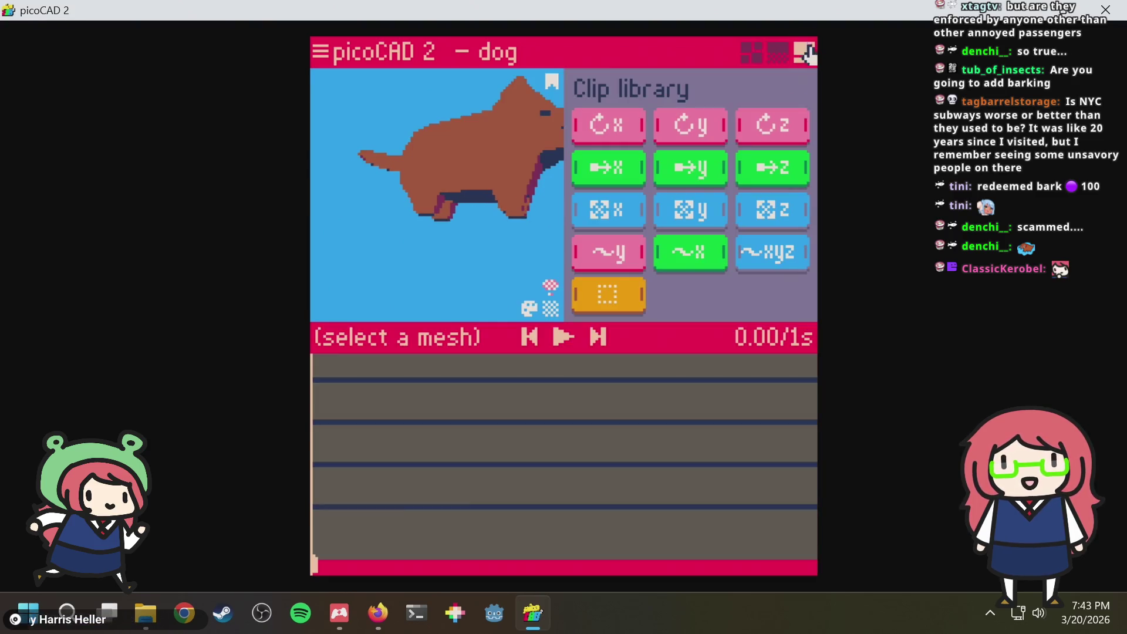
mouse_move(440, 221)
right_mouse_down()
mouse_move(443, 251)
mouse_move(458, 252)
mouse_move(447, 292)
mouse_move(461, 270)
mouse_move(510, 272)
right_mouse_up()
key("space")
mouse_move(398, 209)
right_mouse_down()
mouse_move(435, 221)
mouse_move(463, 270)
mouse_move(423, 256)
mouse_move(387, 224)
mouse_move(423, 244)
mouse_move(432, 221)
mouse_move(396, 201)
mouse_move(428, 270)
mouse_move(455, 244)
mouse_move(464, 270)
right_mouse_up()
left_click(388, 224)
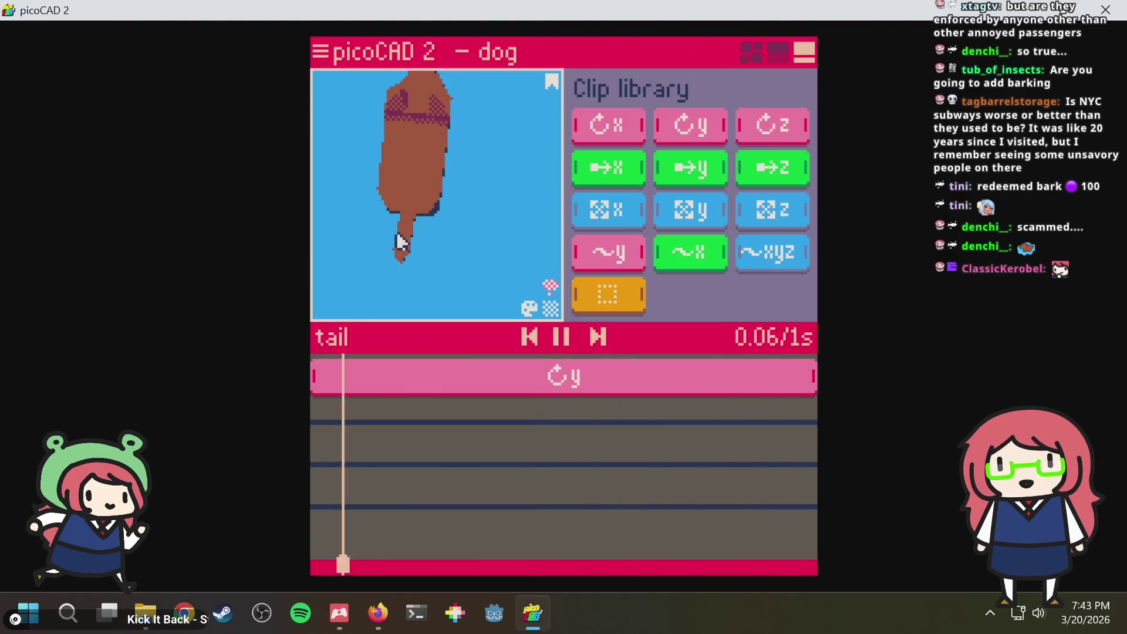
key("space")
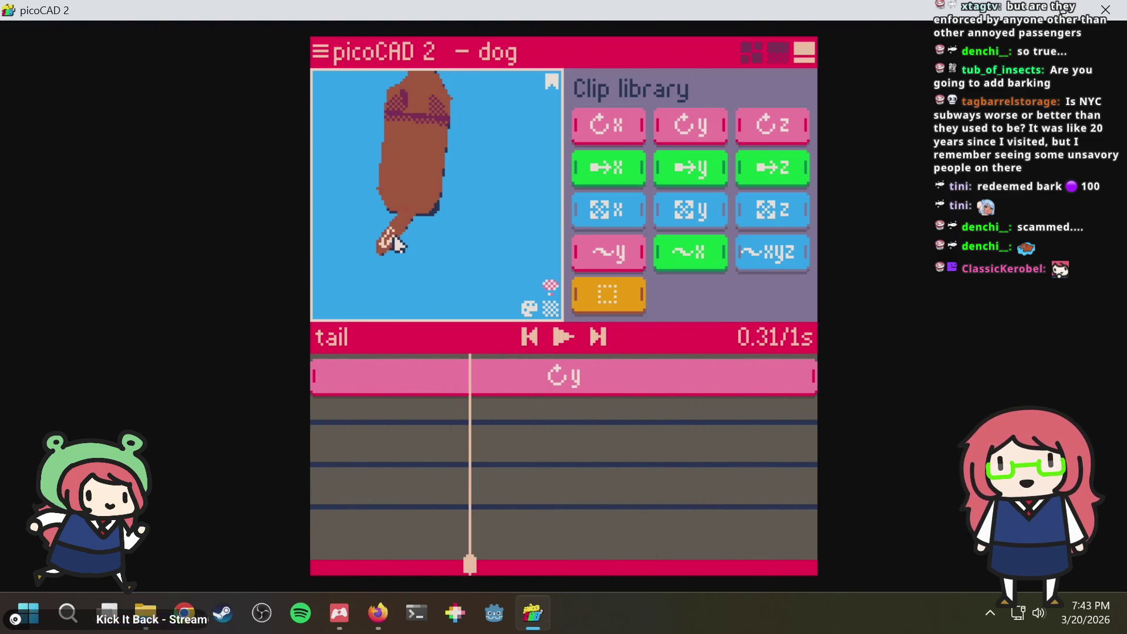
left_click(563, 379)
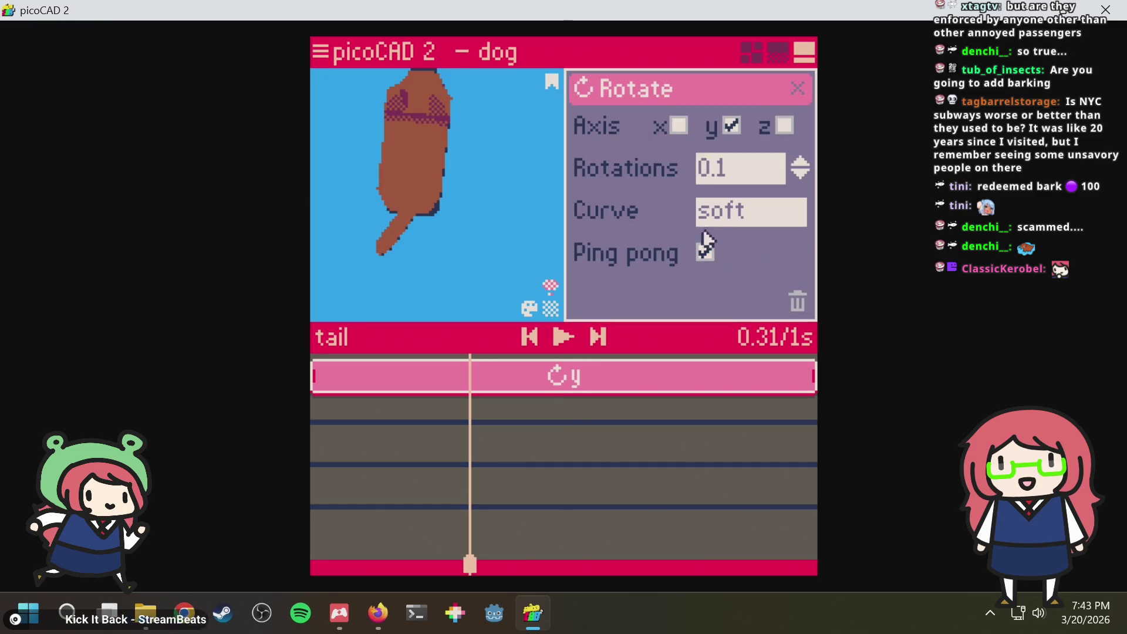
Raise the tail clip to 0.2 rotations, save the dog and play the wag
left_click_drag(800, 167, 800, 168)
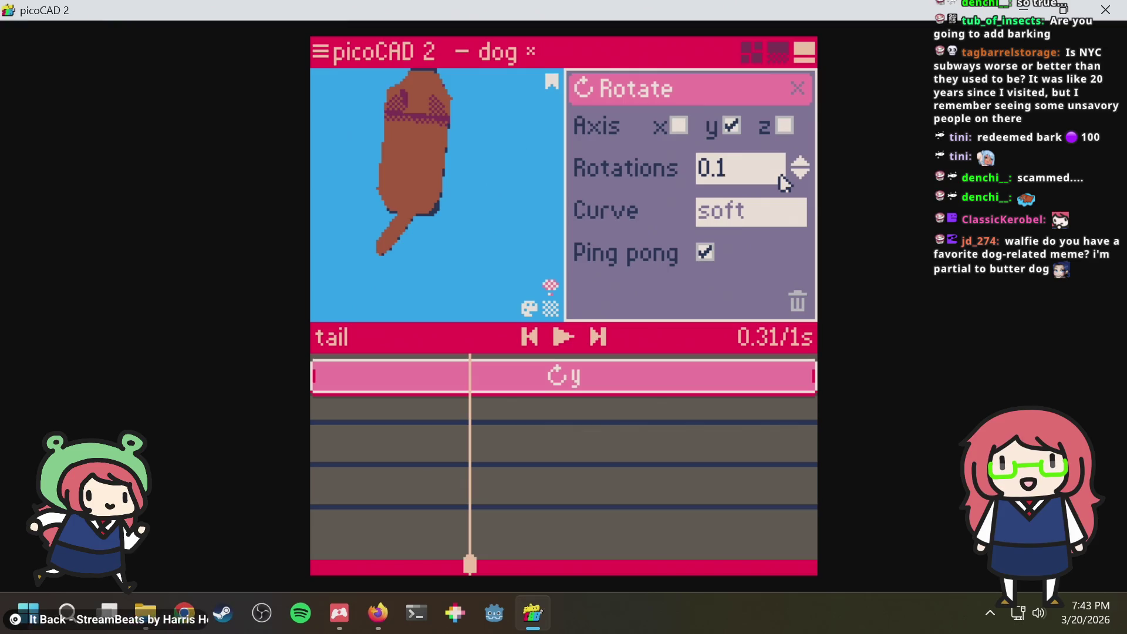
key("ctrl+s")
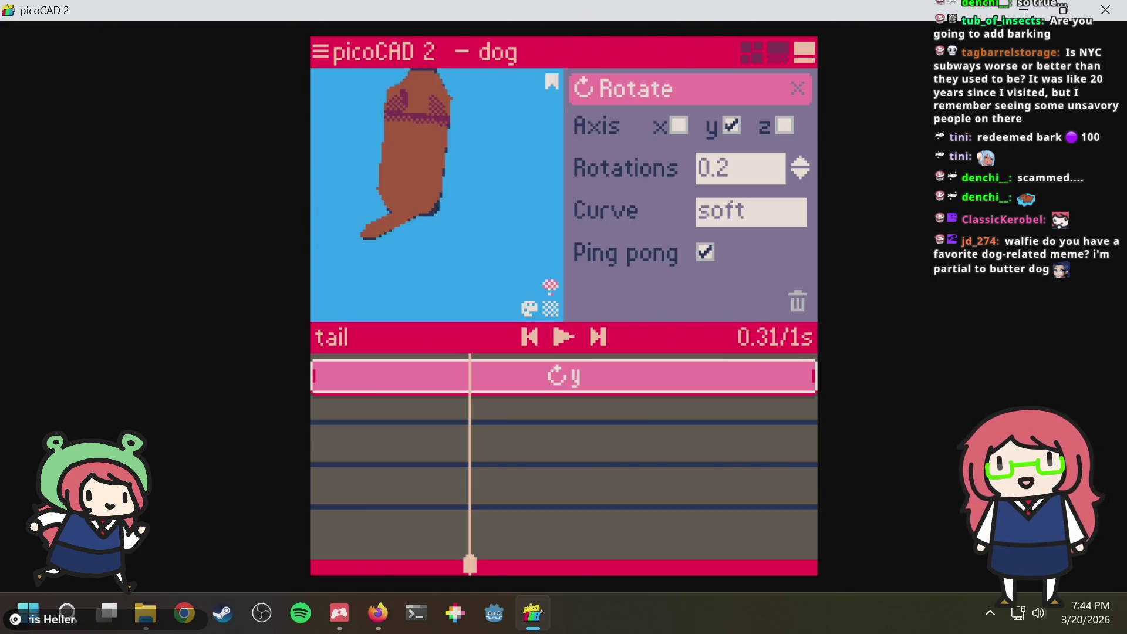
mouse_move(395, 220)
right_mouse_down()
mouse_move(463, 186)
mouse_move(405, 171)
mouse_move(385, 131)
mouse_move(388, 106)
mouse_move(443, 146)
mouse_move(460, 144)
mouse_move(452, 150)
right_mouse_up()
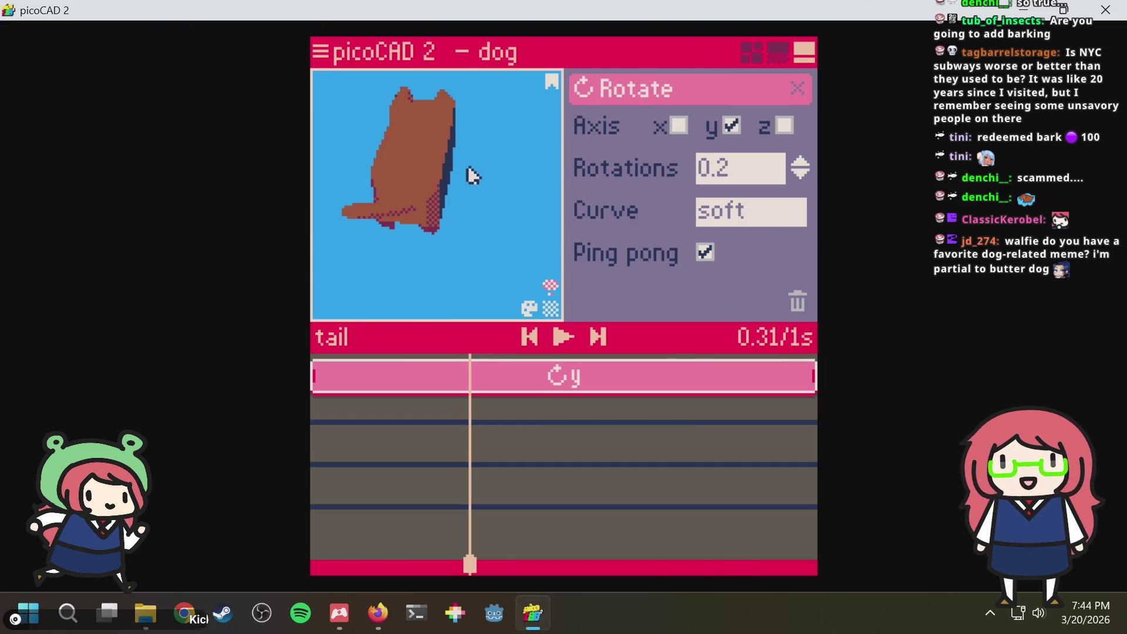
mouse_move(491, 204)
right_mouse_down()
mouse_move(490, 176)
mouse_move(469, 153)
mouse_move(465, 181)
mouse_move(442, 171)
right_mouse_up()
key("space")
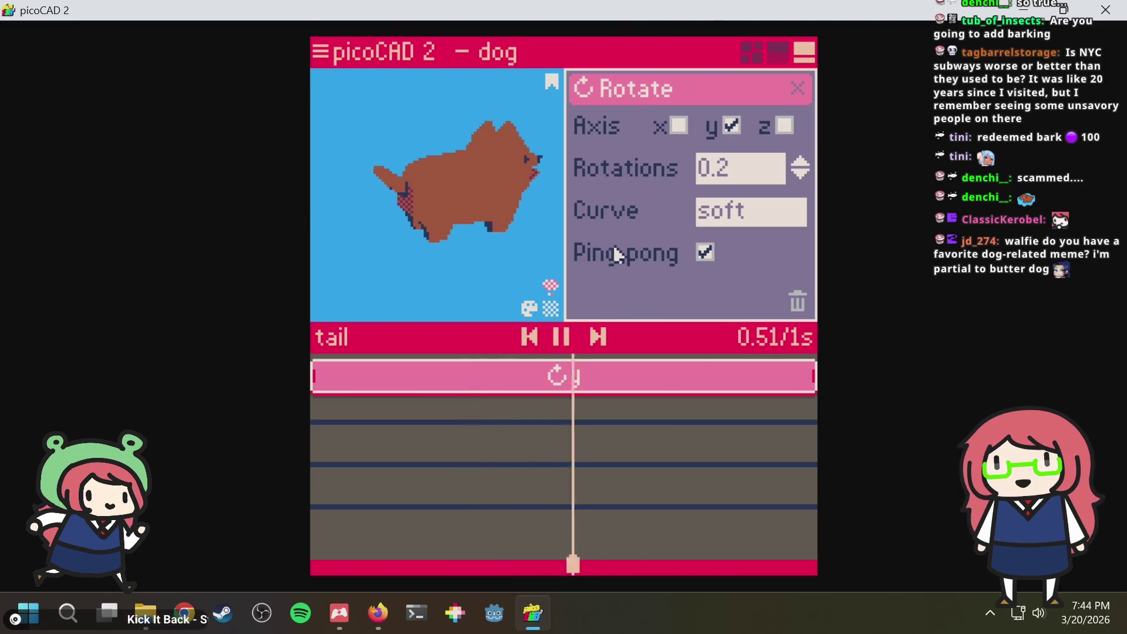
Pause and scrub back to the start, close the Rotate panel, and drop a new clip on the tail's timeline
mouse_move(493, 250)
right_mouse_down()
mouse_move(525, 284)
mouse_move(475, 413)
right_mouse_up()
key("space")
left_click_drag(425, 449, 331, 424)
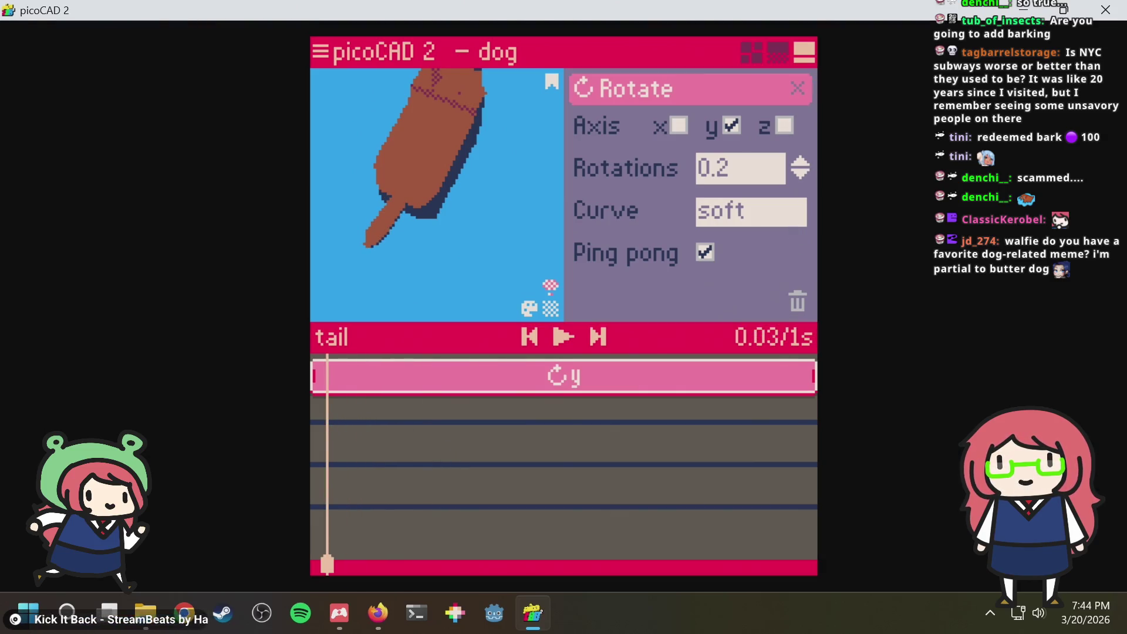
left_click(797, 90)
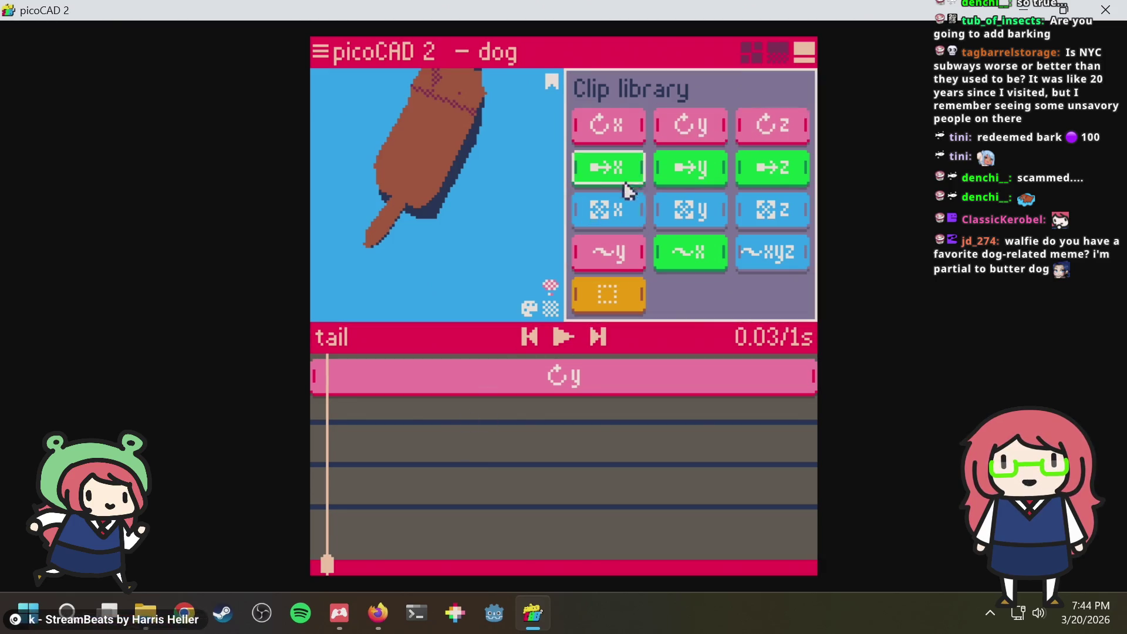
mouse_move(671, 133)
left_mouse_down()
mouse_move(352, 449)
mouse_move(347, 419)
left_mouse_up()
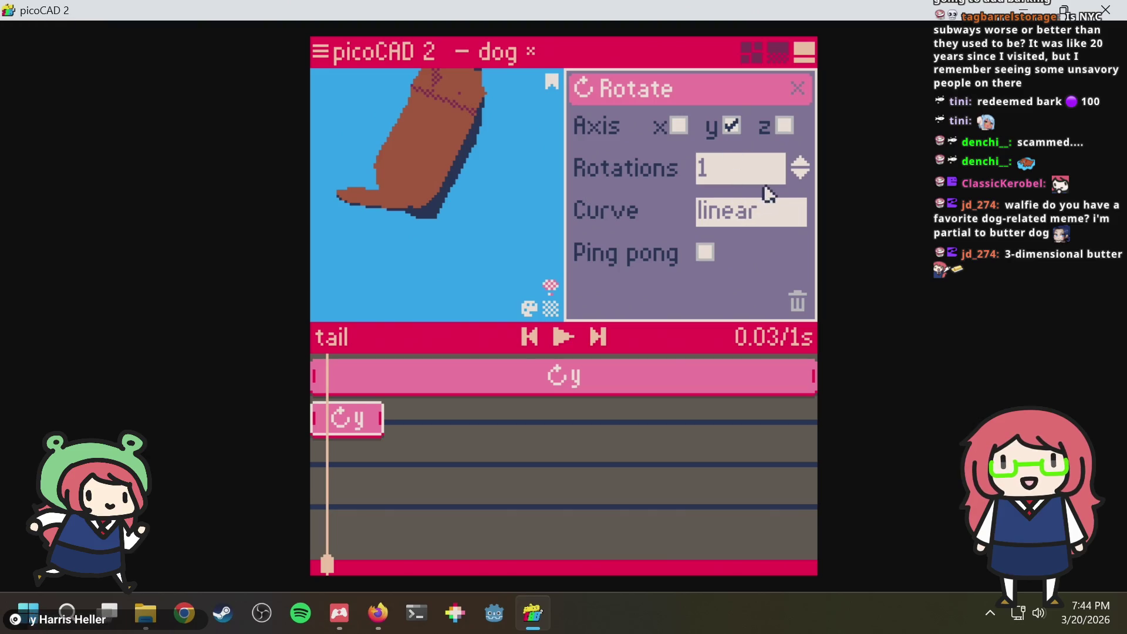
Give the short tail y-rotation clip an instant curve and -0.1 rotations, then play the wag
left_click(758, 212)
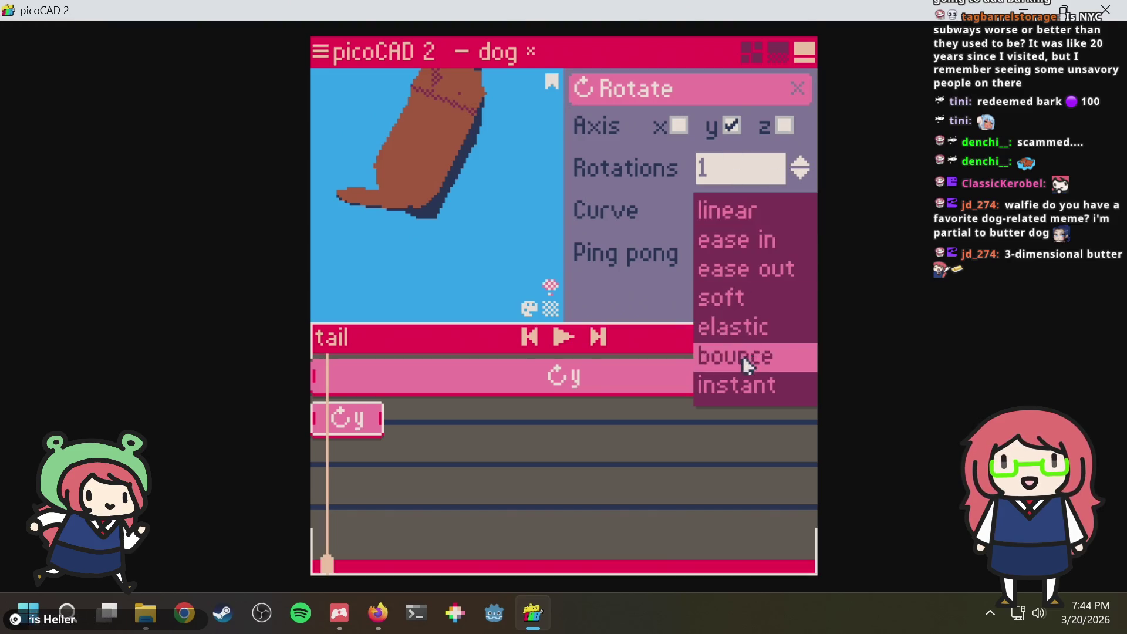
left_click(743, 384)
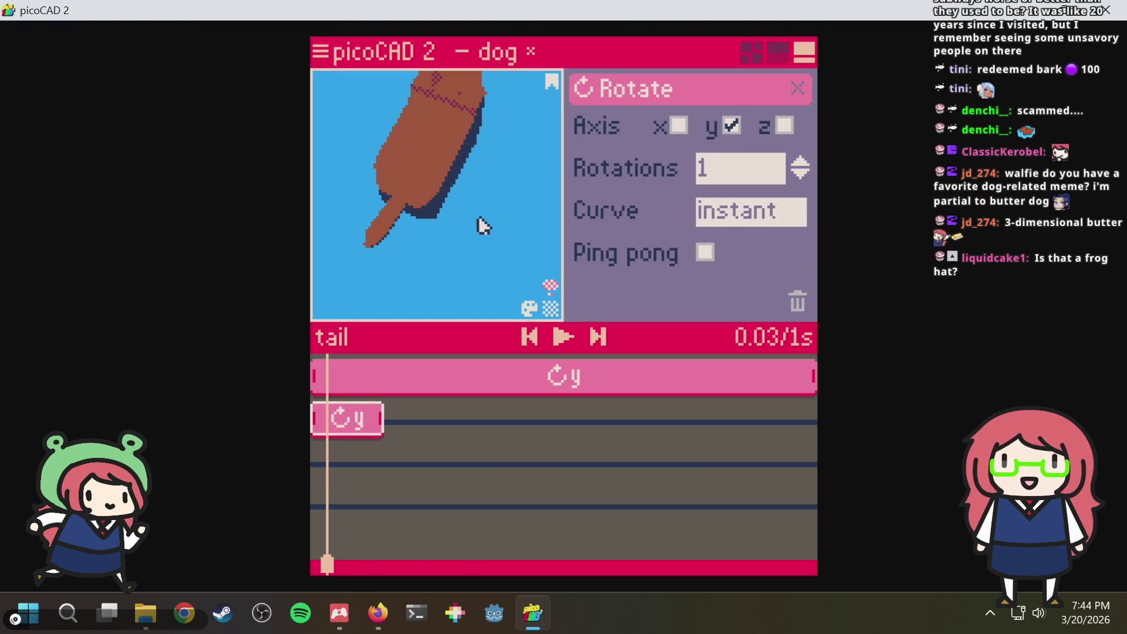
mouse_move(483, 216)
right_mouse_down()
mouse_move(435, 176)
mouse_move(397, 172)
mouse_move(440, 202)
right_mouse_up()
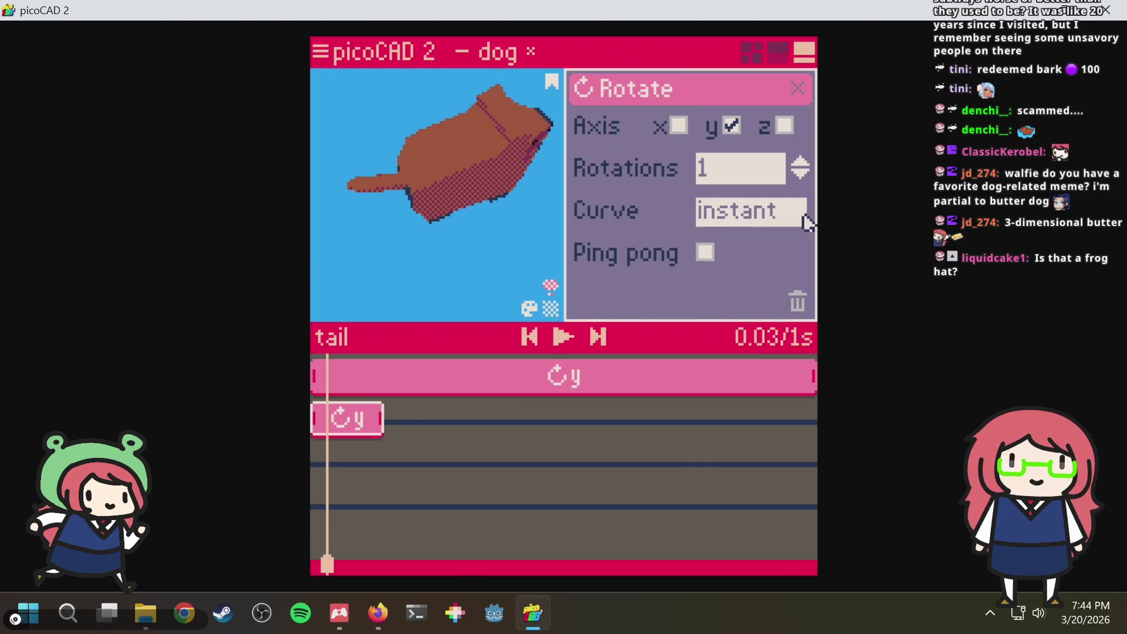
left_click(803, 178)
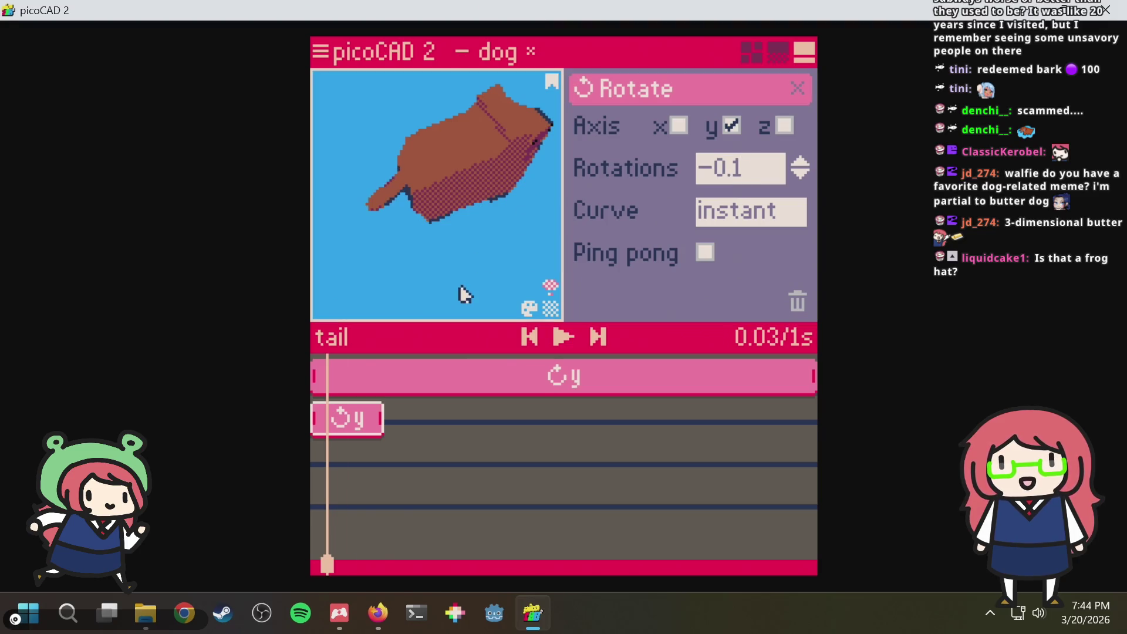
key("space")
mouse_move(457, 297)
right_mouse_down()
mouse_move(523, 292)
mouse_move(528, 315)
mouse_move(492, 366)
right_mouse_up()
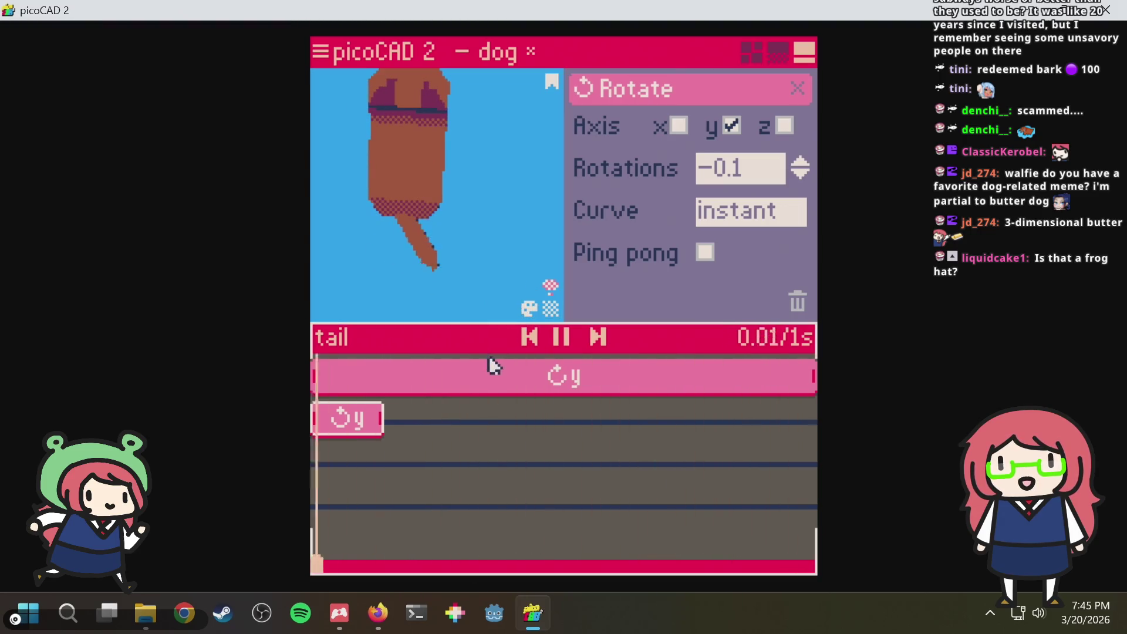
Review the long y-rotation clip's 0.2-rotation setting and save dog.txt
left_click(501, 385)
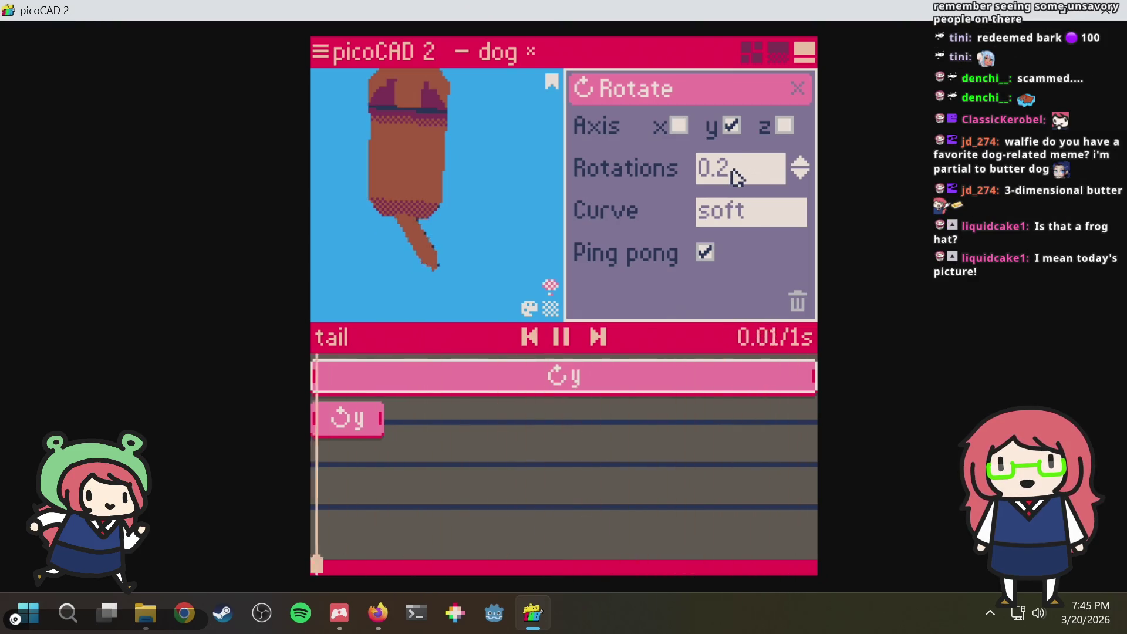
left_click(770, 173)
type("5")
key("Return")
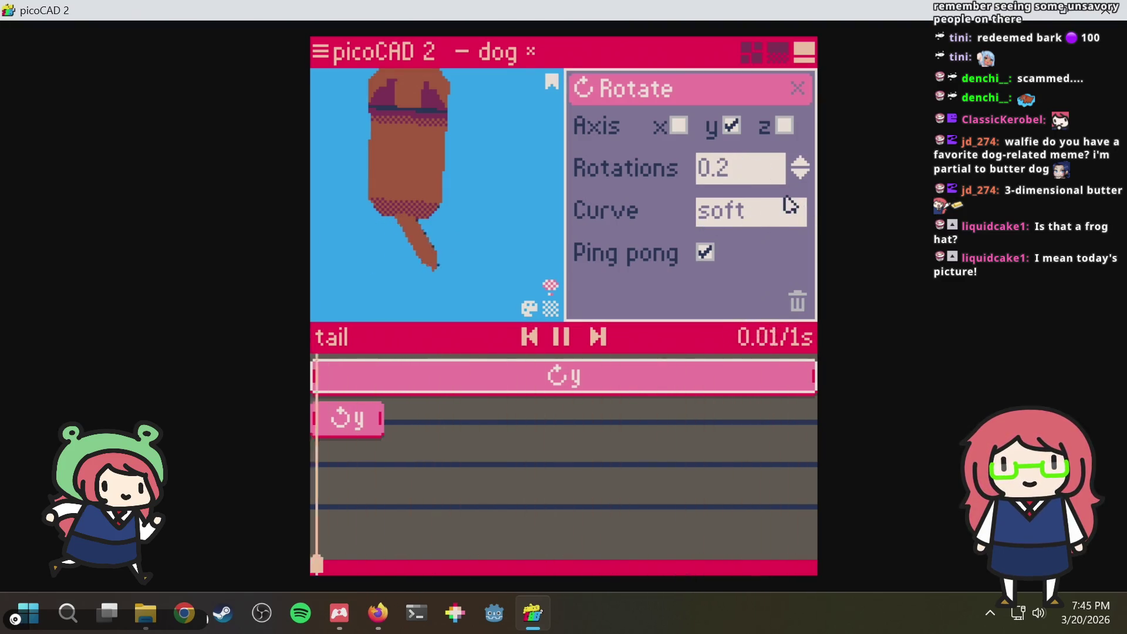
mouse_move(447, 201)
right_mouse_down()
mouse_move(548, 145)
mouse_move(528, 188)
mouse_move(516, 181)
mouse_move(549, 109)
mouse_move(490, 181)
mouse_move(447, 211)
mouse_move(465, 220)
right_mouse_up()
key("ctrl+s")
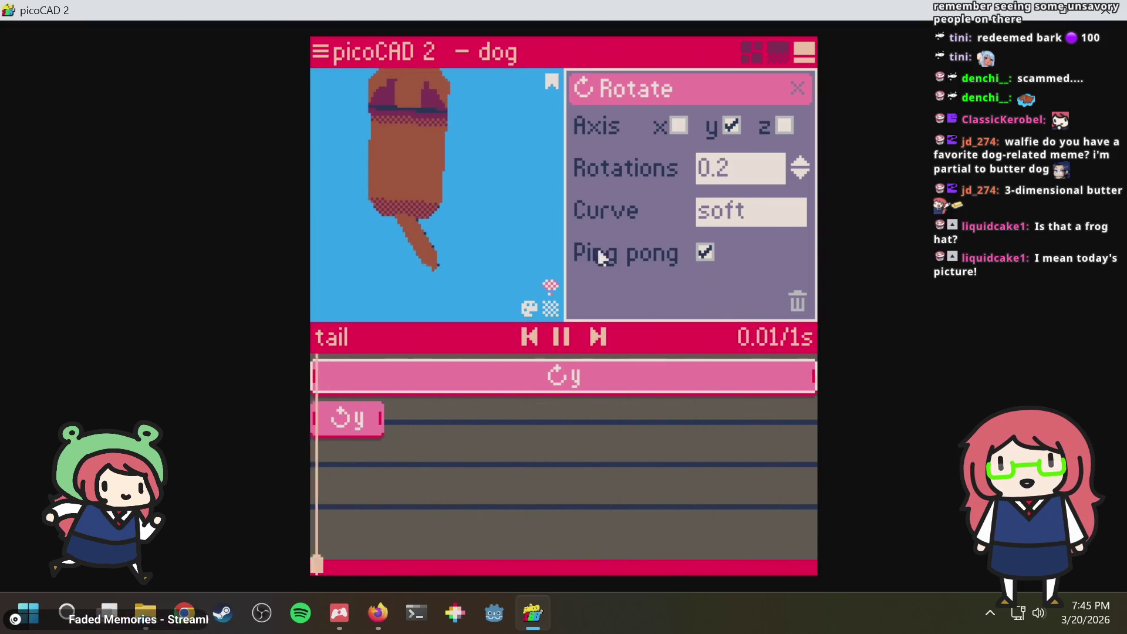
Shorten the small instant y-rotation clip, save again and pause playback
left_click(370, 423)
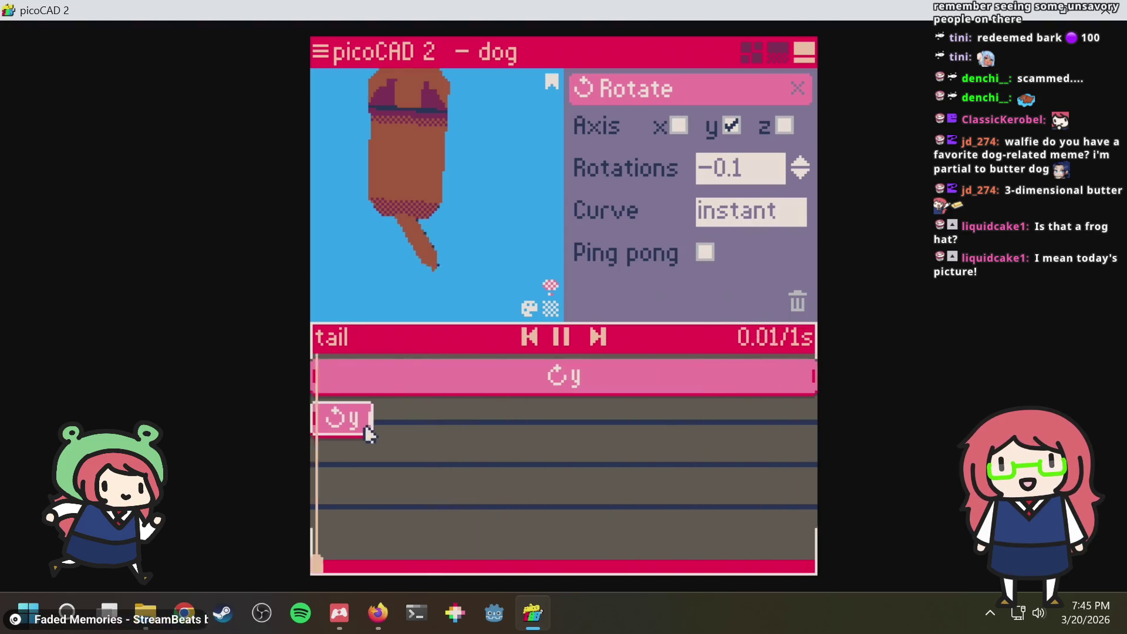
left_click_drag(365, 425, 339, 432)
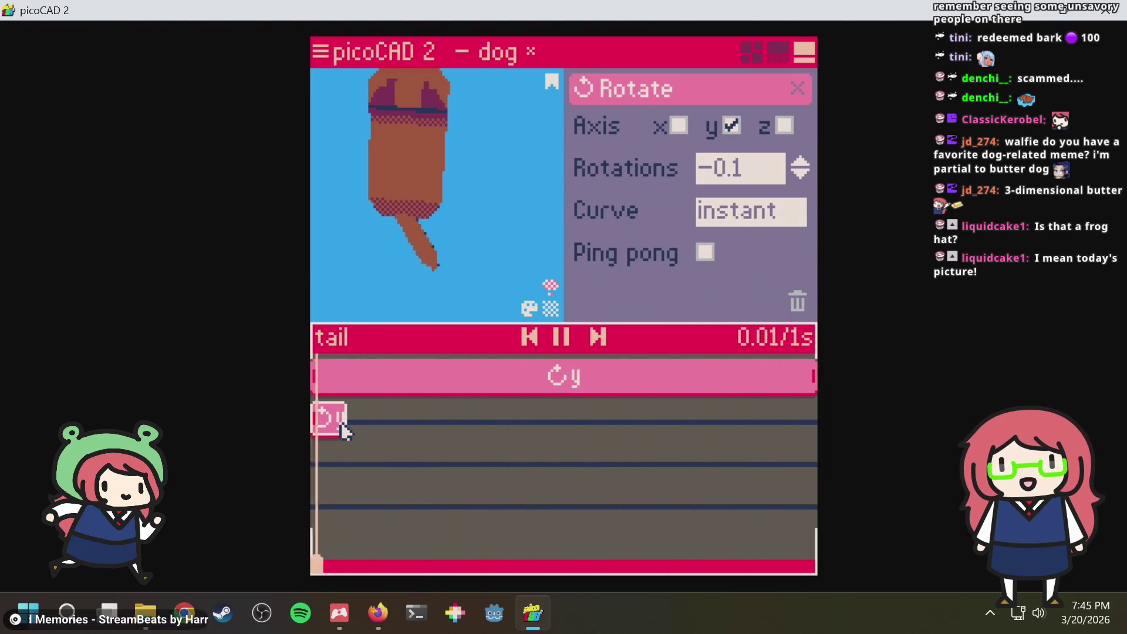
key("ctrl+s")
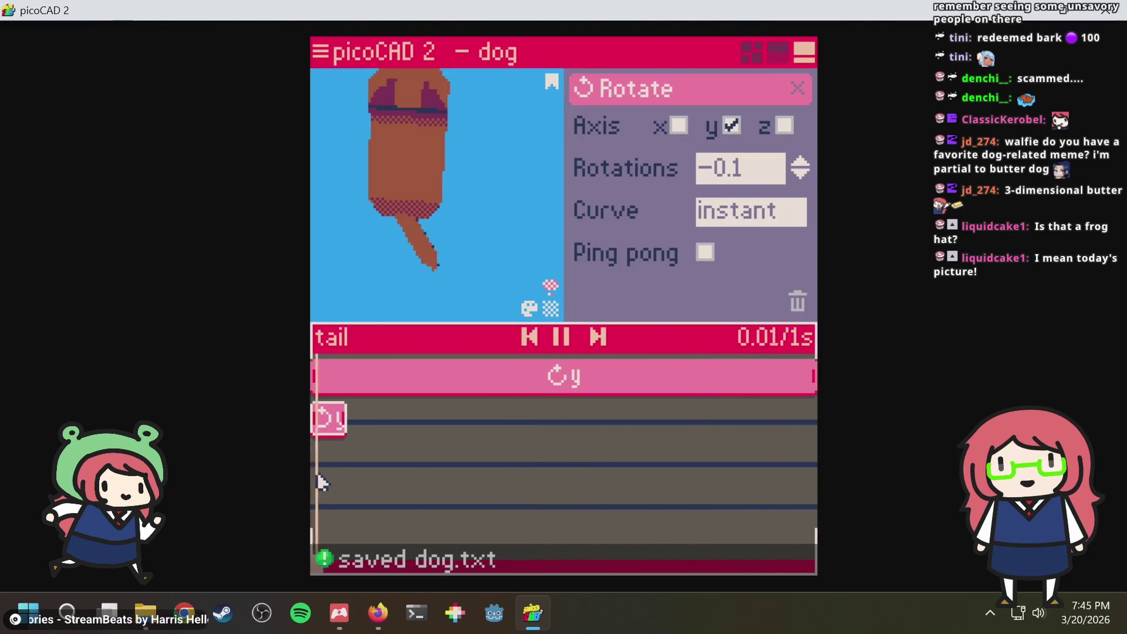
key("space")
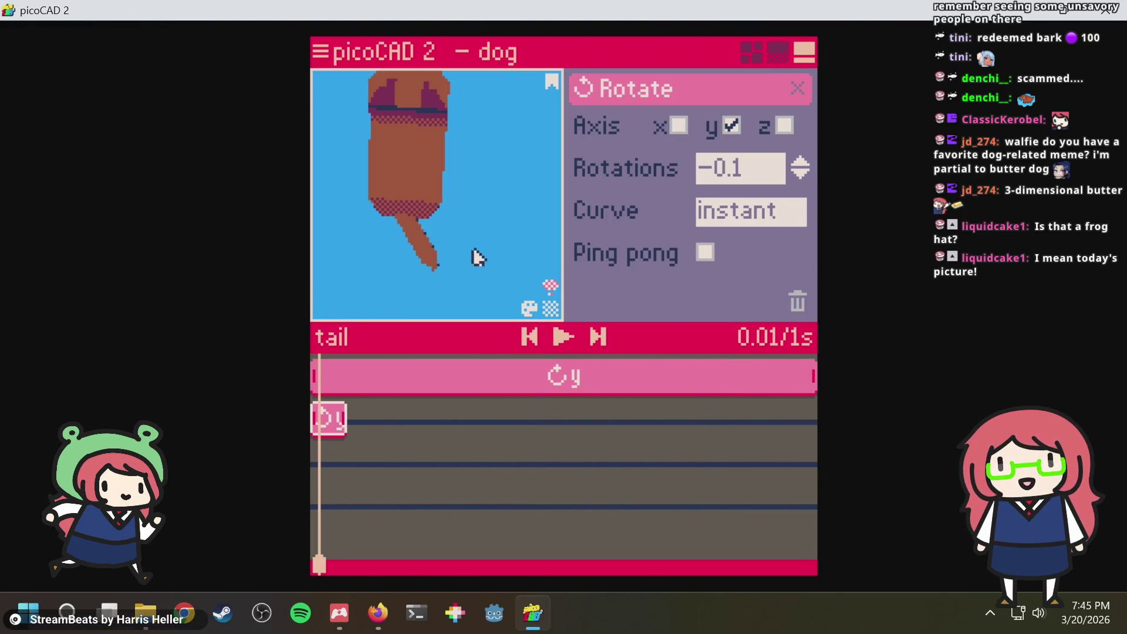
Scrub the timeline around 0.68 s and 0.39 s to check the wag, then return to the clip library
right_click_drag(455, 249, 520, 171)
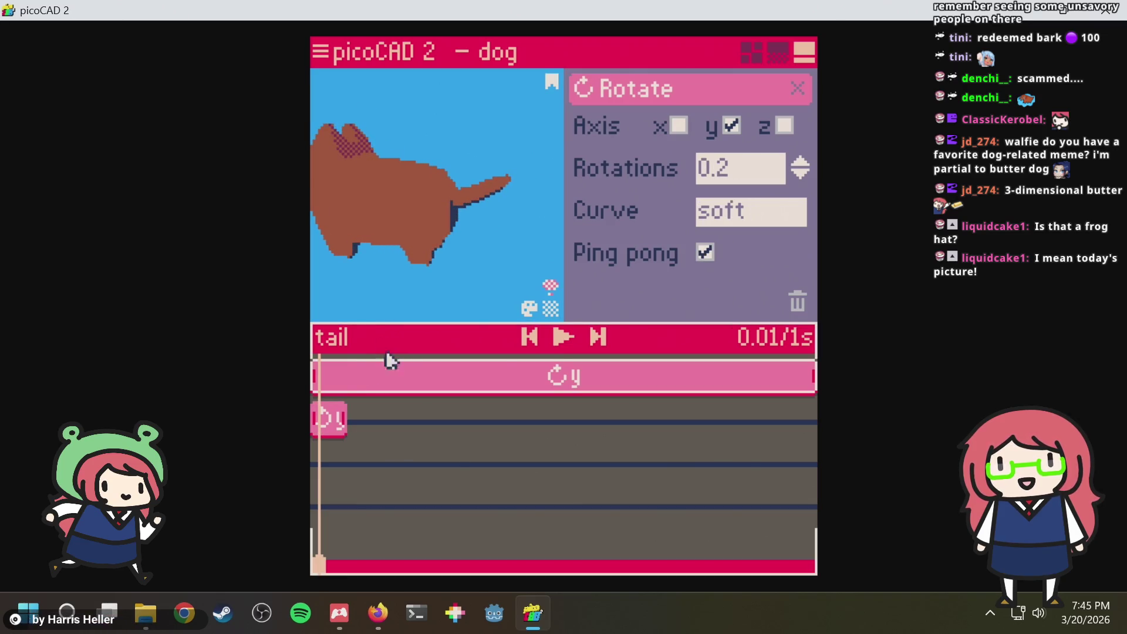
left_click_drag(405, 565, 660, 564)
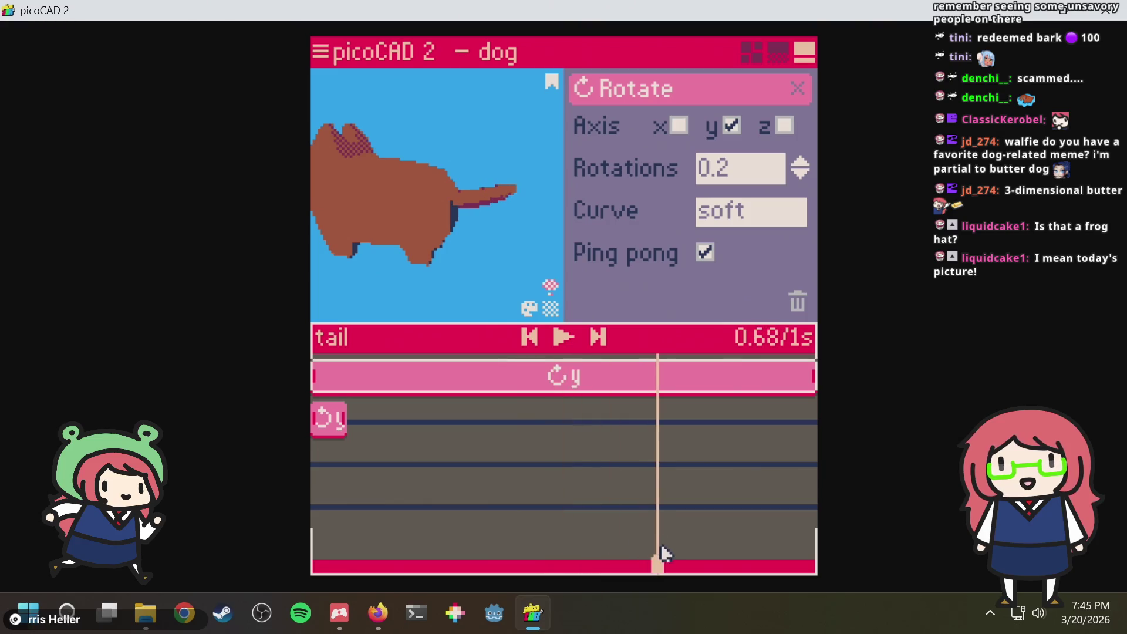
right_click_drag(496, 231, 440, 287)
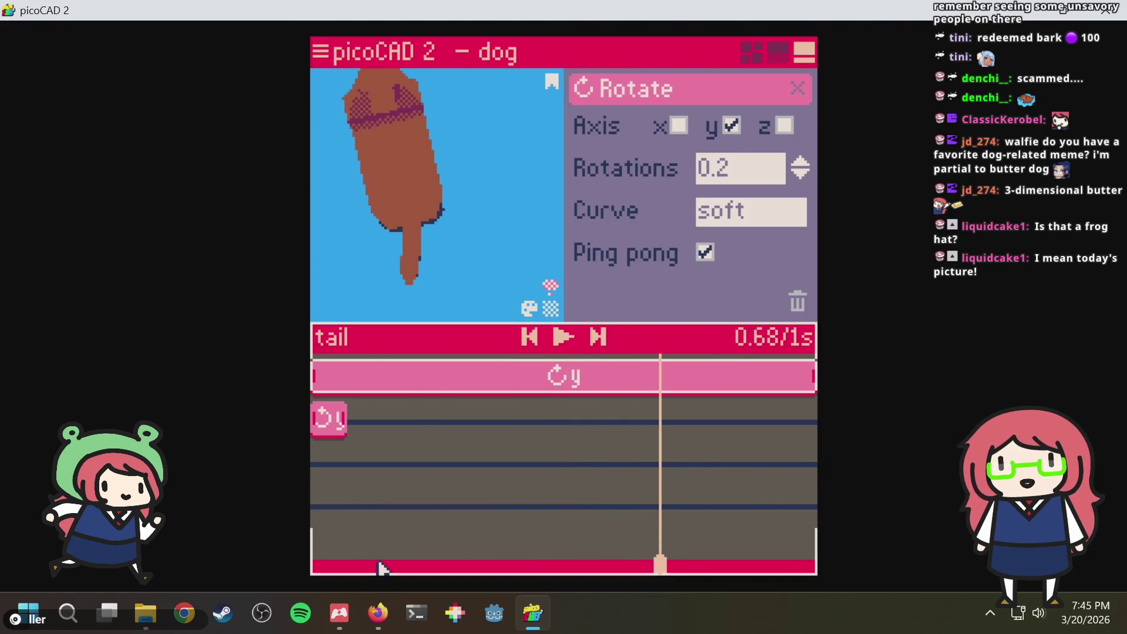
mouse_move(381, 568)
left_mouse_down()
mouse_move(322, 555)
mouse_move(513, 539)
left_mouse_up()
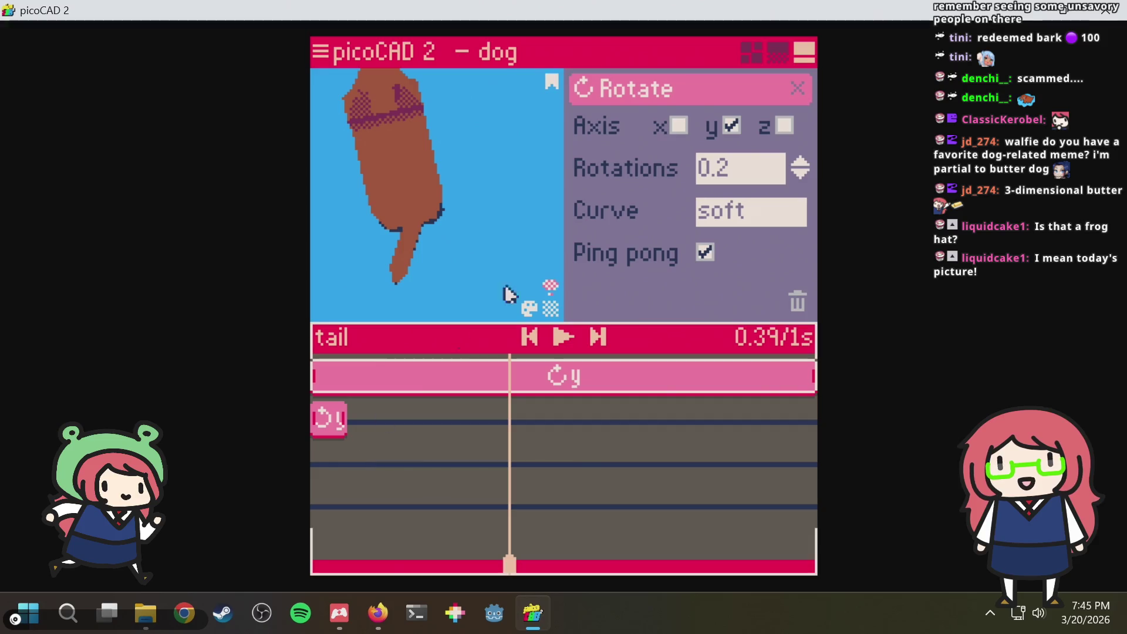
left_click(798, 91)
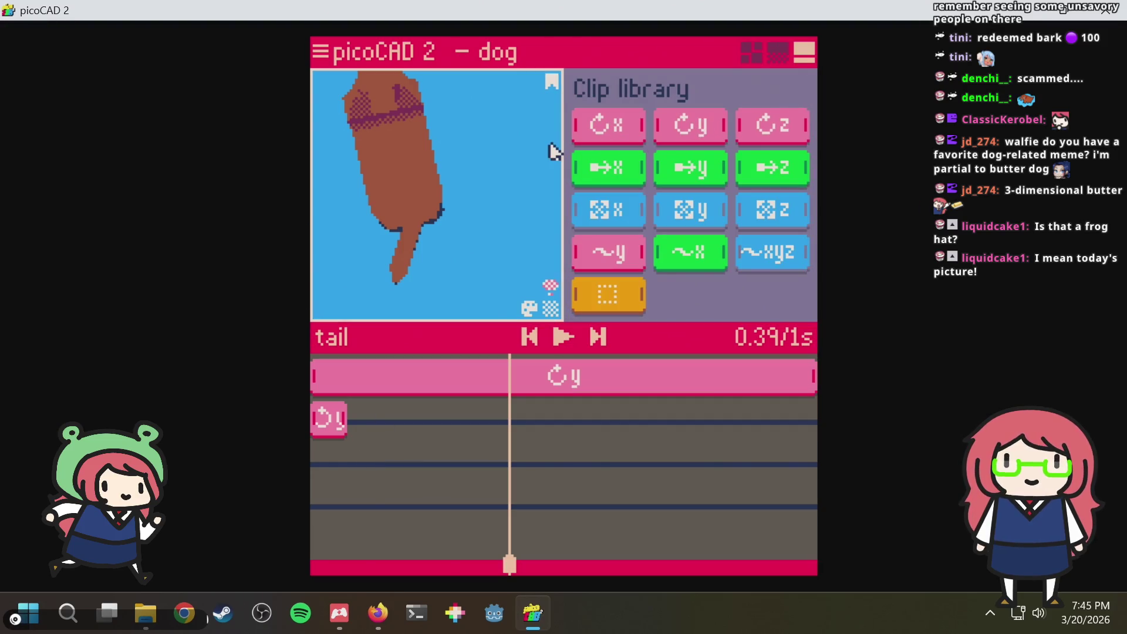
Drop a z-axis rotation clip onto the tail's third track and play the animation
mouse_move(513, 161)
right_mouse_down()
mouse_move(604, 121)
mouse_move(685, 118)
mouse_move(667, 111)
mouse_move(555, 188)
right_mouse_up()
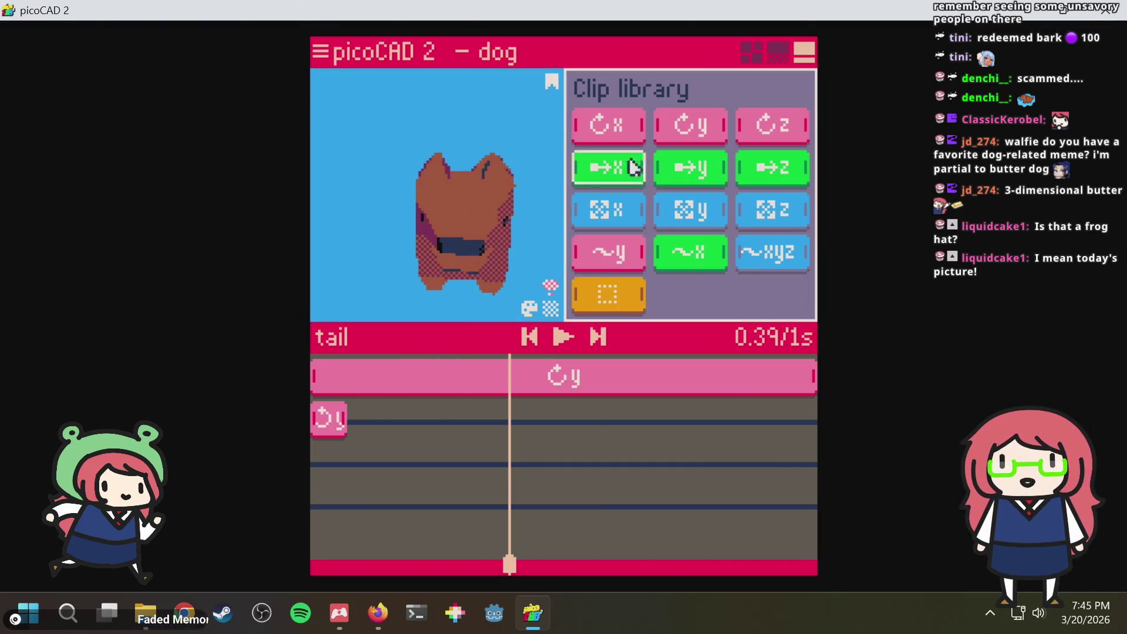
mouse_move(495, 384)
left_mouse_down()
mouse_move(354, 474)
mouse_move(352, 462)
left_mouse_up()
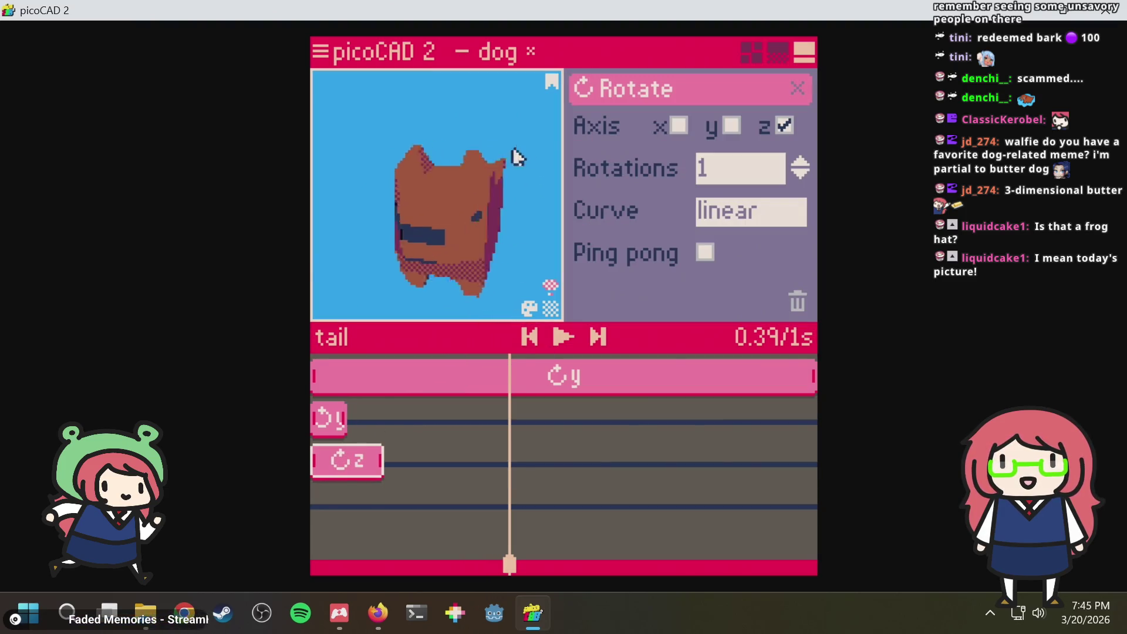
right_click_drag(533, 173, 470, 170)
left_click(564, 340)
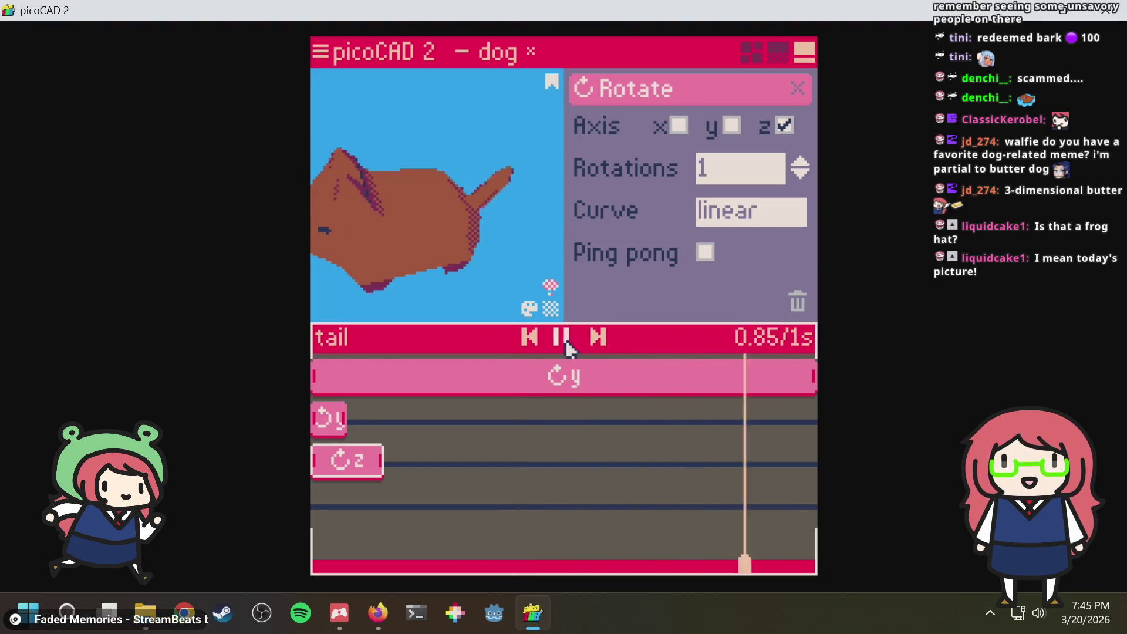
right_click_drag(497, 255, 493, 235)
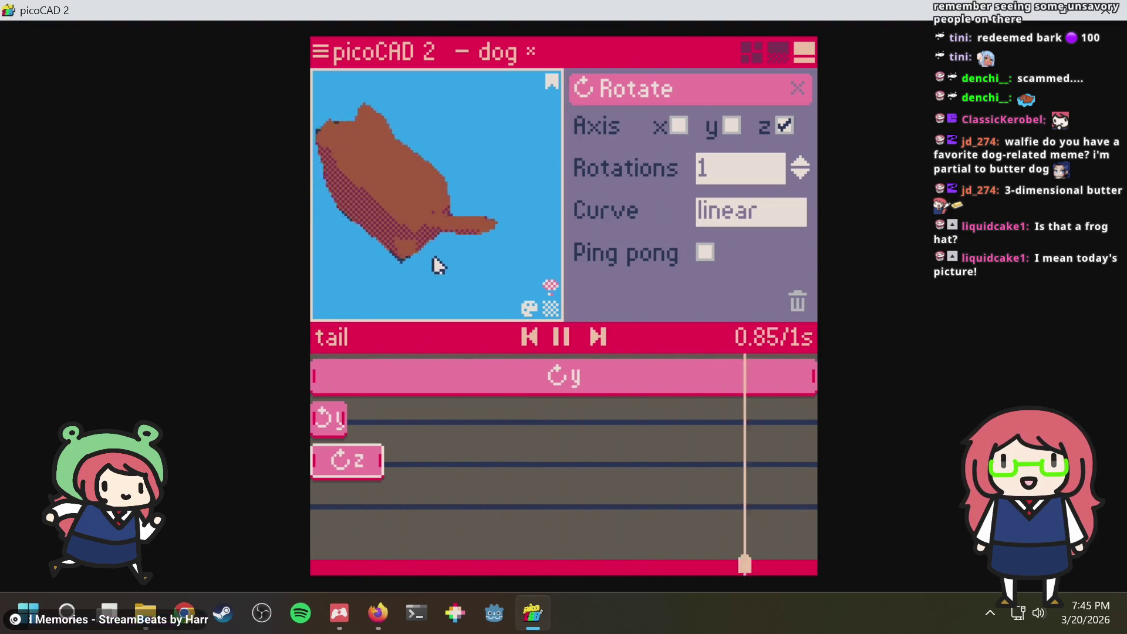
Set the new z clip's rotation amount to -0.2 rotations
left_click(732, 182)
type("0.2")
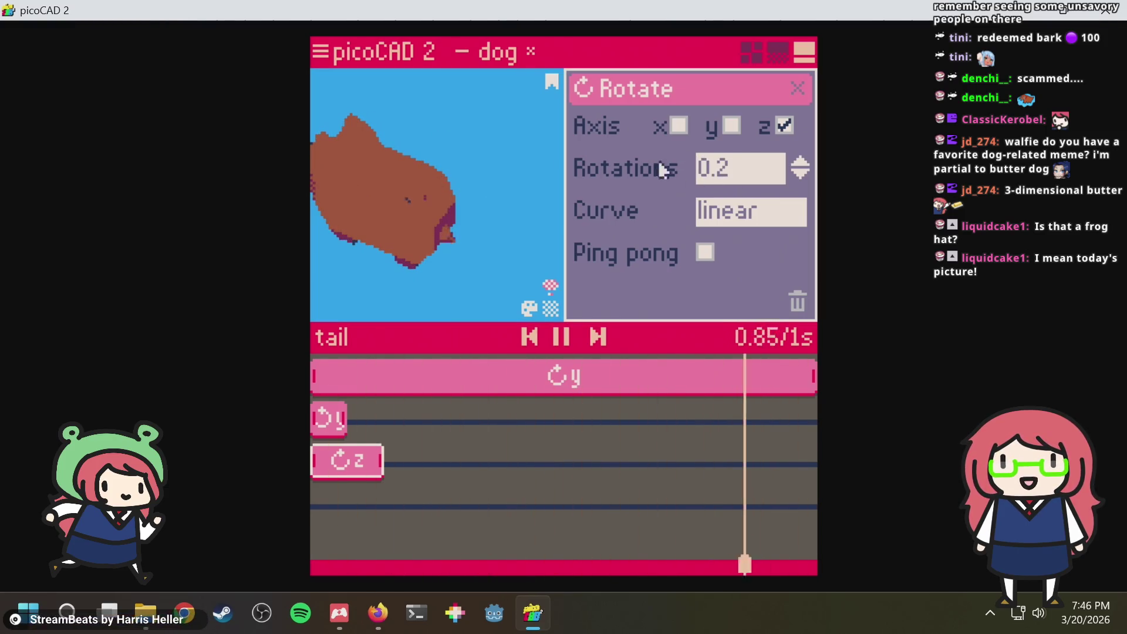
right_click_drag(490, 176, 510, 141)
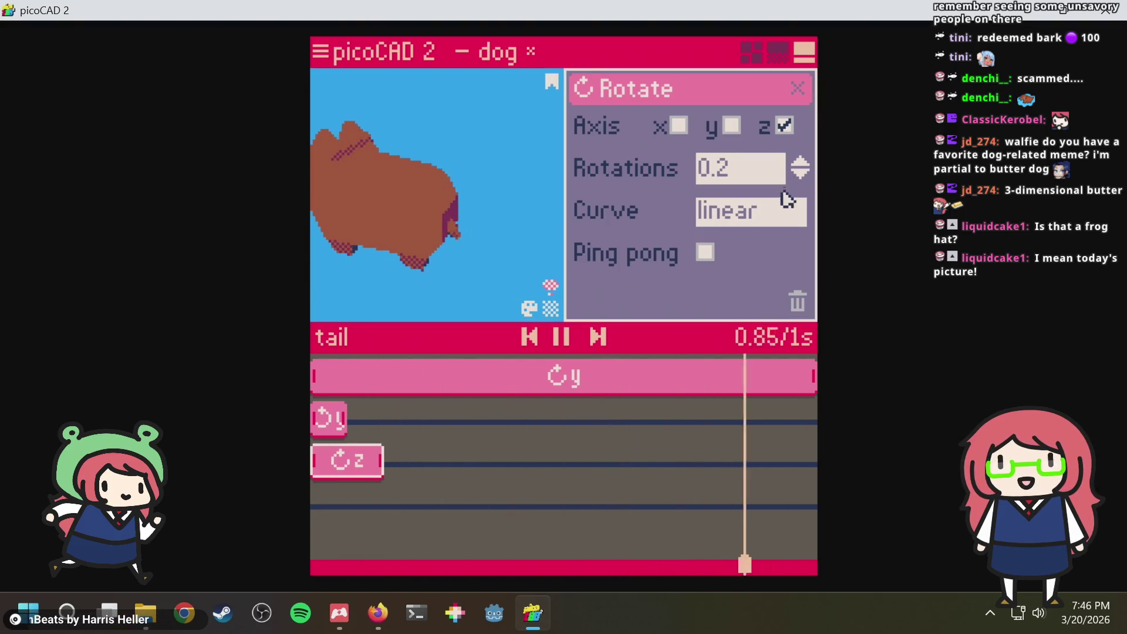
left_click(739, 169)
type("-")
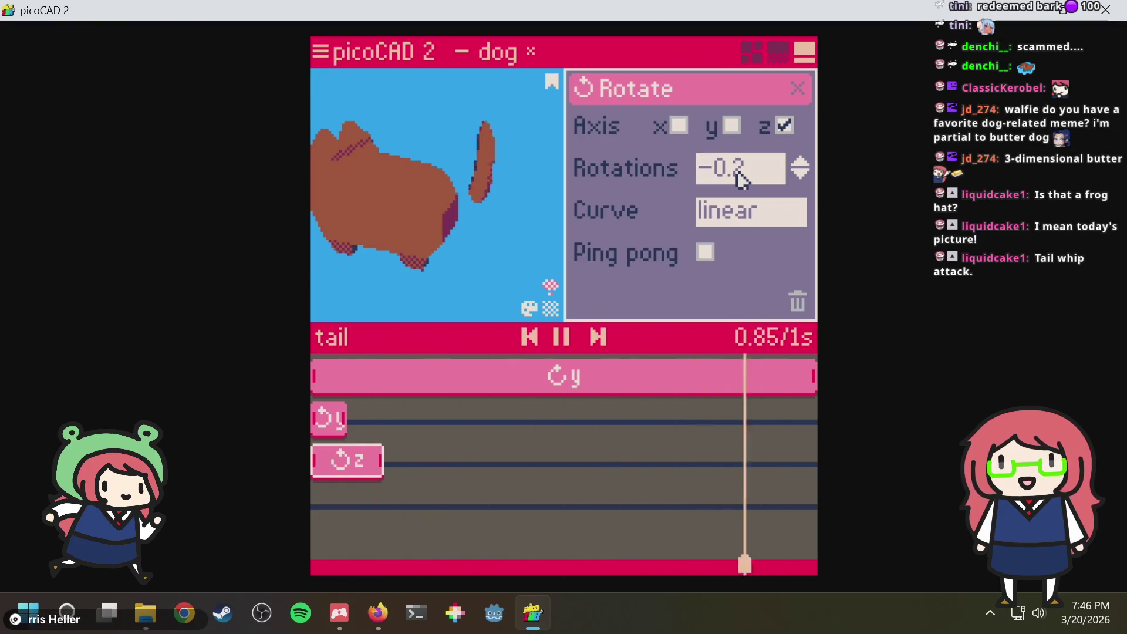
key("Return")
right_click_drag(518, 144, 619, 209)
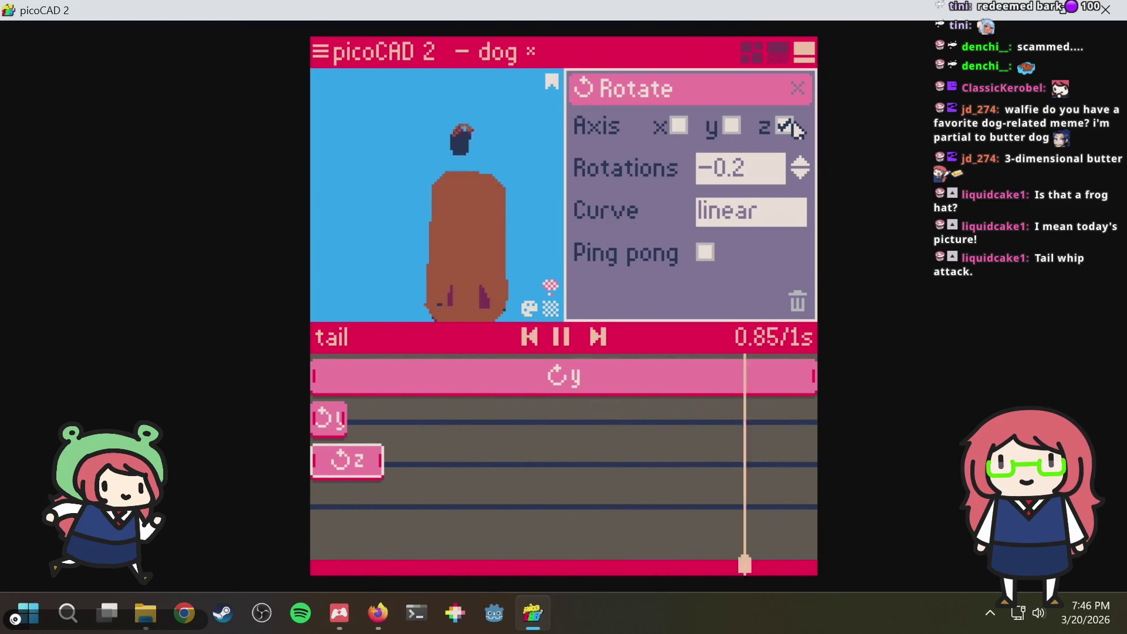
Test the x and z axis toggles, then stretch the z-rotation clip across the whole timeline
left_click(786, 127)
left_click(678, 126)
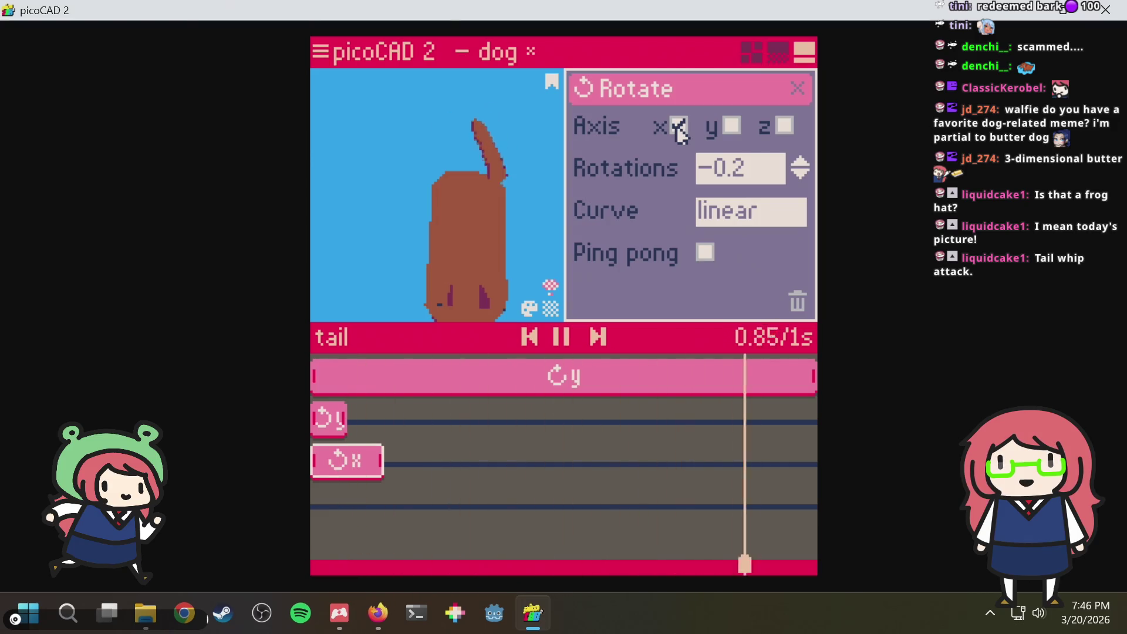
left_click(678, 127)
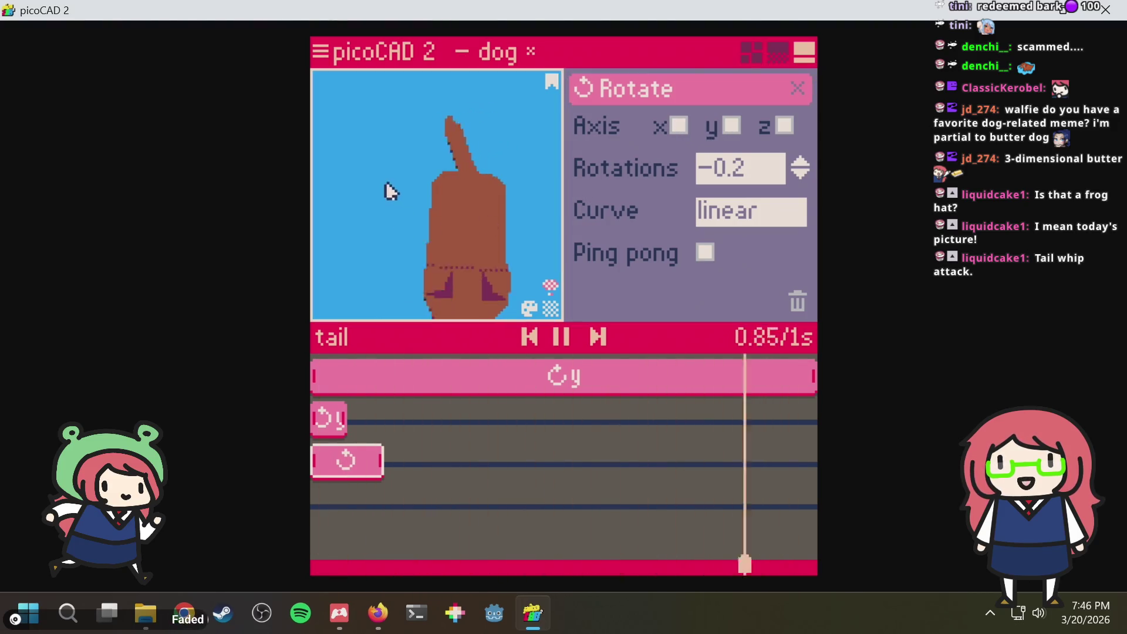
mouse_move(386, 182)
right_mouse_down()
mouse_move(342, 188)
mouse_move(326, 167)
mouse_move(415, 353)
right_mouse_up()
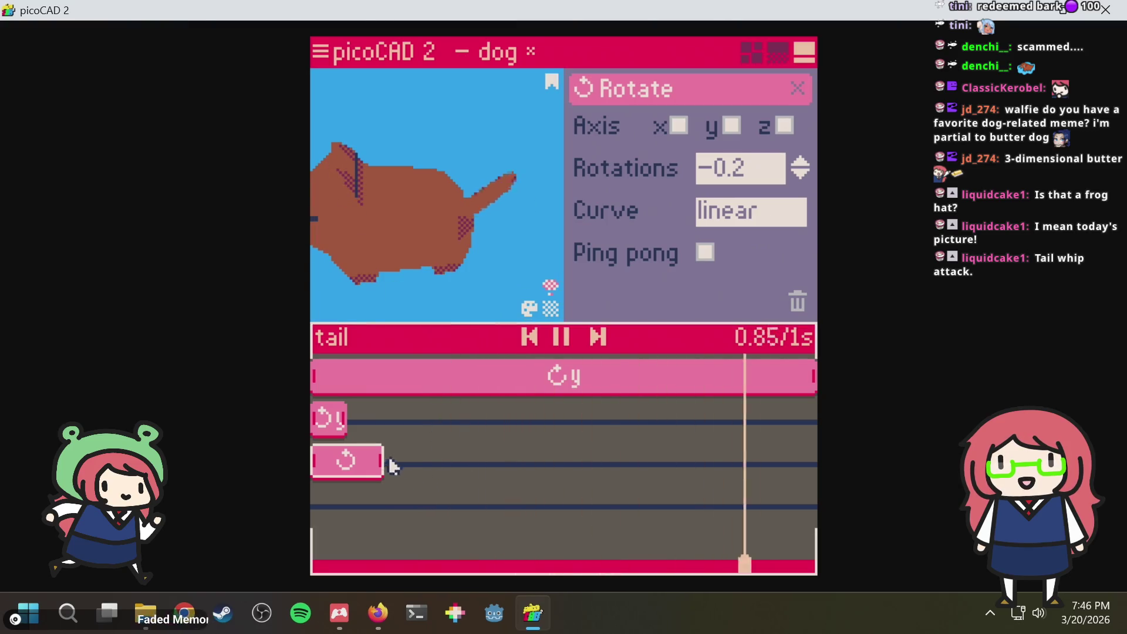
left_click_drag(383, 461, 799, 458)
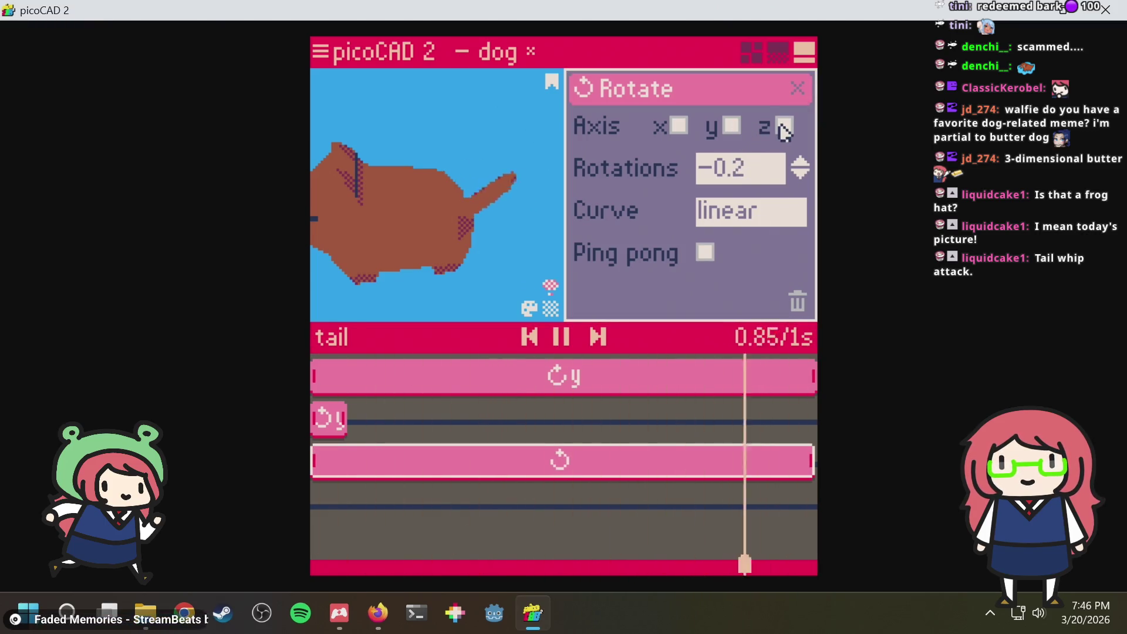
mouse_move(450, 179)
right_mouse_down()
mouse_move(359, 127)
mouse_move(463, 143)
mouse_move(499, 172)
mouse_move(428, 164)
mouse_move(415, 146)
mouse_move(453, 116)
mouse_move(518, 154)
mouse_move(693, 156)
mouse_move(625, 139)
right_mouse_up()
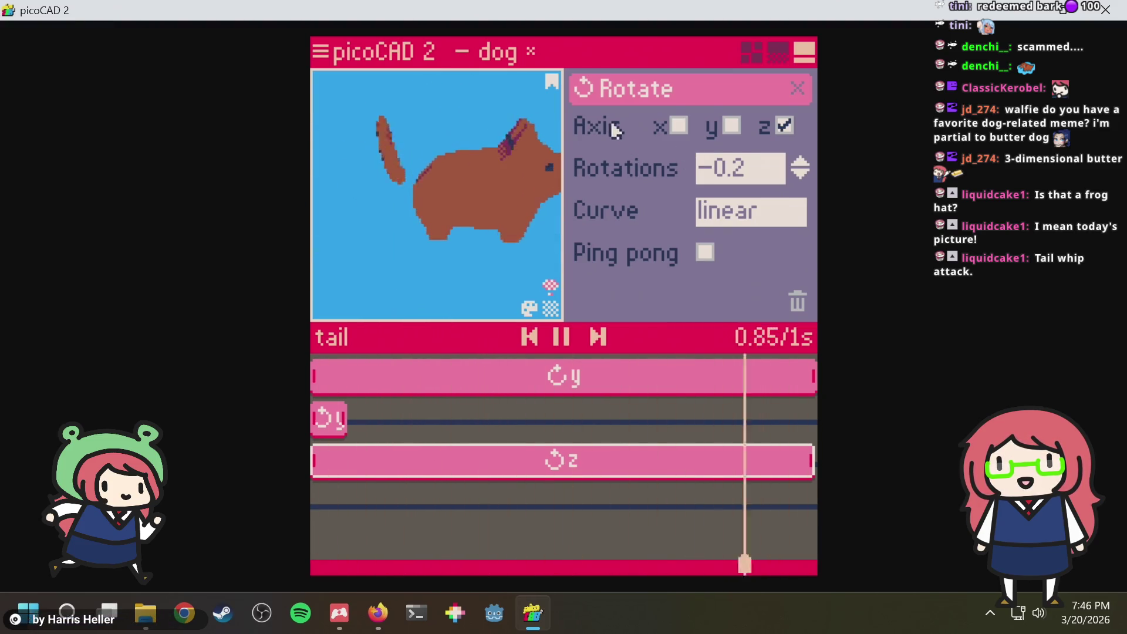
Make the tail's z clip ping-pong at -0.1 rotations and return to the modelling views
left_click(705, 253)
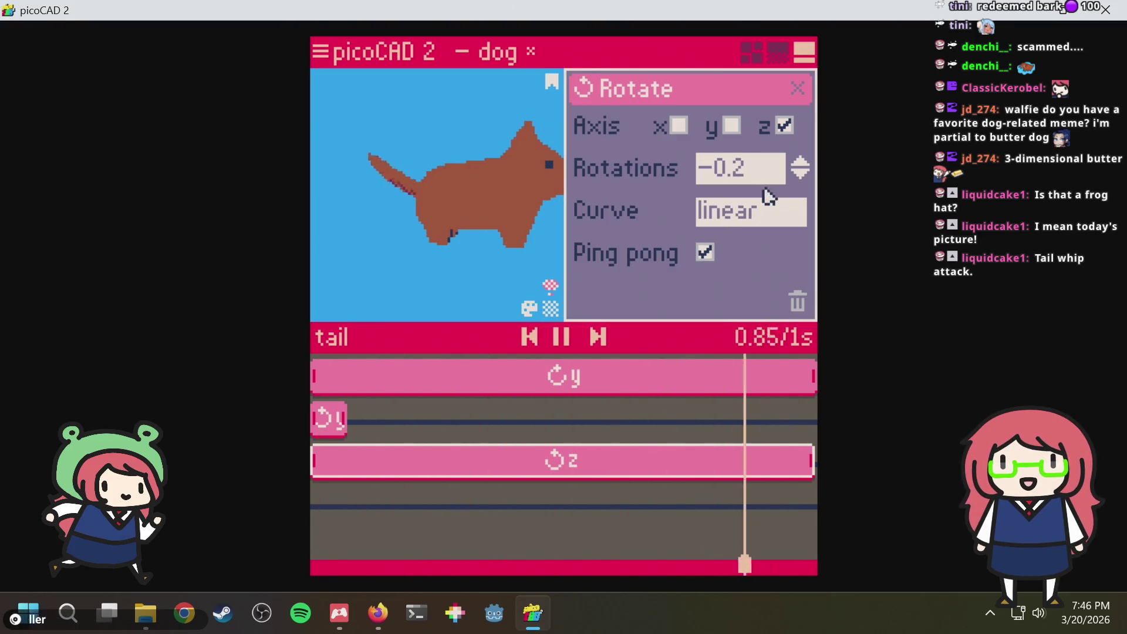
key("BackSpace")
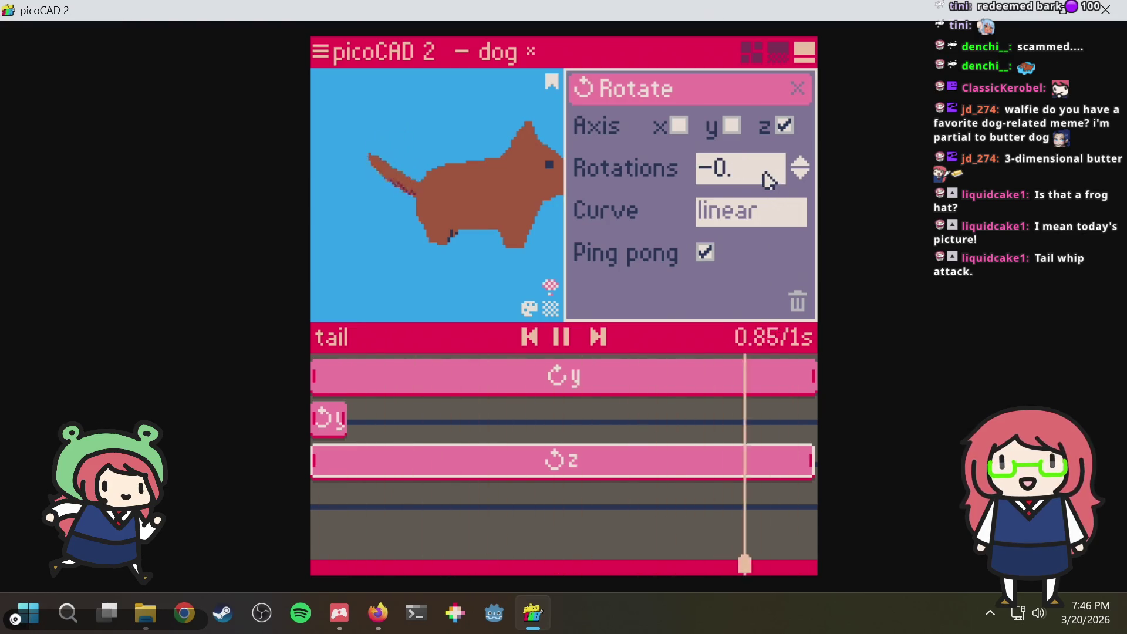
type("1")
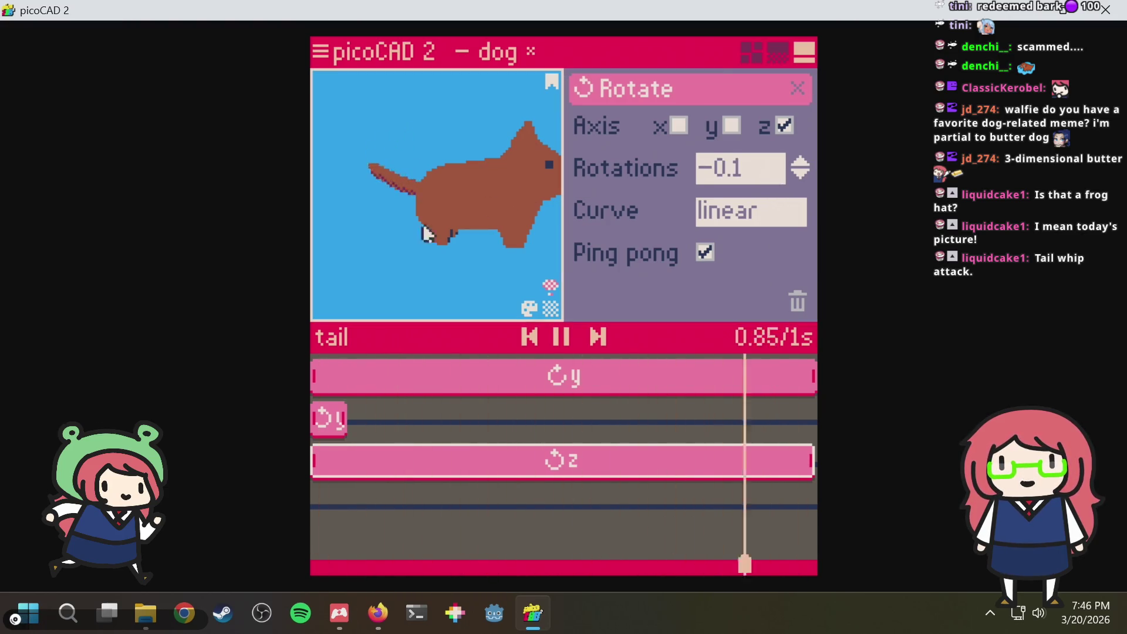
left_click(750, 53)
scroll(754, 441, "up", 2)
scroll(748, 445, "up", 2)
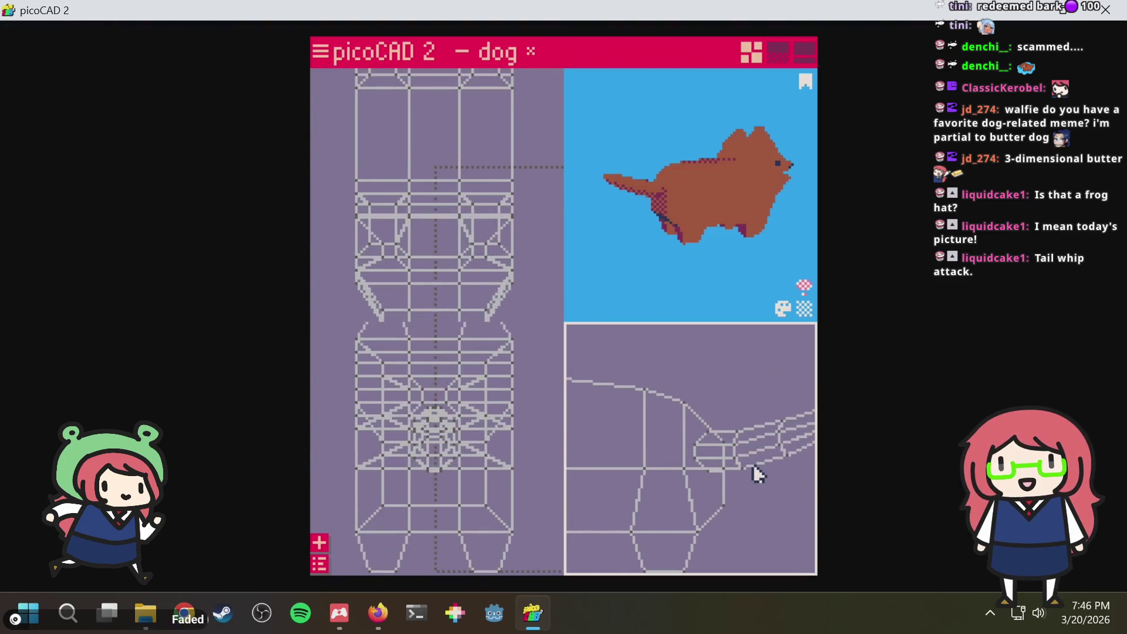
scroll(741, 450, "up", 2)
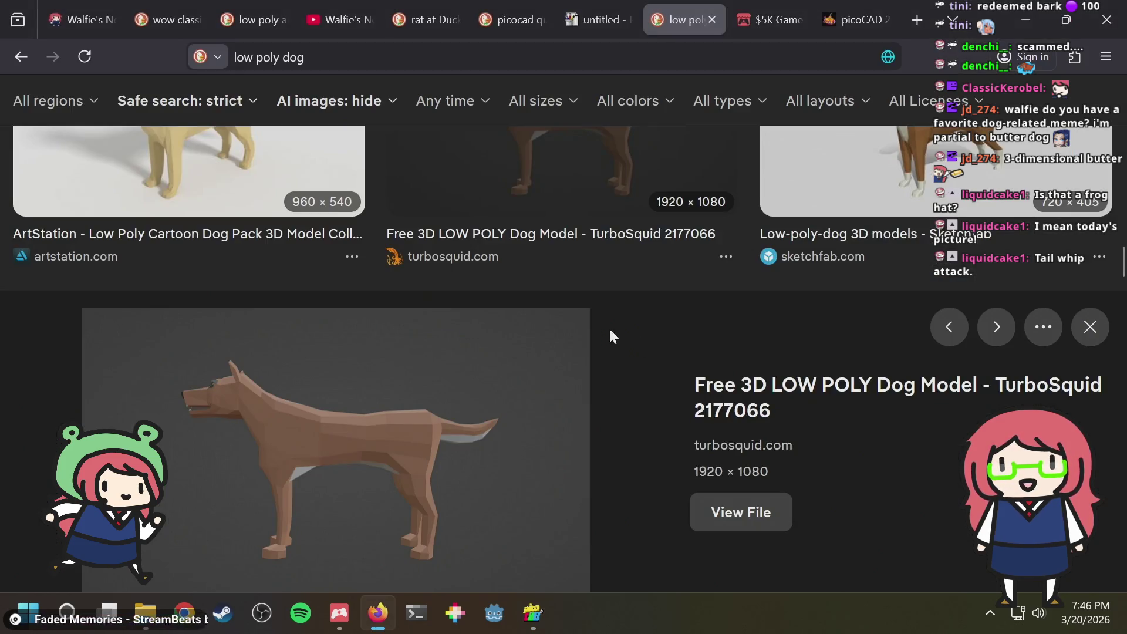
Select the vertex at the base of the tail
left_click(790, 445)
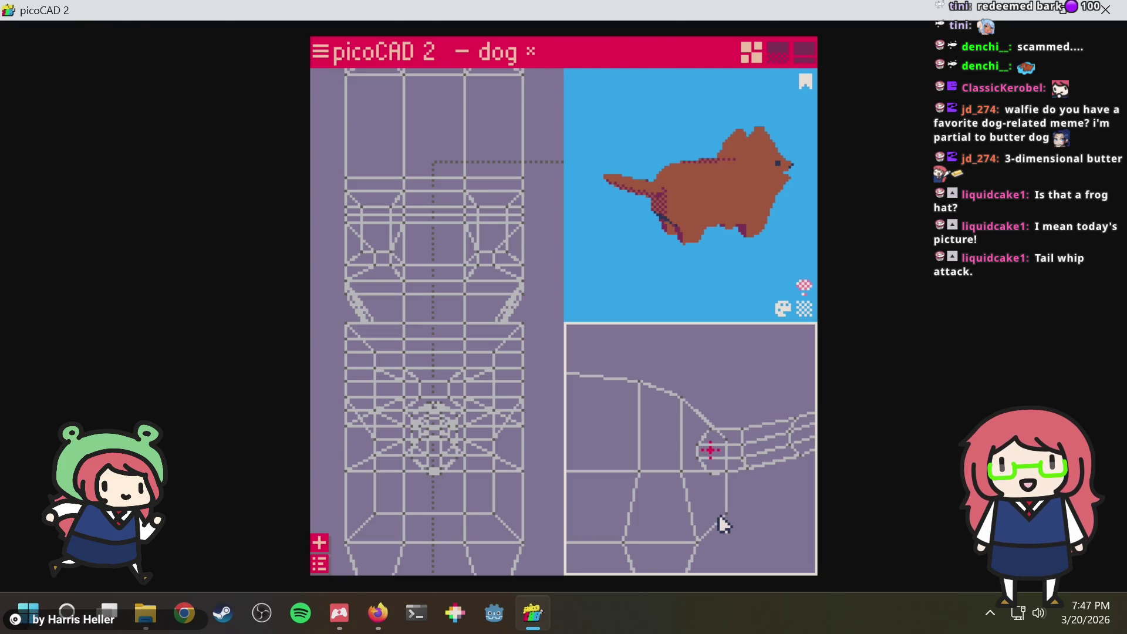
In the animation layout, save dog.txt, select the tail and play its wag
left_click(778, 52)
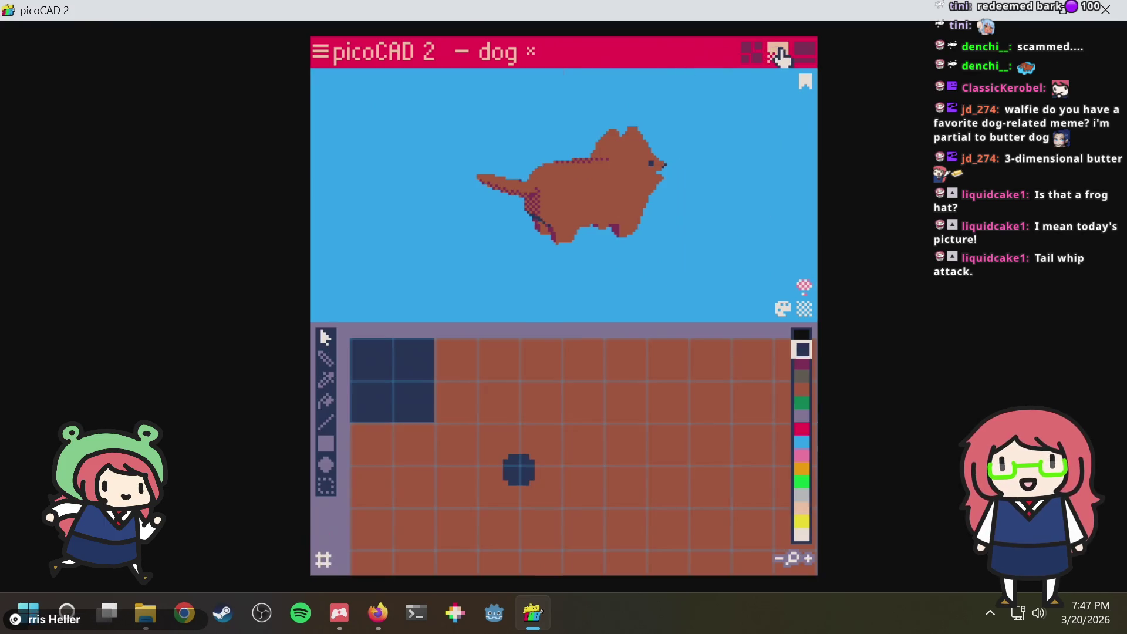
left_click(802, 51)
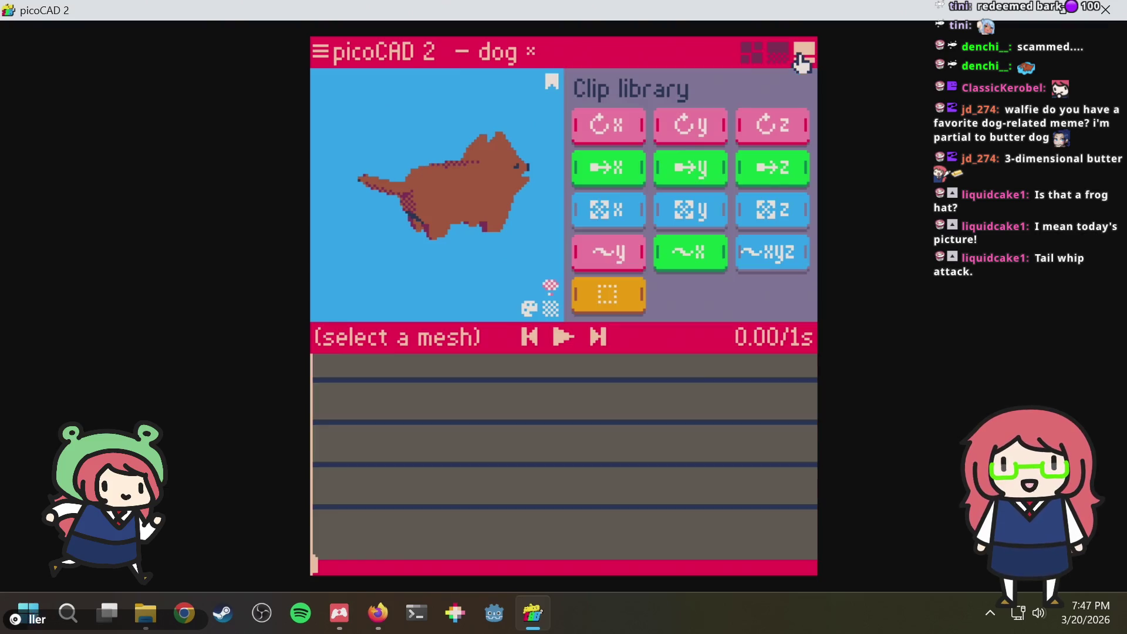
key("ctrl+s")
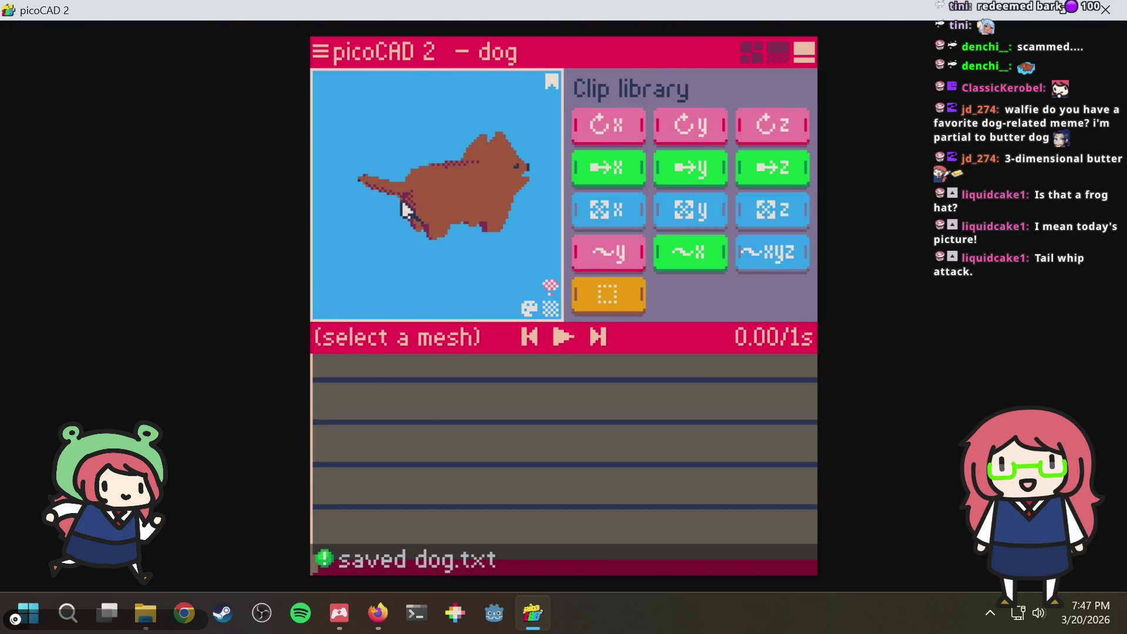
left_click(403, 204)
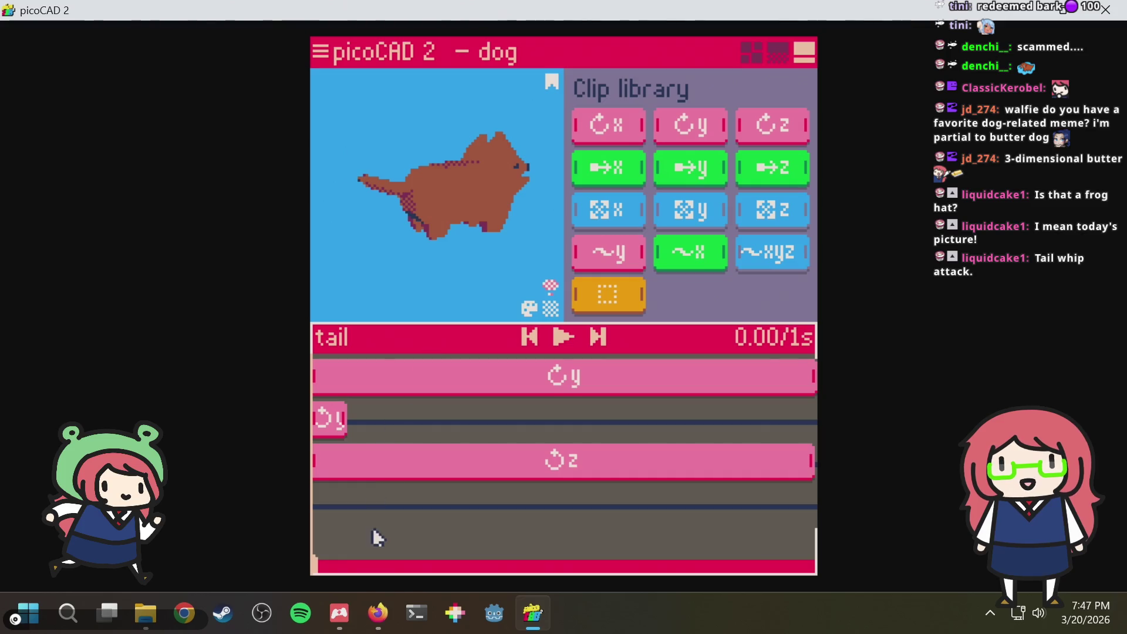
left_click_drag(356, 568, 365, 556)
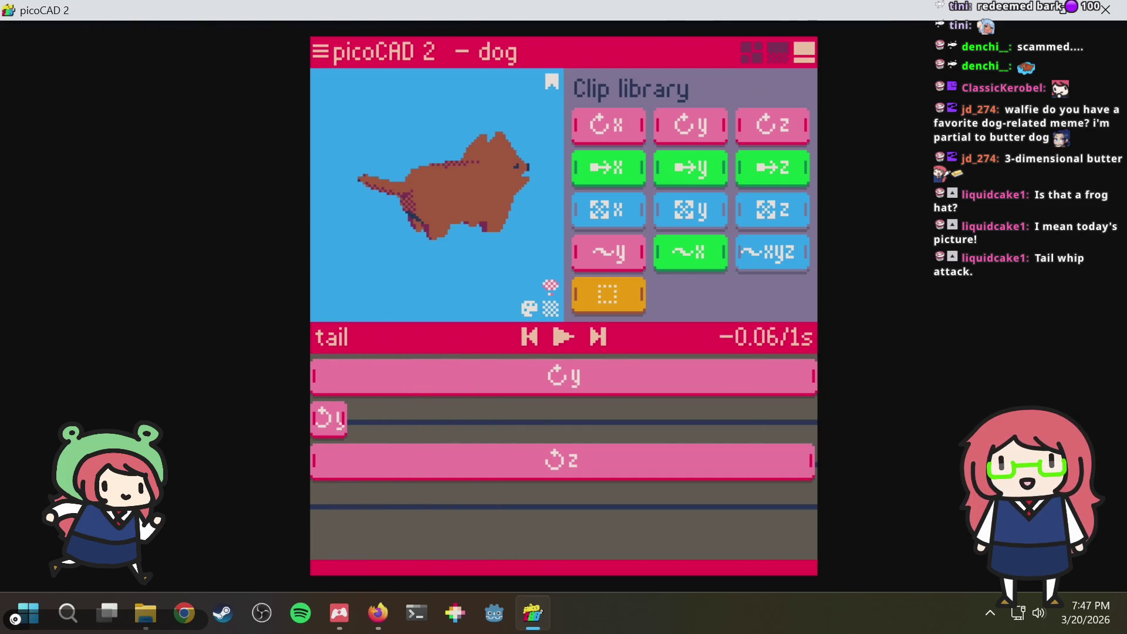
left_click(595, 333)
left_click(562, 338)
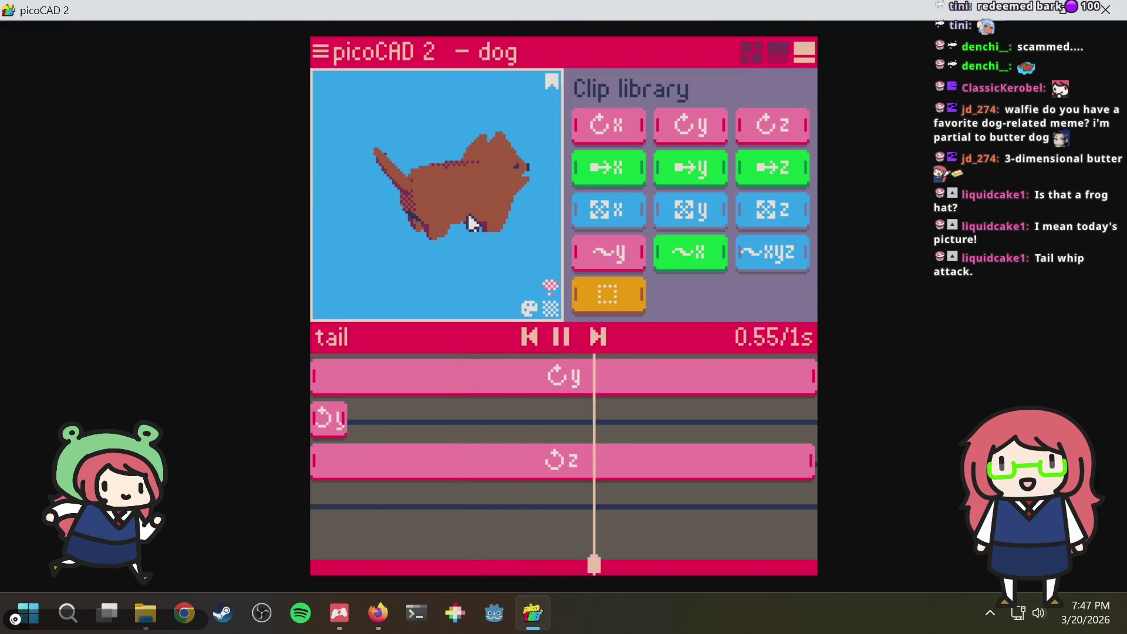
Inspect the wag from above, save again and return to the wireframe modelling views
mouse_move(478, 221)
right_mouse_down()
mouse_move(359, 278)
mouse_move(447, 247)
mouse_move(396, 319)
mouse_move(337, 335)
mouse_move(489, 250)
mouse_move(473, 259)
right_mouse_up()
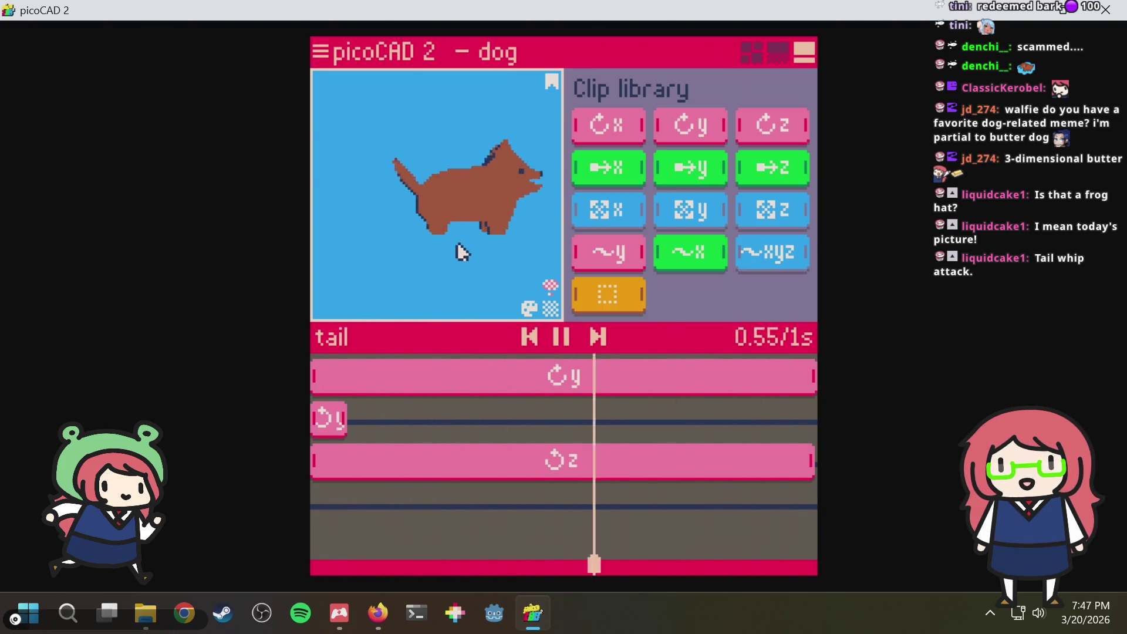
mouse_move(450, 258)
right_mouse_down()
mouse_move(410, 272)
mouse_move(460, 255)
mouse_move(330, 254)
mouse_move(460, 265)
mouse_move(467, 251)
right_mouse_up()
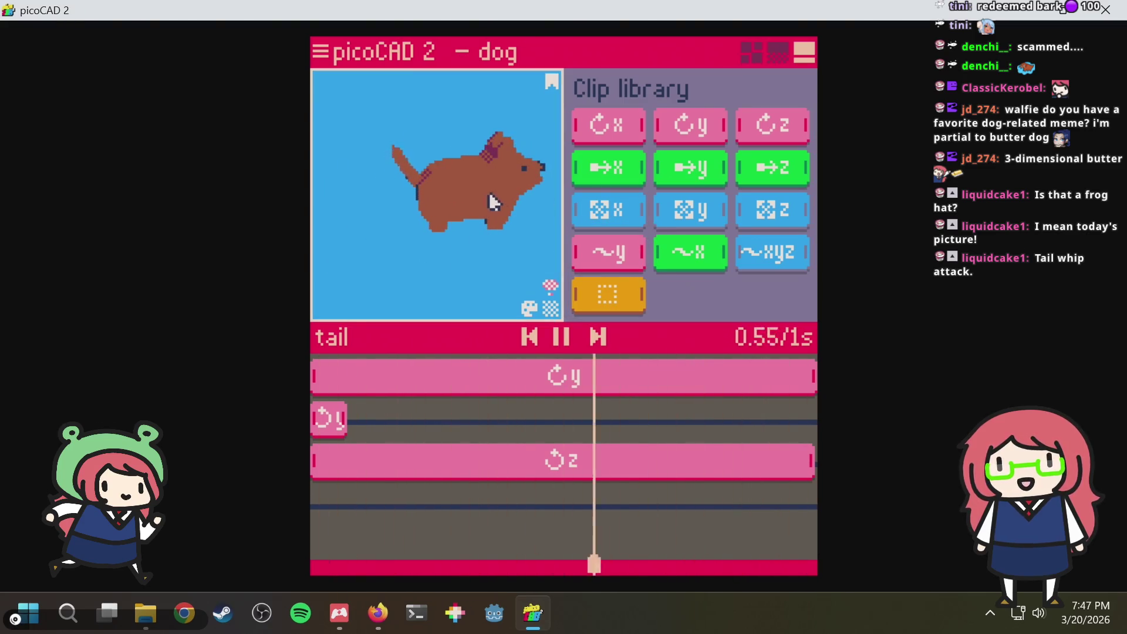
key("ctrl+s")
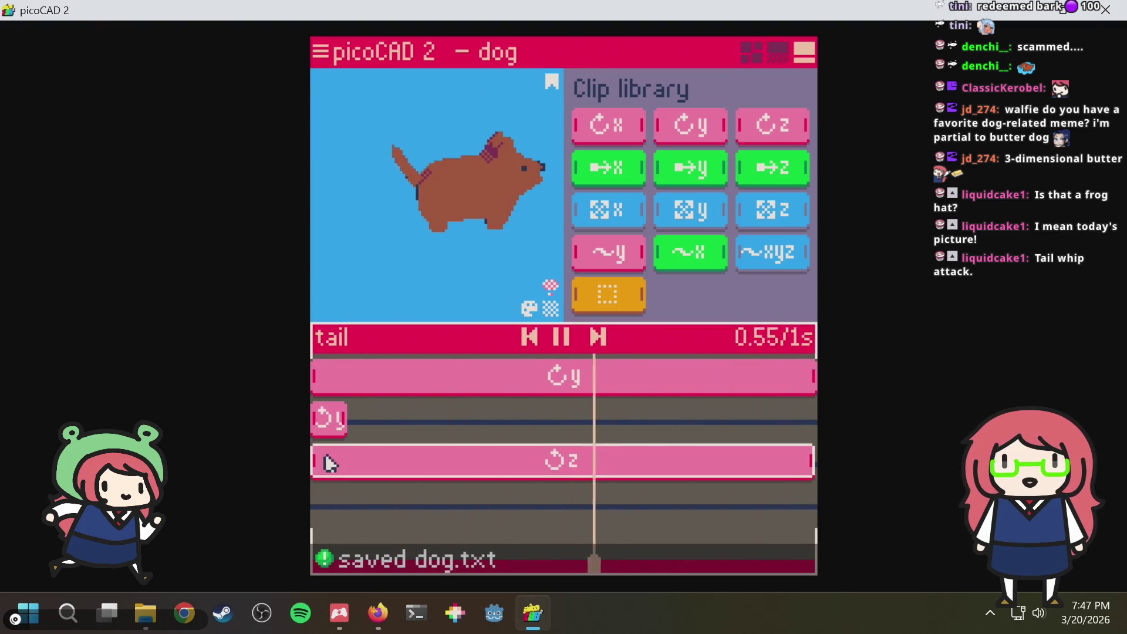
left_click(751, 52)
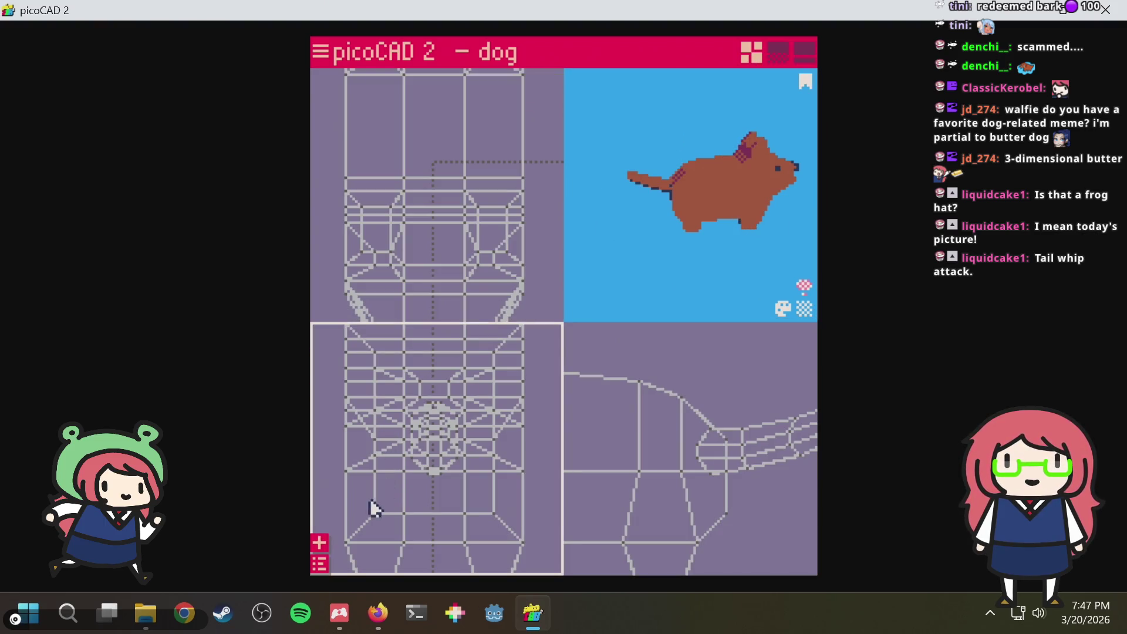
Pick the dog body from the mesh list, save dog.txt and enter its animation timeline
left_click(321, 563)
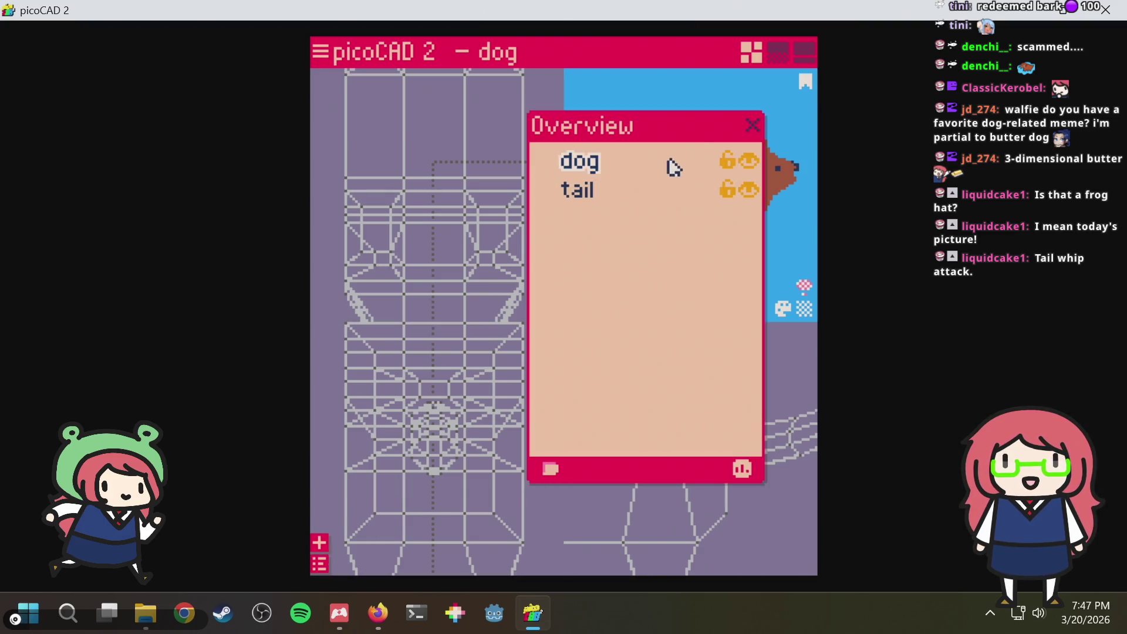
key("ctrl+s")
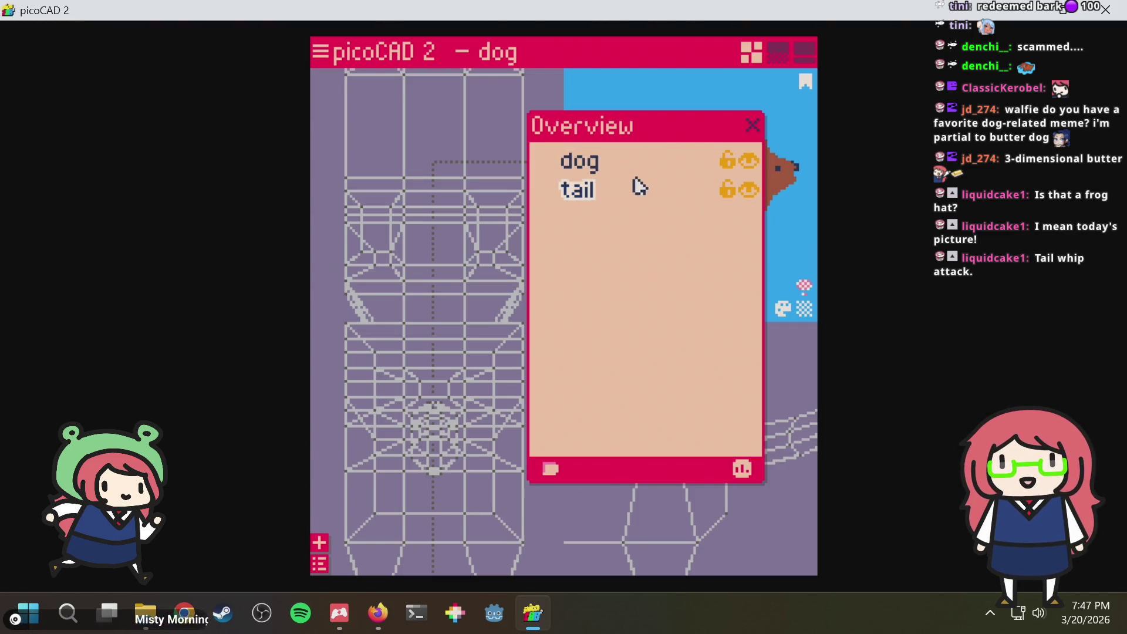
key("ctrl+s")
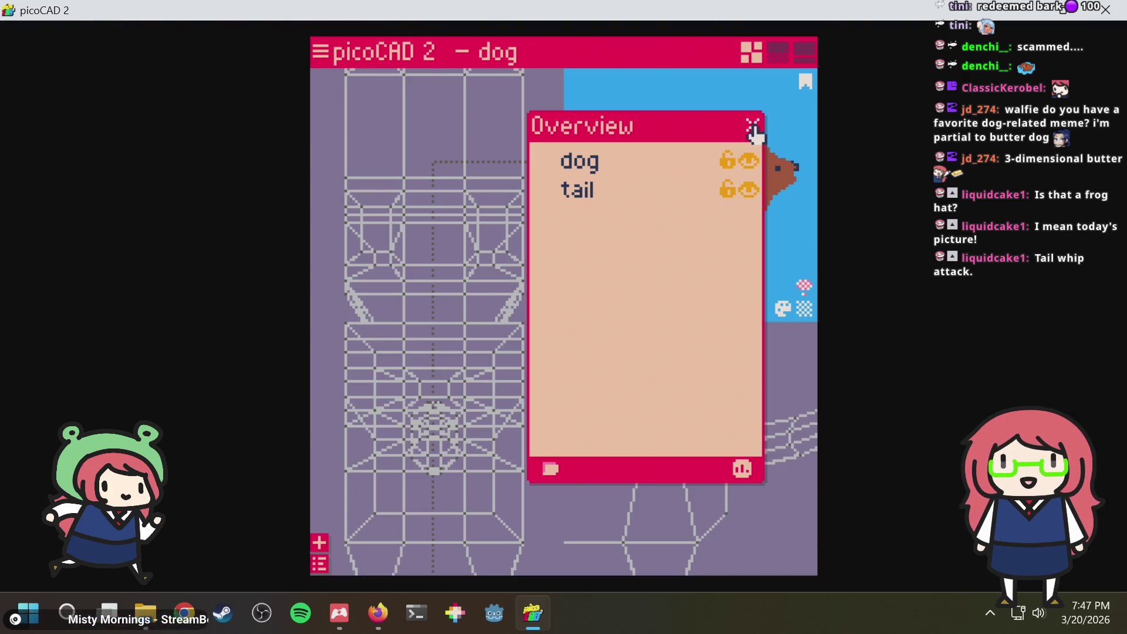
left_click(753, 126)
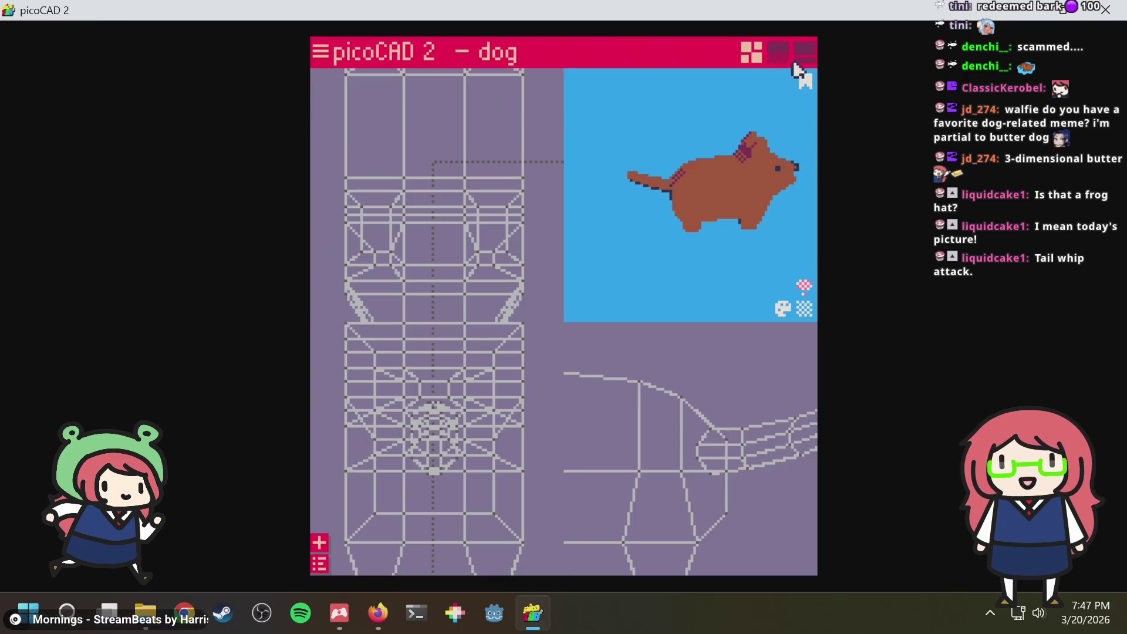
left_click(804, 55)
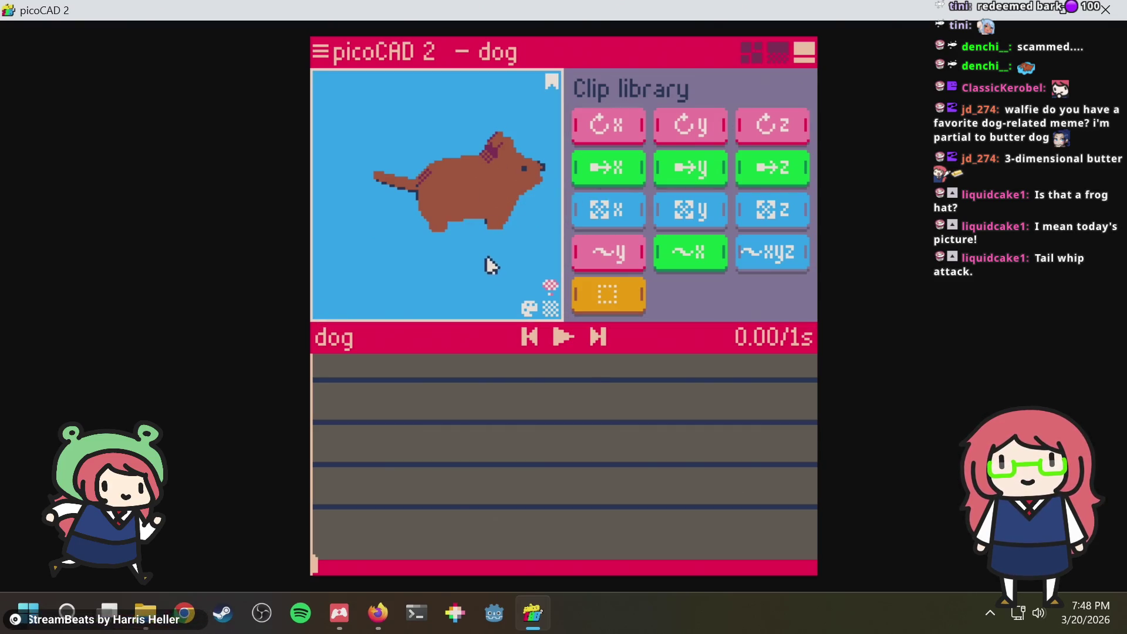
Save the file and add a z-axis rotation clip to the dog body's first track
mouse_move(487, 262)
right_mouse_down()
mouse_move(428, 253)
mouse_move(504, 206)
right_mouse_up()
key("ctrl+s")
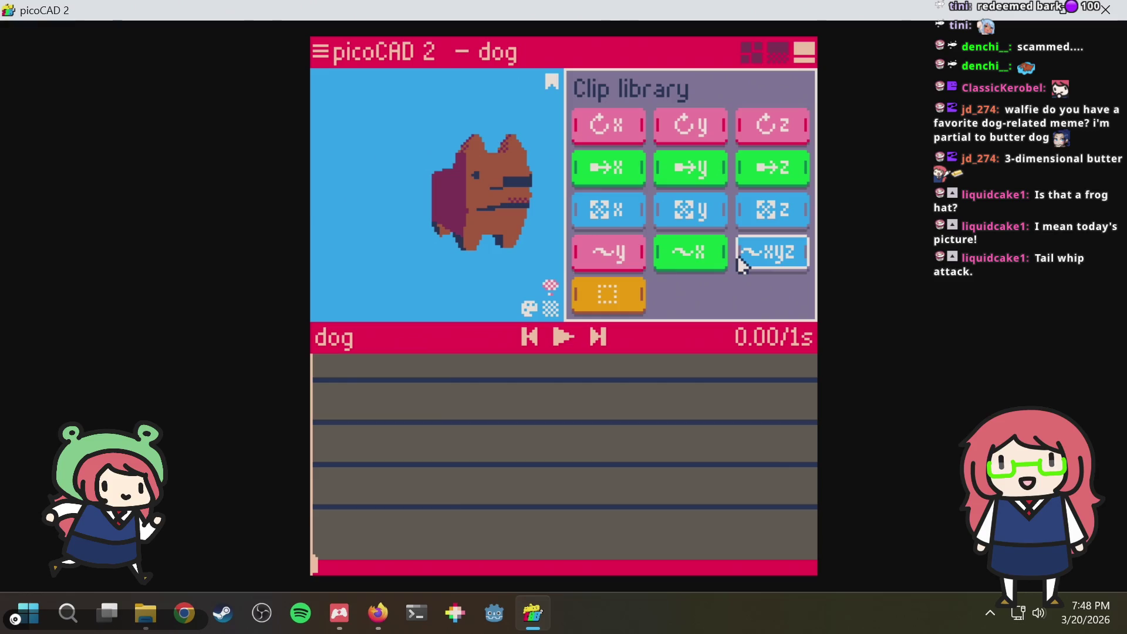
left_click_drag(695, 141, 704, 130)
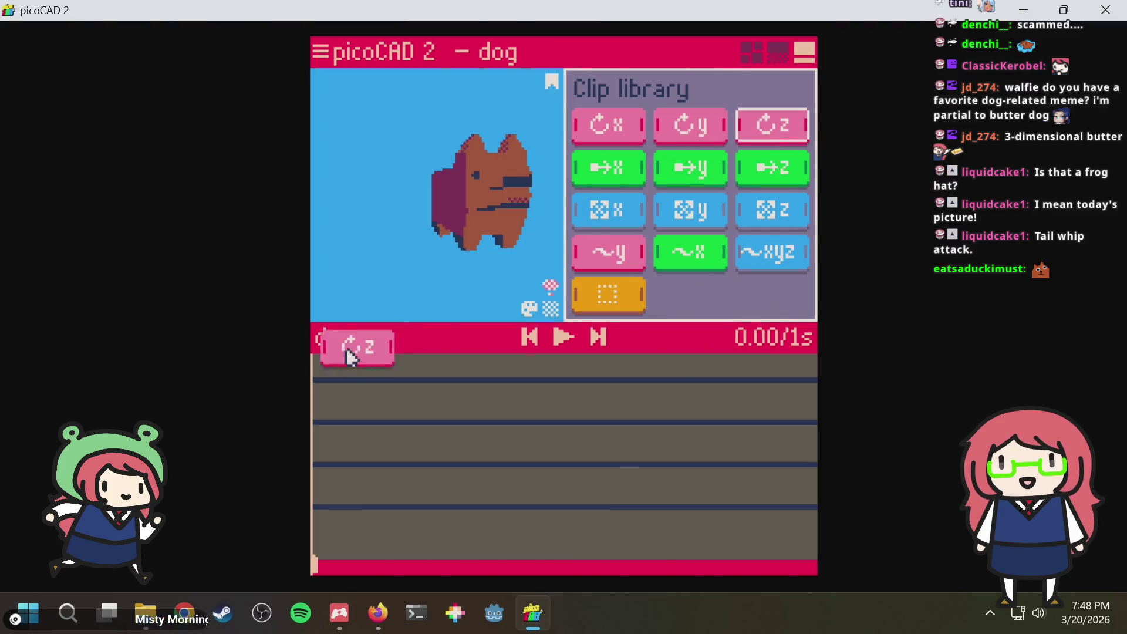
left_click_drag(772, 132, 347, 374)
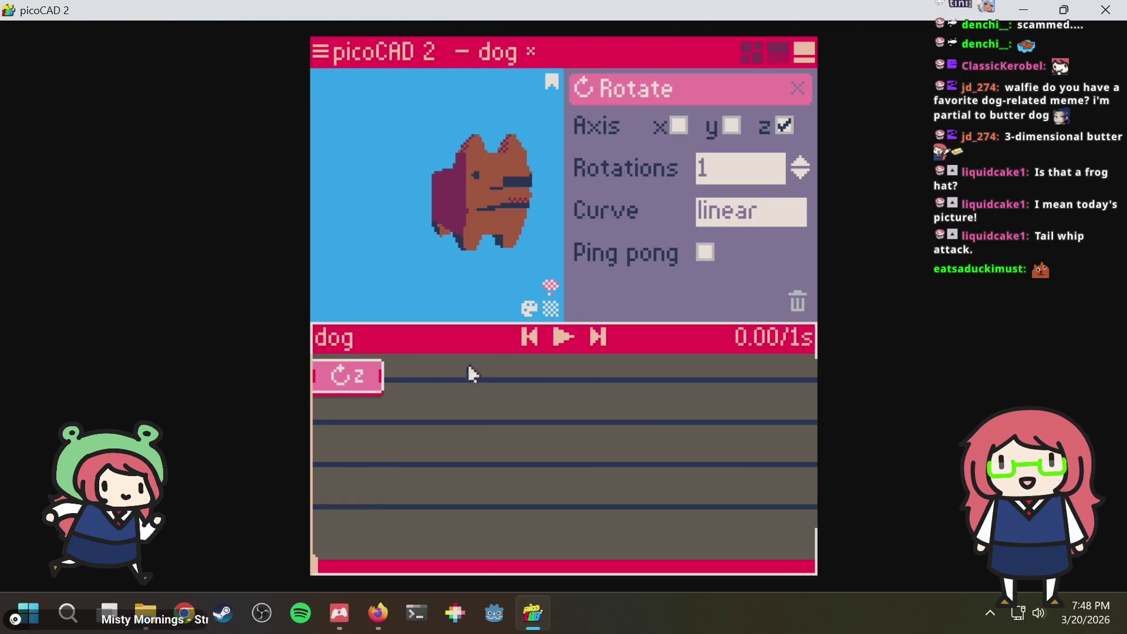
Lengthen the body's z rotation clip and make it ping-pong
mouse_move(369, 547)
left_mouse_down()
mouse_move(312, 565)
mouse_move(314, 540)
left_mouse_up()
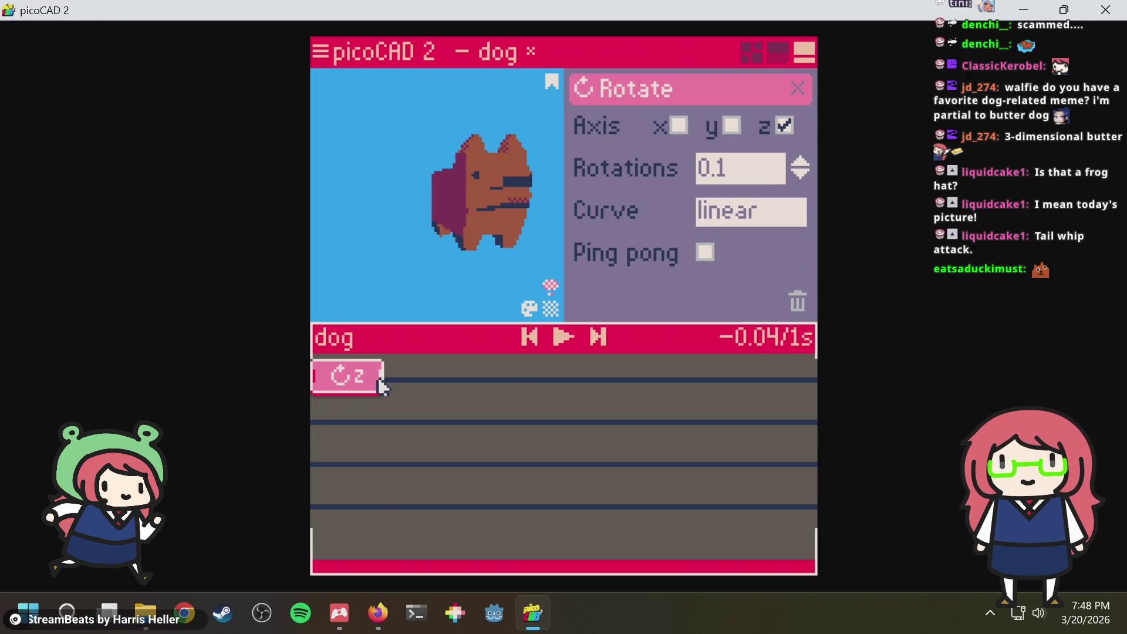
left_click_drag(447, 378, 602, 377)
left_click(704, 253)
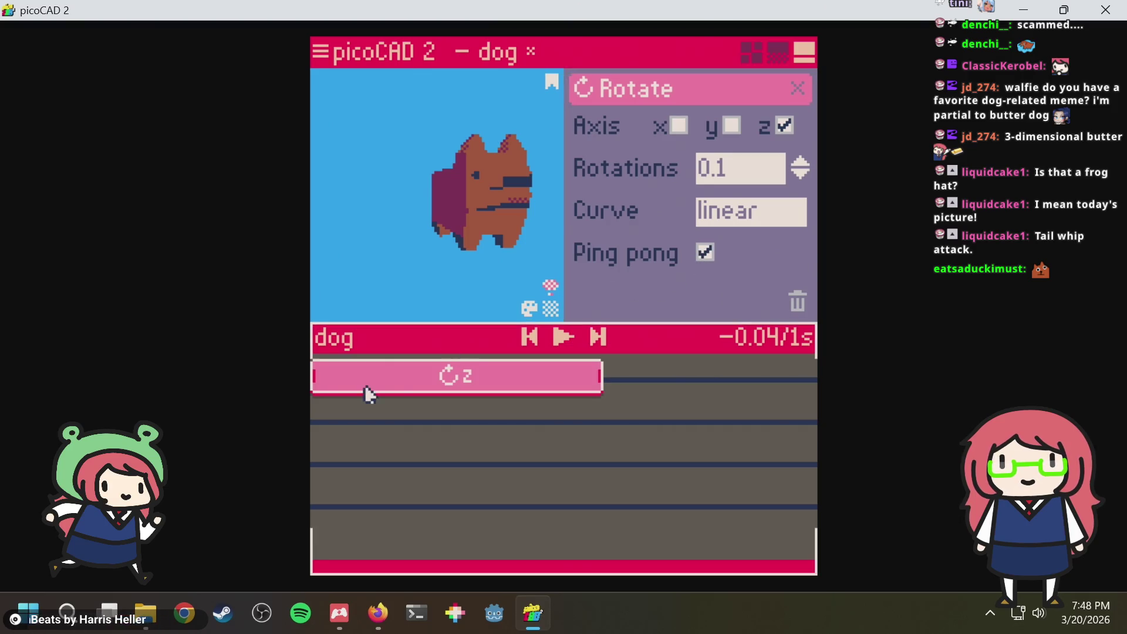
Play the animation and reduce the body's z rotation to 0.05 rotations
key("space")
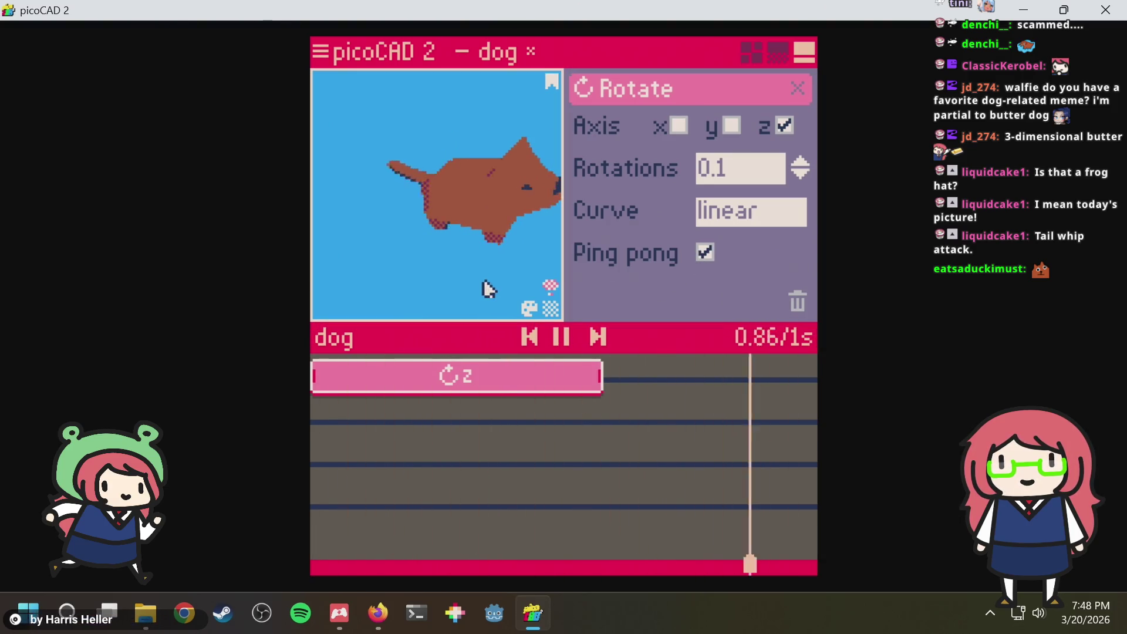
mouse_move(485, 290)
right_mouse_down()
mouse_move(543, 247)
mouse_move(417, 261)
mouse_move(453, 269)
right_mouse_up()
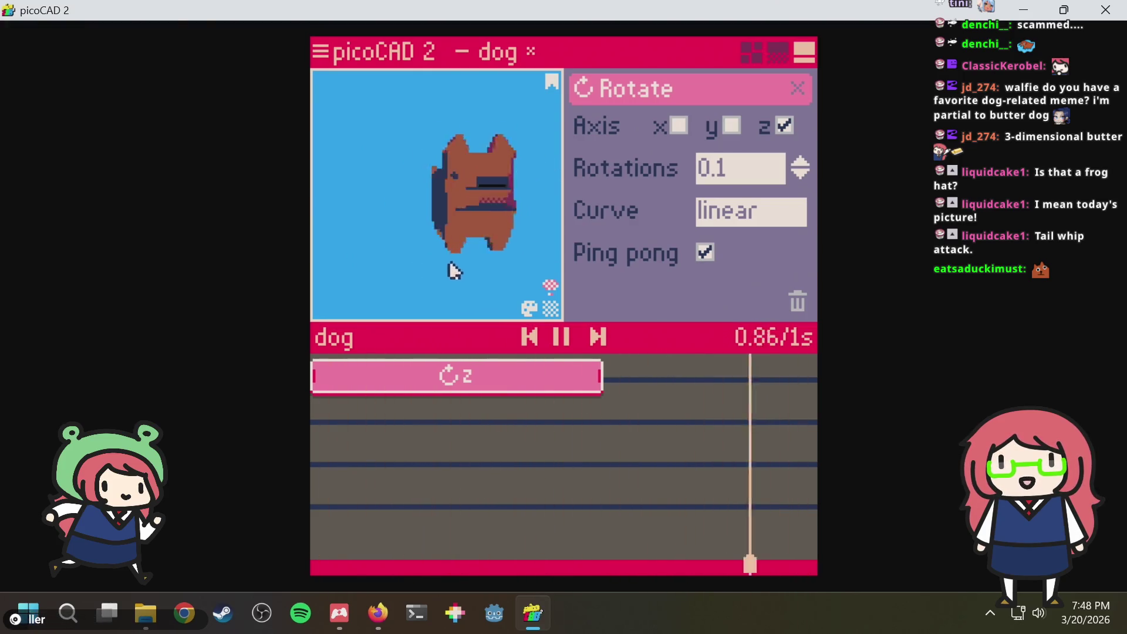
left_click(748, 181)
key("BackSpace")
key("BackSpace")
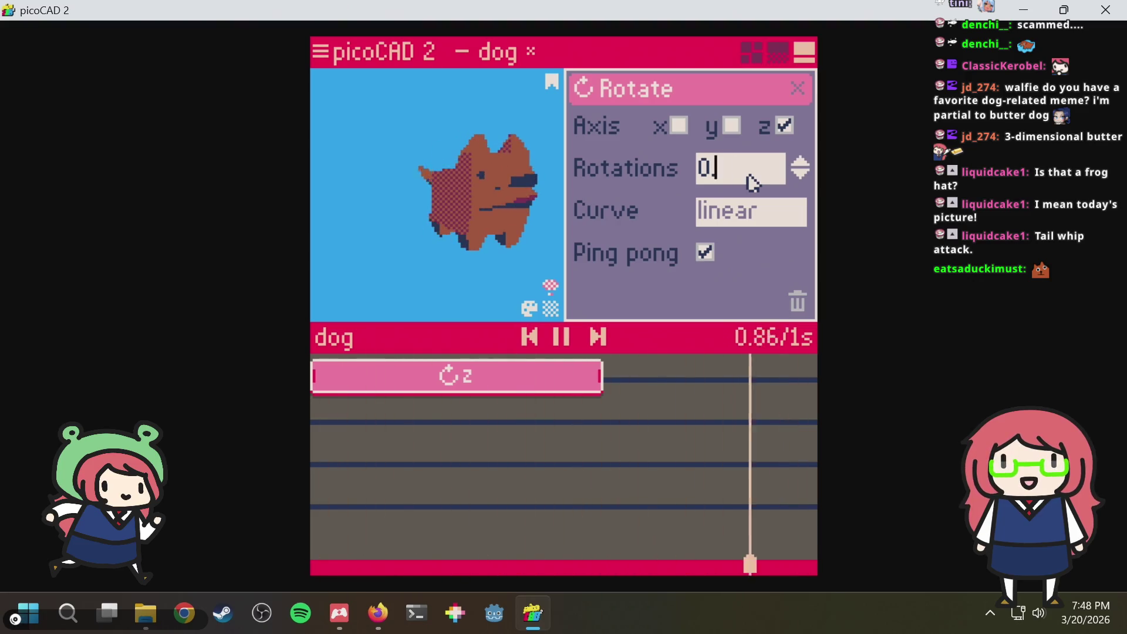
type(".05")
right_click_drag(441, 270, 480, 275)
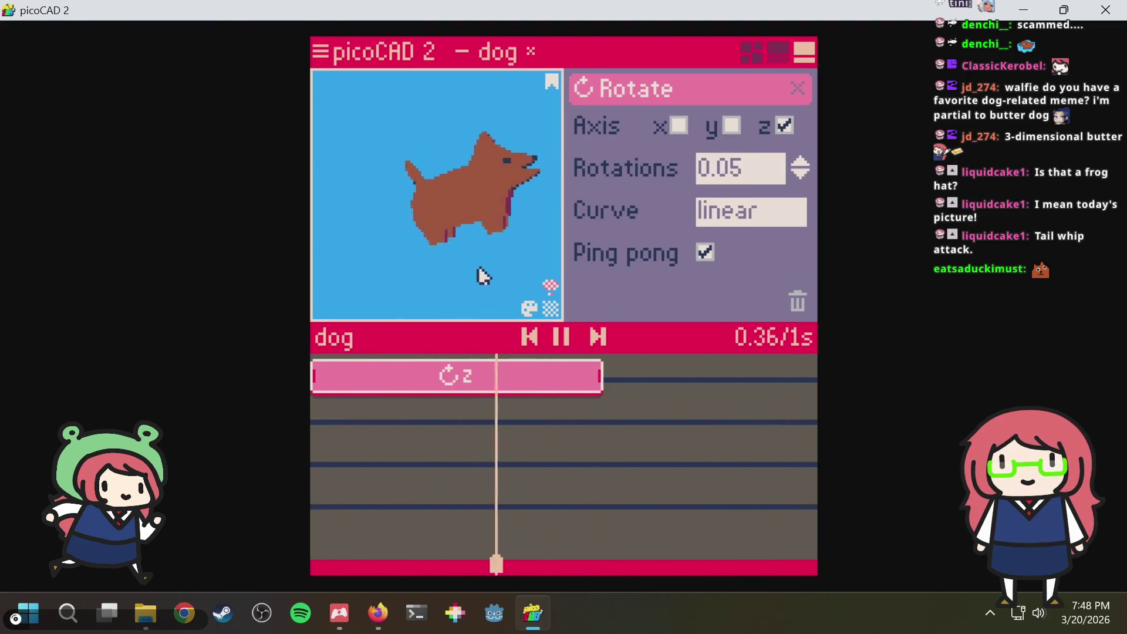
Give the body clip an elastic curve, then return to the modelling views
left_click(745, 219)
left_click(734, 327)
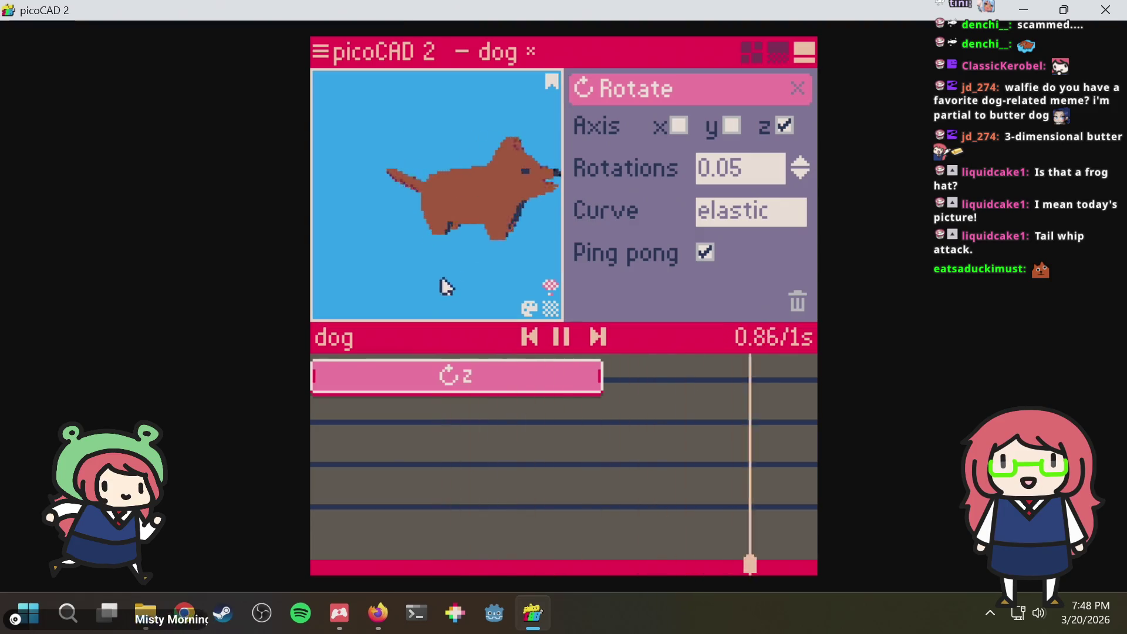
mouse_move(443, 284)
right_mouse_down()
mouse_move(374, 286)
mouse_move(490, 273)
right_mouse_up()
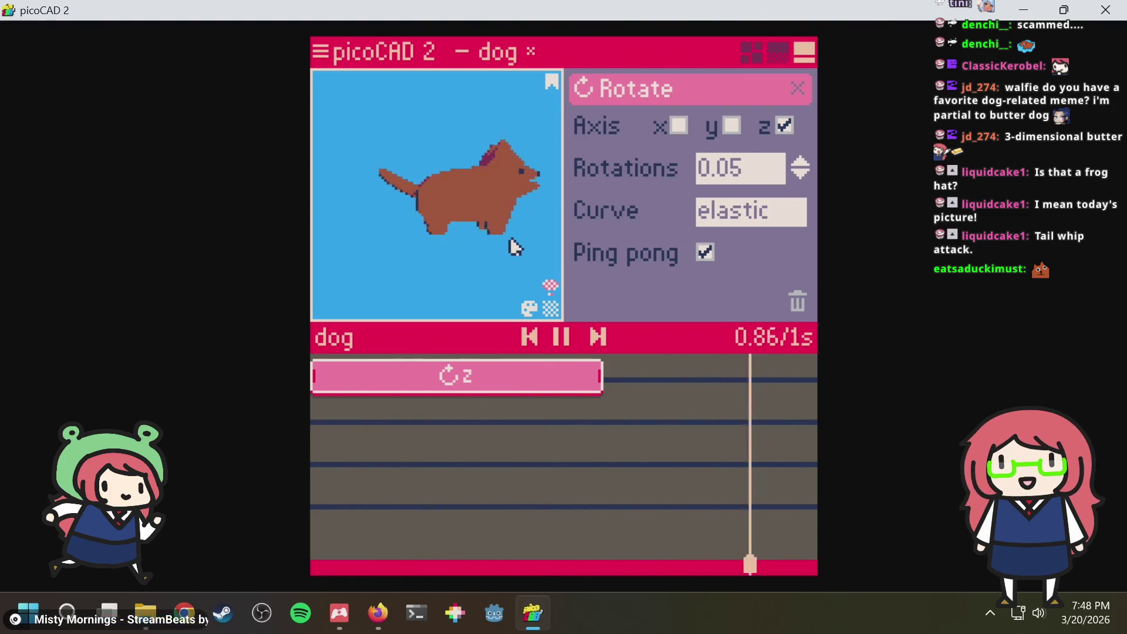
left_click_drag(563, 206, 568, 203)
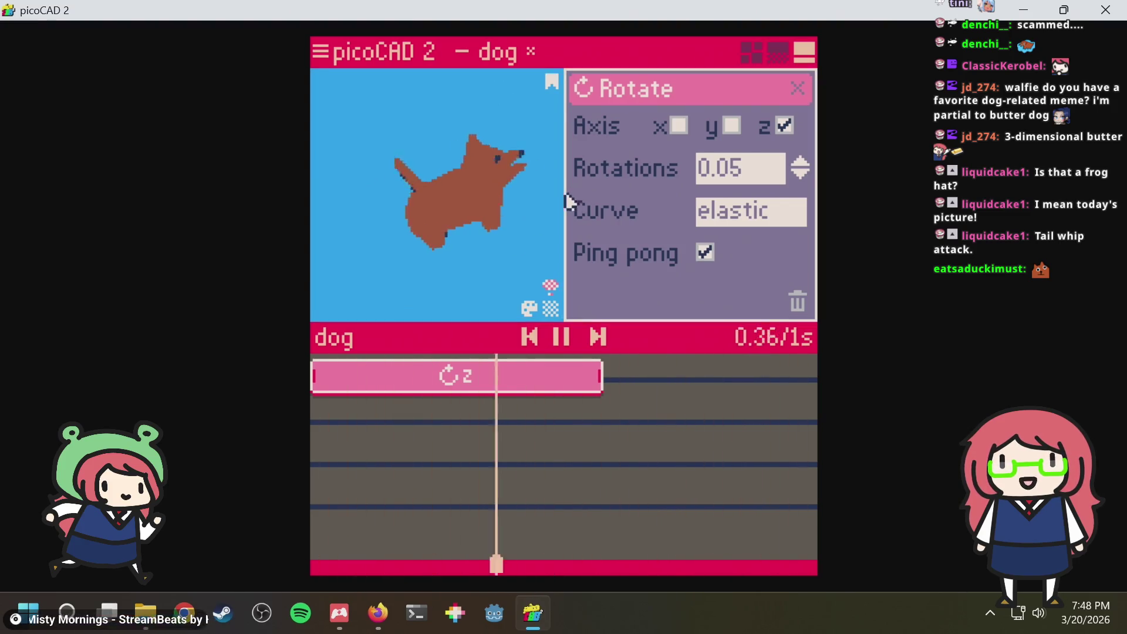
left_click(753, 54)
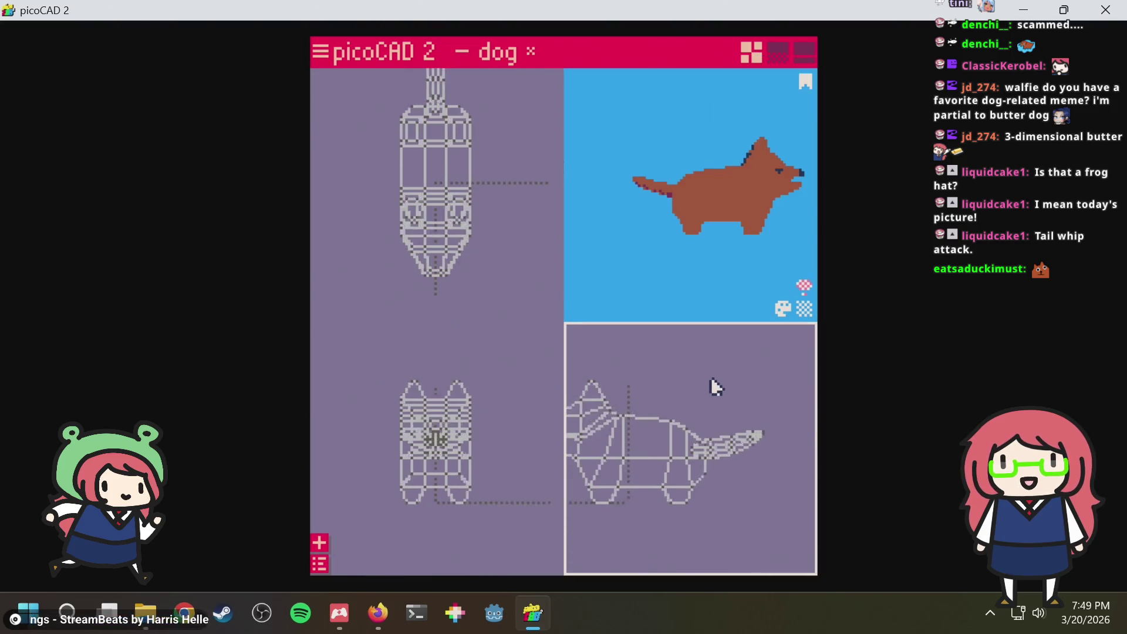
Shift the dog body section's rotation centre point to the right and save dog.txt
left_click(640, 461)
scroll(648, 524, "up", 2)
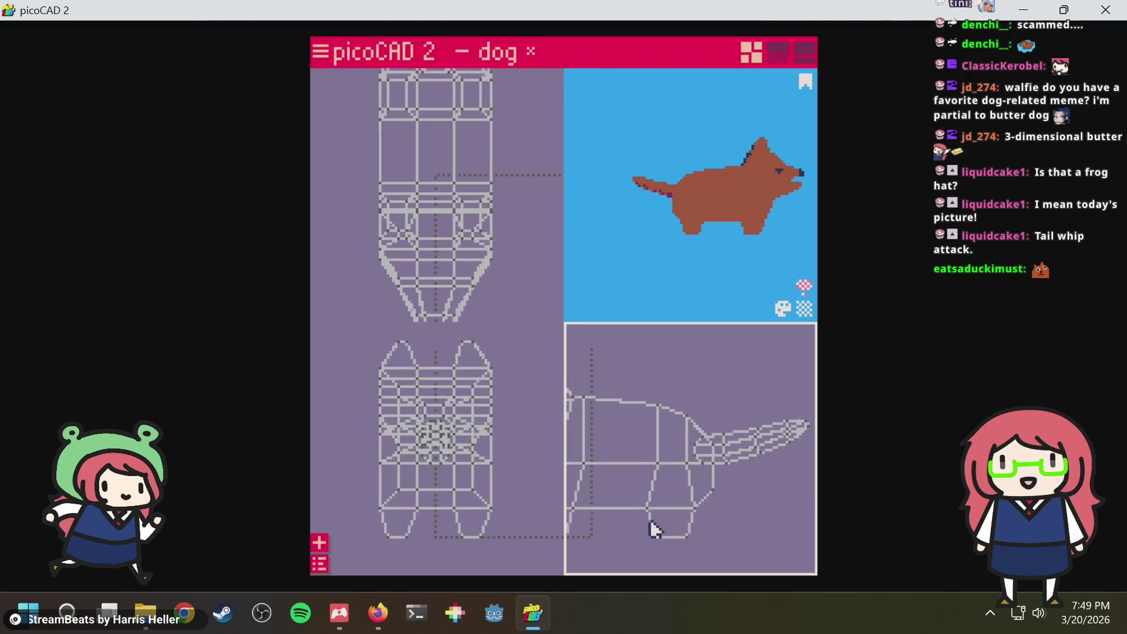
scroll(626, 493, "up", 2)
scroll(687, 456, "up", 2)
scroll(660, 459, "up", 1)
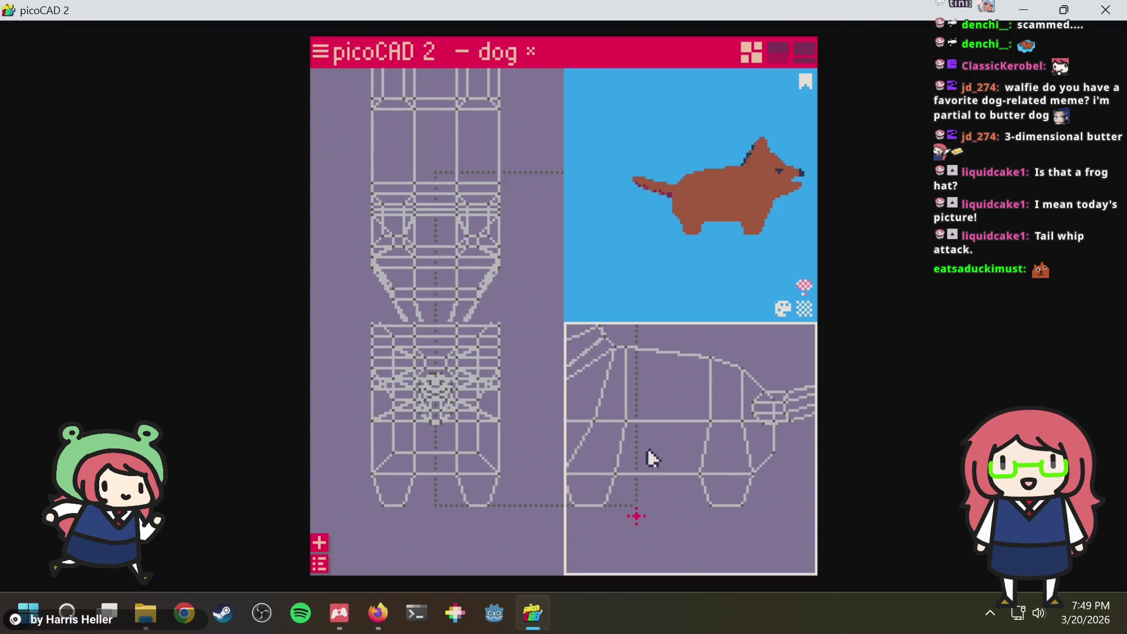
left_click_drag(647, 435, 674, 436)
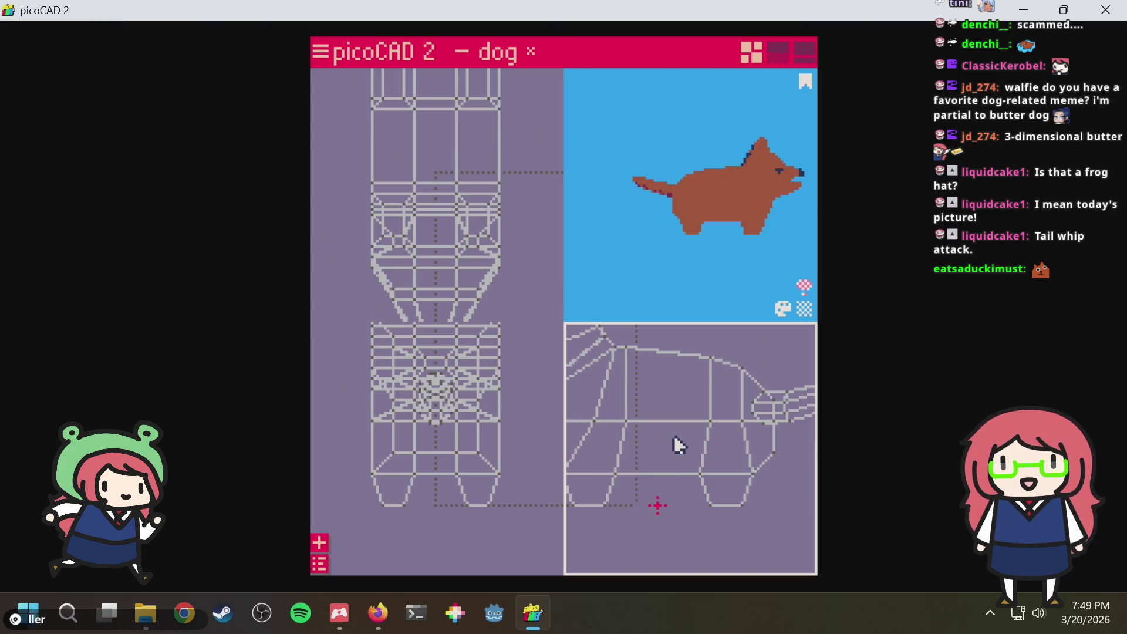
left_click(674, 435)
scroll(673, 435, "down", 2)
scroll(673, 435, "down", 2)
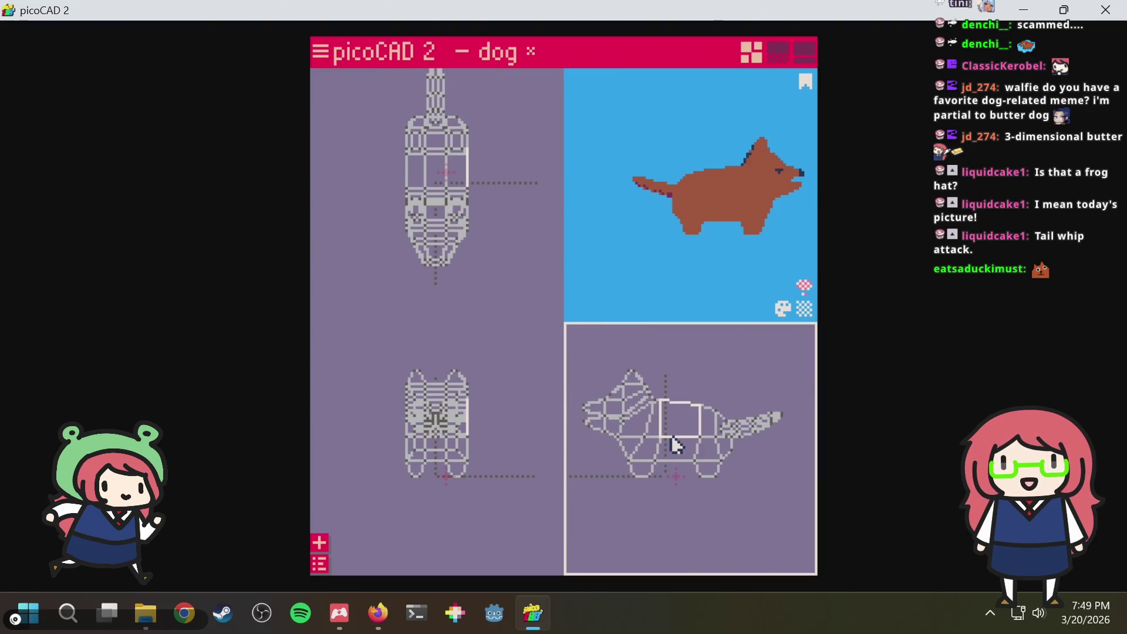
key("ctrl+s")
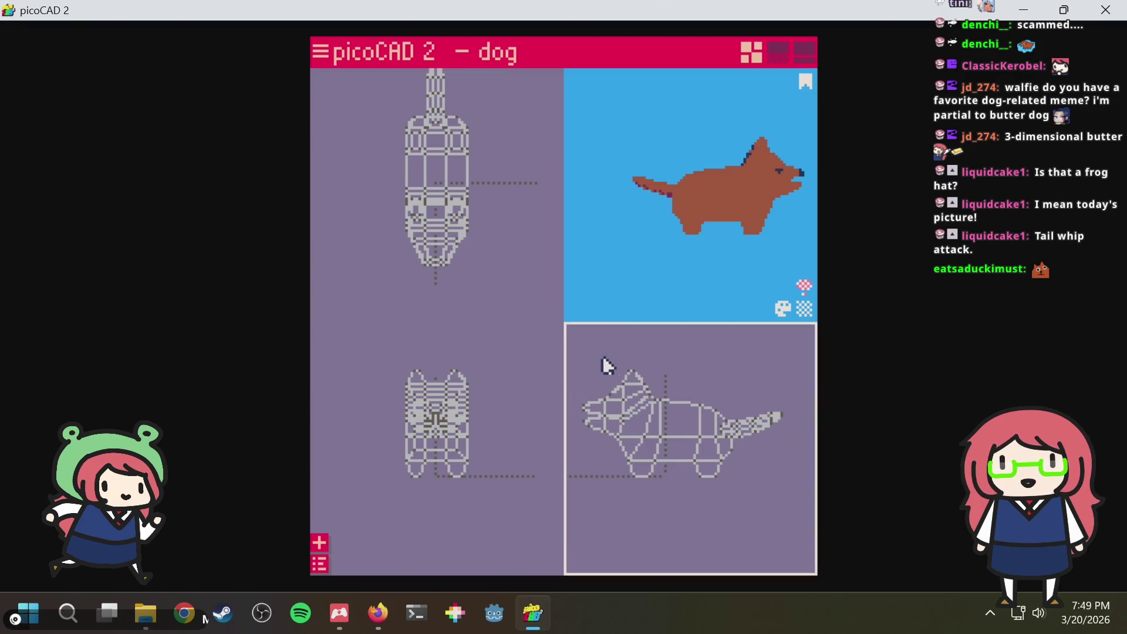
Box-select and nudge the whole dog left, reposition the body segment's centre again, and save
mouse_move(584, 352)
left_mouse_down()
mouse_move(811, 480)
mouse_move(813, 506)
left_mouse_up()
key("Left")
key("Left")
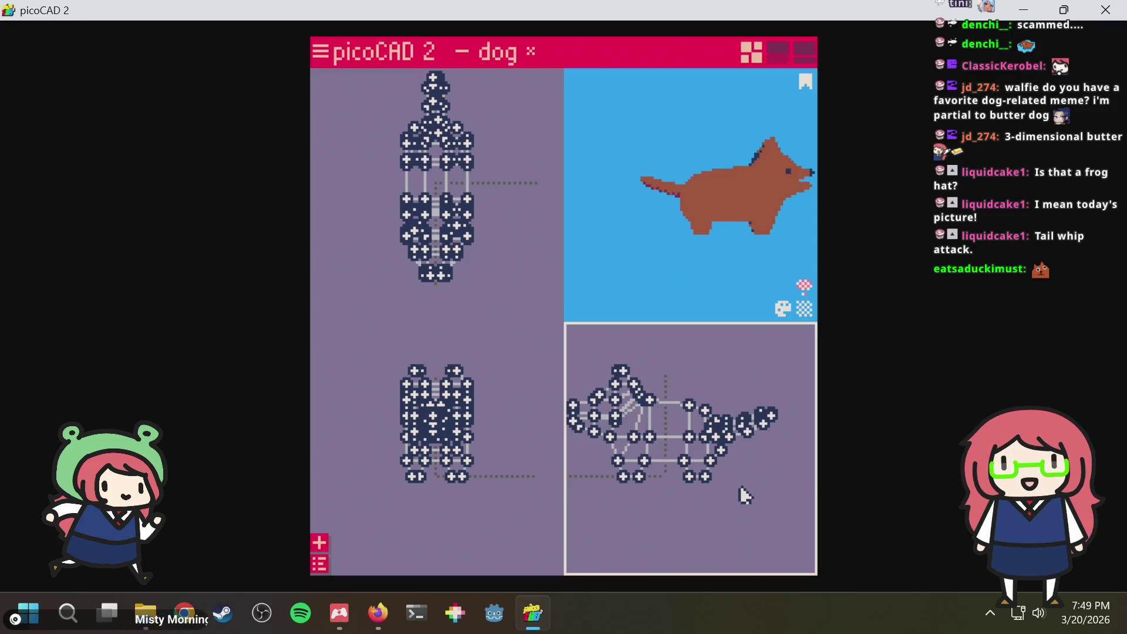
left_click(740, 496)
scroll(691, 498, "up", 3)
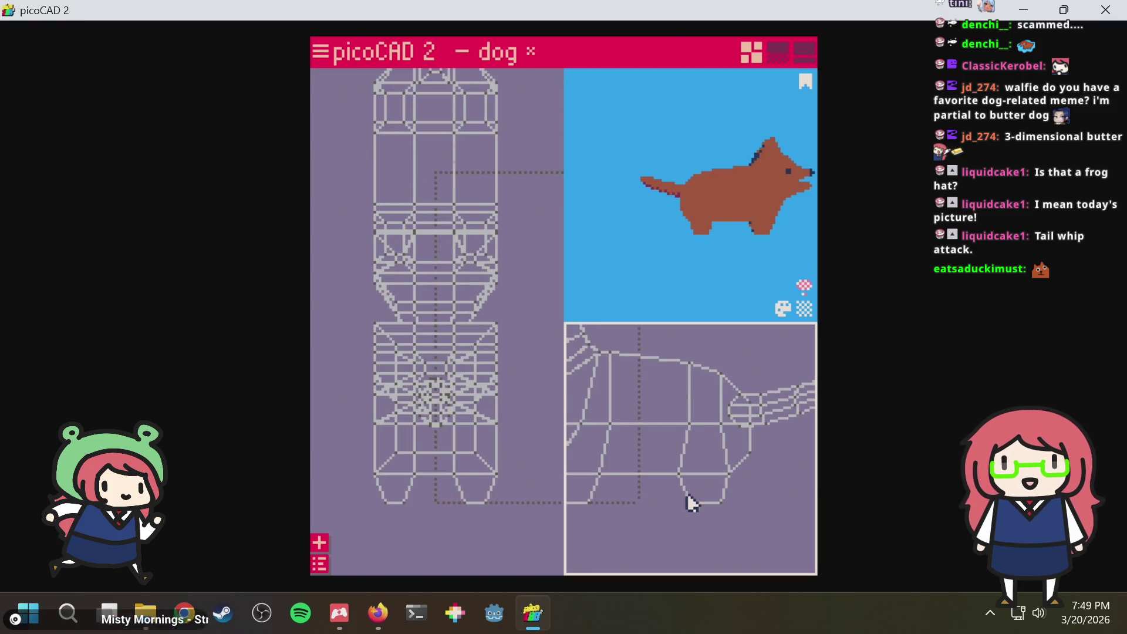
left_click(655, 452)
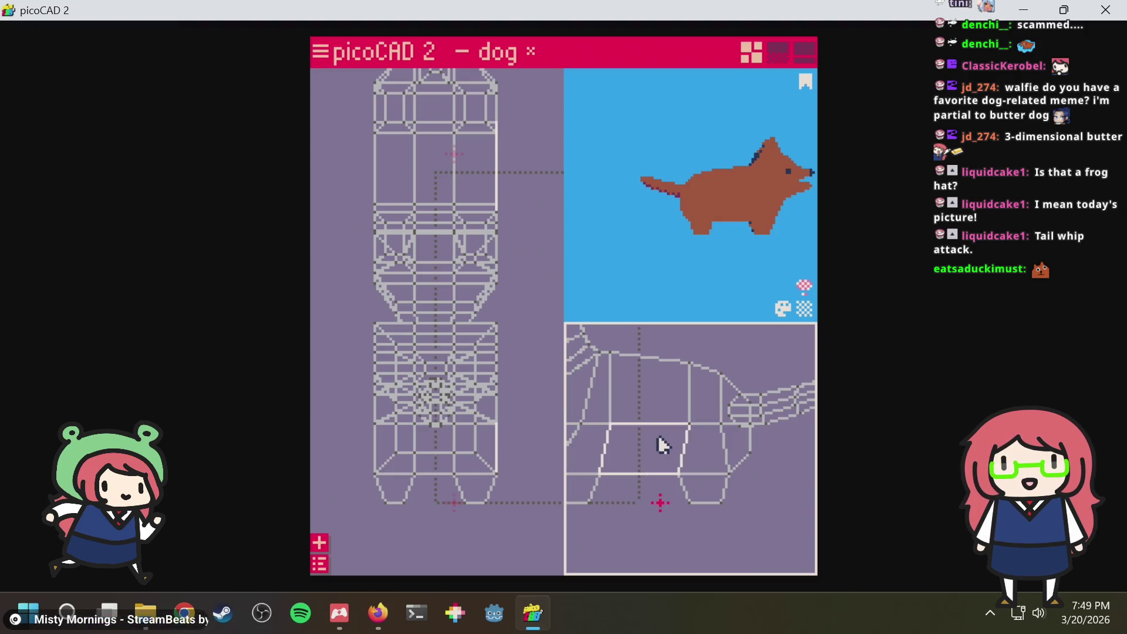
left_click(653, 447)
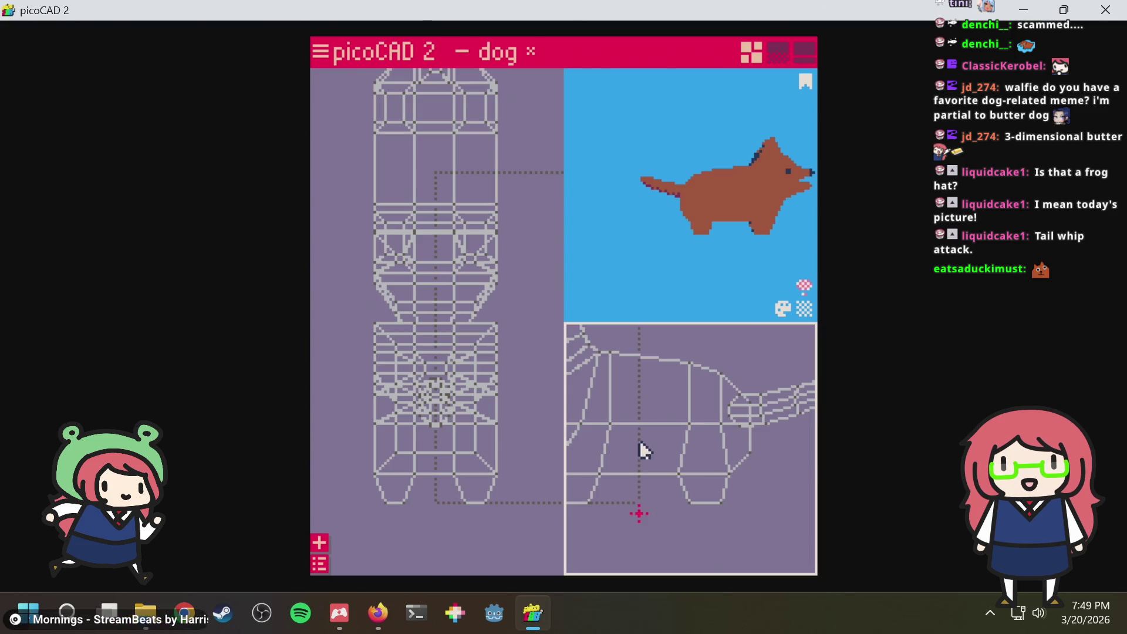
key("ctrl+s")
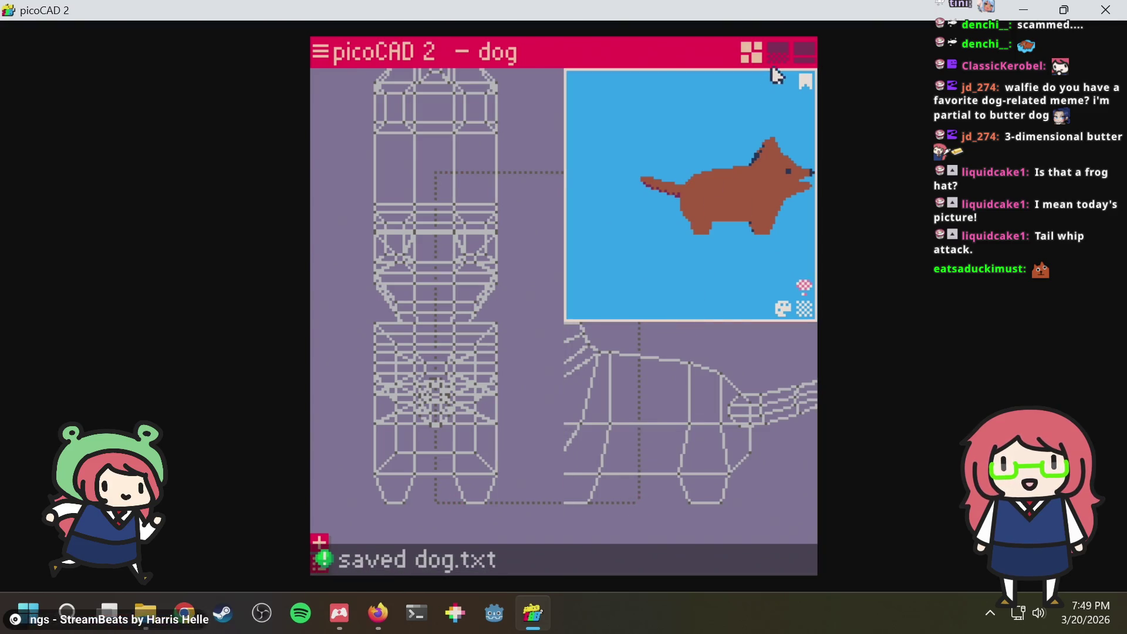
Return to the animation layout, pause the tail animation, save, and bring up Firefox
left_click(777, 53)
left_click(803, 54)
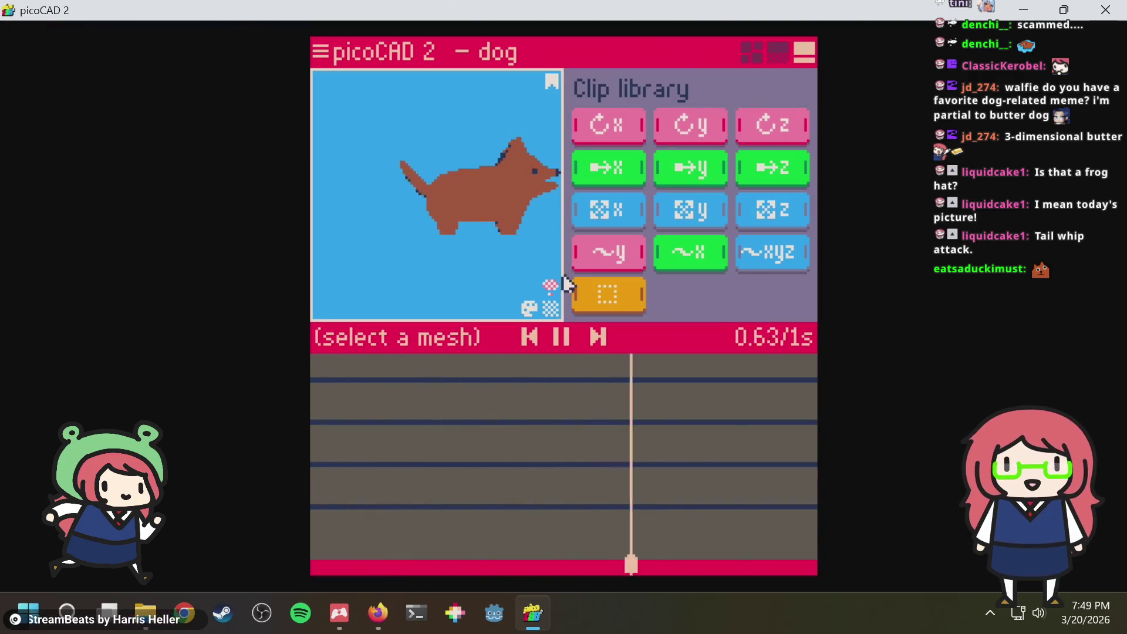
right_click_drag(451, 280, 346, 276)
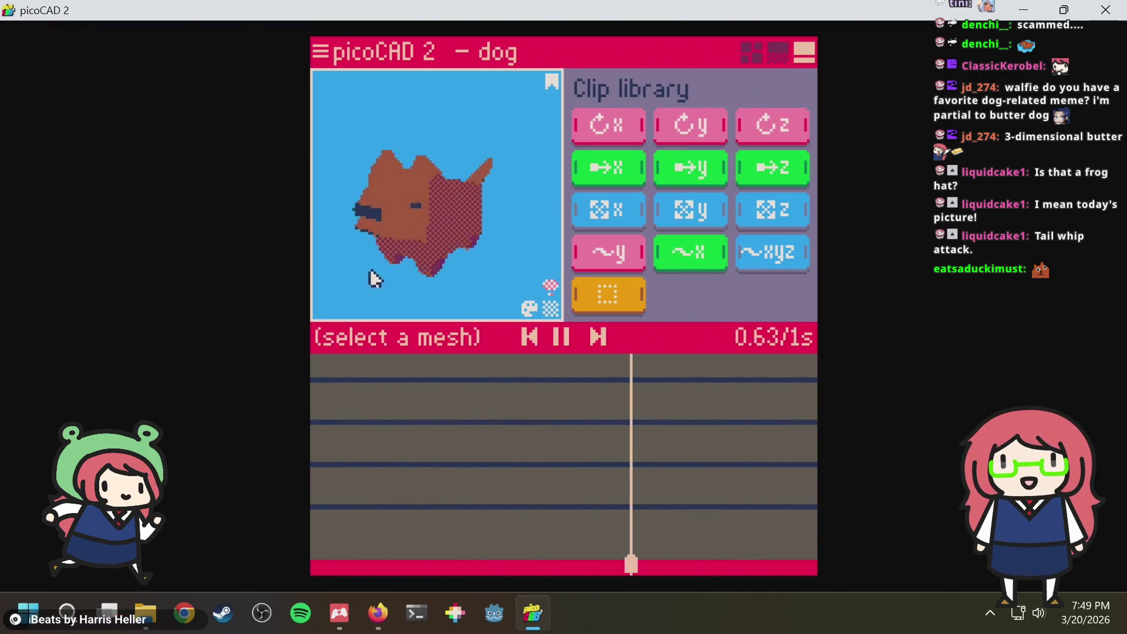
key("space")
key("ctrl+s")
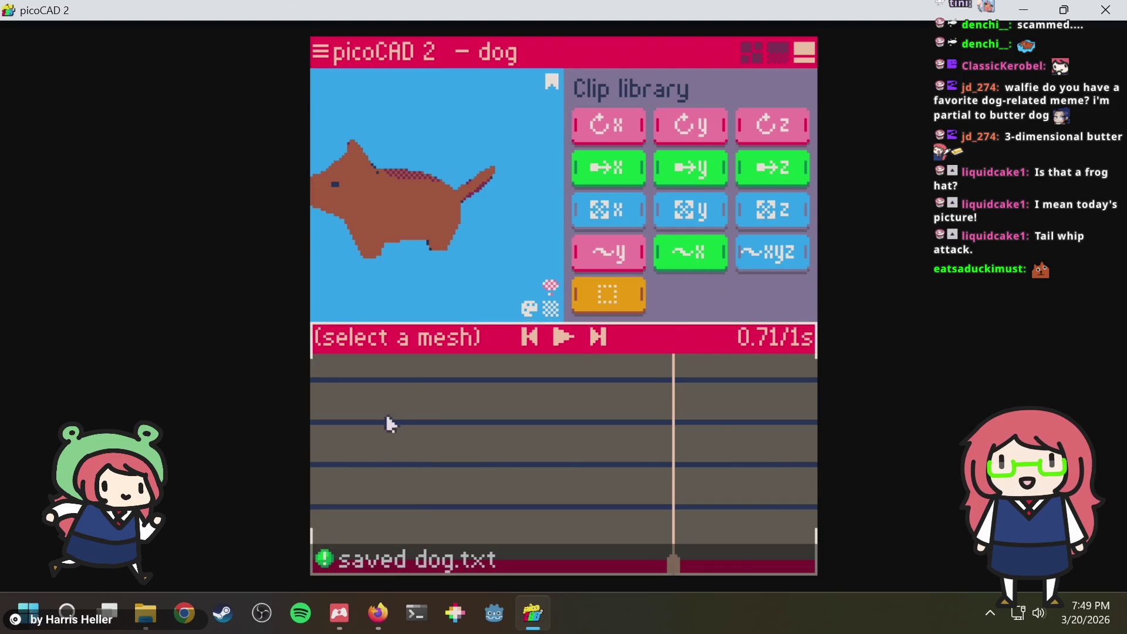
left_click(376, 611)
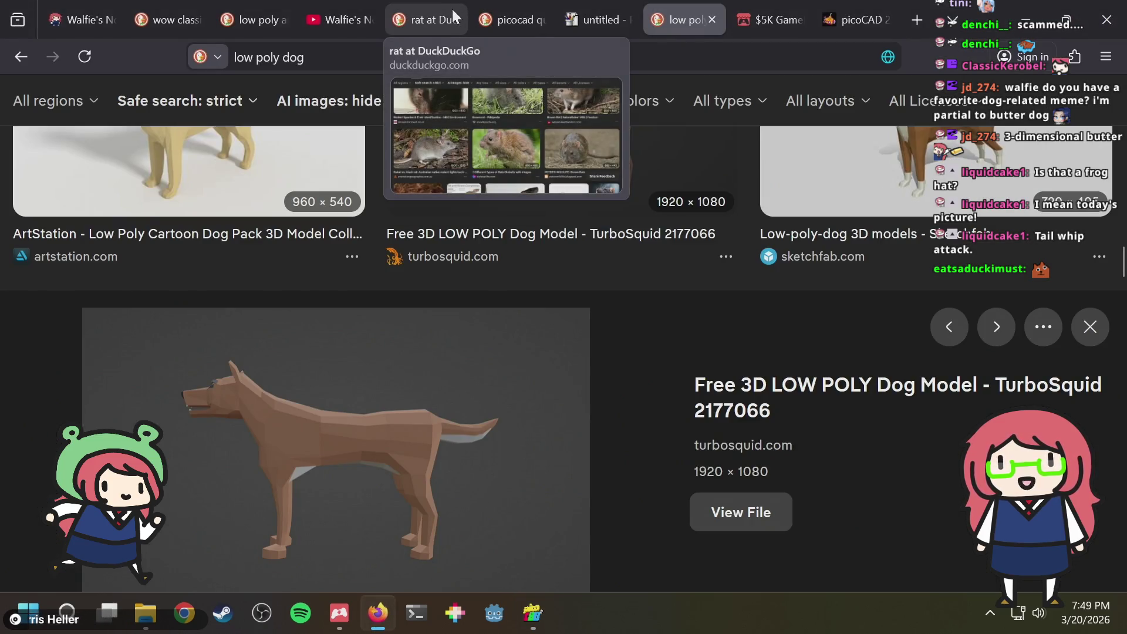
Load picocad.net/manual/ in the browser from the address bar
left_click(509, 13)
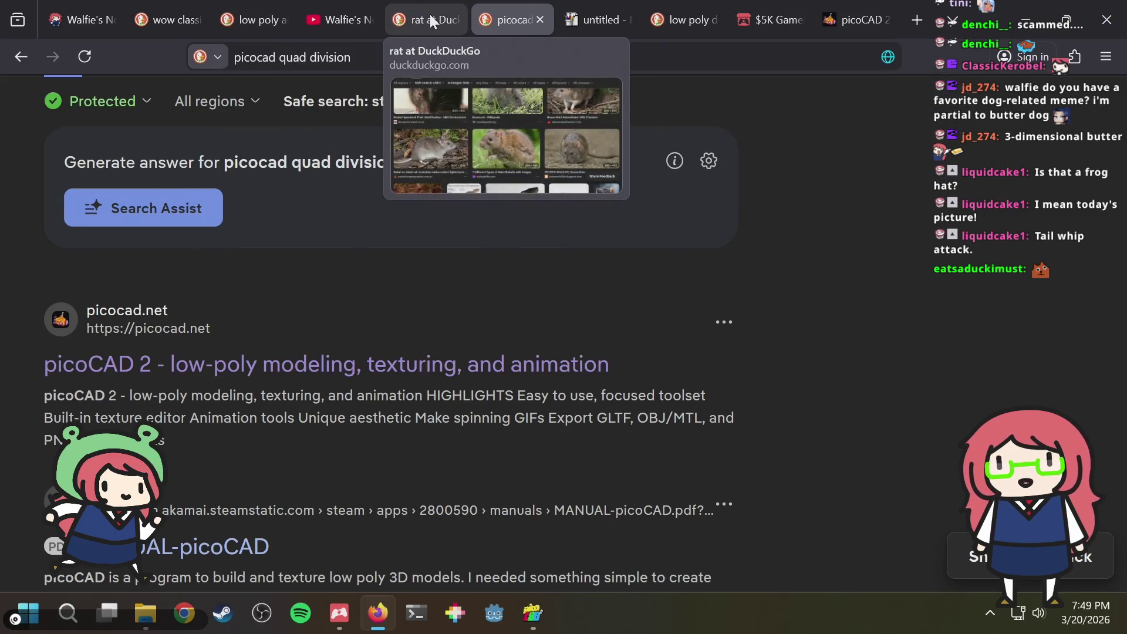
left_click(534, 65)
type("opio")
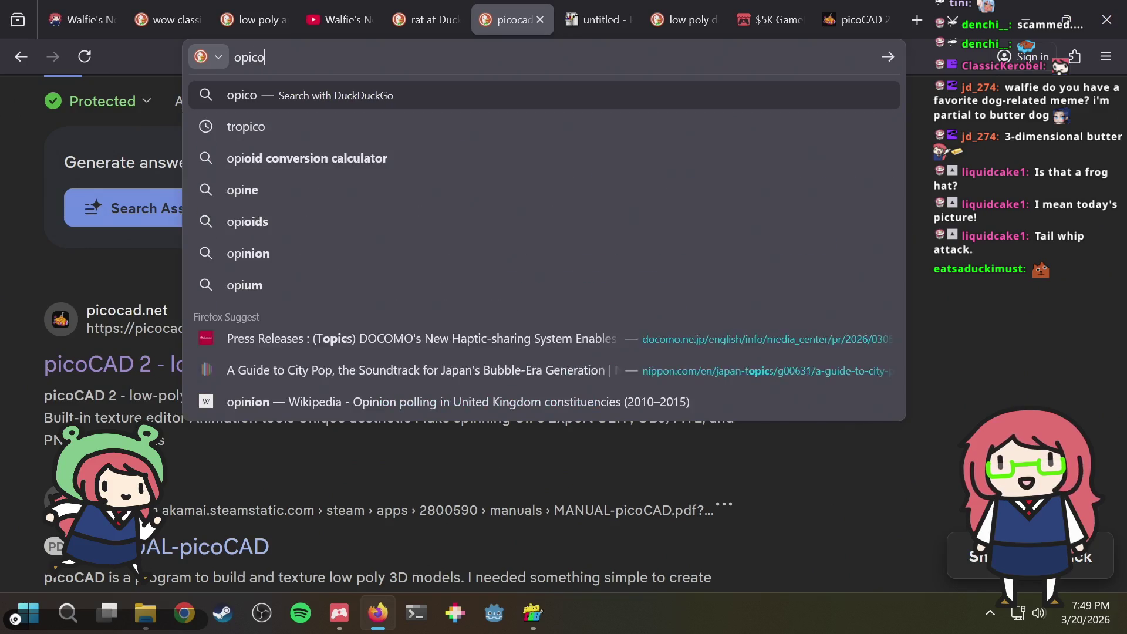
key("BackSpace")
type("c")
key("BackSpace")
key("BackSpace")
key("BackSpace")
type("pico")
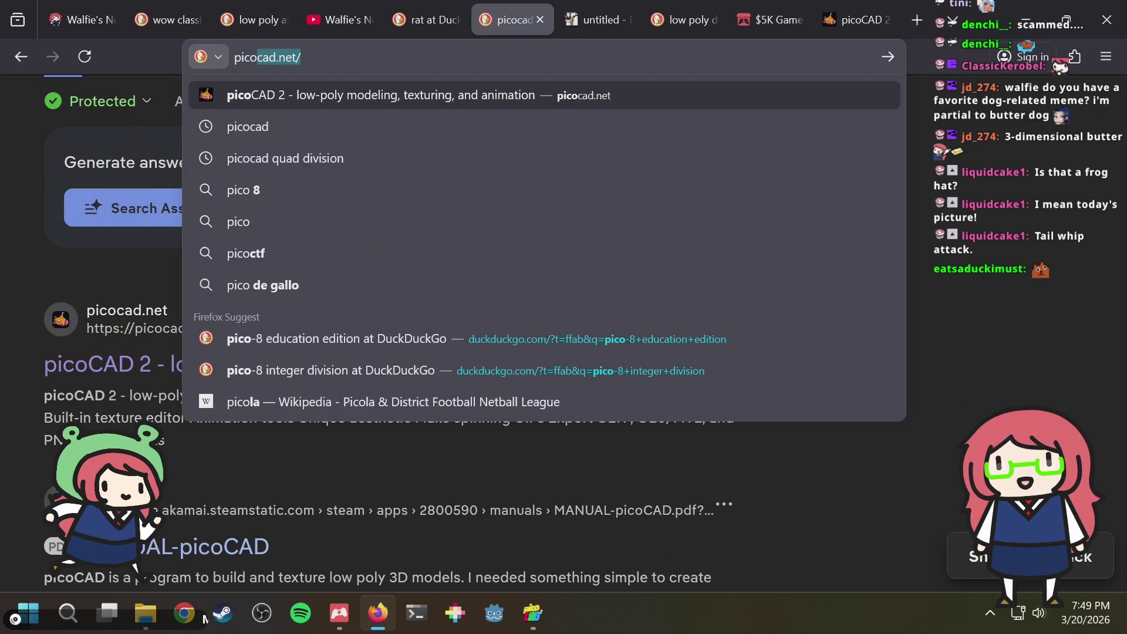
type("cad.net/ma")
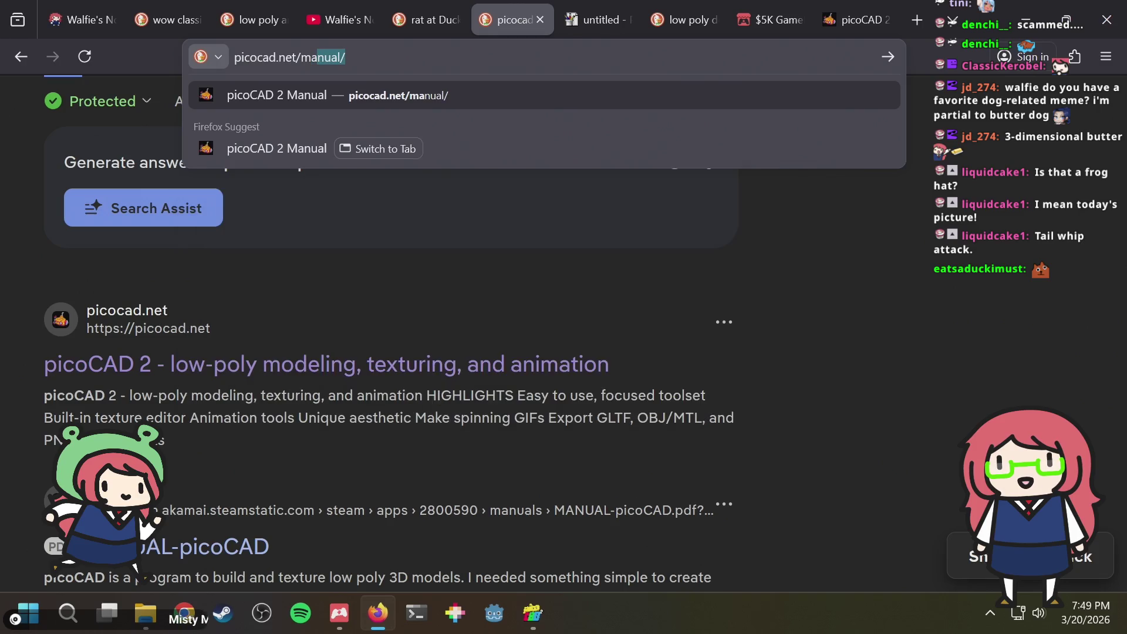
key("Return")
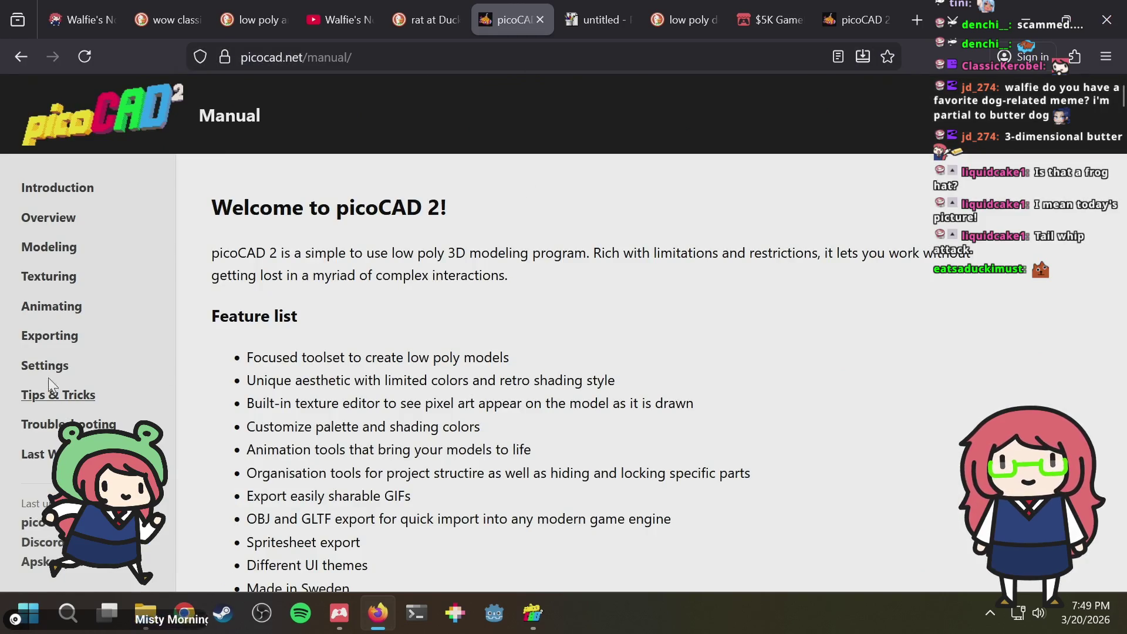
Read the manual's Animating section, then return to picoCAD 2 and save the dog model
left_click(65, 319)
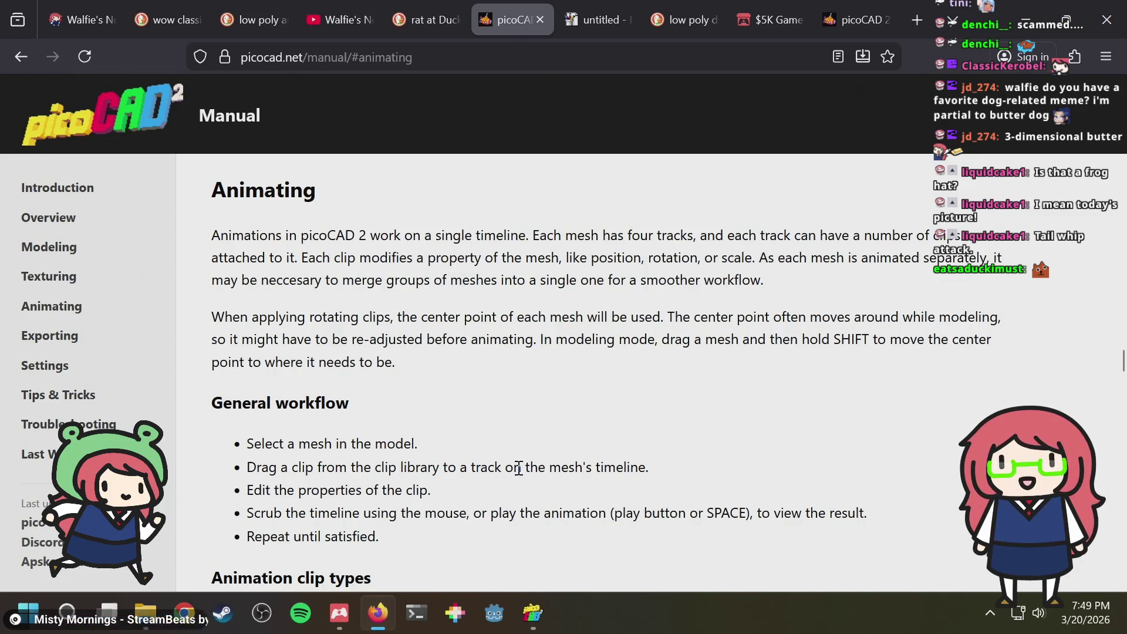
scroll(517, 461, "down", 4)
scroll(517, 458, "up", 1)
scroll(518, 456, "down", 1)
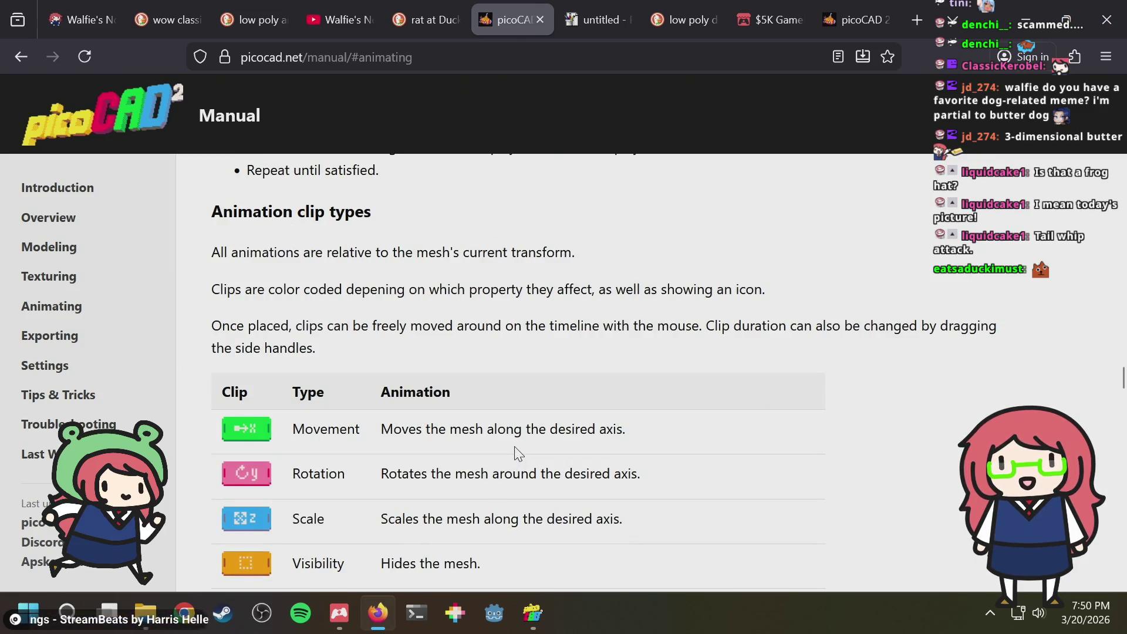
scroll(517, 452, "down", 4)
scroll(517, 450, "down", 2)
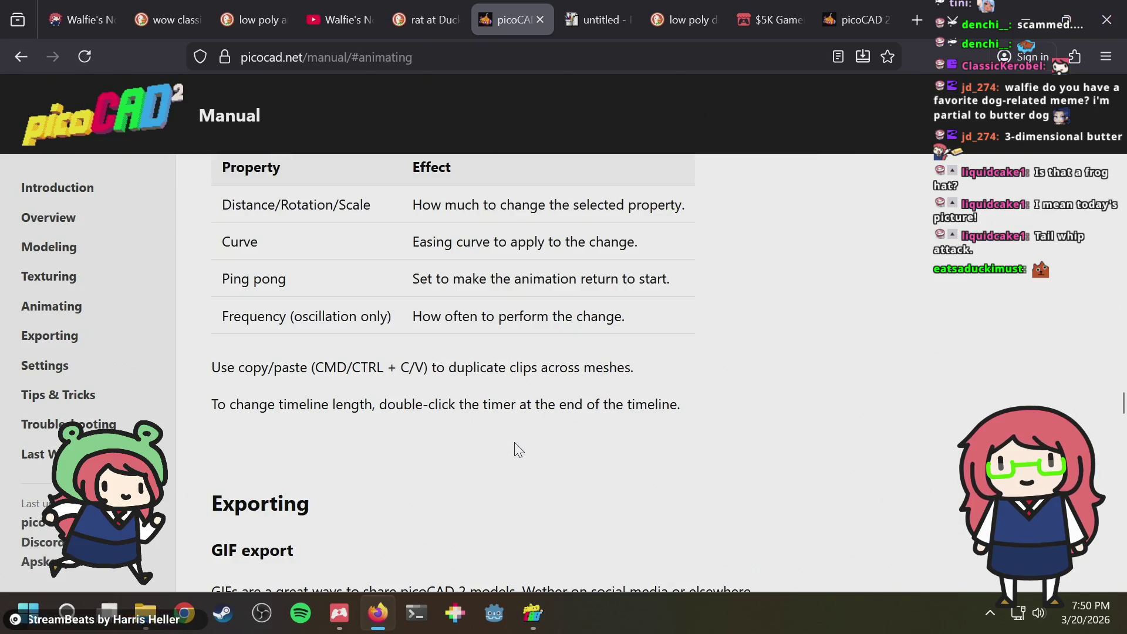
scroll(516, 448, "down", 1)
scroll(516, 449, "down", 2)
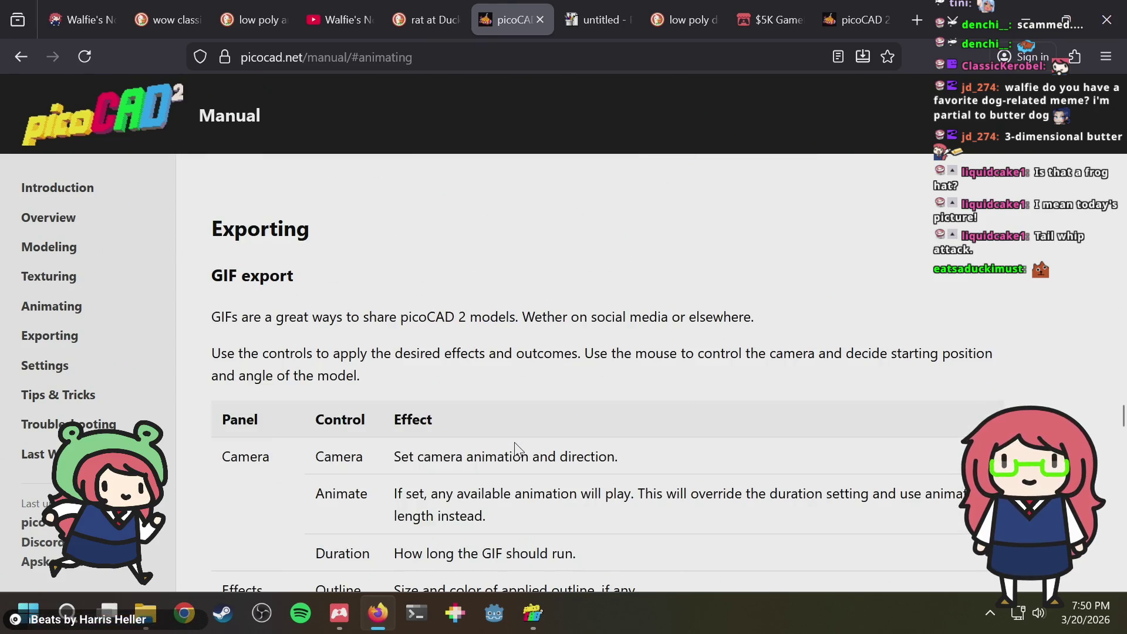
scroll(517, 449, "down", 1)
scroll(517, 449, "down", 2)
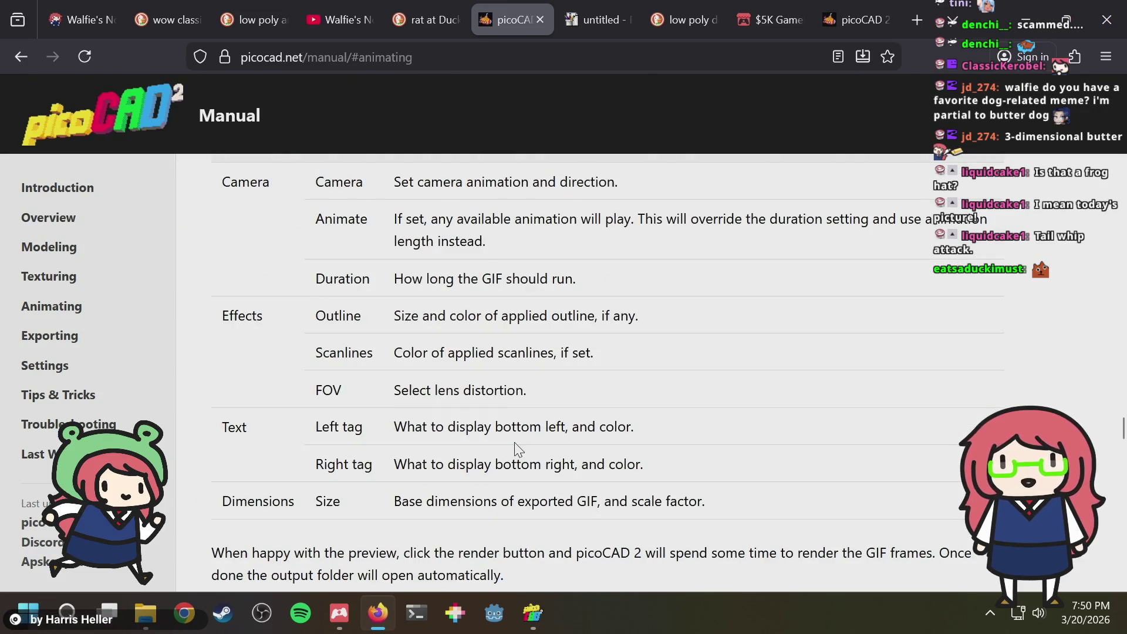
key("alt+Tab")
key("ctrl+s")
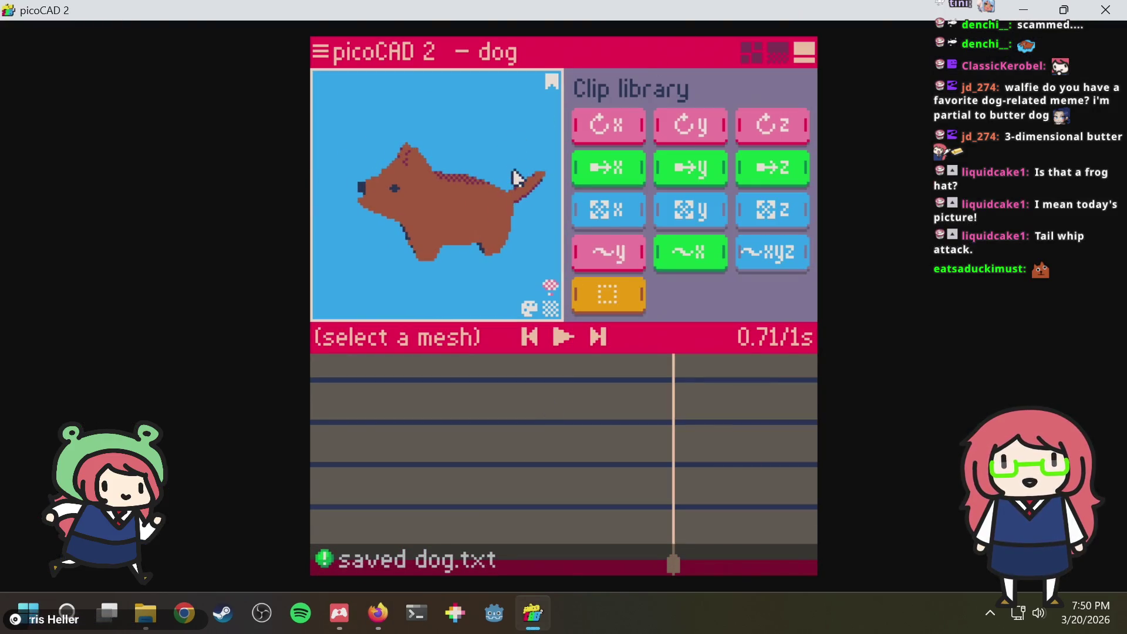
key("space")
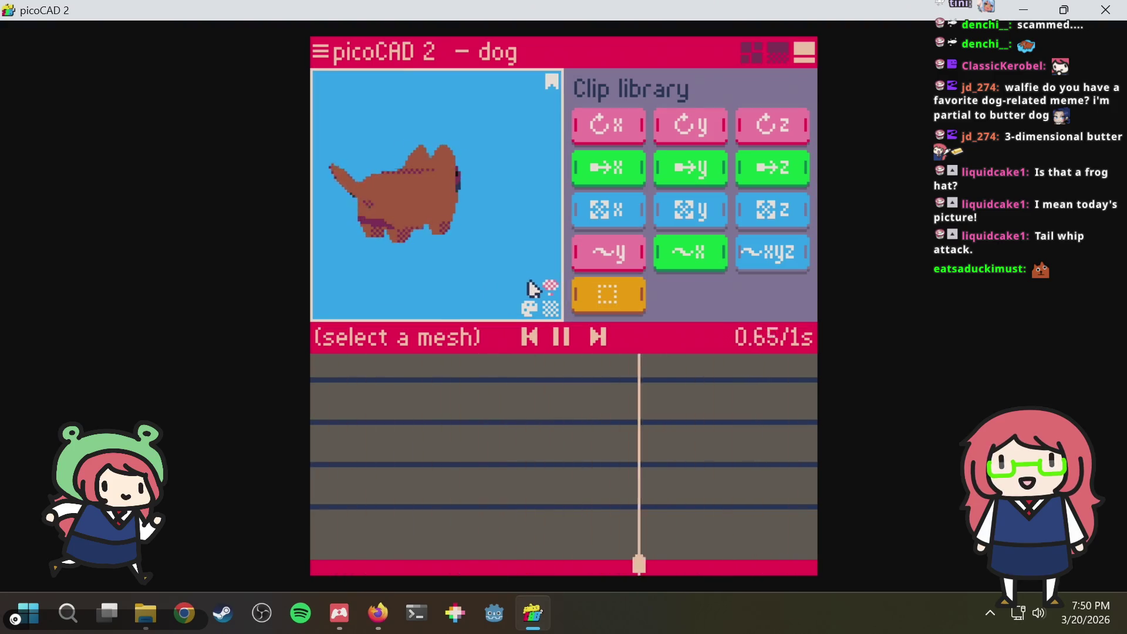
right_click_drag(532, 289, 421, 293)
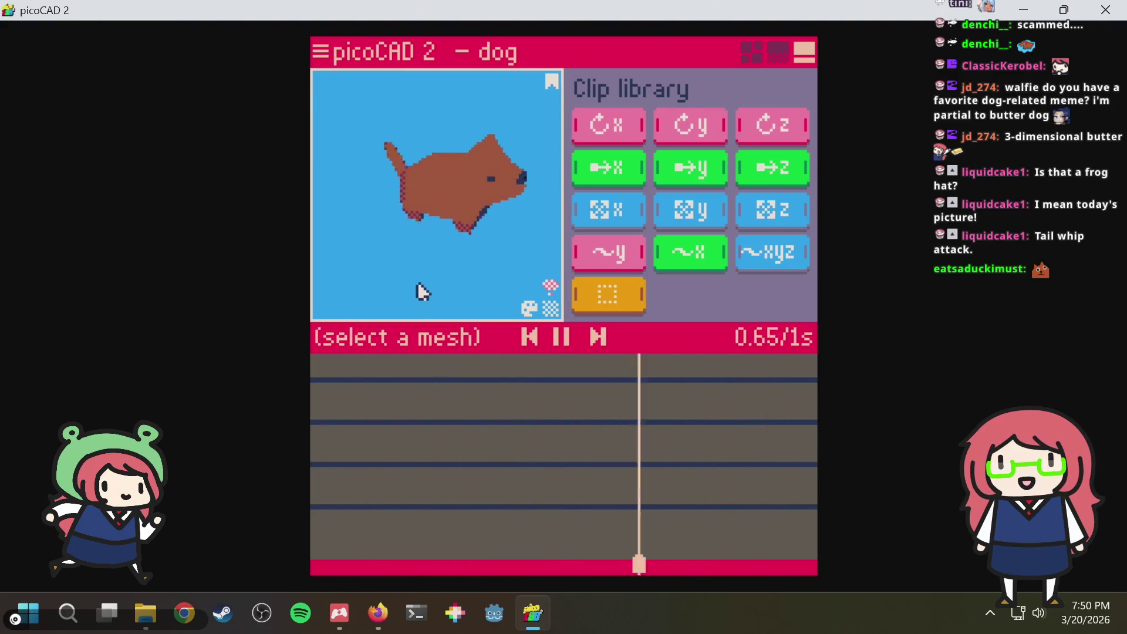
key("space")
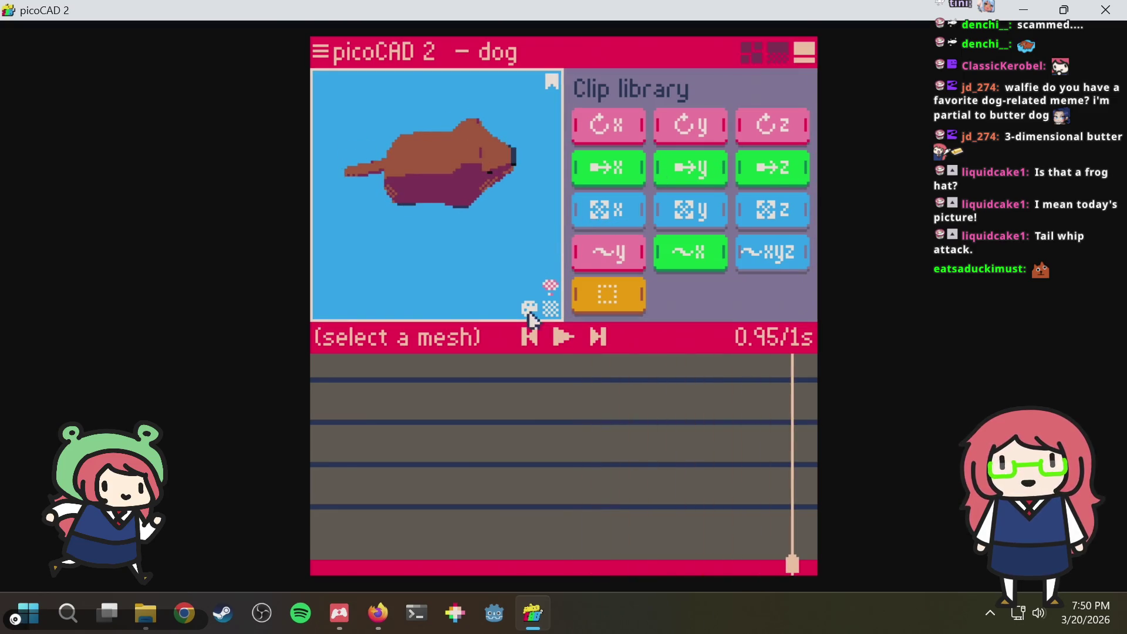
key("alt+Tab")
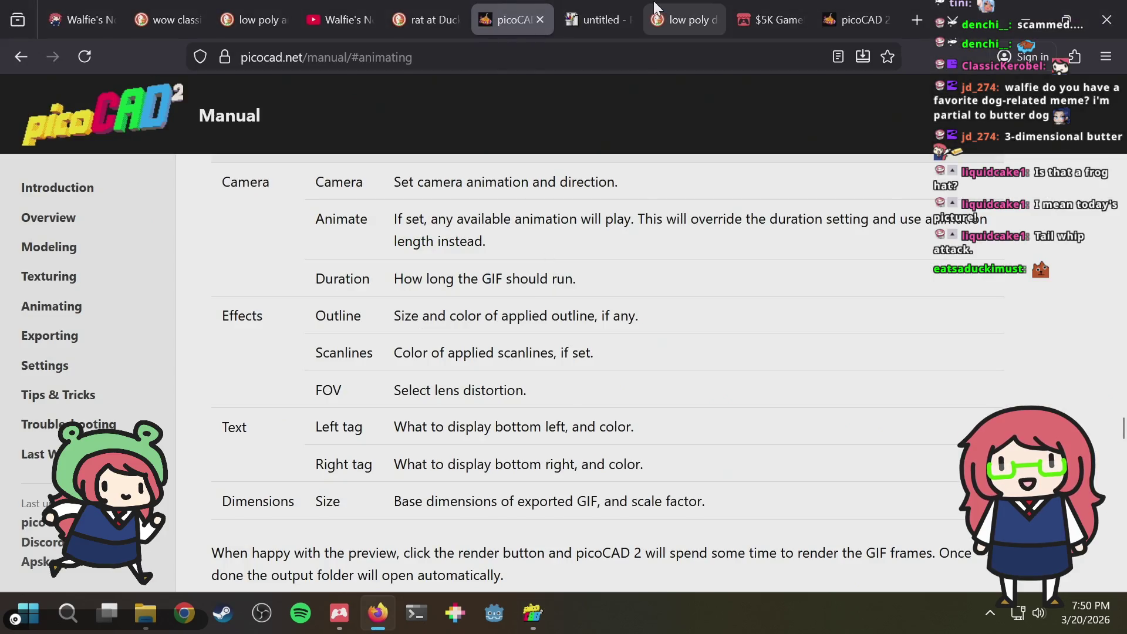
Search 'picocad 2 animation stacking' in a new tab, skim the results, and return to picoCAD 2
key("ctrl+t")
type("picocad ")
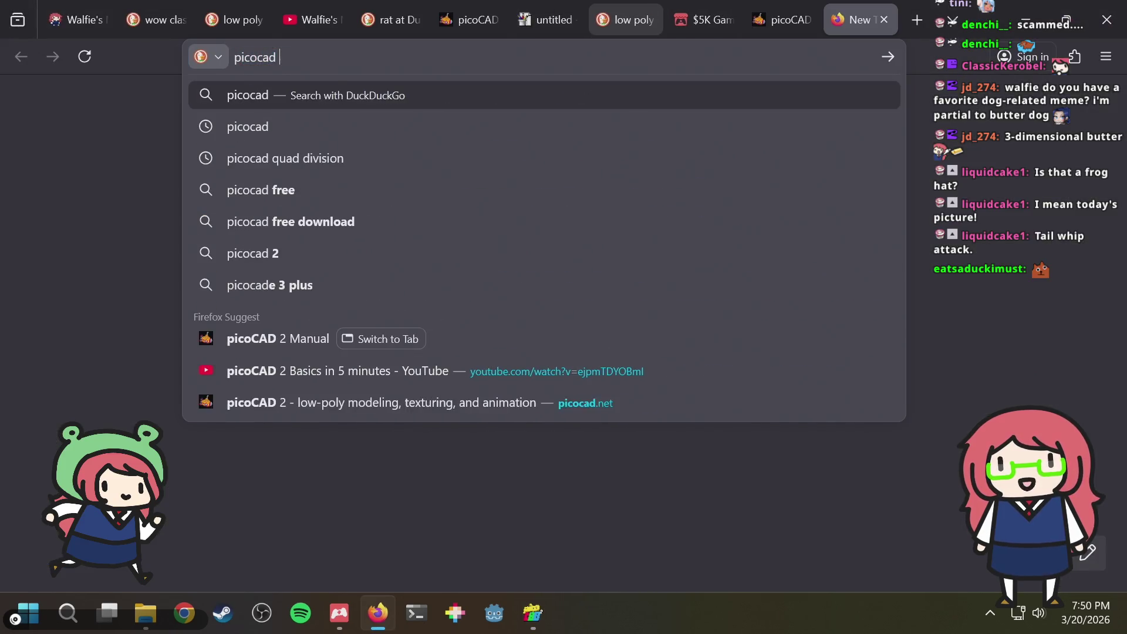
type("2 animation ")
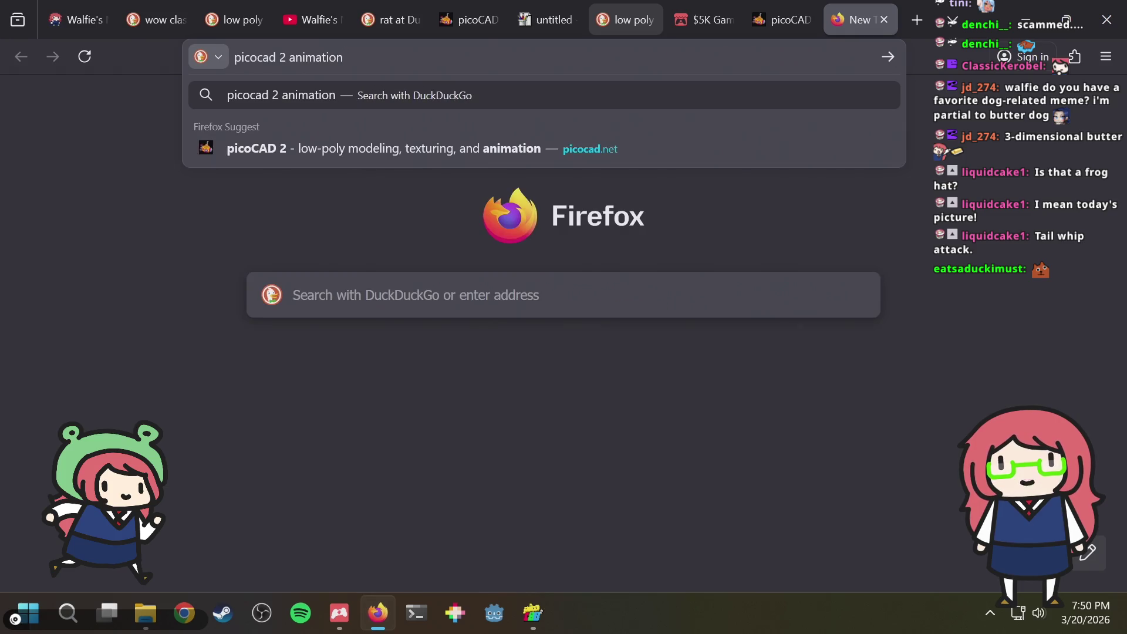
type("stack")
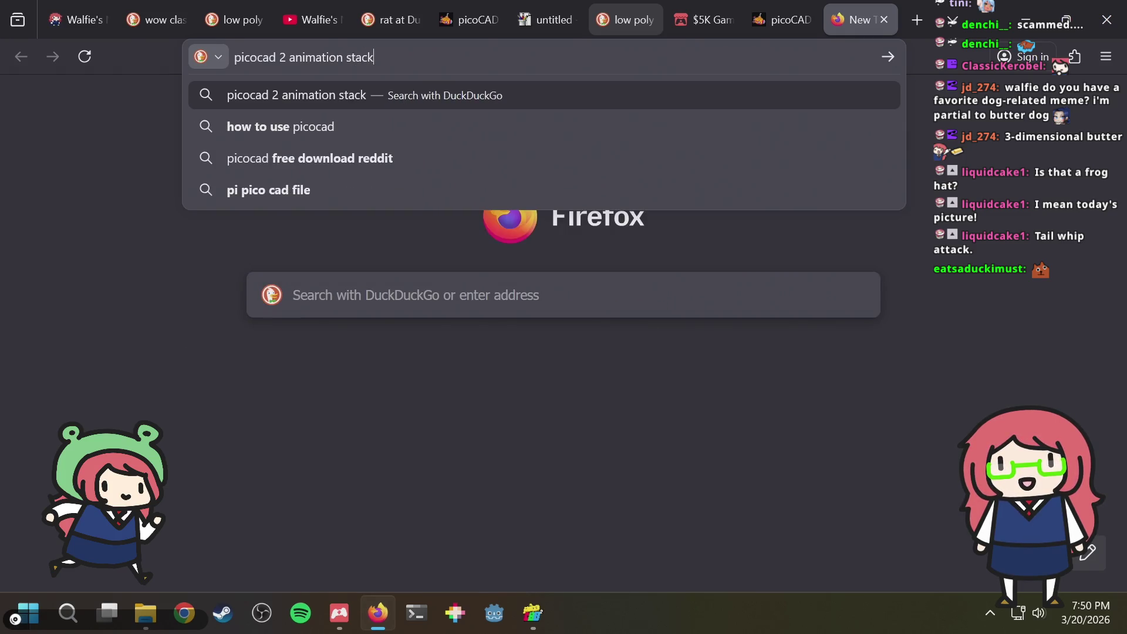
type("ing")
key("Return")
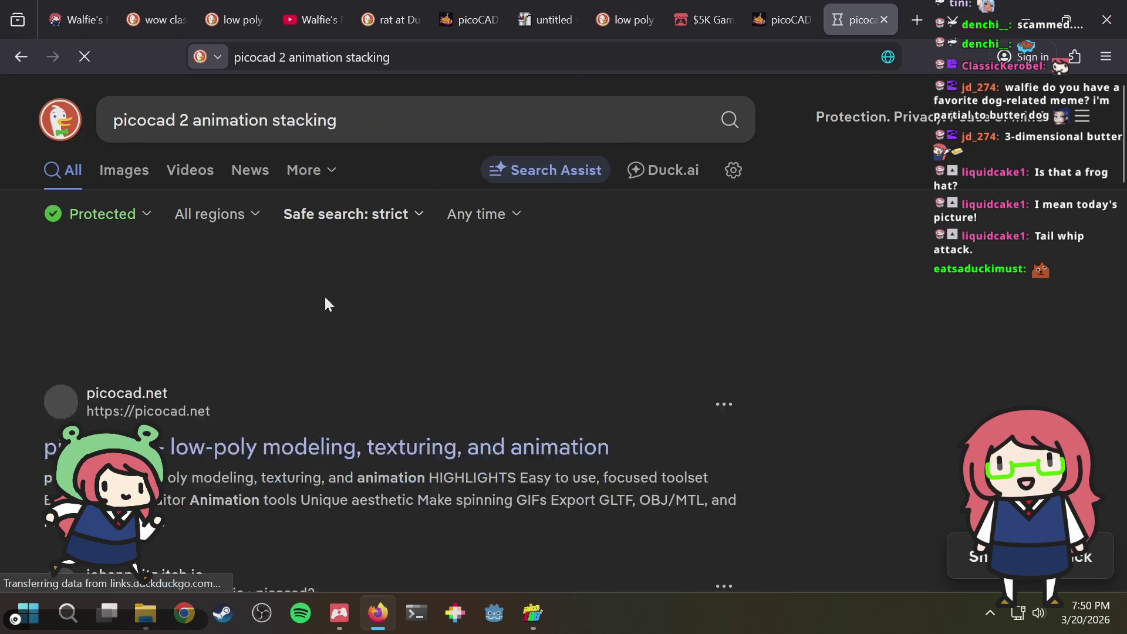
scroll(590, 390, "down", 2)
scroll(590, 390, "down", 3)
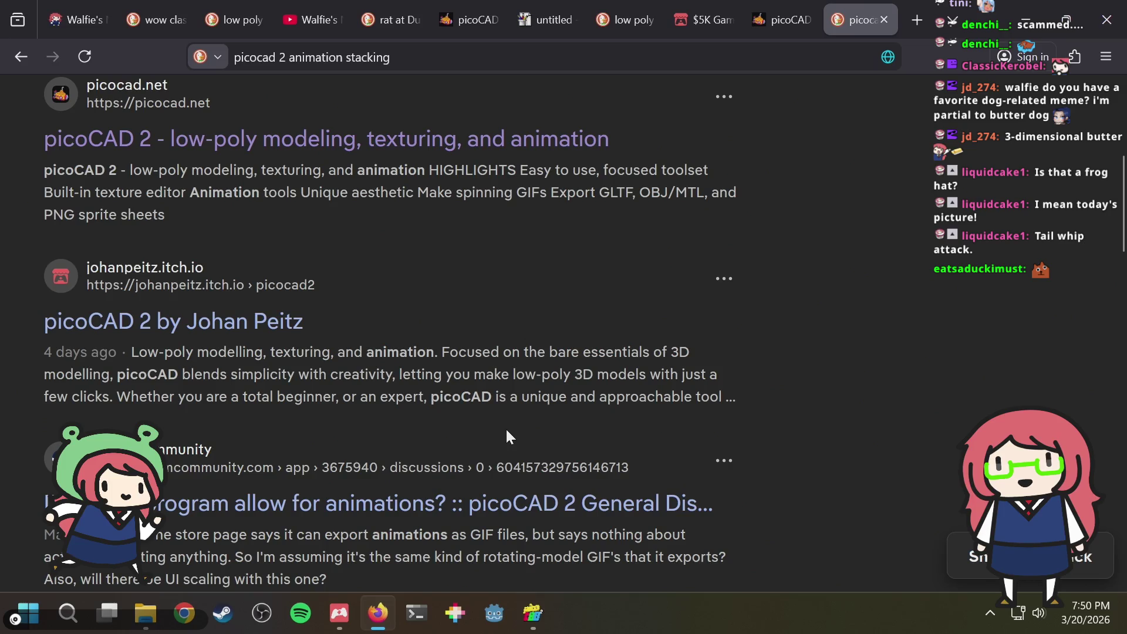
scroll(506, 436, "down", 2)
scroll(506, 437, "down", 2)
scroll(507, 438, "down", 2)
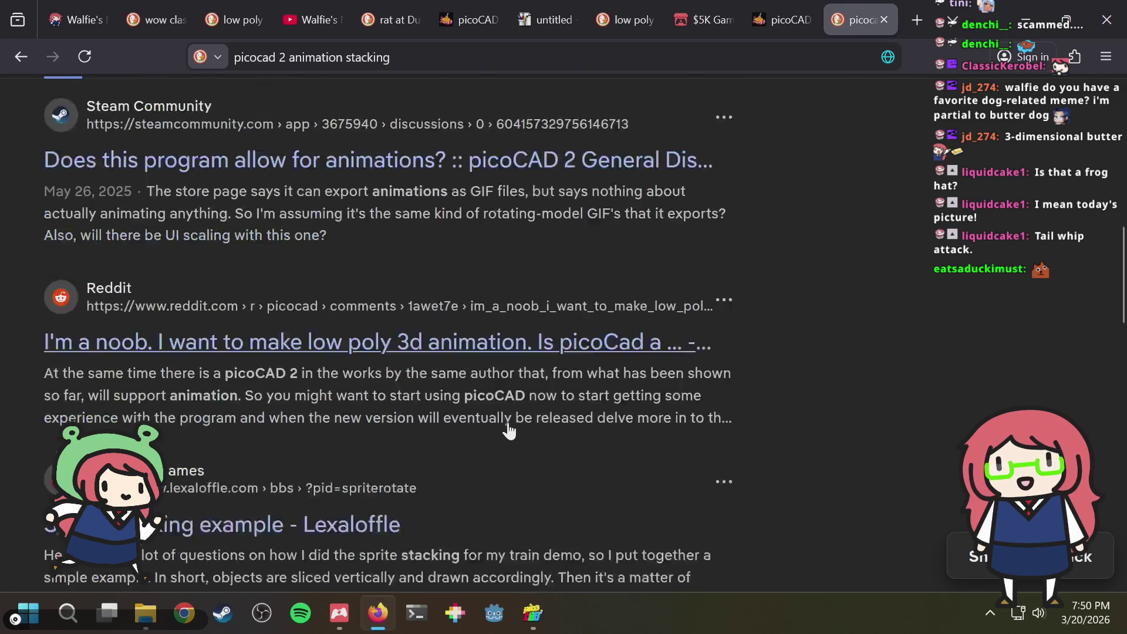
scroll(508, 427, "down", 2)
scroll(511, 417, "down", 3)
scroll(511, 417, "up", 3)
scroll(511, 417, "up", 2)
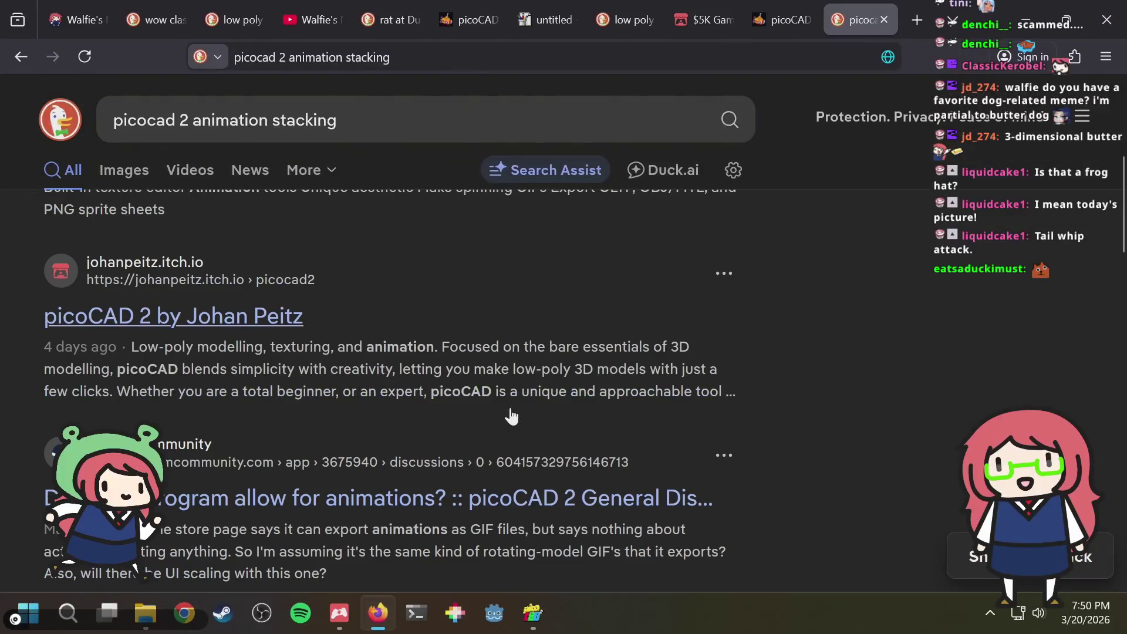
key("alt+Tab")
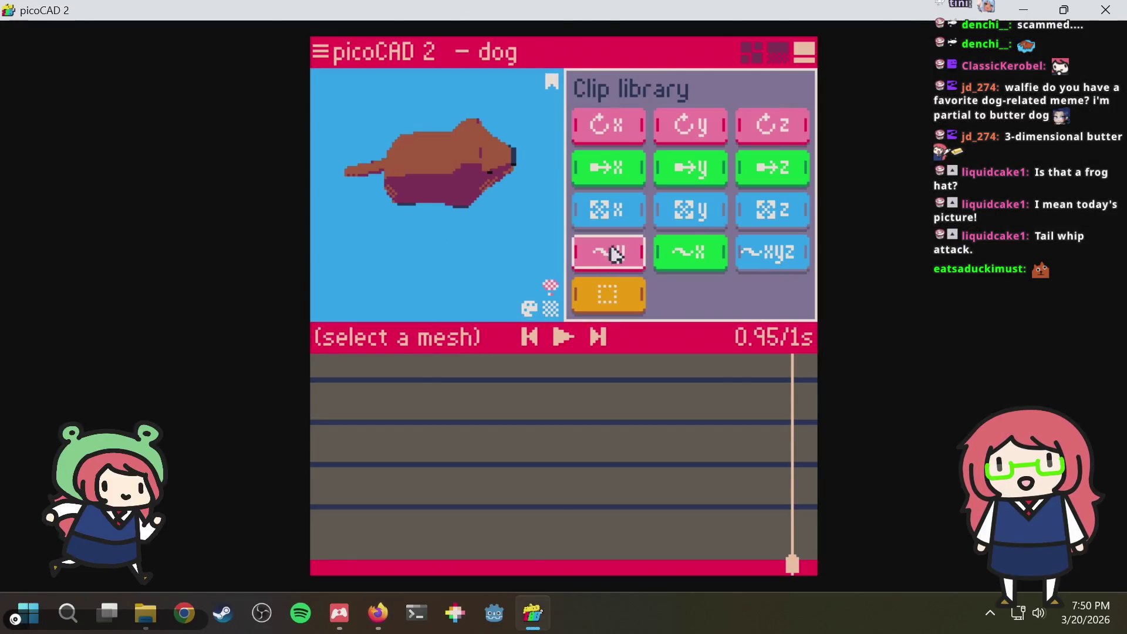
Select the dog and stretch its rotate-z clip longer on the timeline, trimming it slightly back
key("space")
left_click(413, 209)
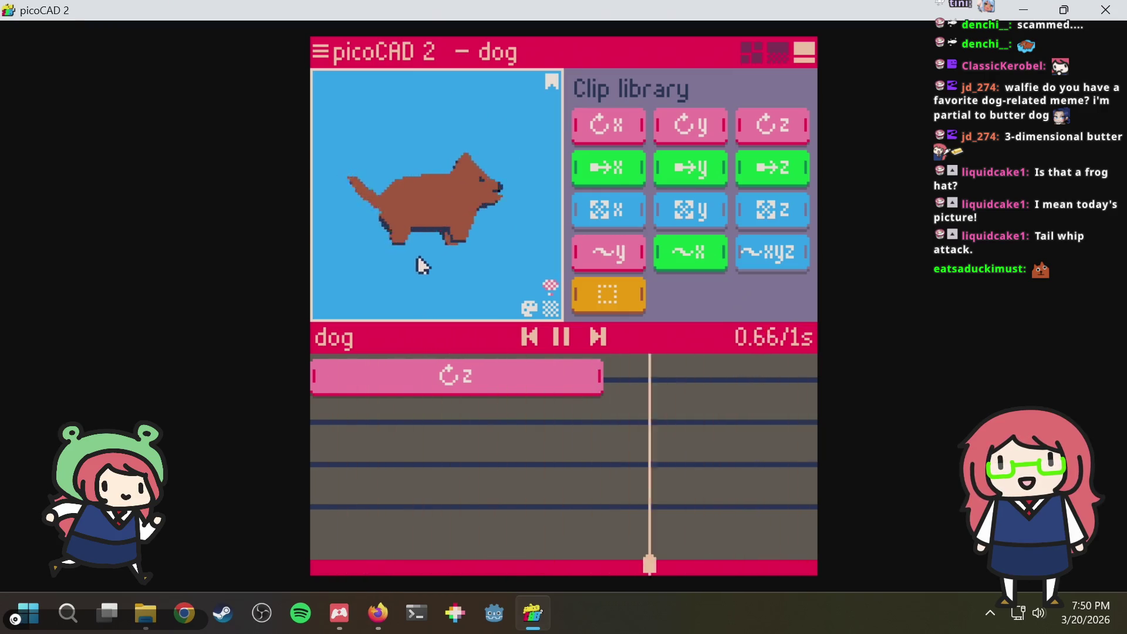
right_click_drag(419, 264, 390, 277)
left_click_drag(600, 377, 748, 388)
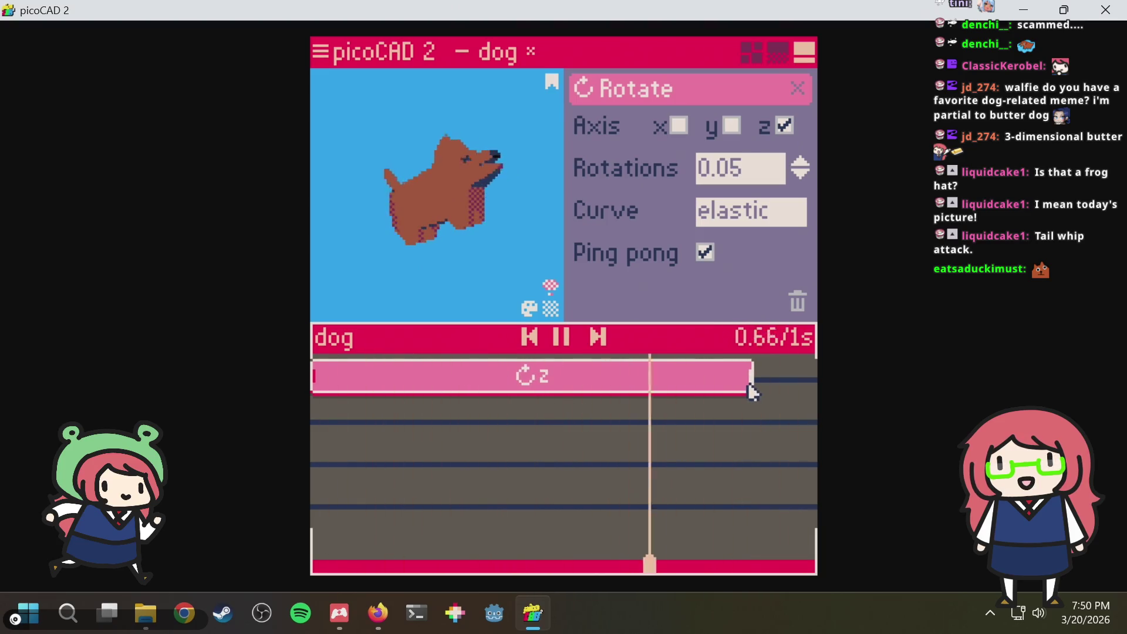
left_click_drag(747, 388, 730, 382)
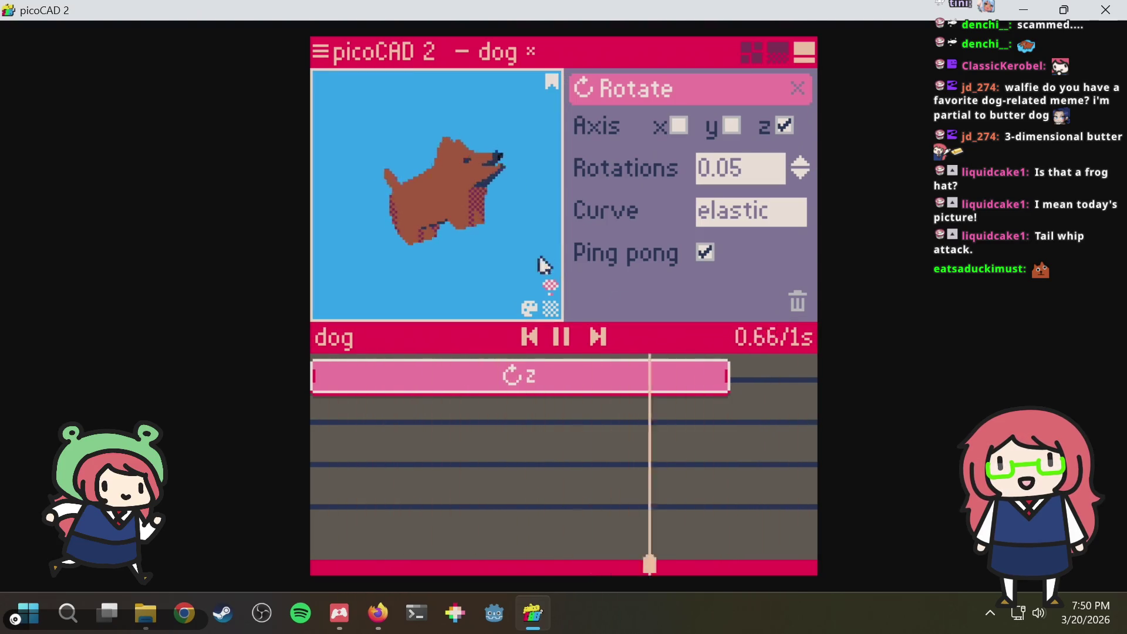
mouse_move(538, 267)
right_mouse_down()
mouse_move(444, 274)
mouse_move(528, 291)
right_mouse_up()
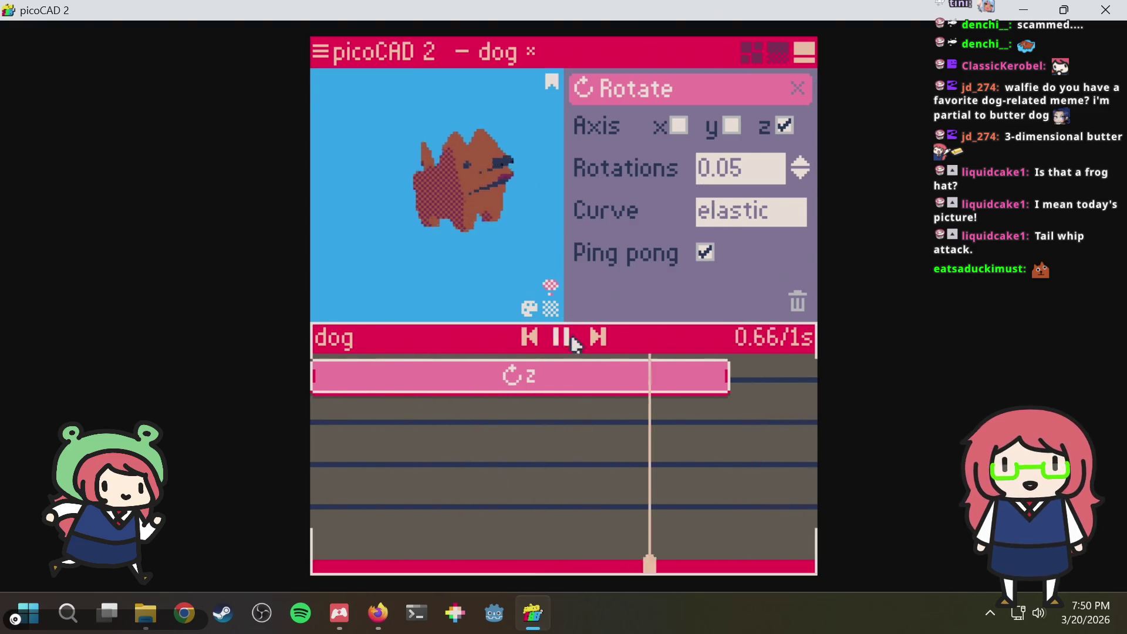
left_click(791, 85)
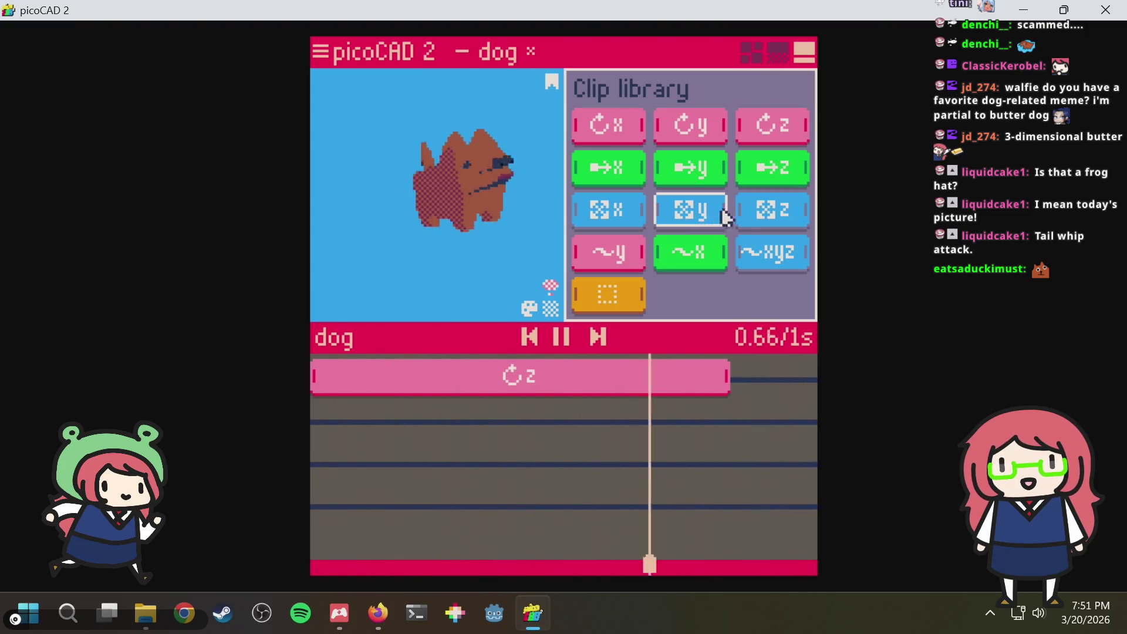
Drop a scale-y clip on track 2, set it to 25%, lengthen it and enable Ping pong
left_click_drag(704, 221, 364, 419)
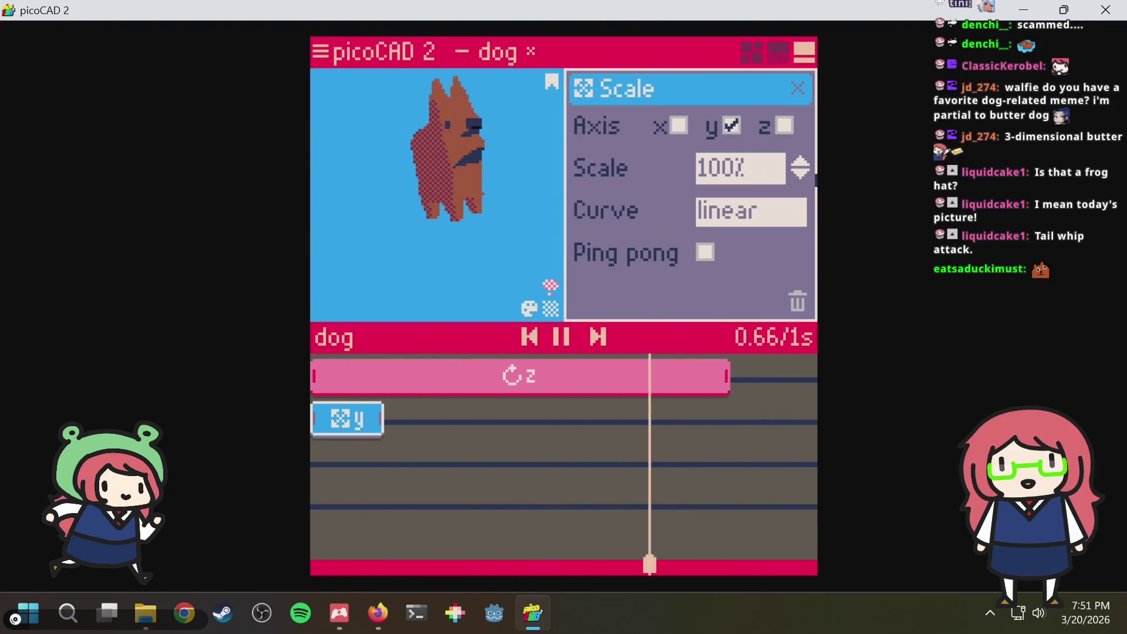
left_click(798, 175)
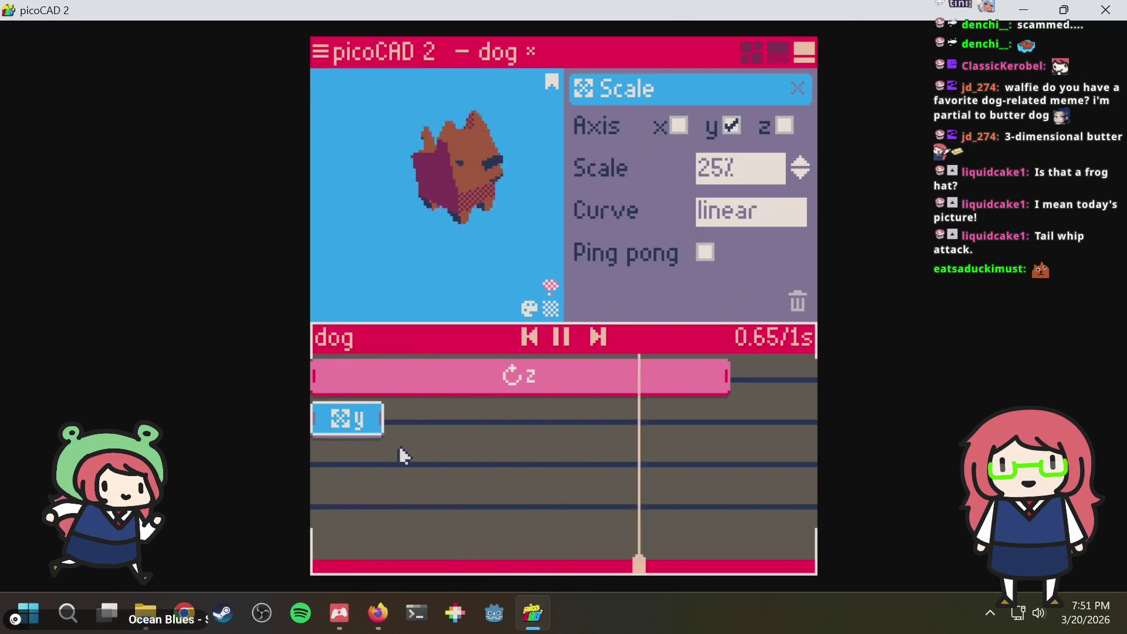
left_click_drag(379, 427, 471, 421)
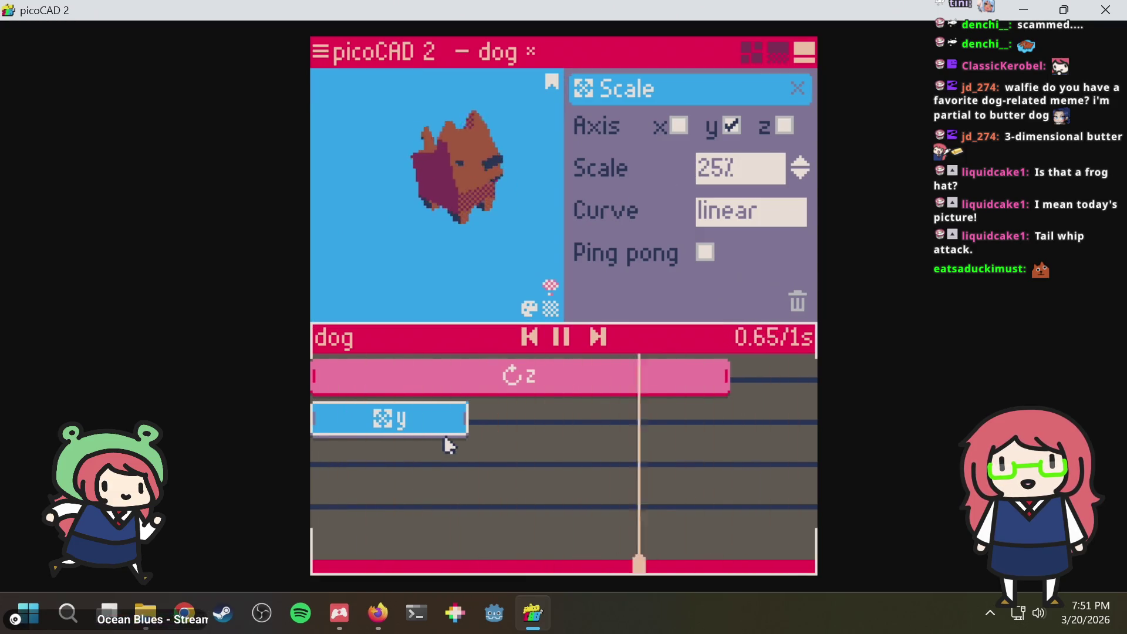
left_click(741, 211)
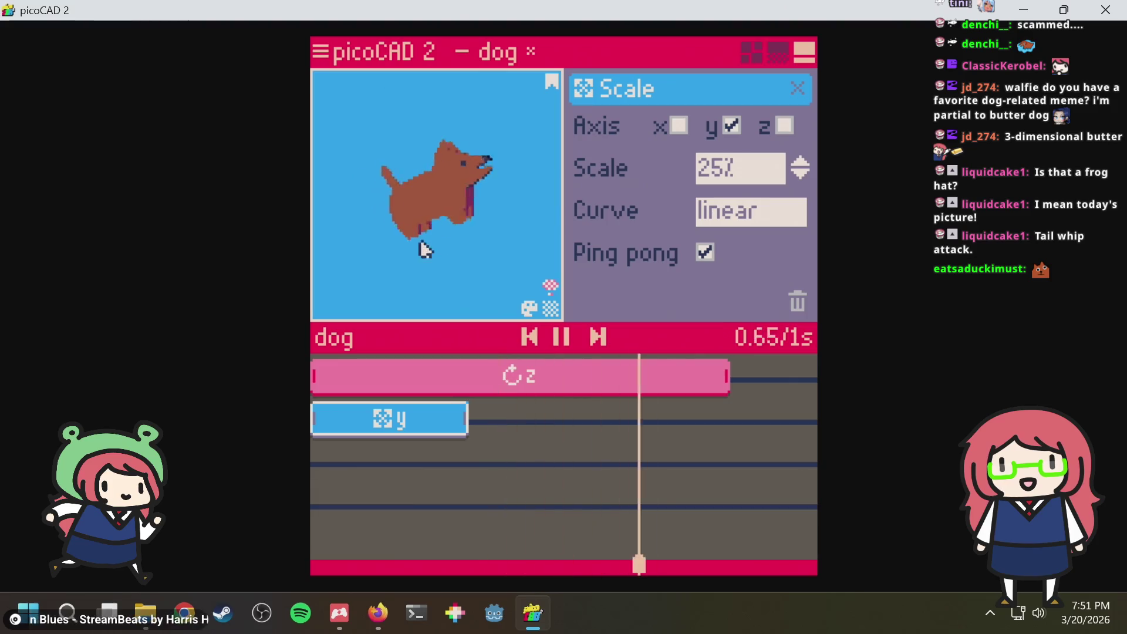
mouse_move(384, 255)
right_mouse_down()
mouse_move(518, 238)
mouse_move(460, 248)
right_mouse_up()
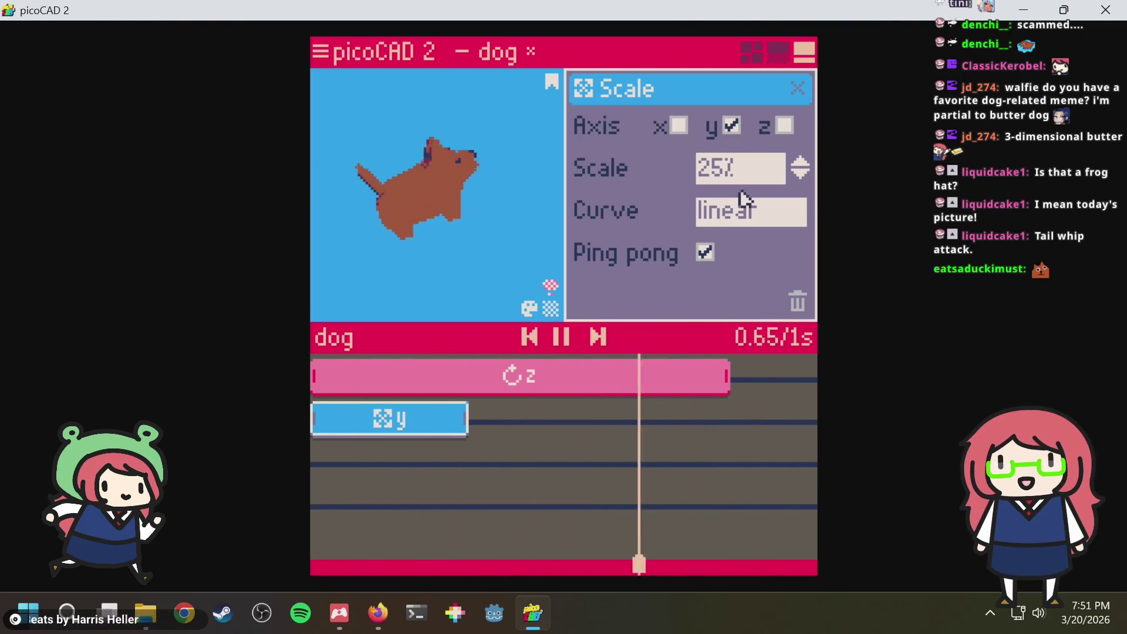
left_click(796, 90)
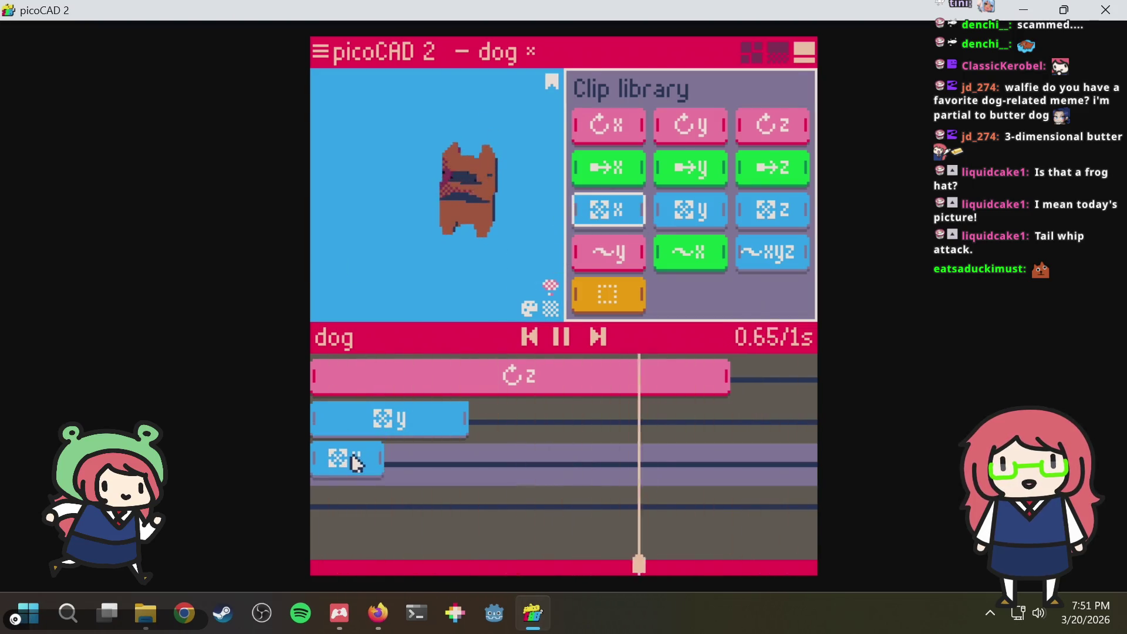
Add an x-axis scale clip to the third track and experiment with its x, y and z axis toggles
left_click_drag(617, 214, 355, 460)
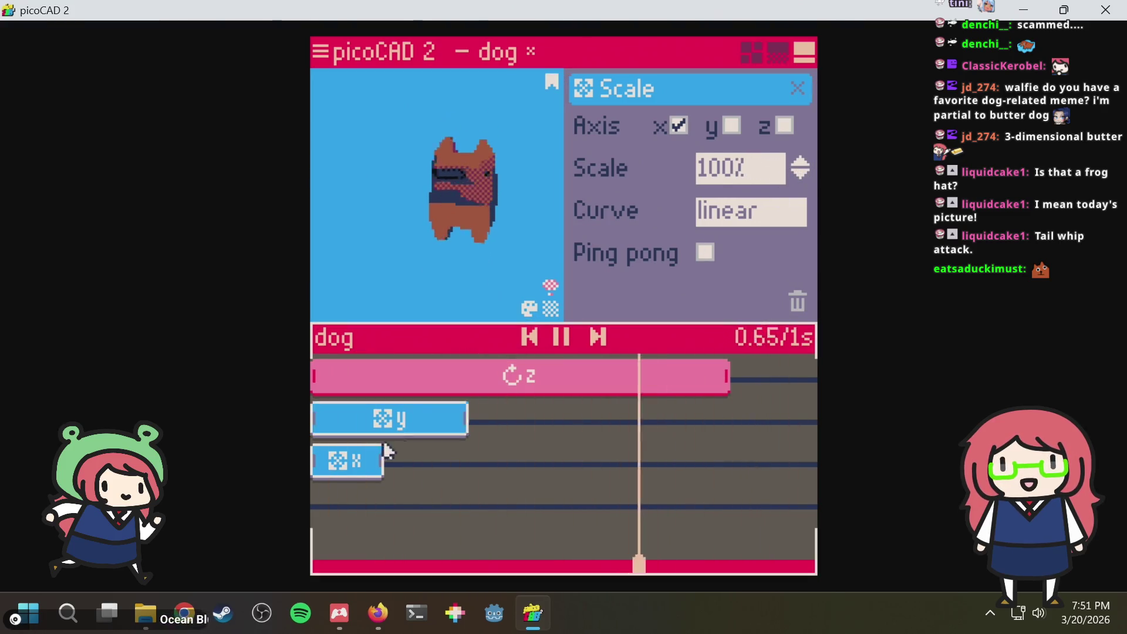
left_click(370, 426)
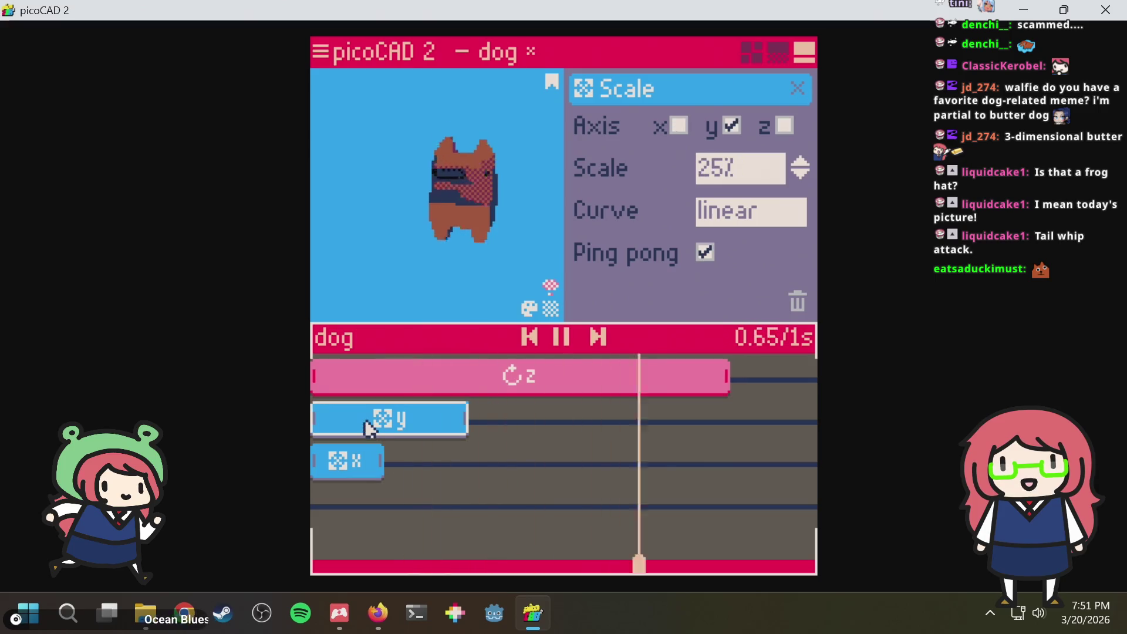
left_click(352, 459)
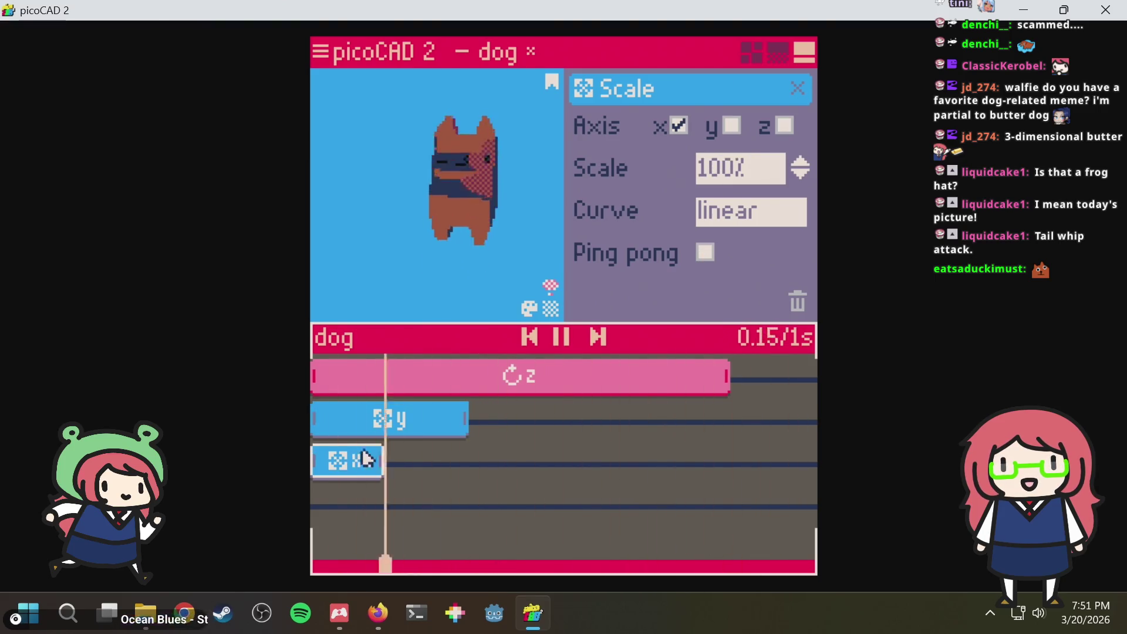
left_click(801, 175)
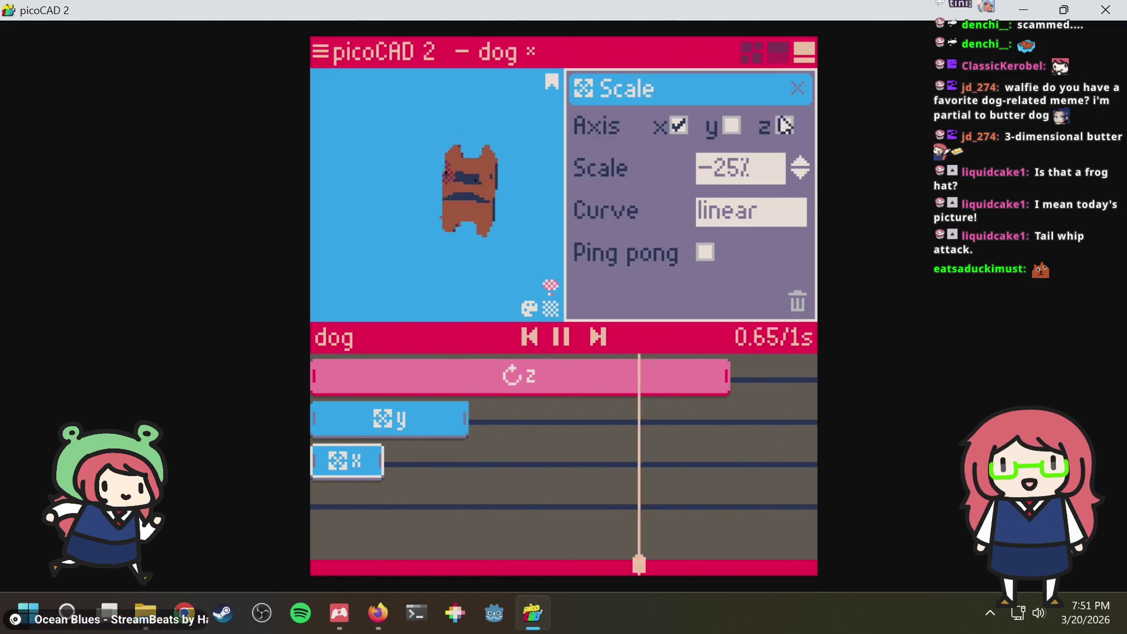
left_click(783, 126)
left_click(687, 128)
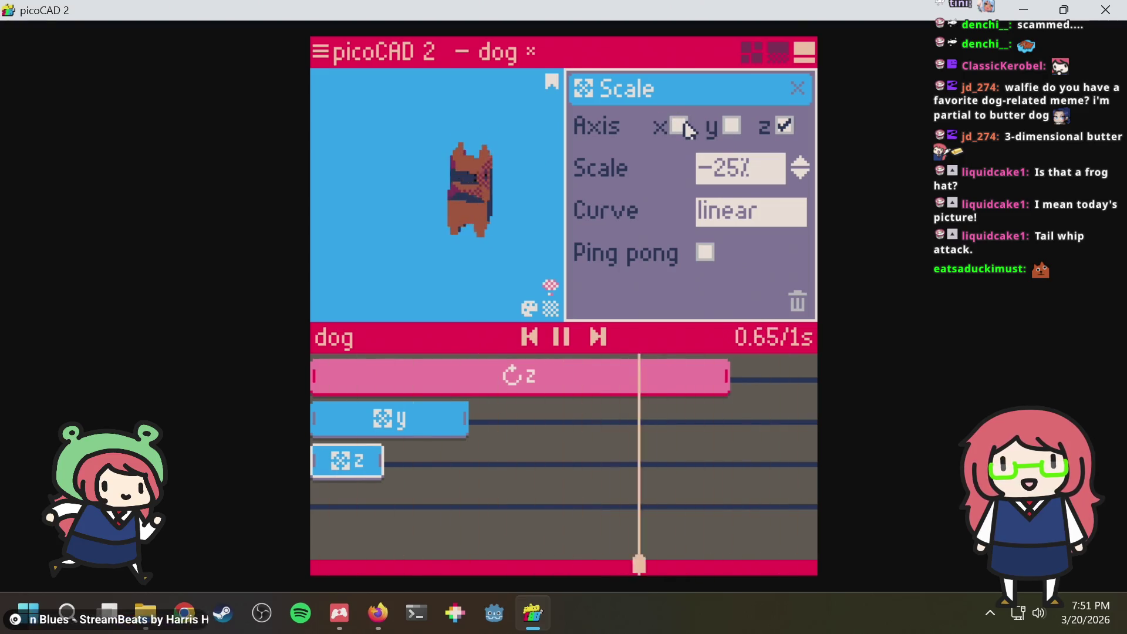
left_click(731, 127)
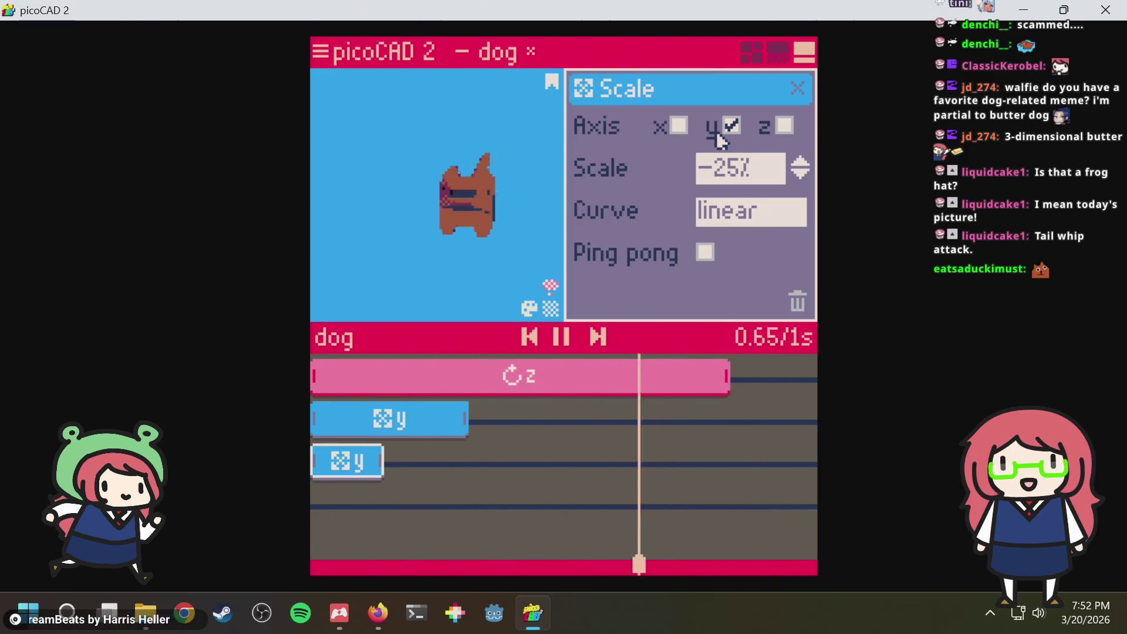
left_click(732, 126)
left_click(678, 126)
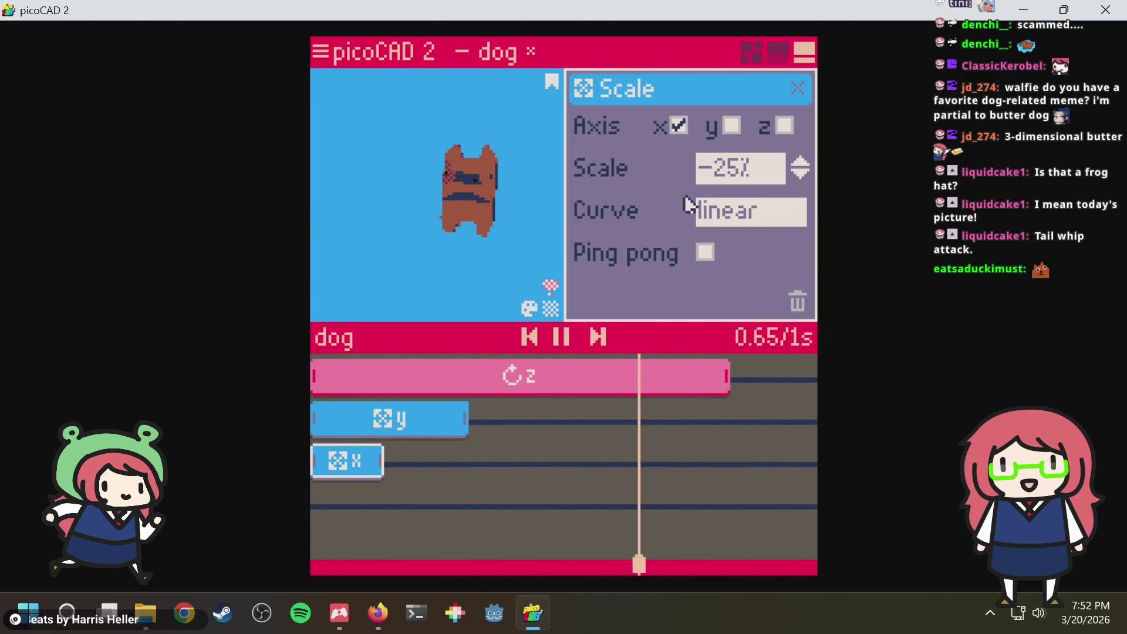
Raise the scale to 350%, switch the clip to the z axis, then bring the scale down to 25%
left_click(803, 168)
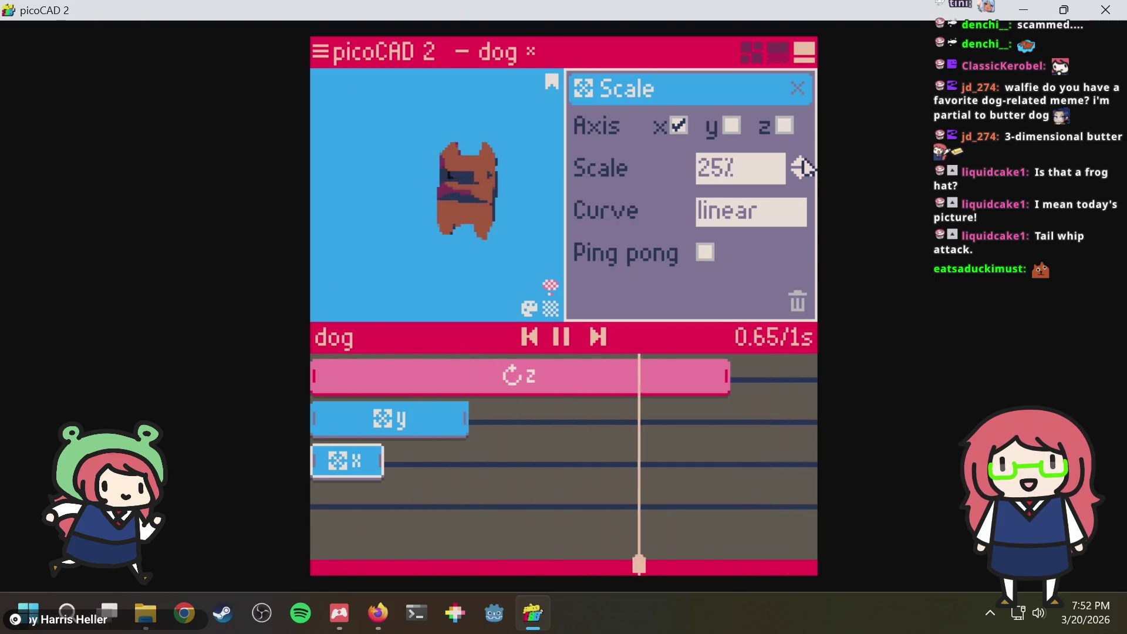
left_click(802, 168)
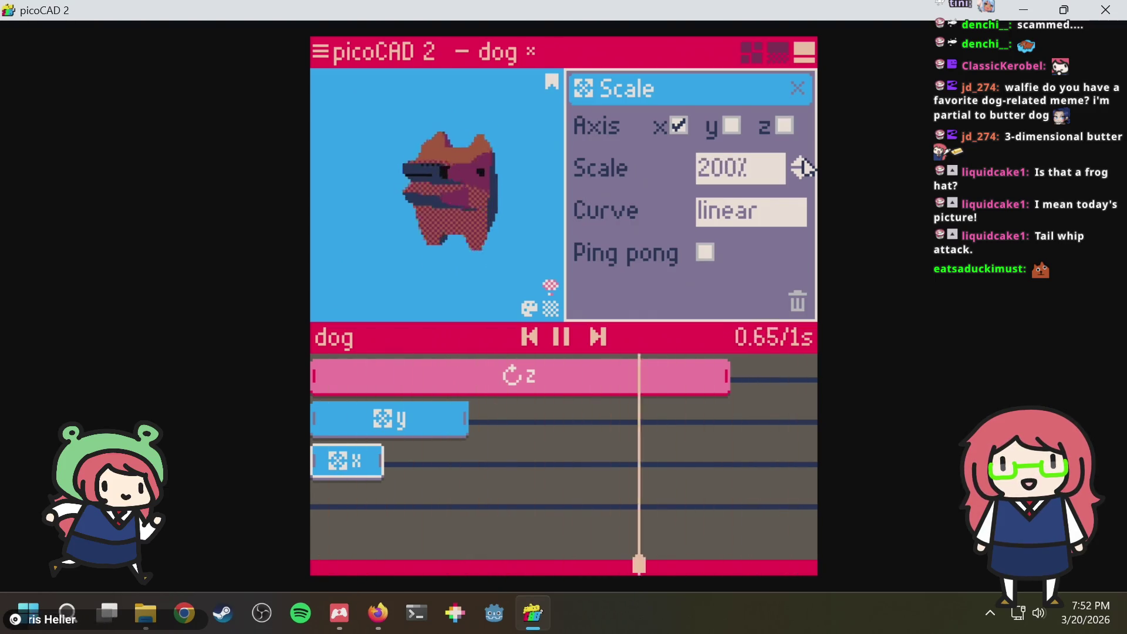
left_click(804, 167)
left_click(803, 167)
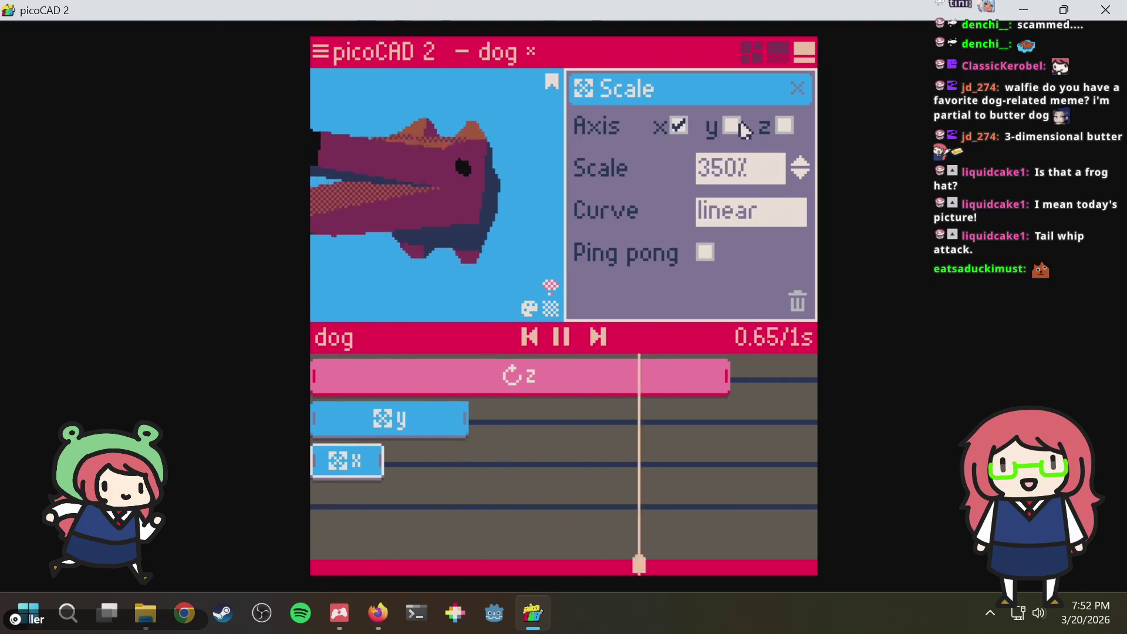
left_click(784, 125)
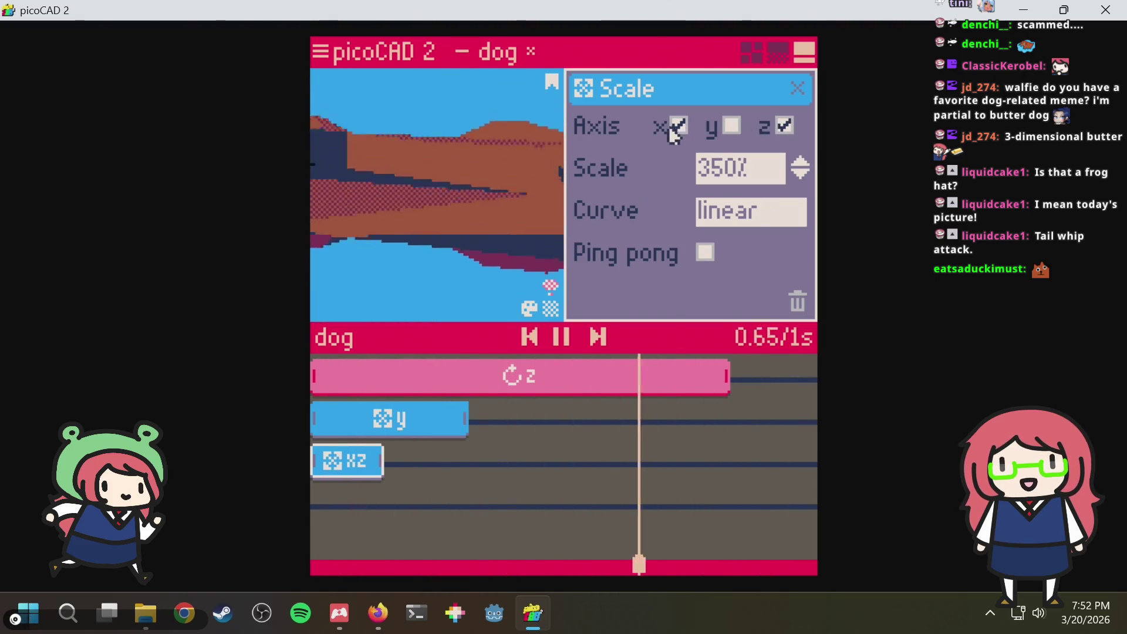
left_click(676, 125)
mouse_move(348, 247)
left_mouse_down()
mouse_move(449, 269)
mouse_move(397, 277)
left_mouse_up()
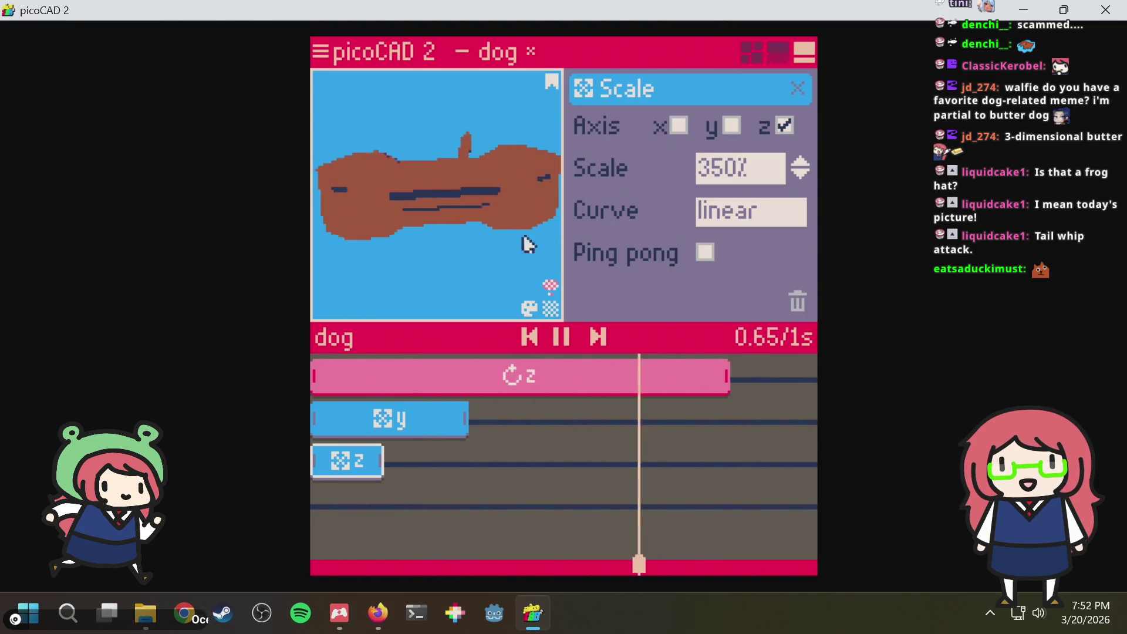
left_click(800, 176)
left_click(800, 175)
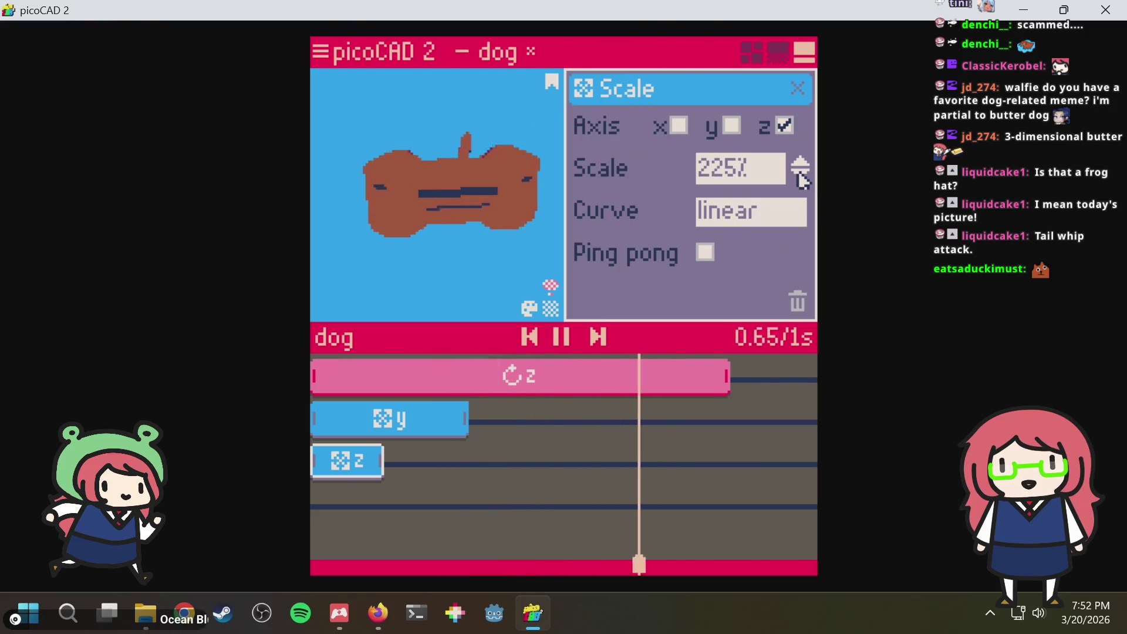
left_click(800, 175)
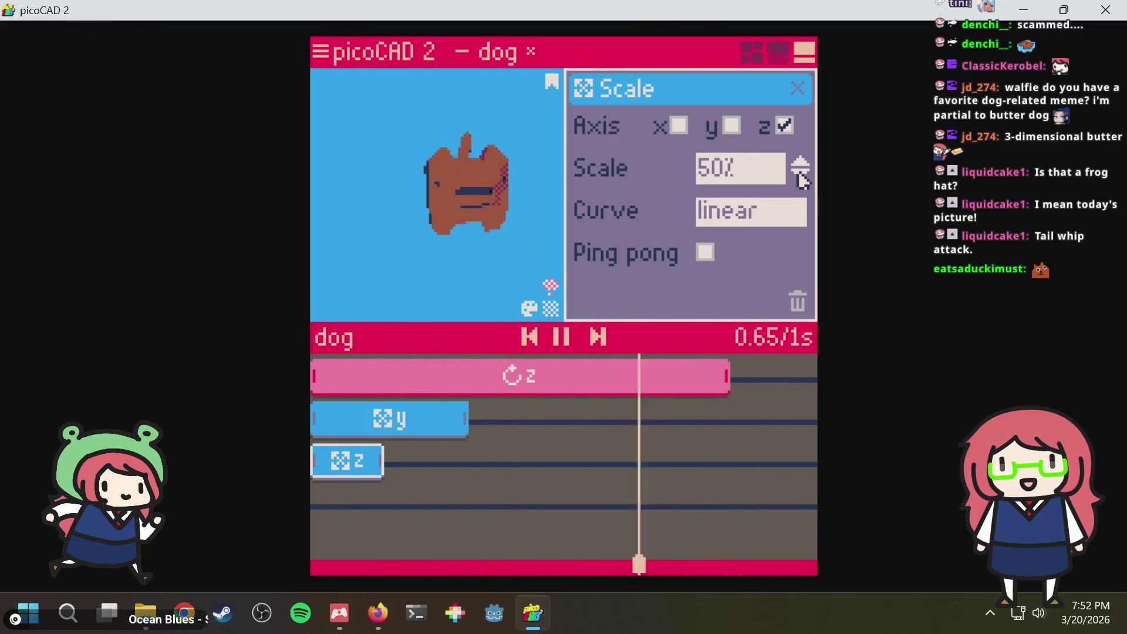
left_click(801, 175)
Turn on Ping pong for the z scale clip and set its easing curve to elastic
mouse_move(451, 297)
left_mouse_down()
mouse_move(475, 276)
mouse_move(419, 280)
mouse_move(449, 284)
left_mouse_up()
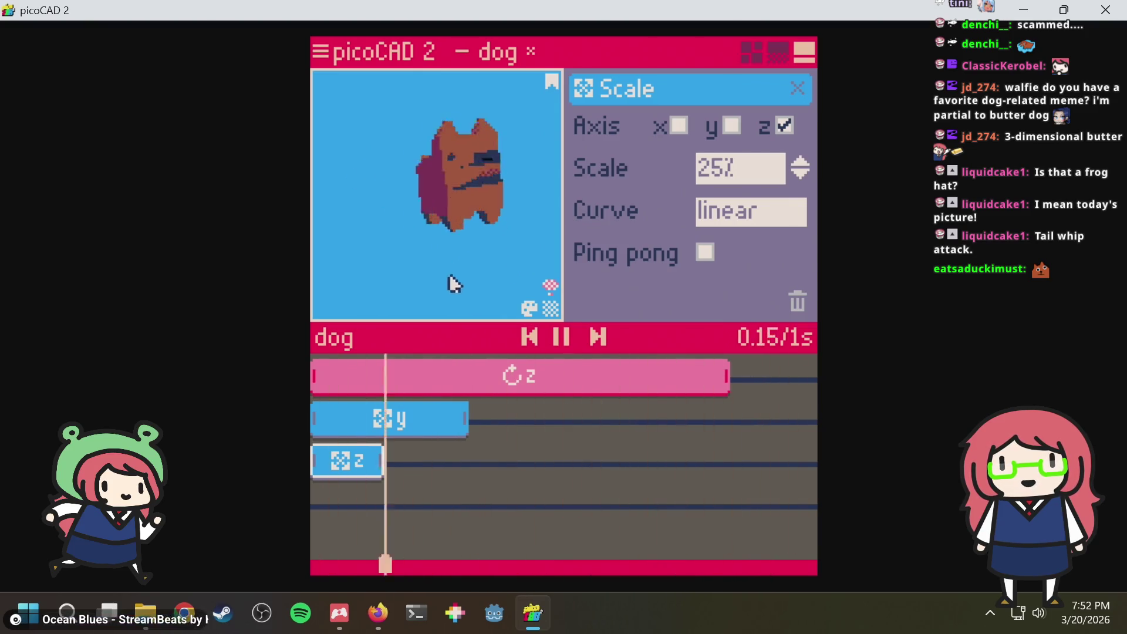
left_click(393, 425)
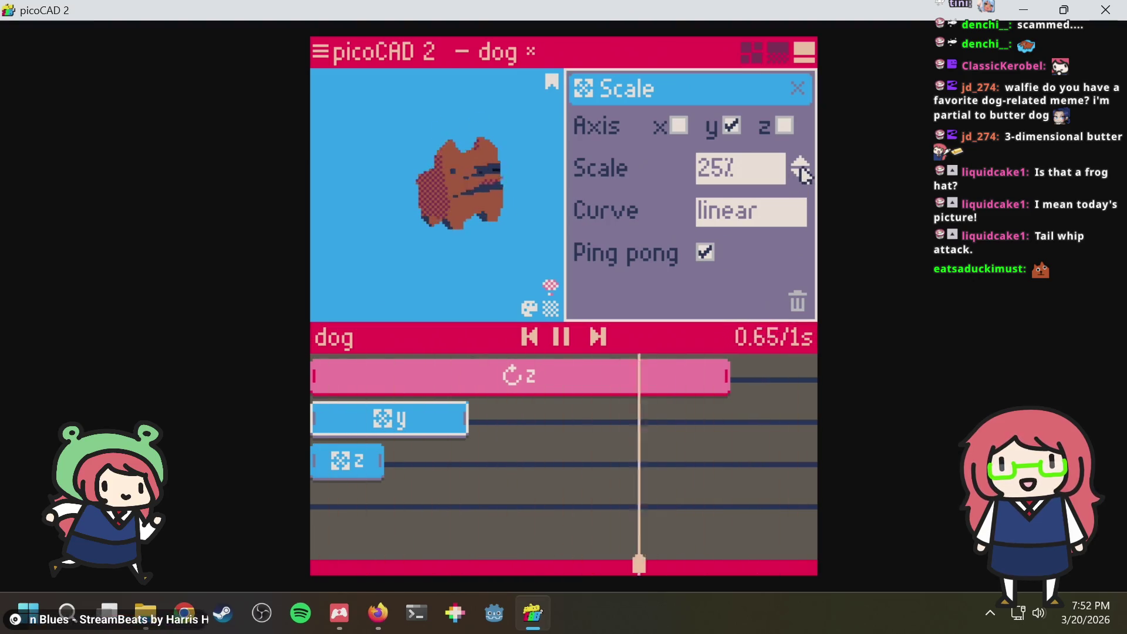
left_click(340, 459)
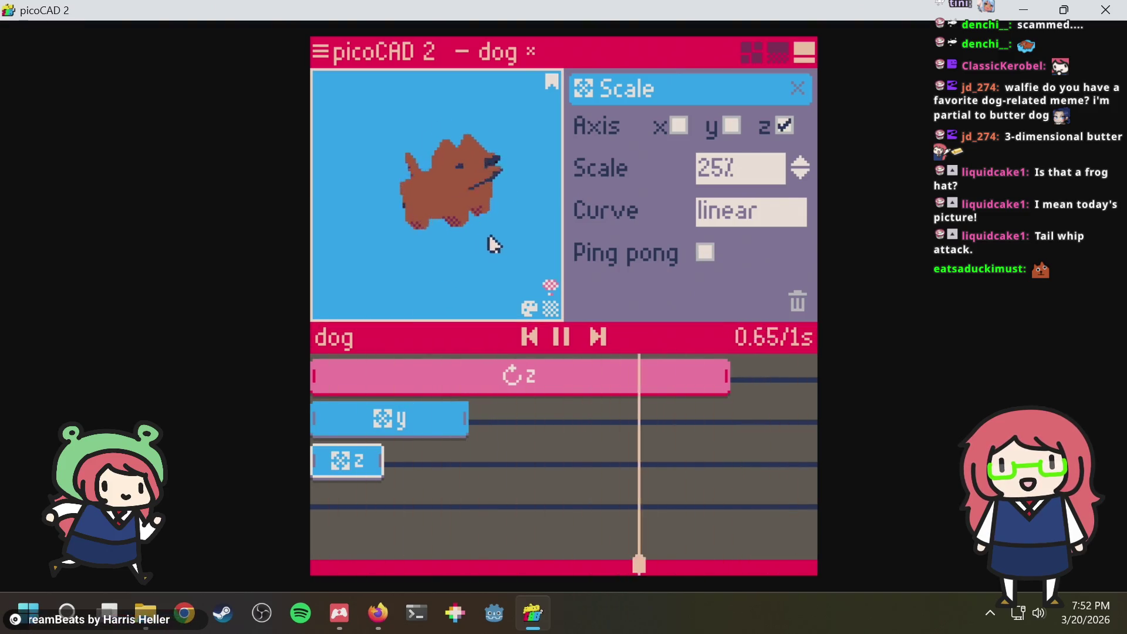
left_click(454, 419)
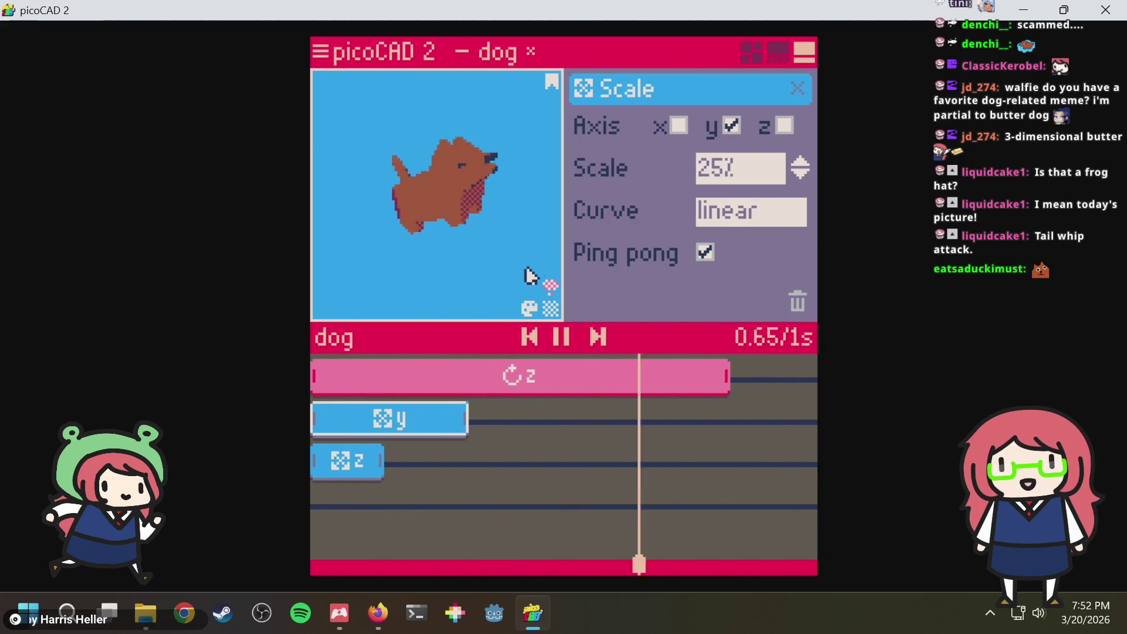
left_click(349, 457)
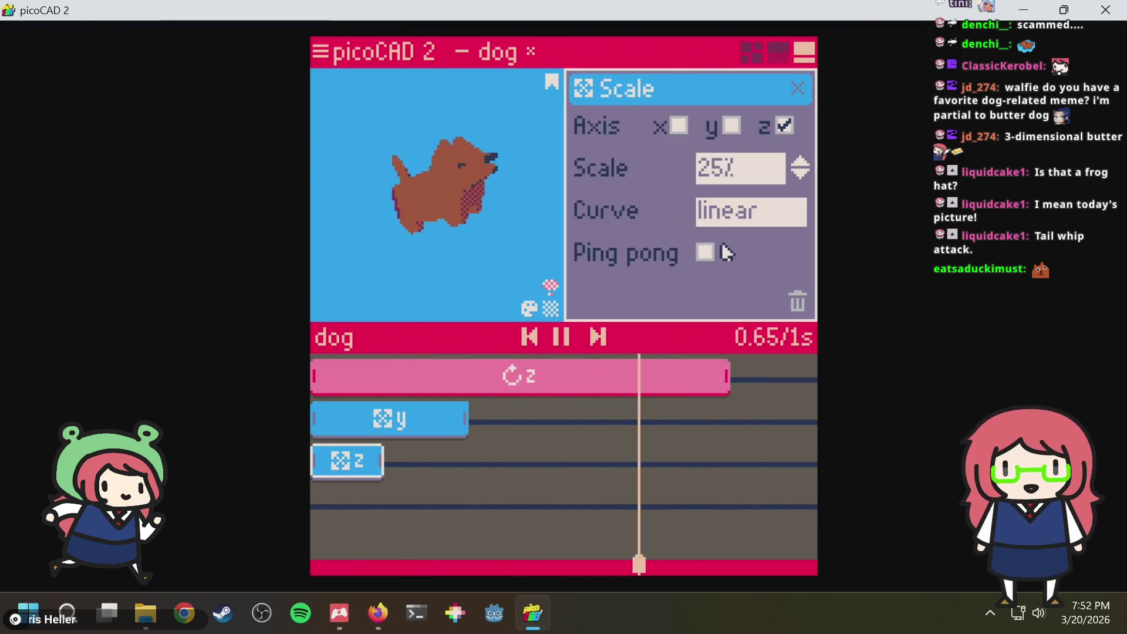
left_click(705, 253)
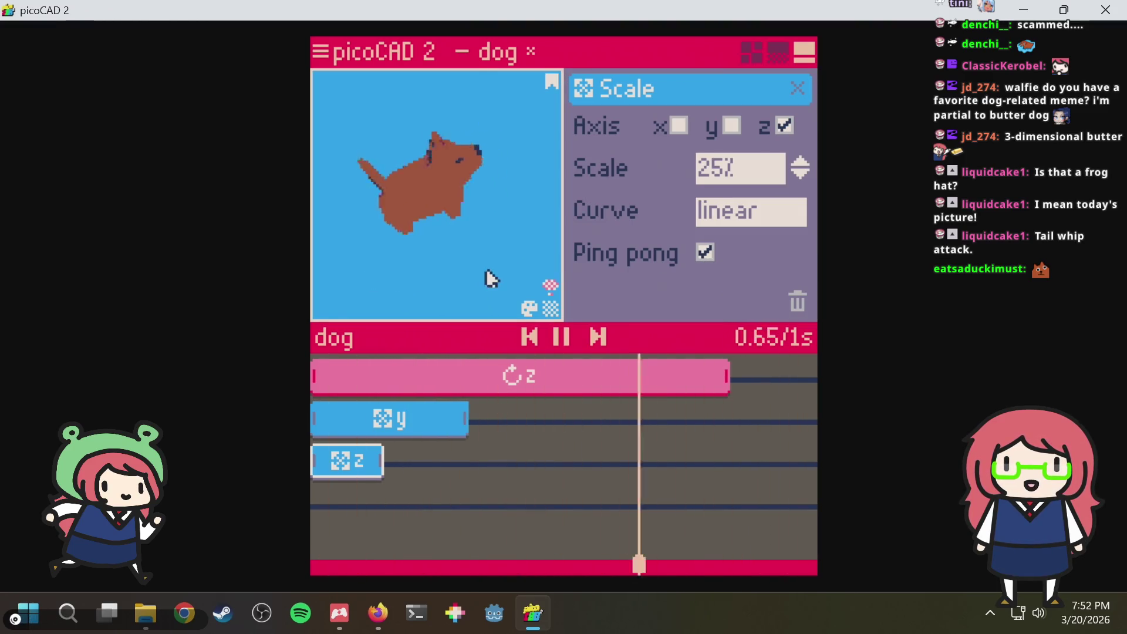
left_click(789, 212)
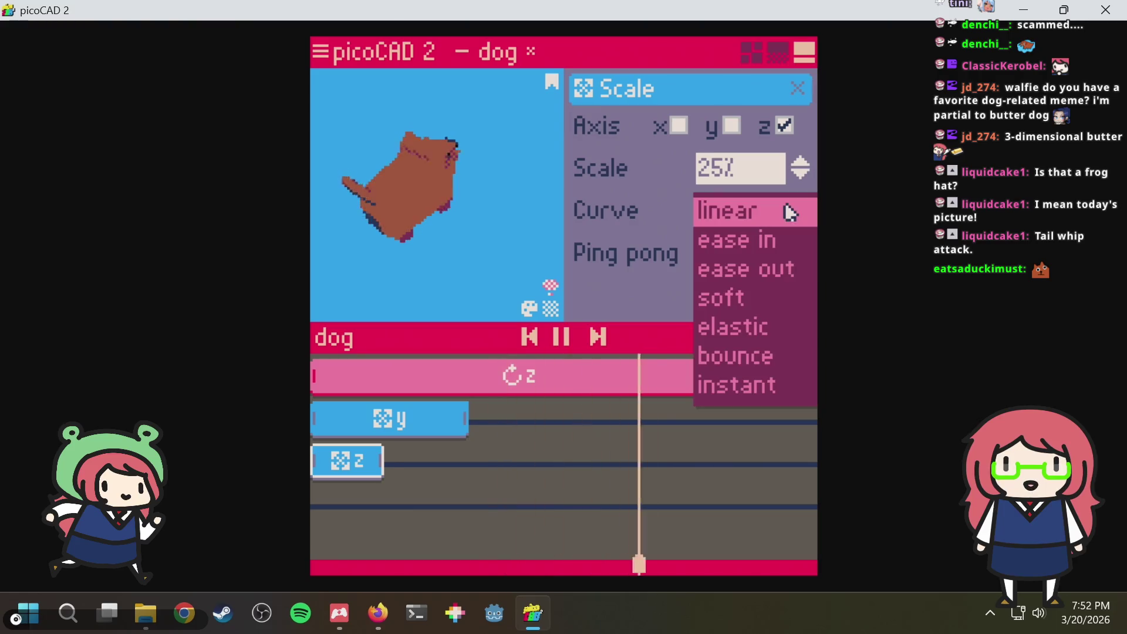
left_click(724, 327)
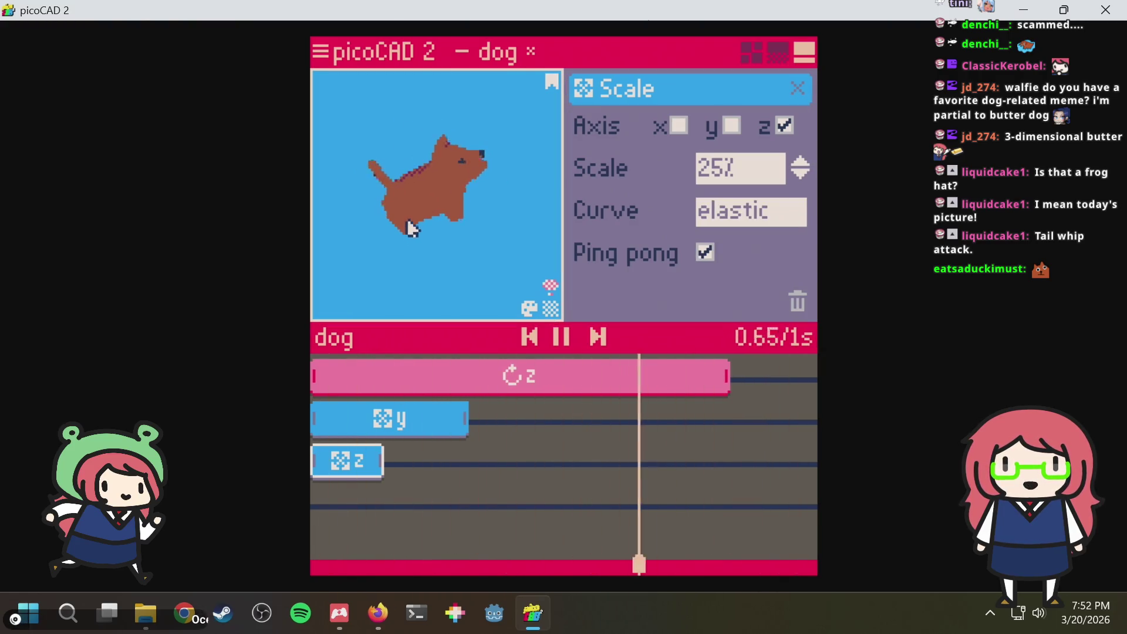
Reselect the z scale clip and change its easing curve to soft
left_click(390, 418)
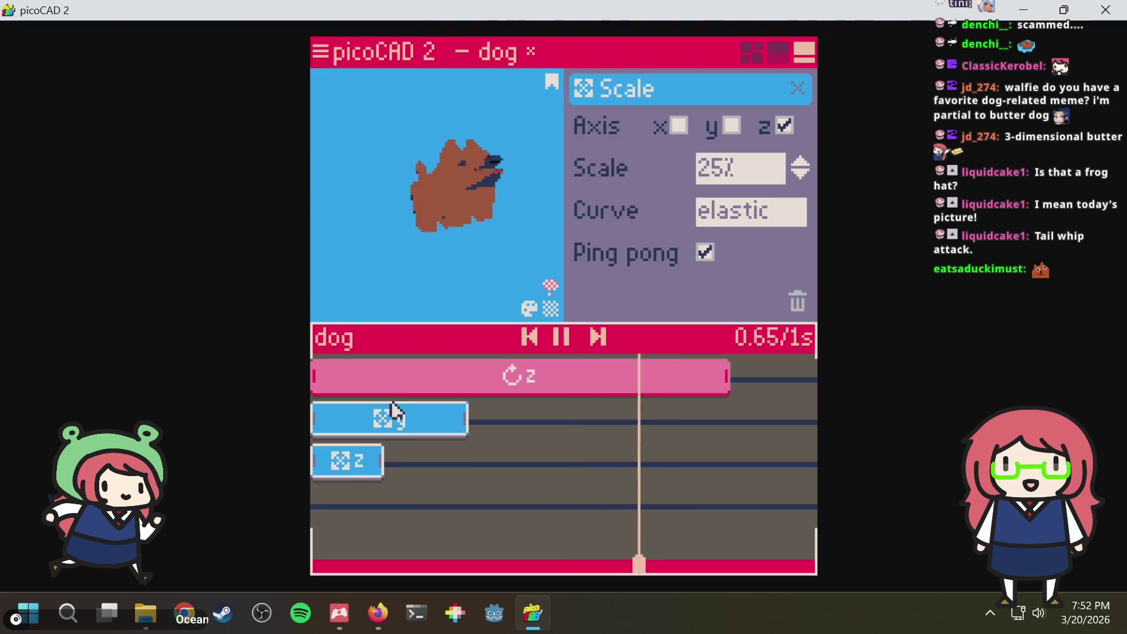
left_click(348, 468)
left_click(711, 212)
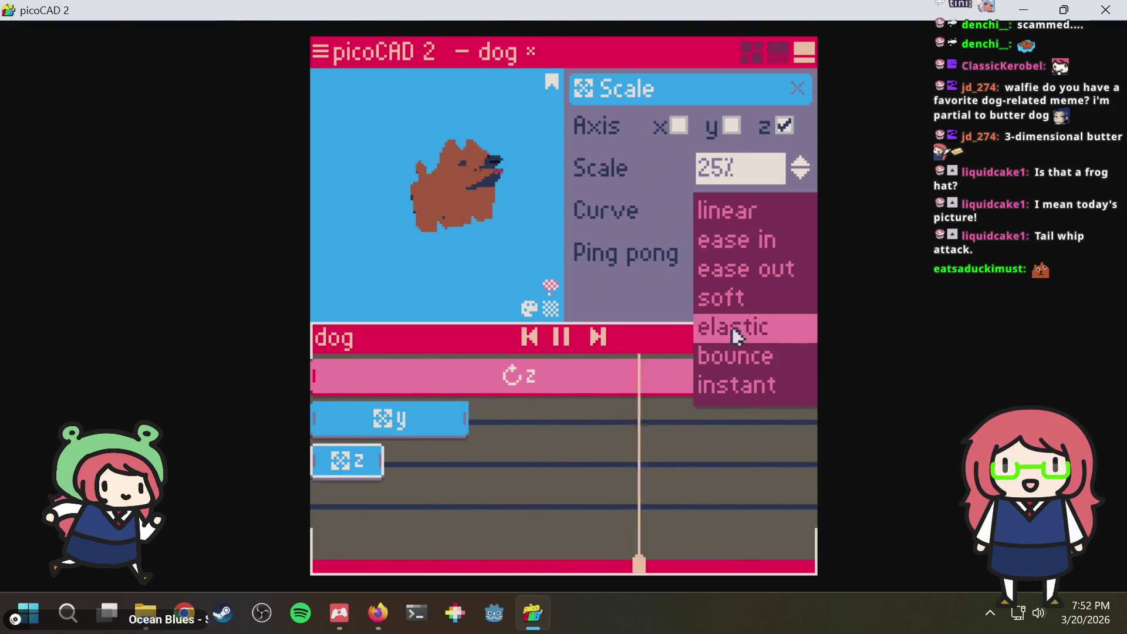
left_click(729, 298)
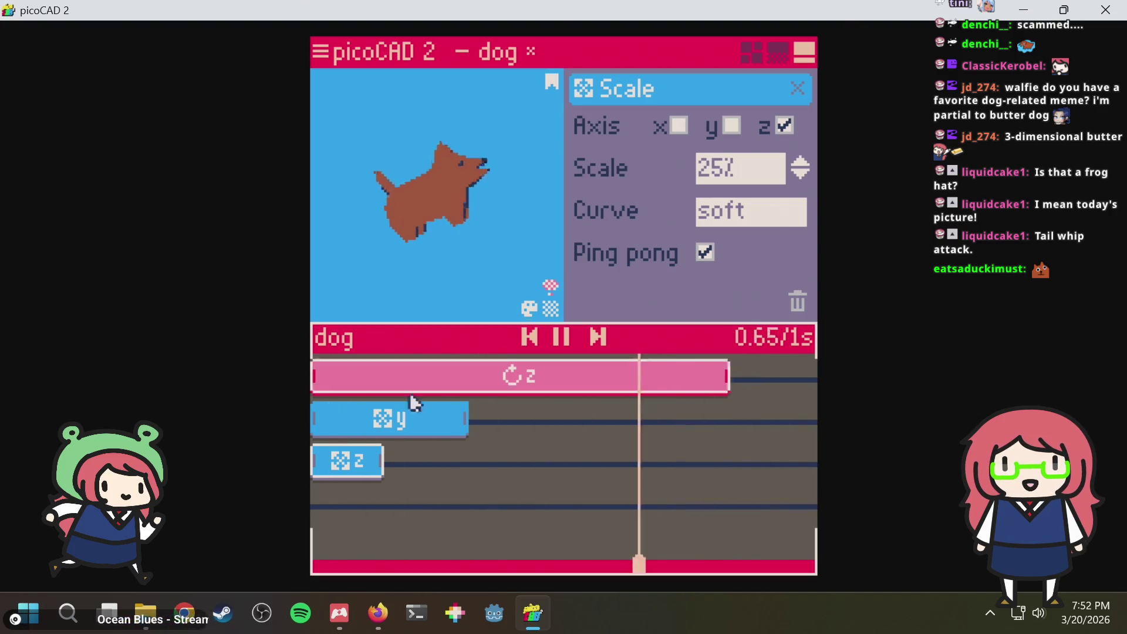
Lengthen the z scale clip, save dog.txt, and select the tail mesh to show its rotate clips
mouse_move(385, 466)
left_mouse_down()
mouse_move(423, 456)
mouse_move(495, 464)
left_mouse_up()
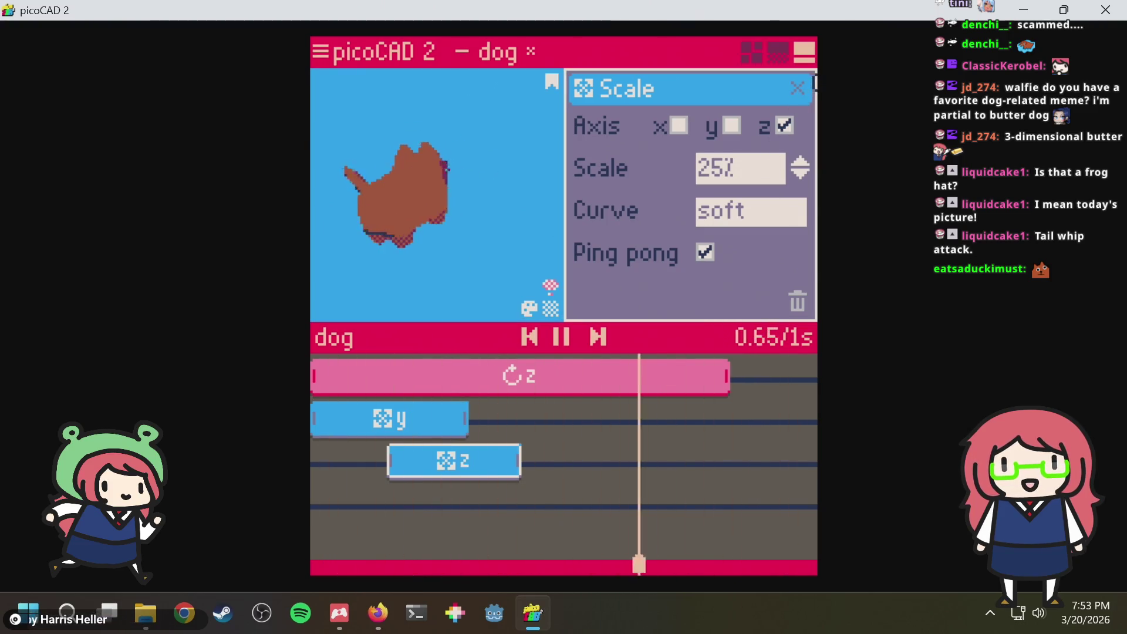
left_click(777, 54)
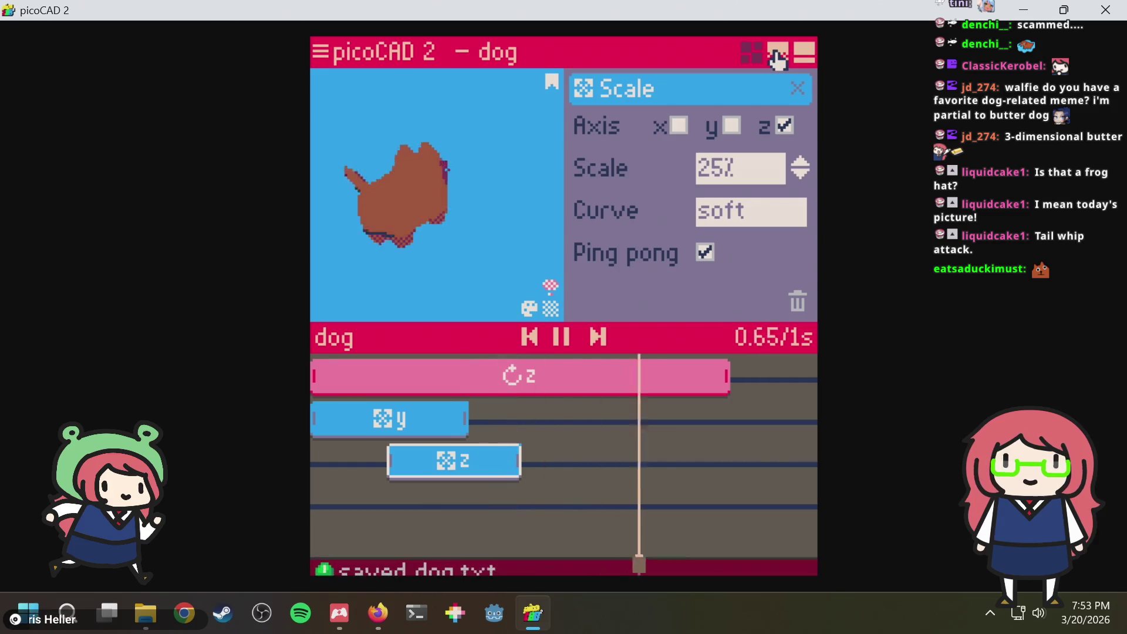
left_click(797, 57)
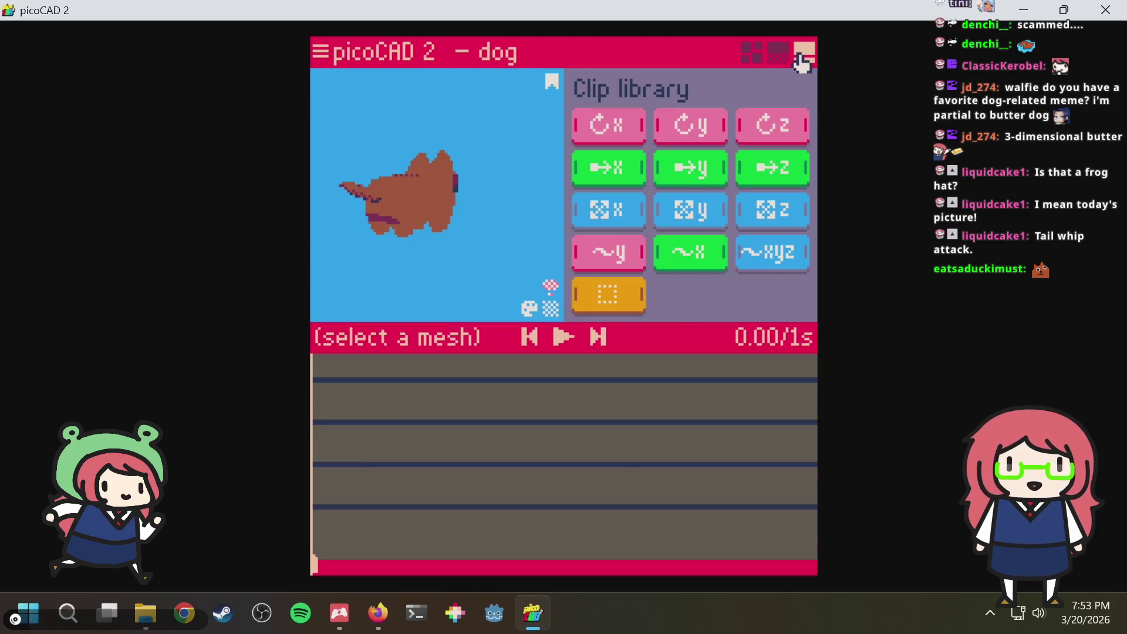
left_click(363, 199)
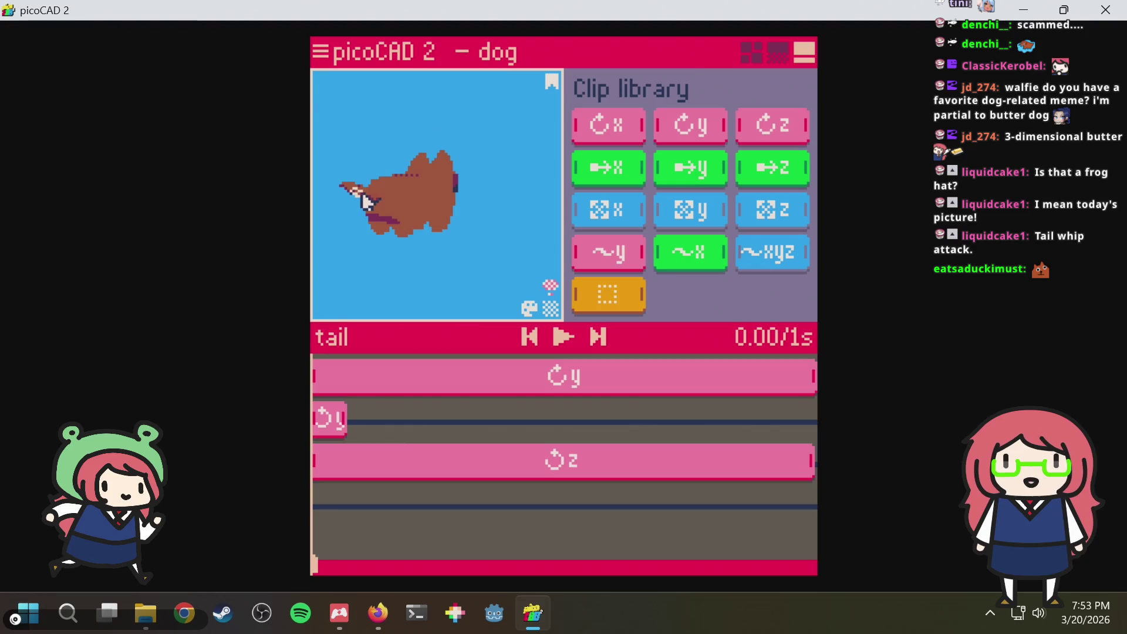
right_click_drag(456, 270, 433, 278)
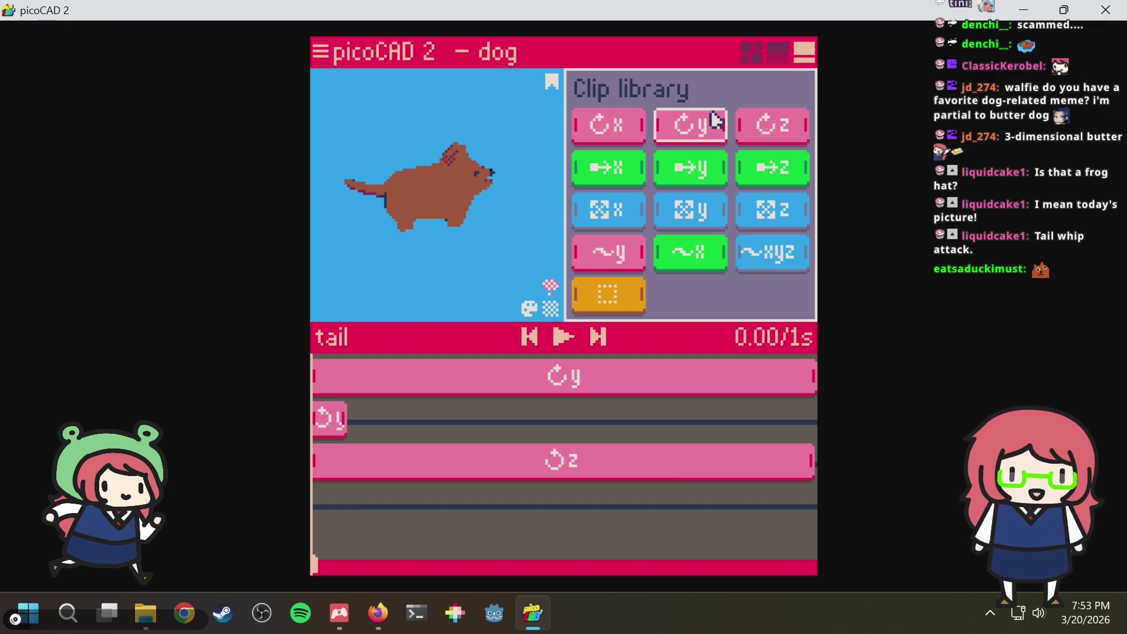
In the Overview, create a folder named dog and drag the tail and dog meshes into it
left_click(761, 53)
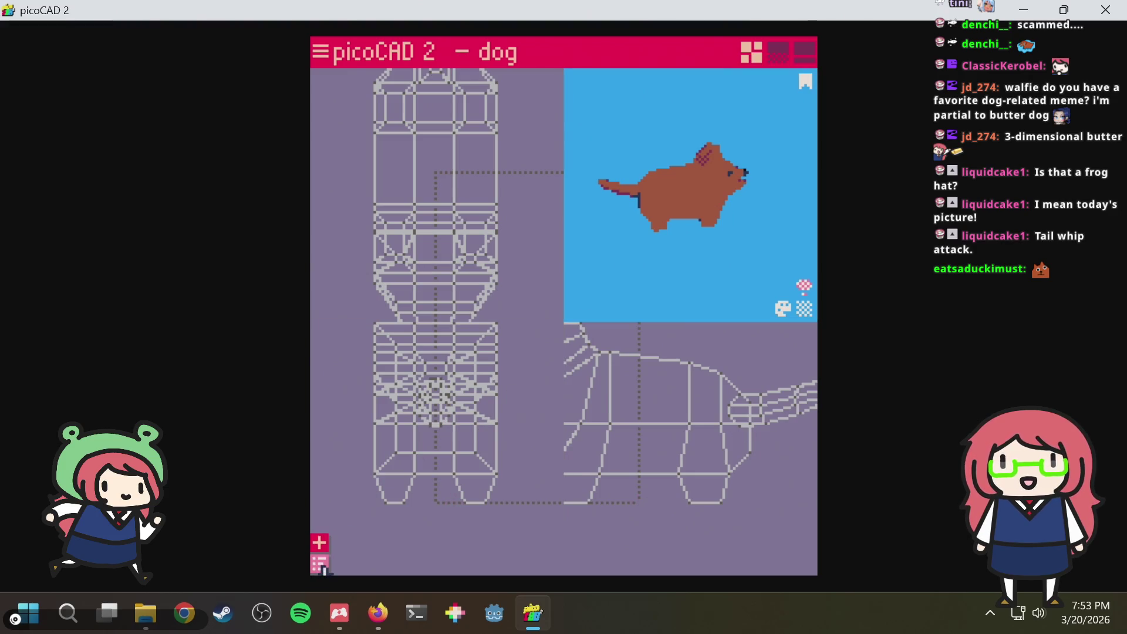
left_click(319, 564)
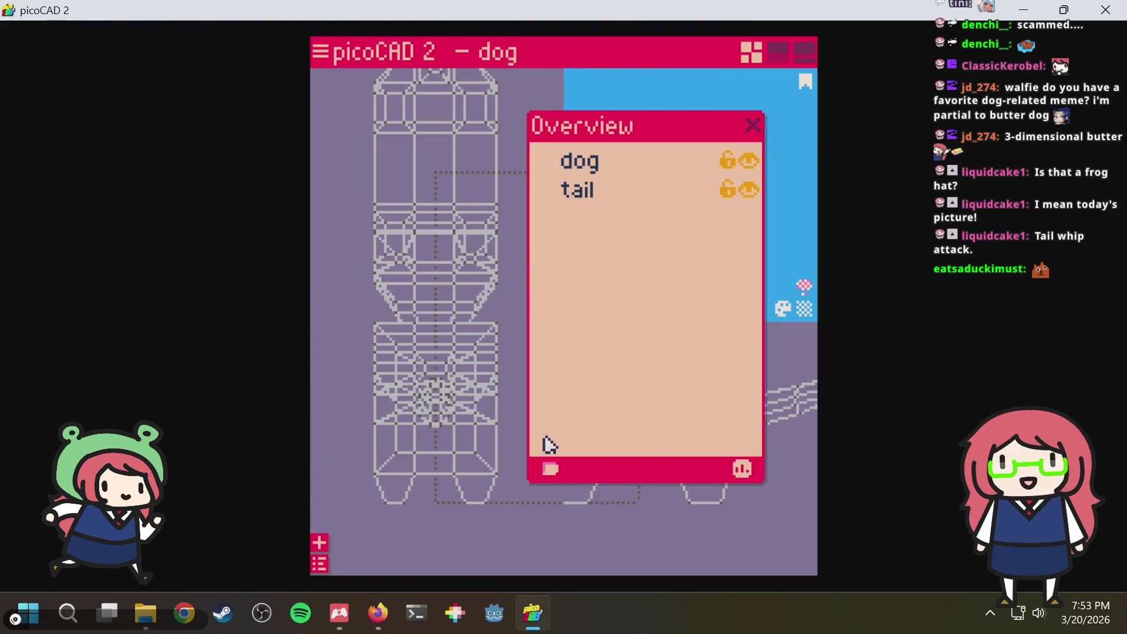
left_click(550, 469)
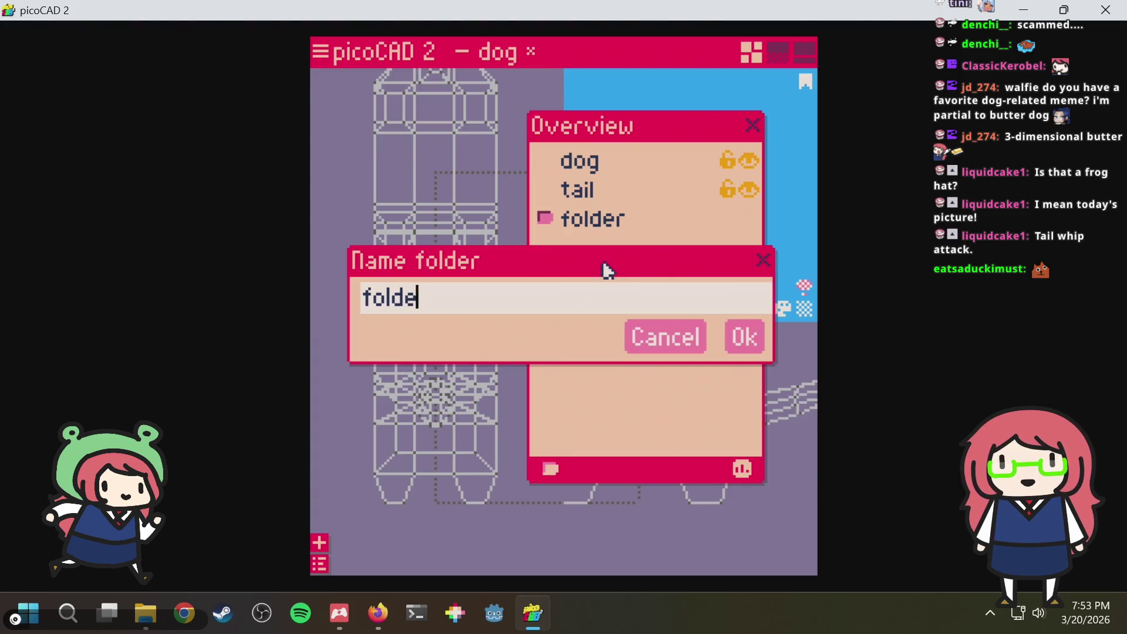
type("dog")
key("Return")
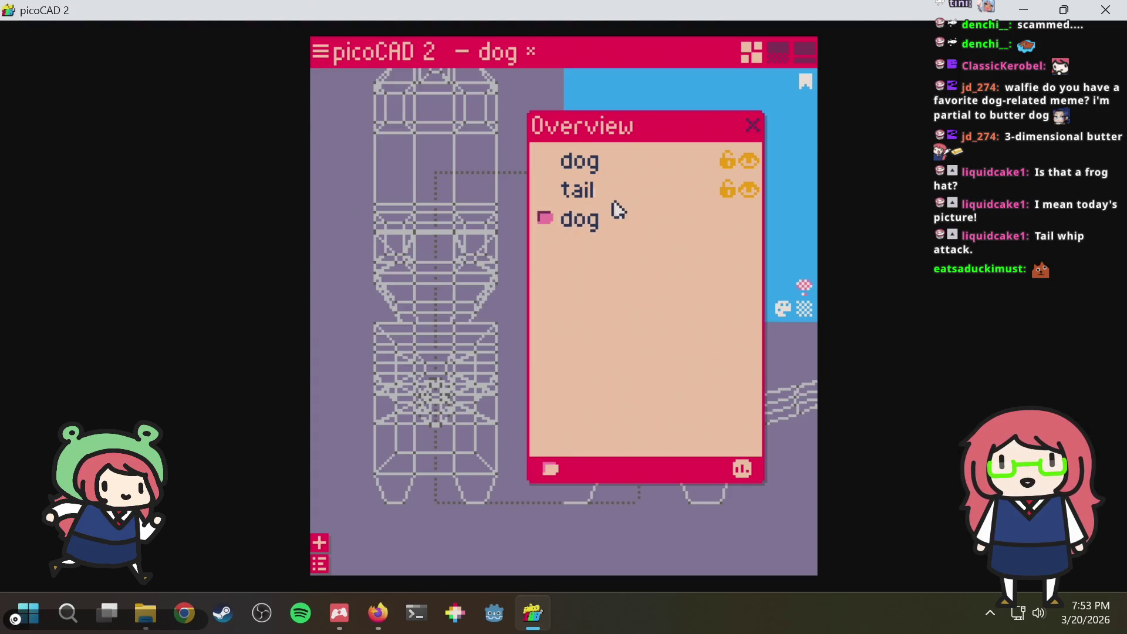
left_click_drag(599, 197, 590, 221)
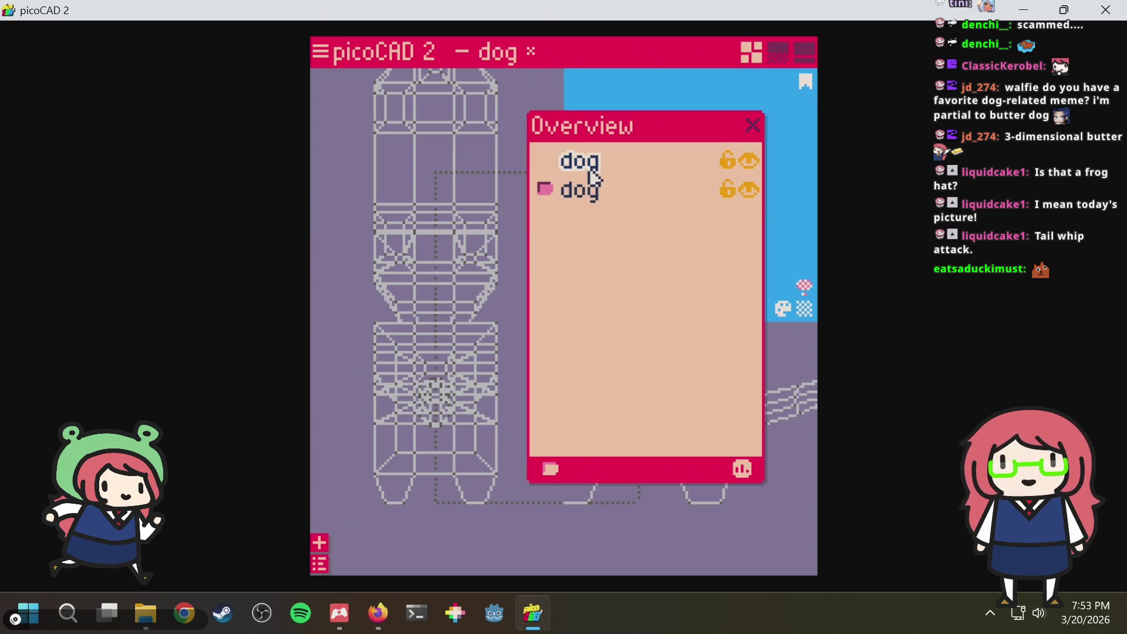
left_click_drag(592, 173, 589, 199)
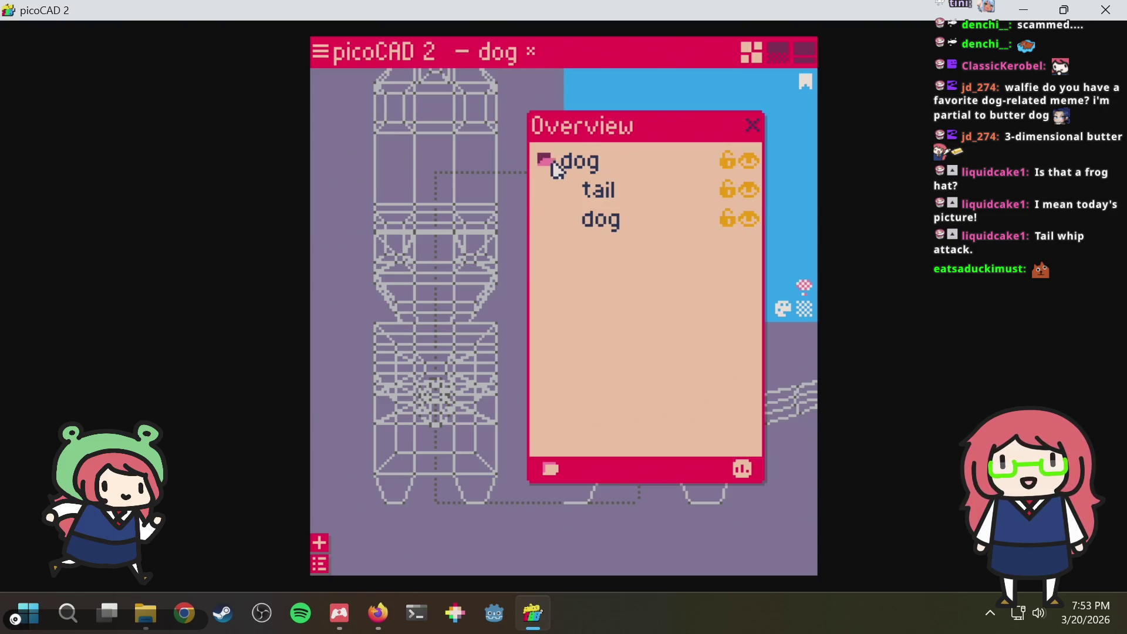
Save dog.txt, close the Overview, and return to the animation layout with the body selected
key("ctrl+s")
left_click(752, 125)
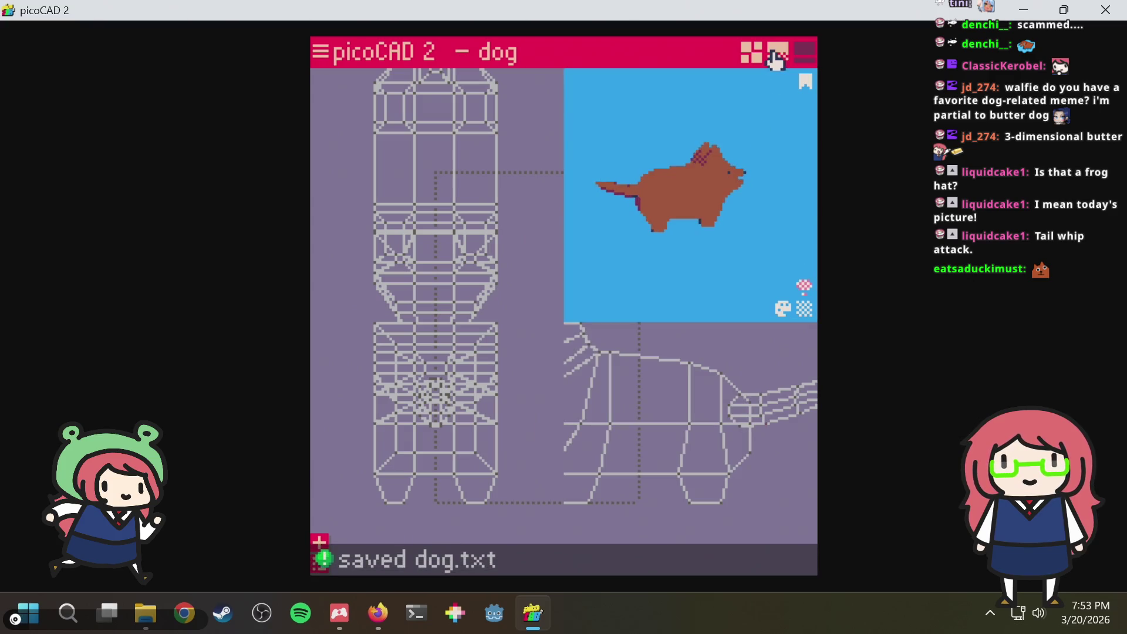
left_click(804, 62)
left_click(397, 196)
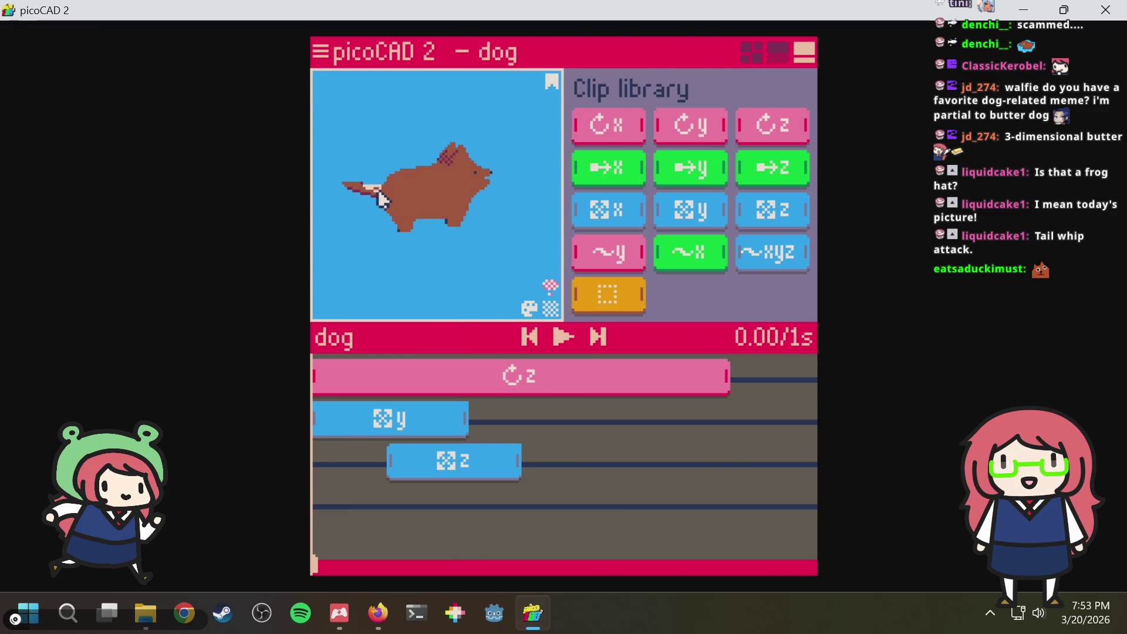
Select the tail mesh and play, then pause, its wagging animation
left_click(380, 197)
left_click(419, 197)
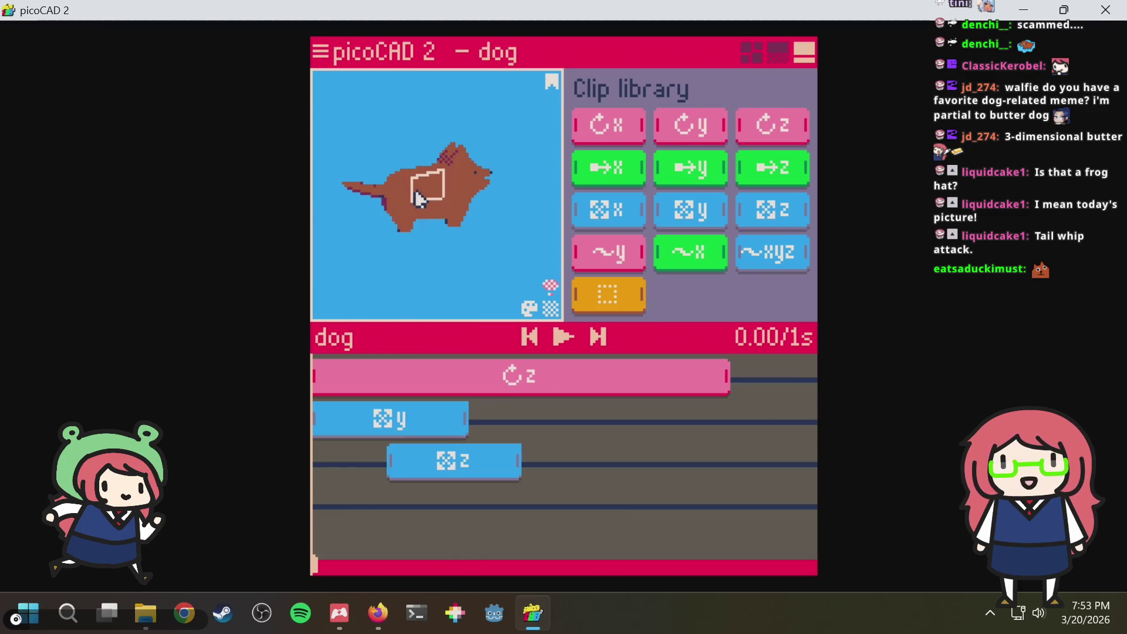
left_click(380, 198)
key("space")
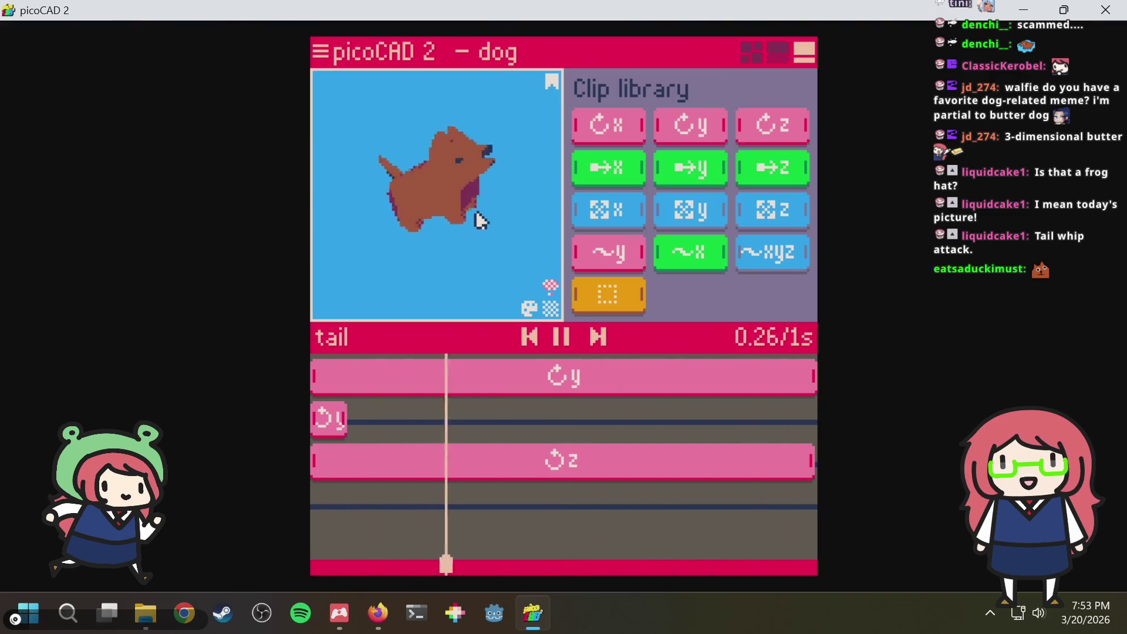
key("space")
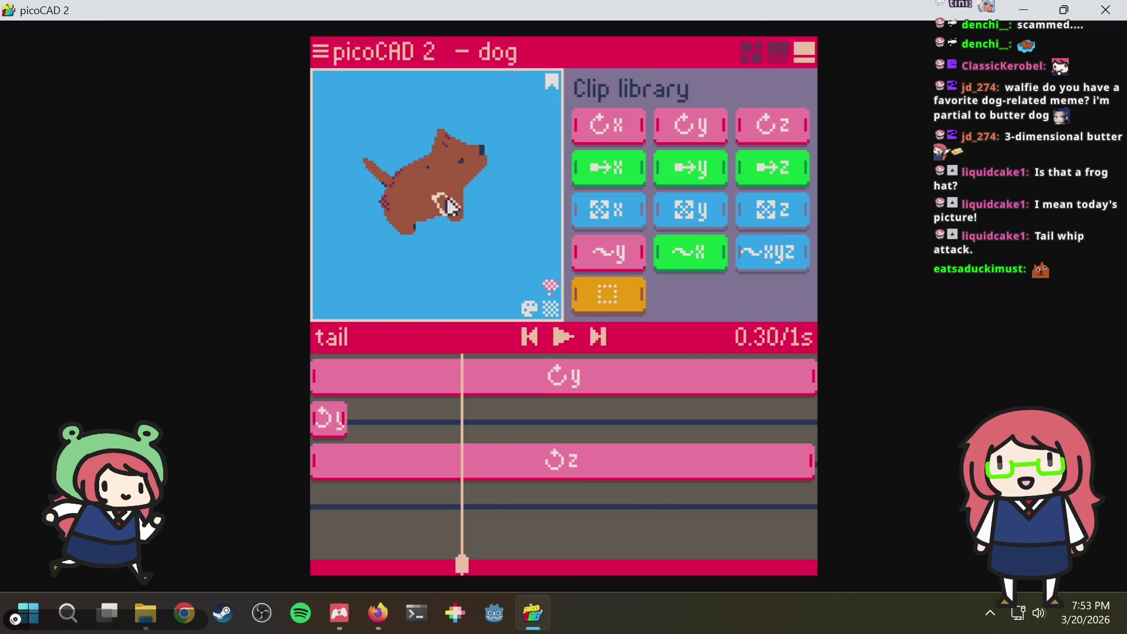
Resume playback from a left-facing angle and drop a y move clip onto the tail's fourth track
key("space")
mouse_move(496, 250)
right_mouse_down()
mouse_move(422, 254)
mouse_move(343, 238)
mouse_move(533, 247)
mouse_move(516, 212)
mouse_move(440, 245)
mouse_move(466, 227)
mouse_move(470, 277)
mouse_move(533, 280)
mouse_move(485, 249)
mouse_move(514, 252)
mouse_move(494, 251)
mouse_move(504, 235)
right_mouse_up()
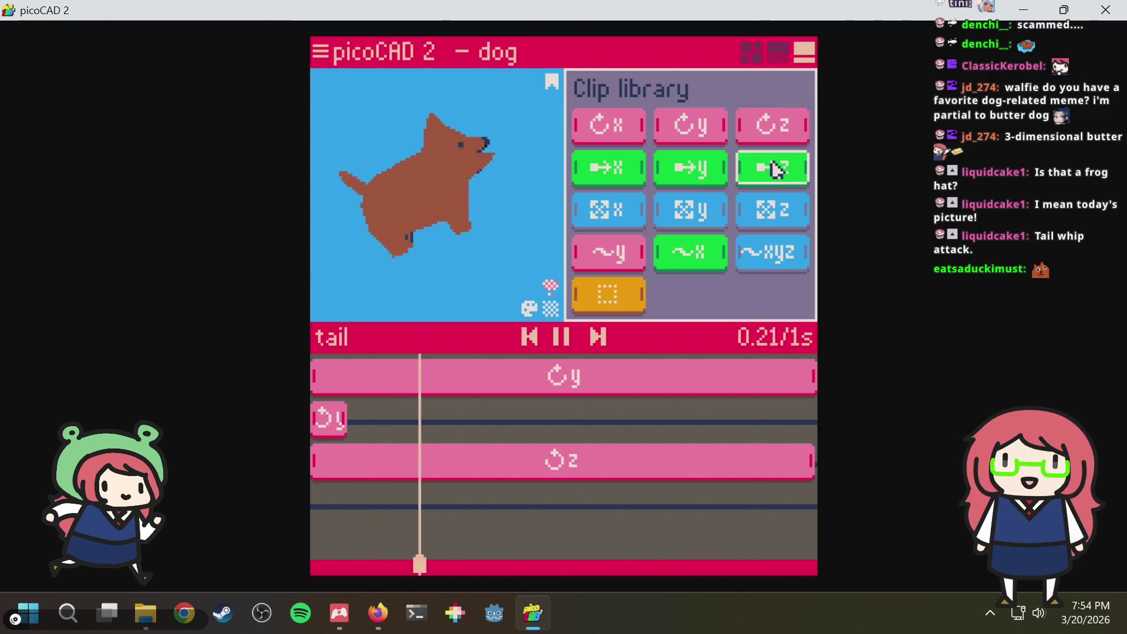
left_click_drag(712, 171, 355, 511)
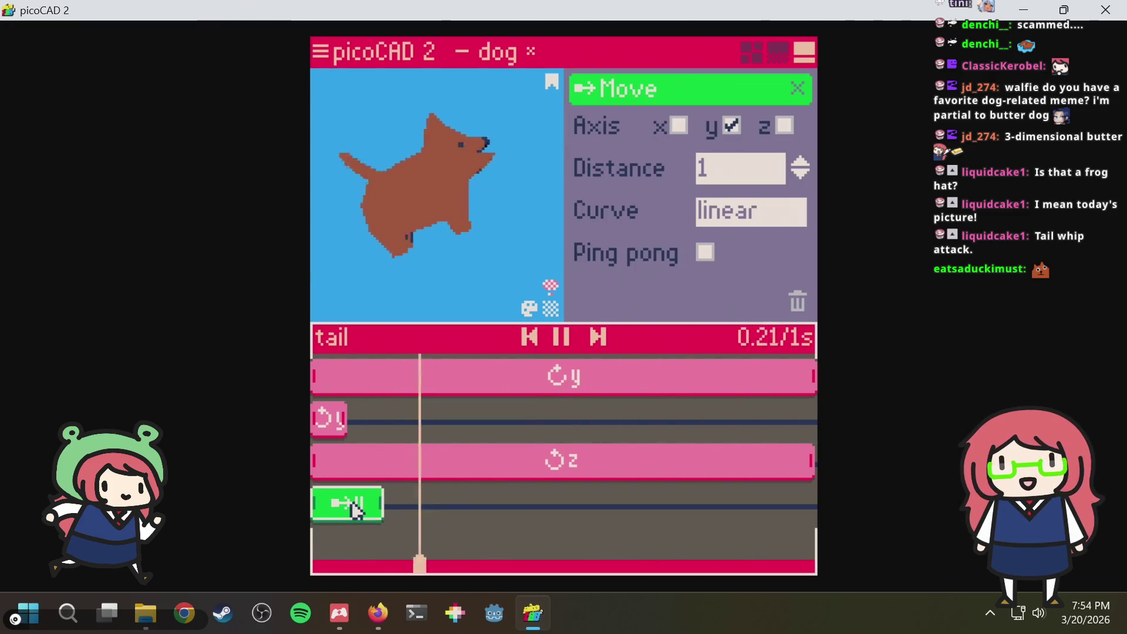
Lower the tail move clip's distance through zero down to -1
left_click(802, 173)
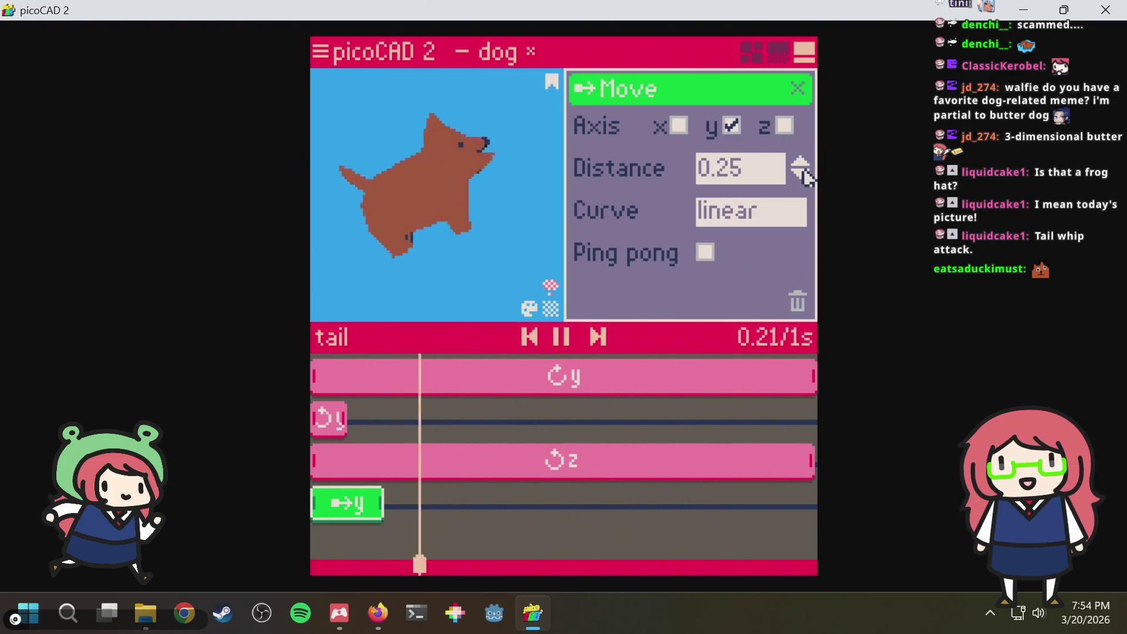
left_click(804, 174)
left_click(804, 174)
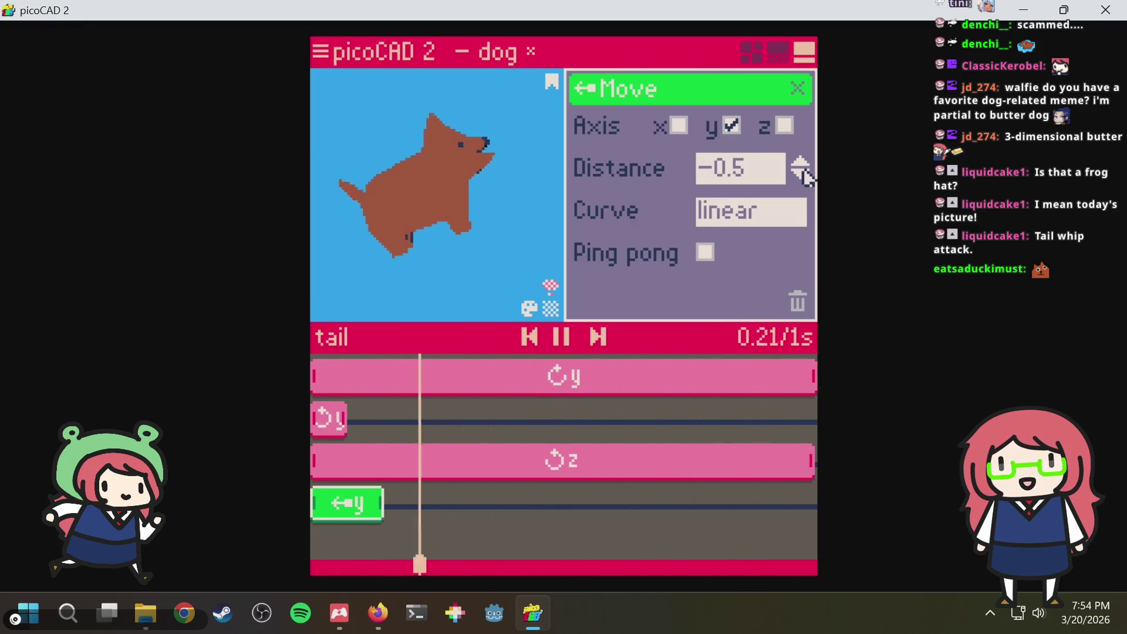
left_click(804, 175)
left_click(803, 175)
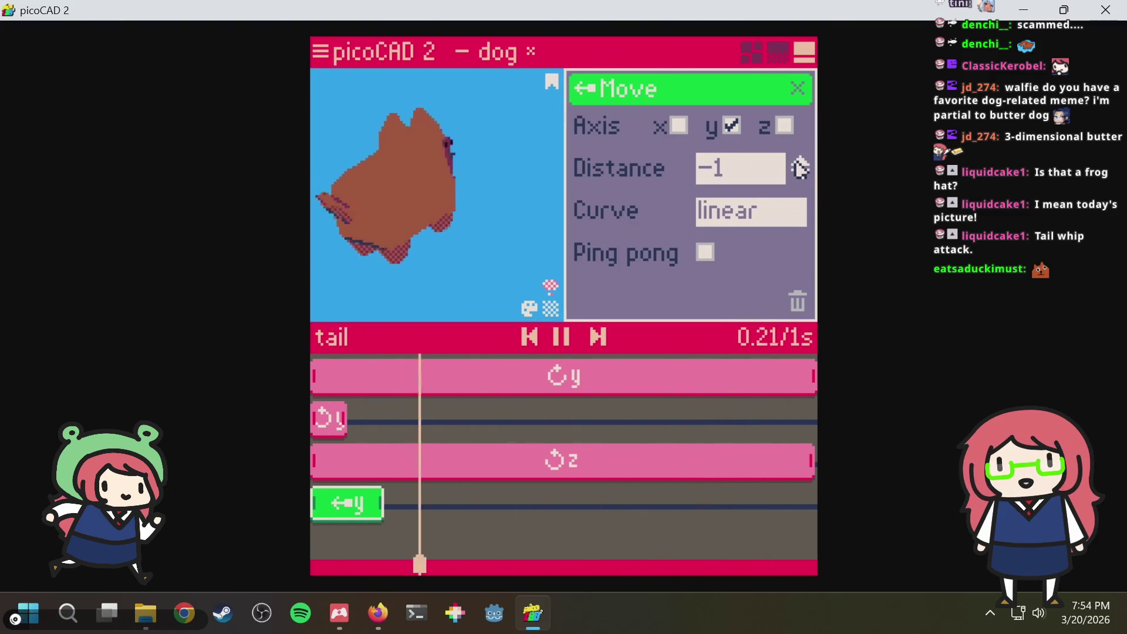
Try ease out and ease in curves on the move clip before settling on soft easing
left_click(748, 213)
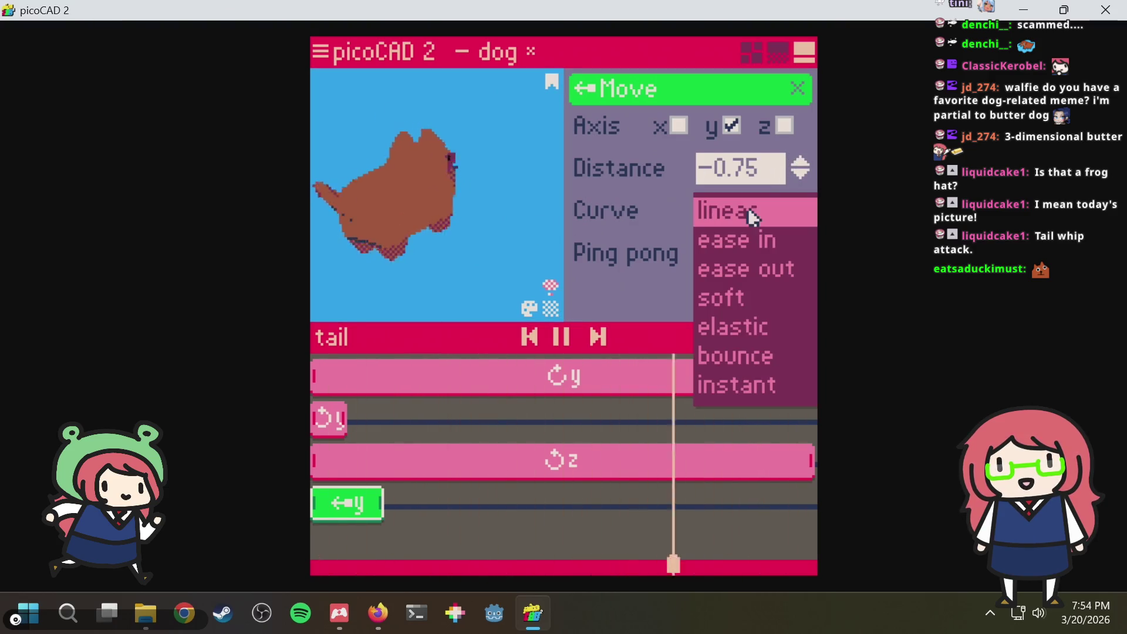
left_click(750, 275)
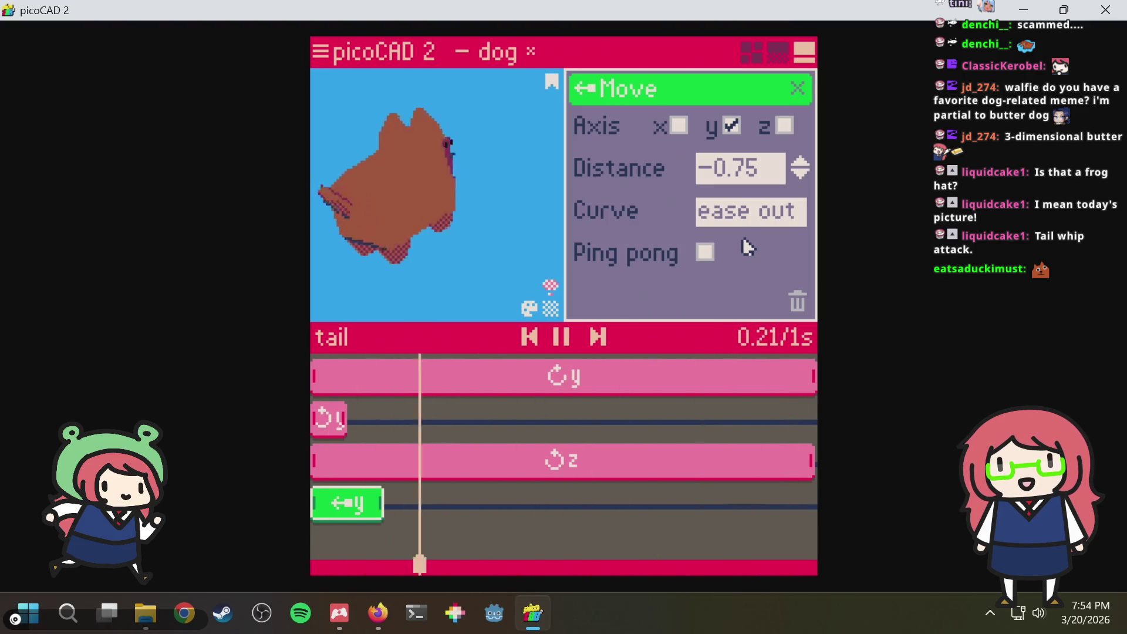
left_click(742, 225)
left_click(736, 247)
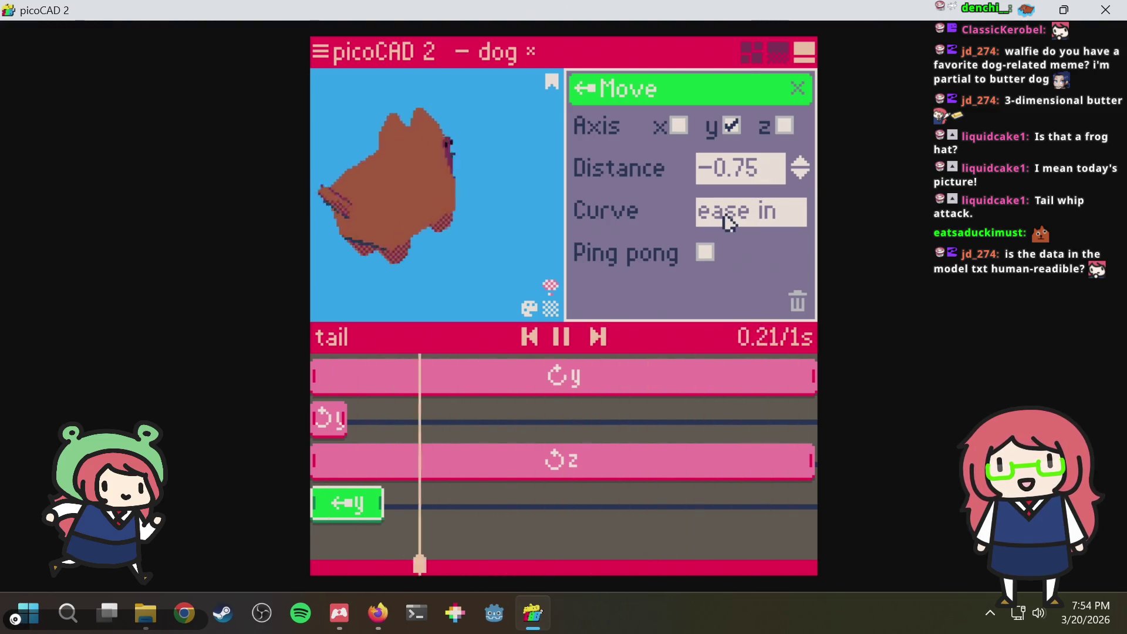
left_click(729, 216)
left_click(733, 235)
left_click(735, 221)
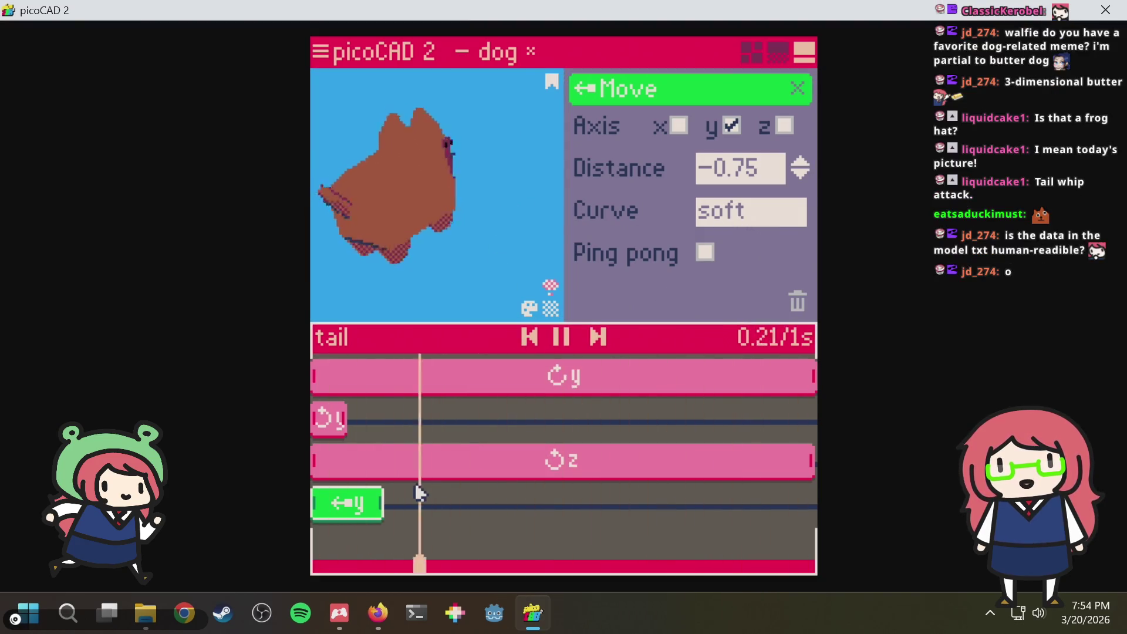
Shift the move clip later on the timeline, keep the distance at -1, and save dog.txt
left_click_drag(363, 502, 613, 505)
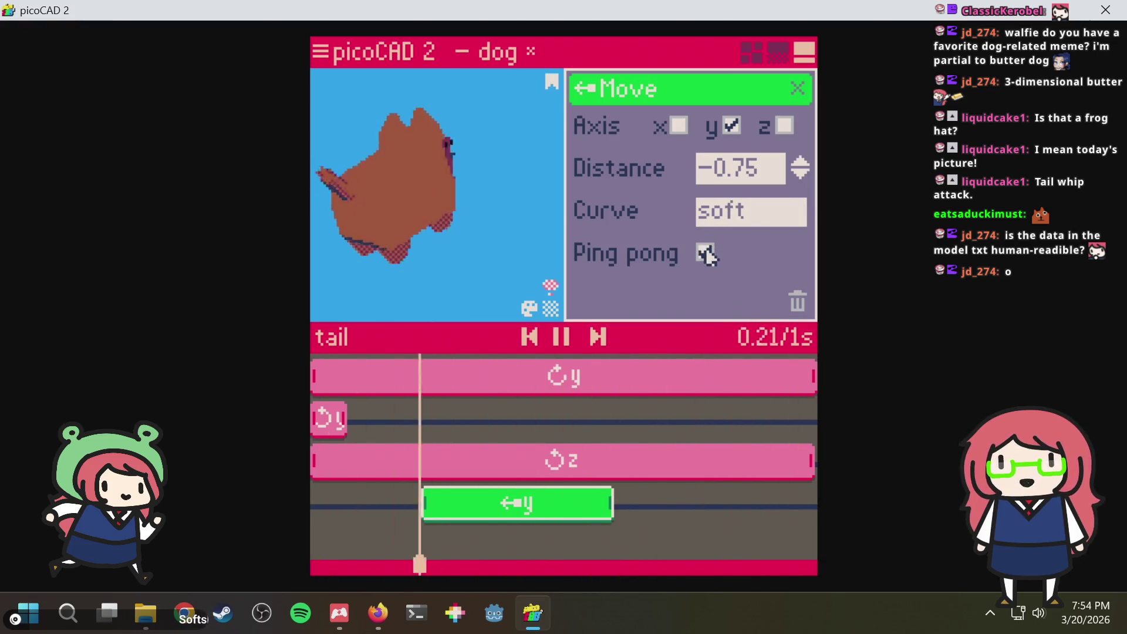
key("ctrl+s")
mouse_move(490, 243)
right_mouse_down()
mouse_move(391, 253)
mouse_move(445, 252)
right_mouse_up()
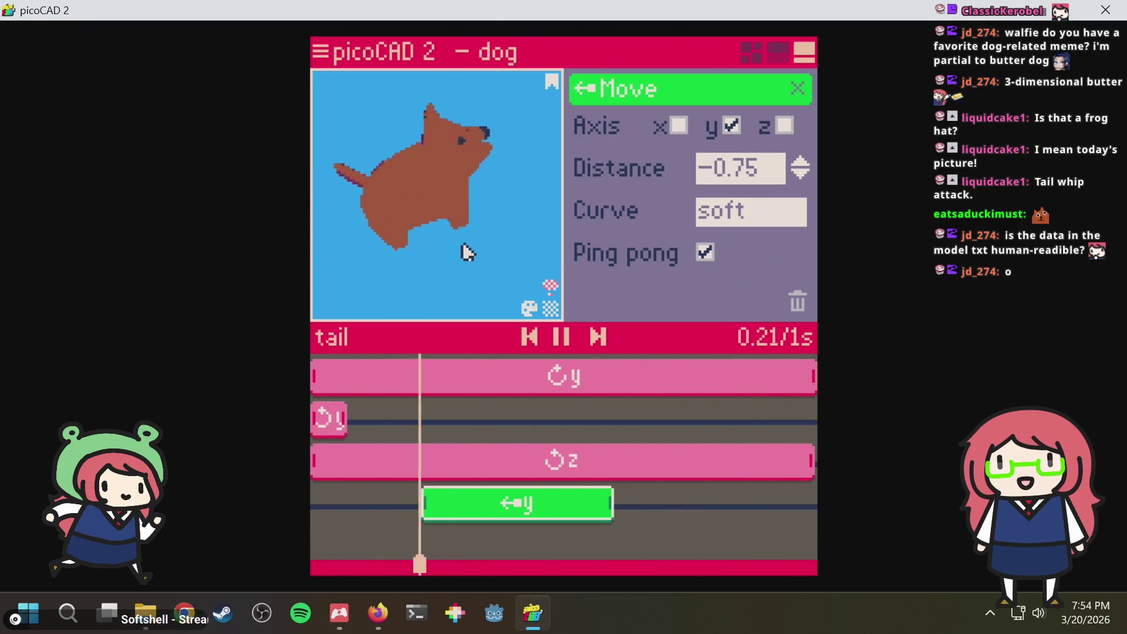
left_click(800, 175)
key("ctrl+s")
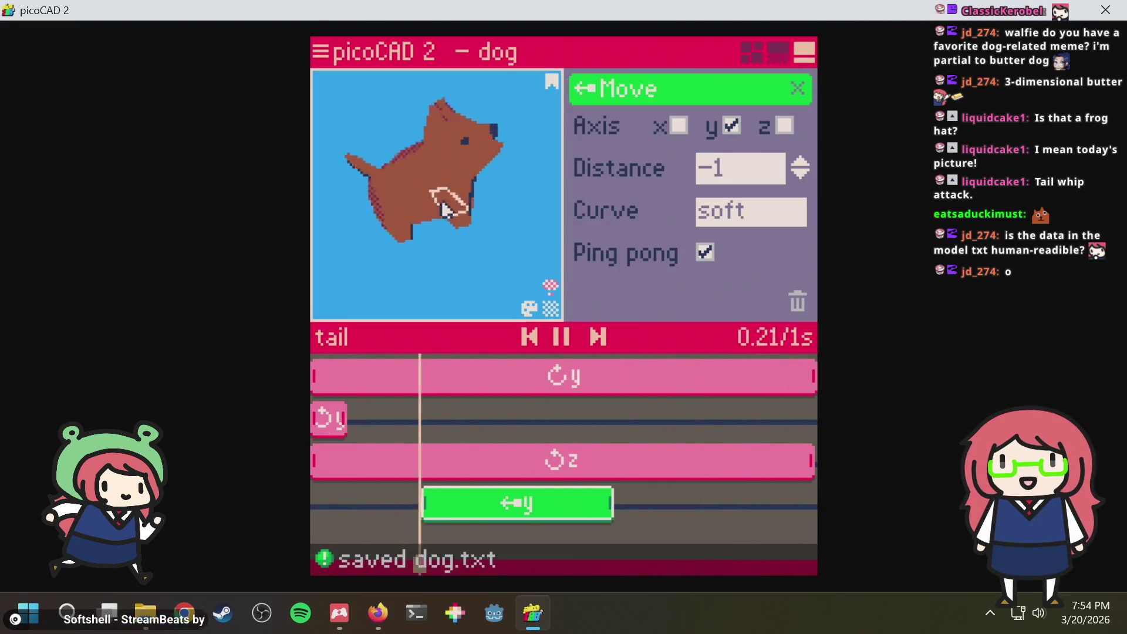
right_click_drag(420, 259, 477, 235)
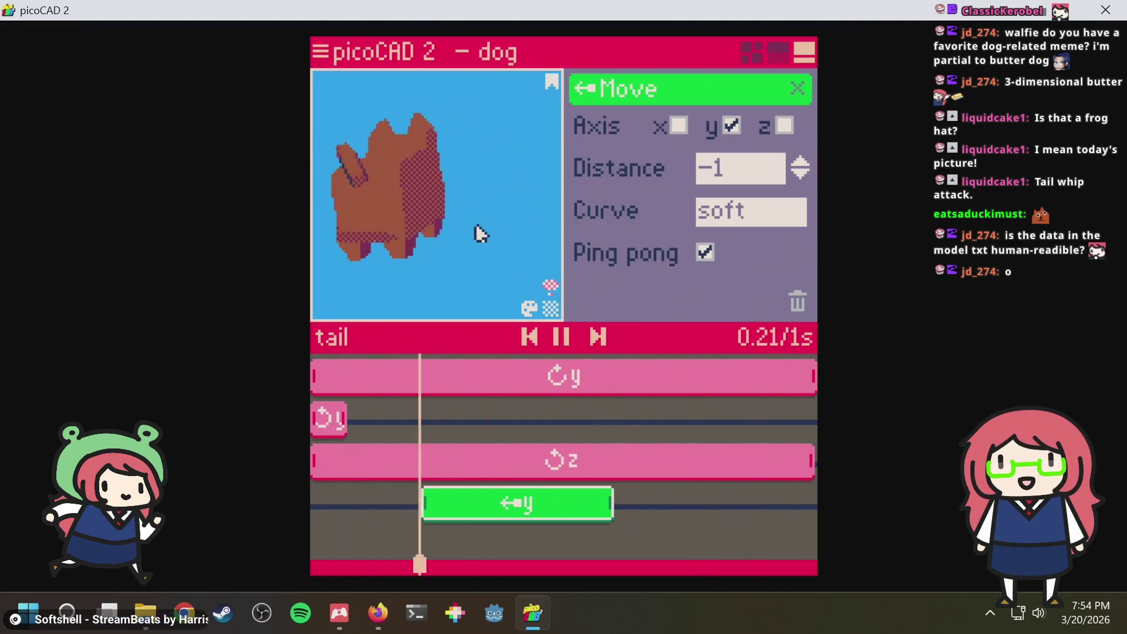
right_click_drag(508, 250, 396, 282)
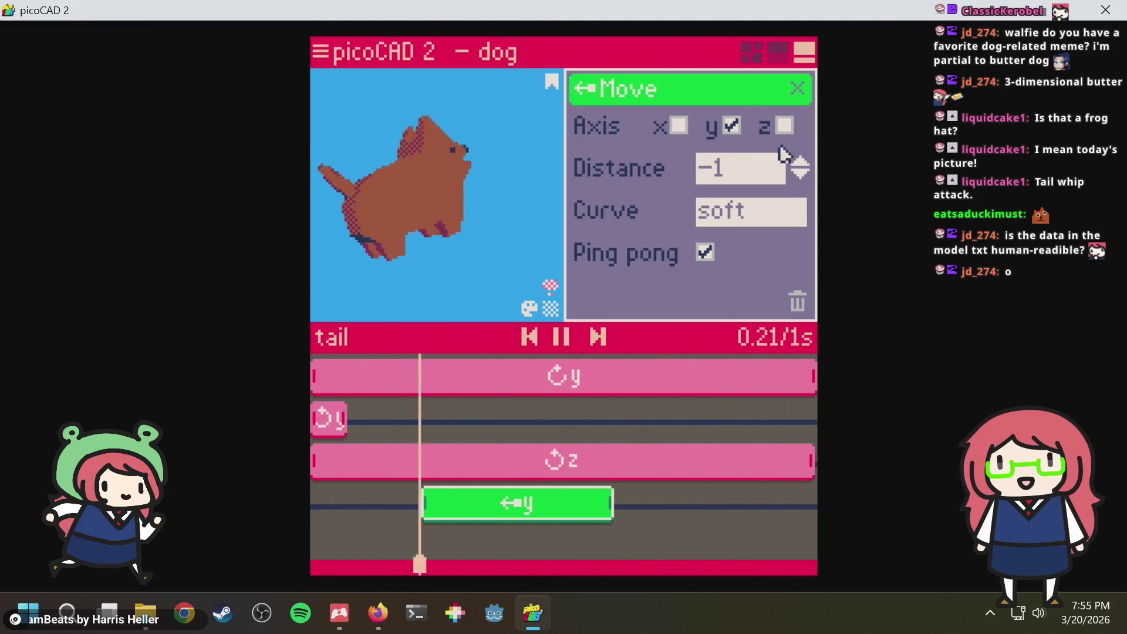
Experiment with x and z axes and a -1.25 distance, strip the axes back, and save
left_click(677, 127)
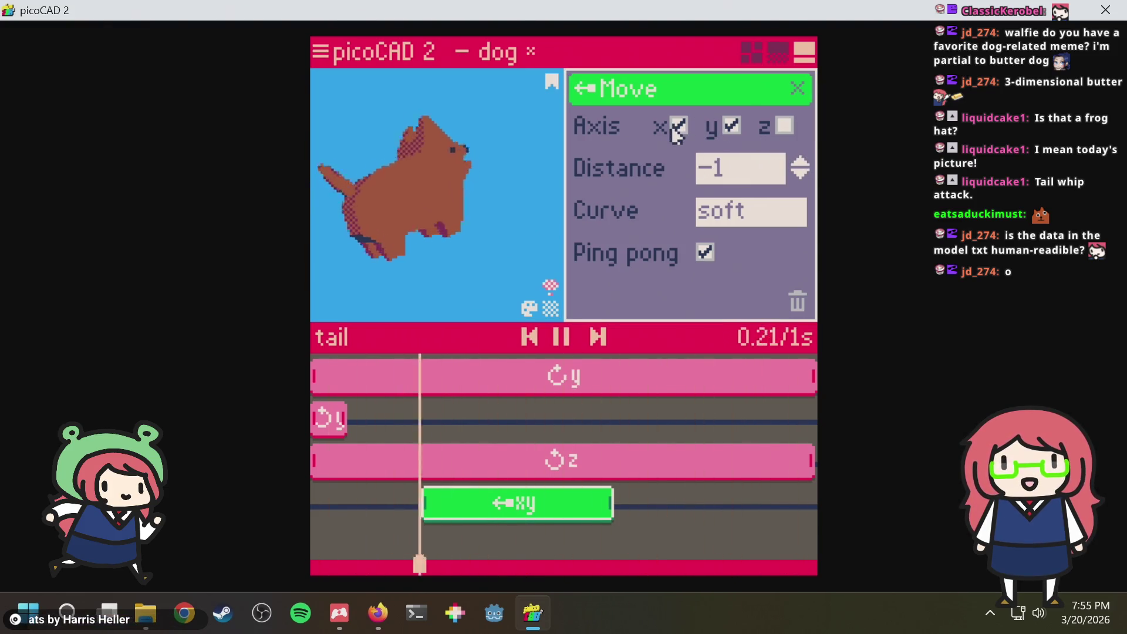
left_click(800, 175)
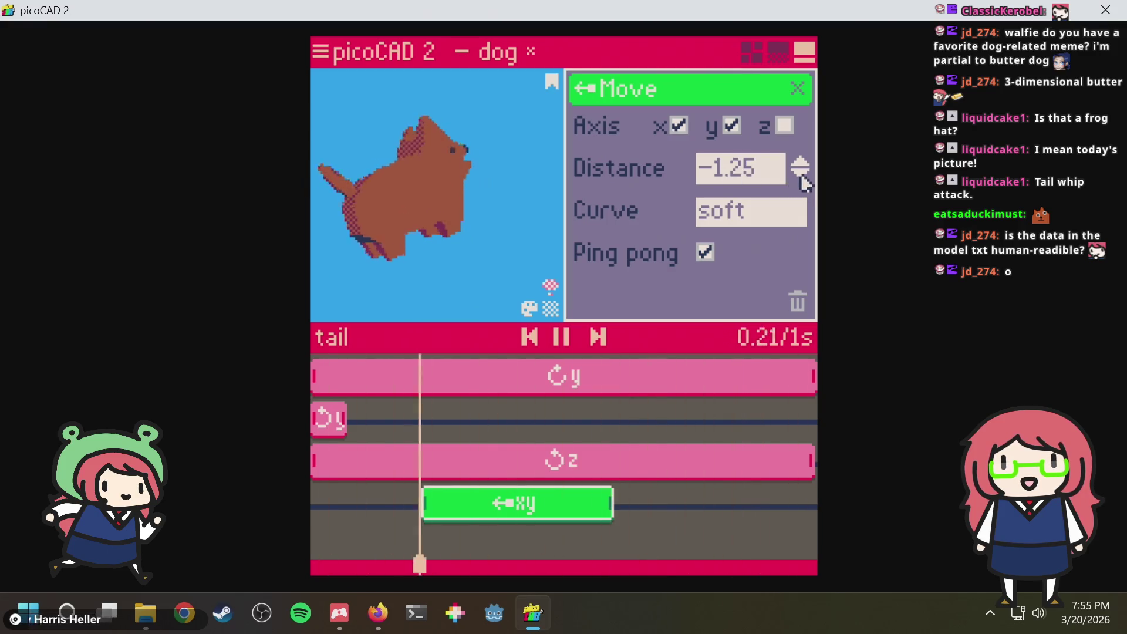
left_click(799, 166)
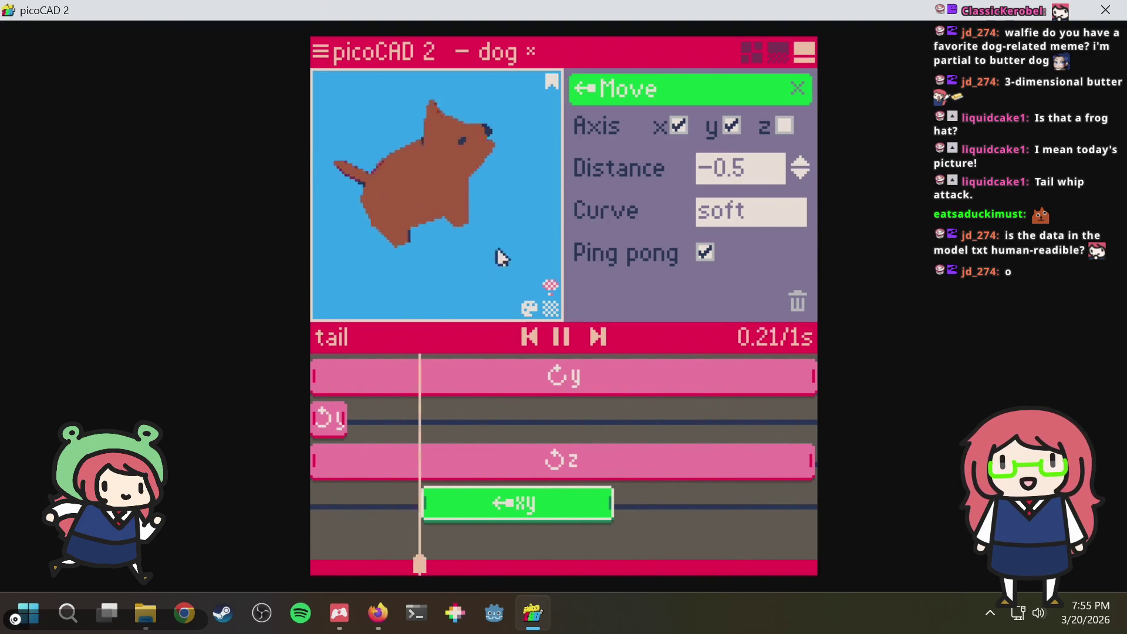
left_click(785, 128)
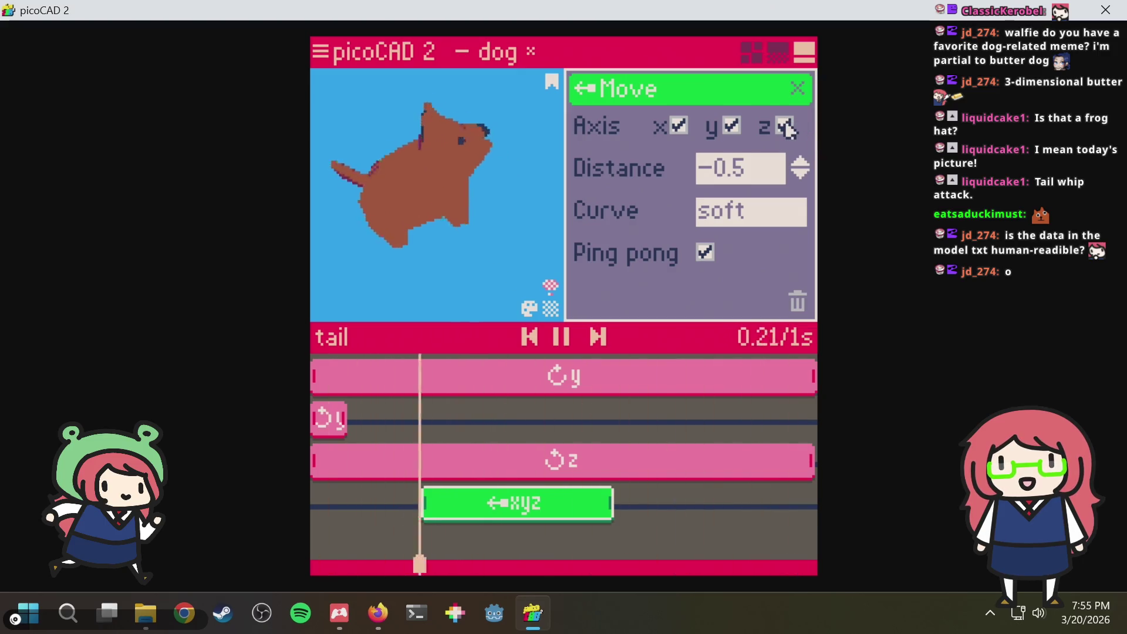
left_click(786, 127)
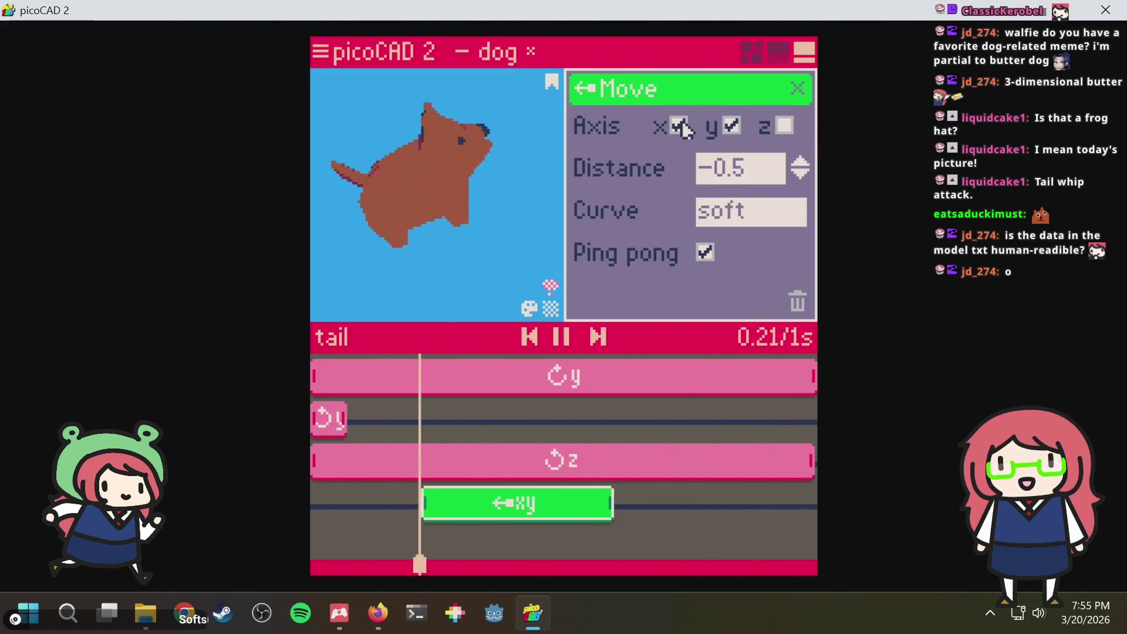
mouse_move(416, 253)
right_mouse_down()
mouse_move(497, 220)
mouse_move(573, 250)
right_mouse_up()
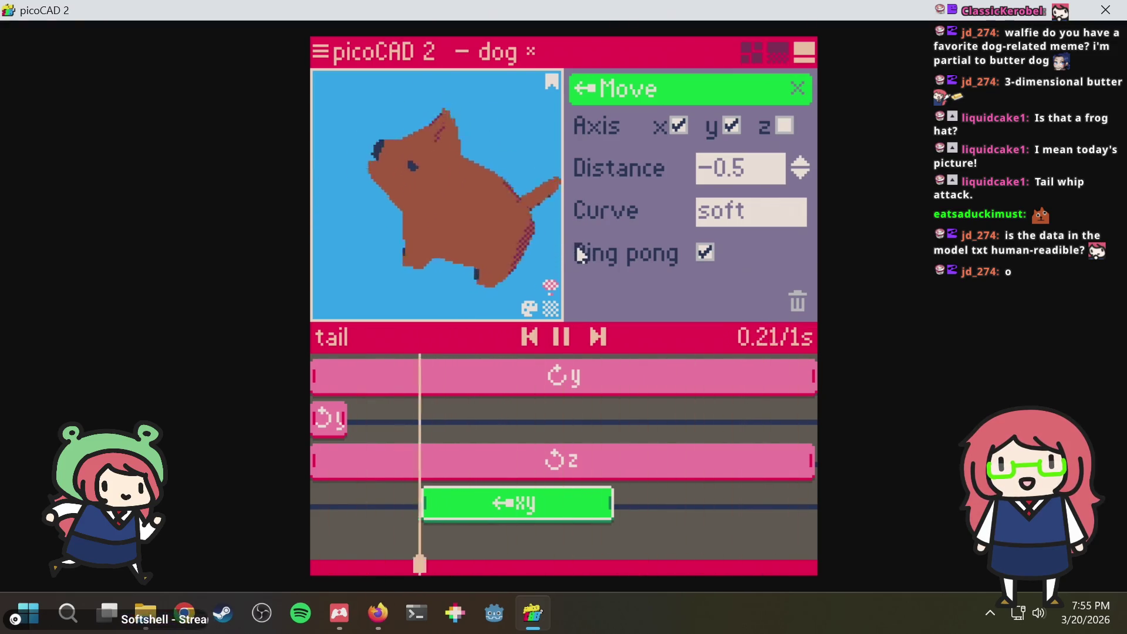
left_click(677, 127)
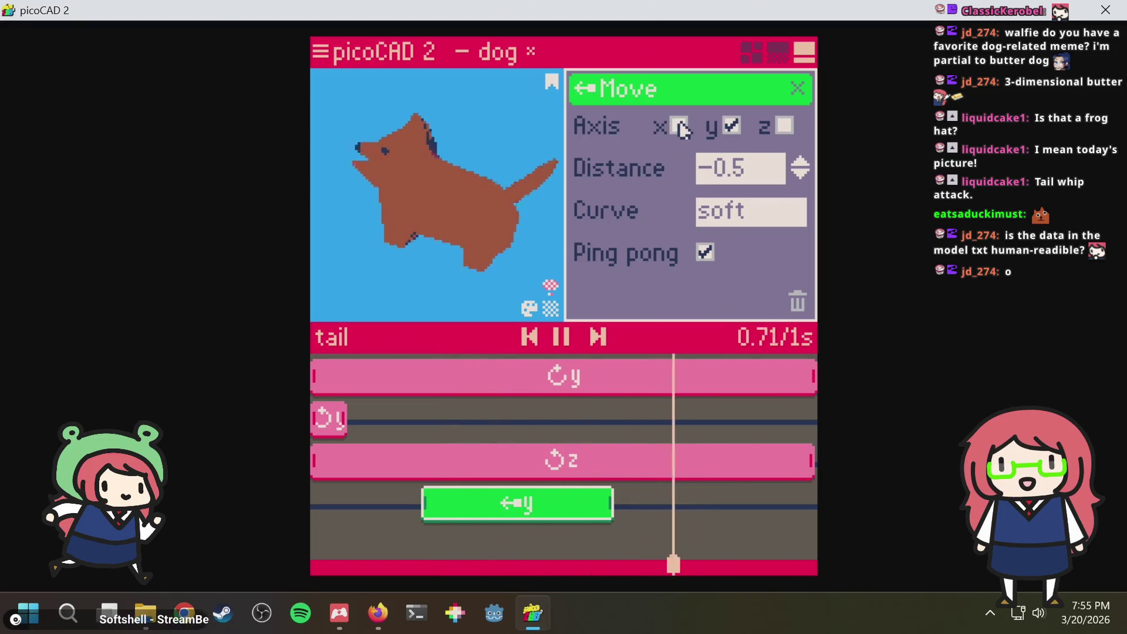
left_click(731, 126)
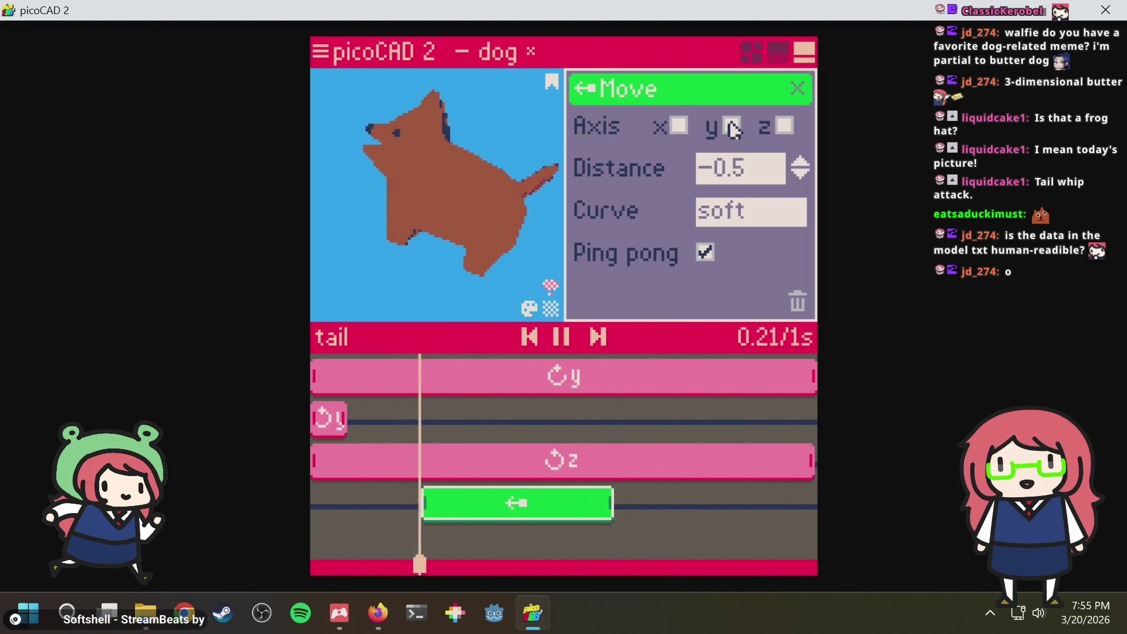
key("ctrl+s")
Put the move on the z axis, swing the distance up to 1.75 and back to -0.75, and save
mouse_move(438, 165)
right_mouse_down()
mouse_move(419, 193)
mouse_move(427, 163)
mouse_move(470, 121)
right_mouse_up()
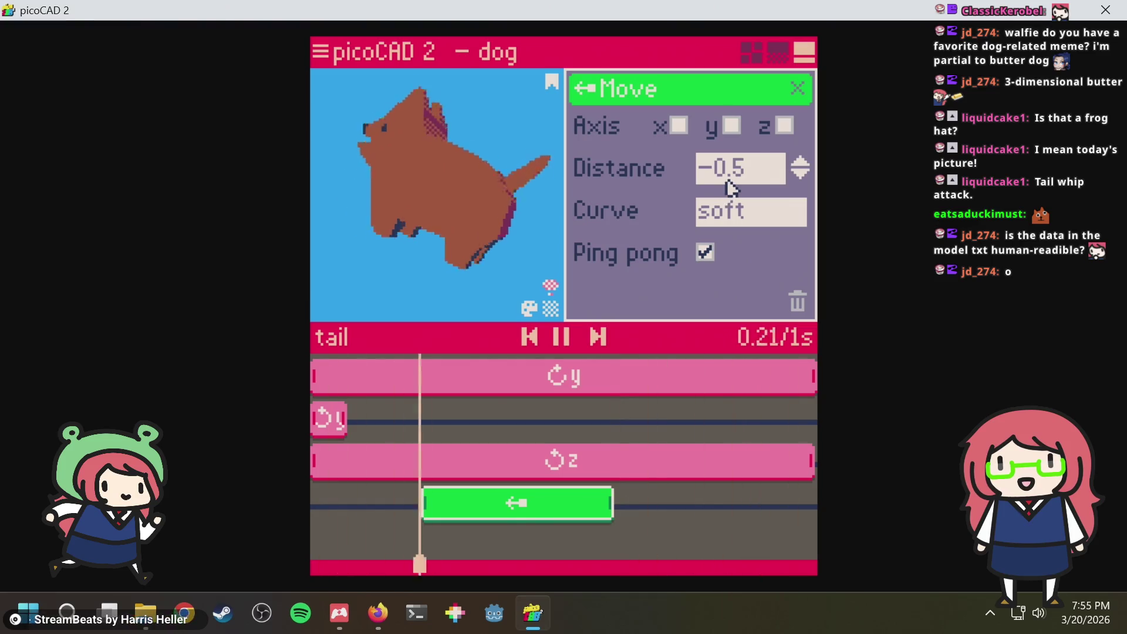
left_click(732, 125)
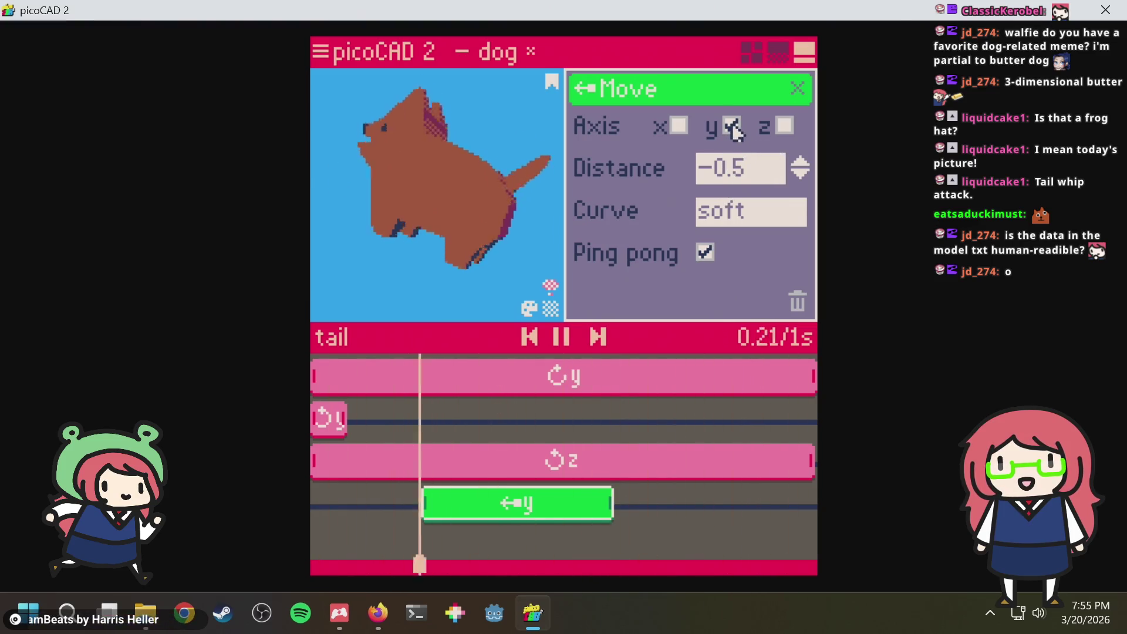
left_click(785, 126)
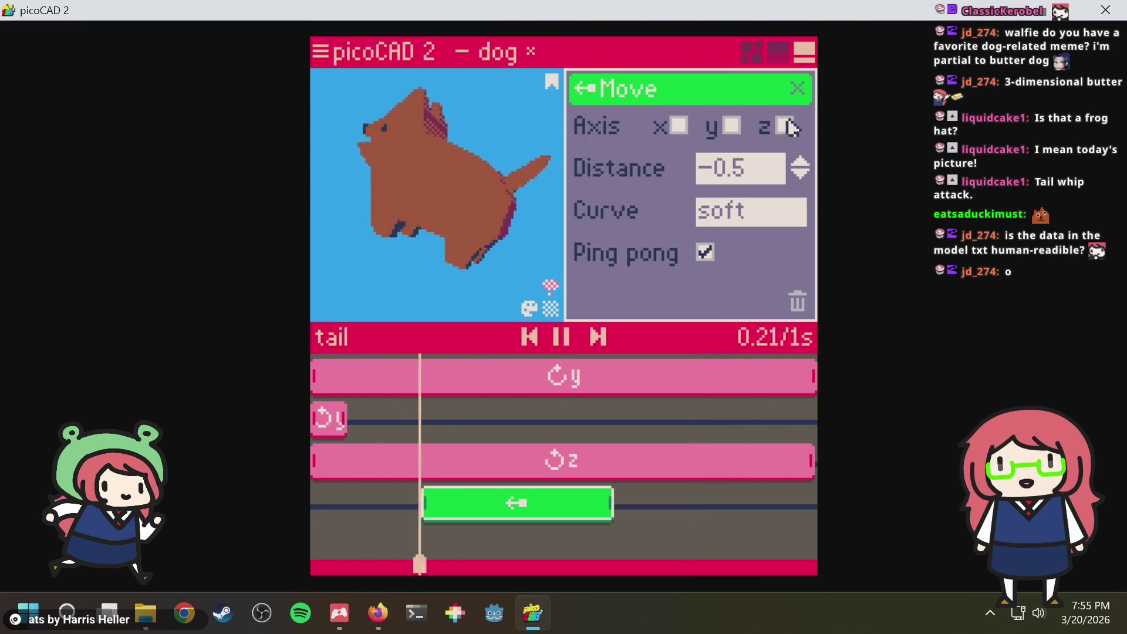
left_click(801, 163)
left_click(801, 164)
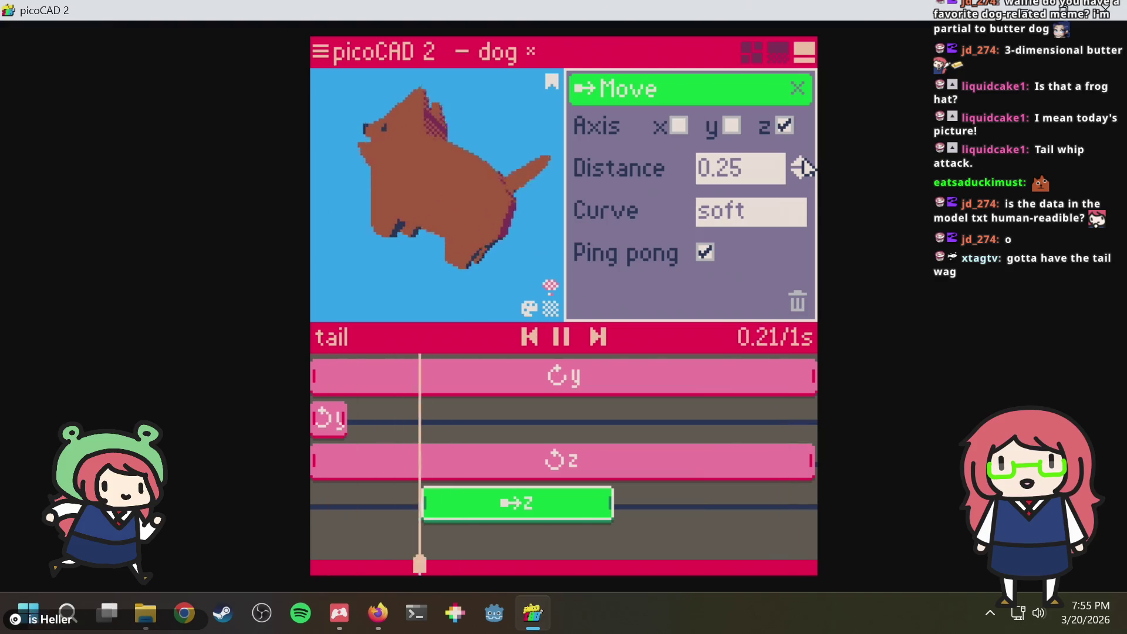
left_click(801, 163)
left_click(801, 162)
left_click(801, 164)
left_click(801, 164)
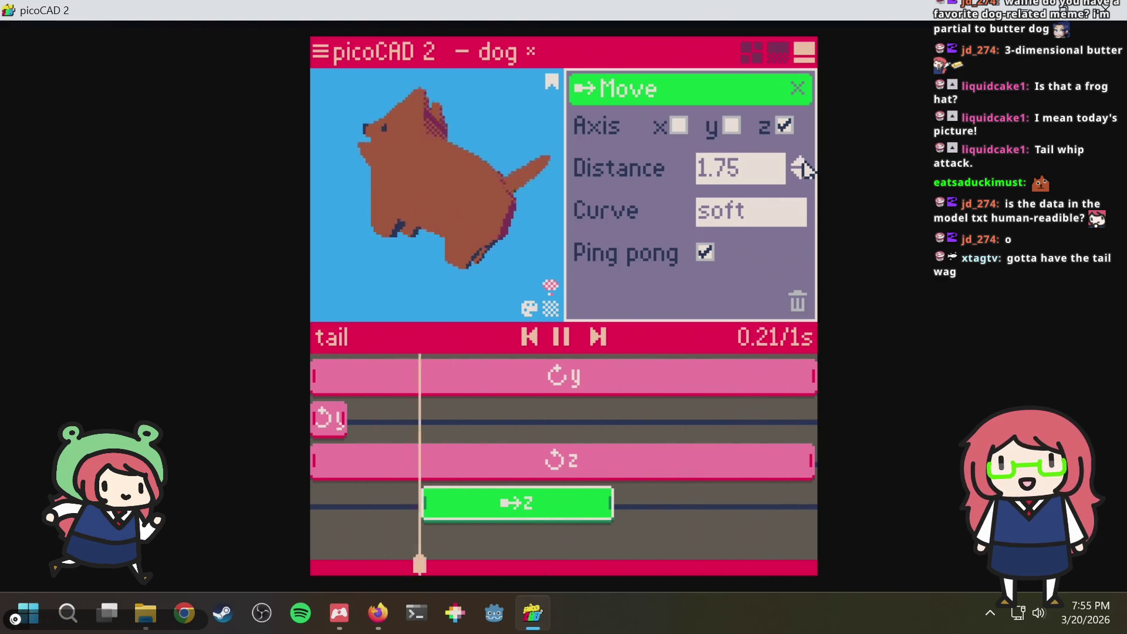
left_click(799, 178)
left_click(800, 179)
left_click(800, 179)
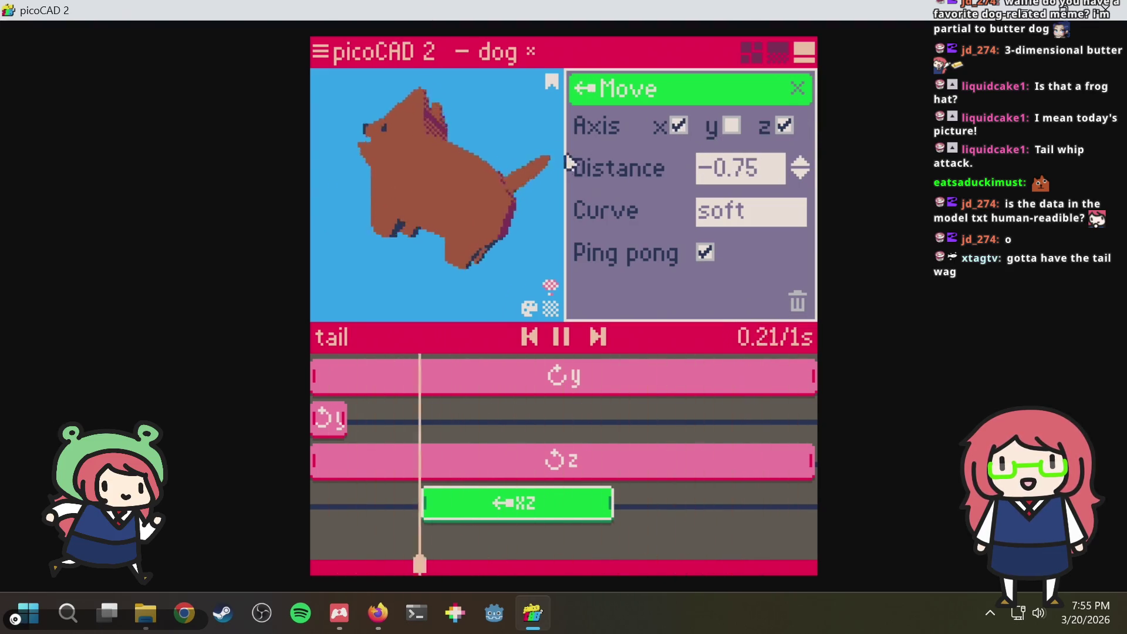
key("ctrl+s")
Settle the move distance at -0.25 and save dog.txt
right_click_drag(516, 118, 467, 148)
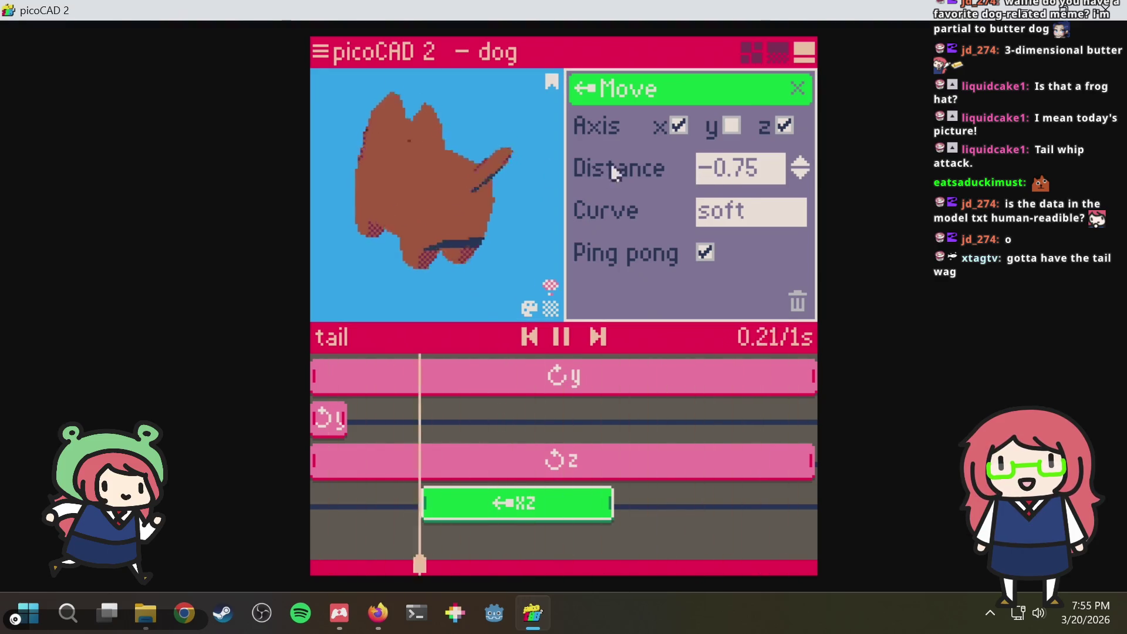
left_click(801, 174)
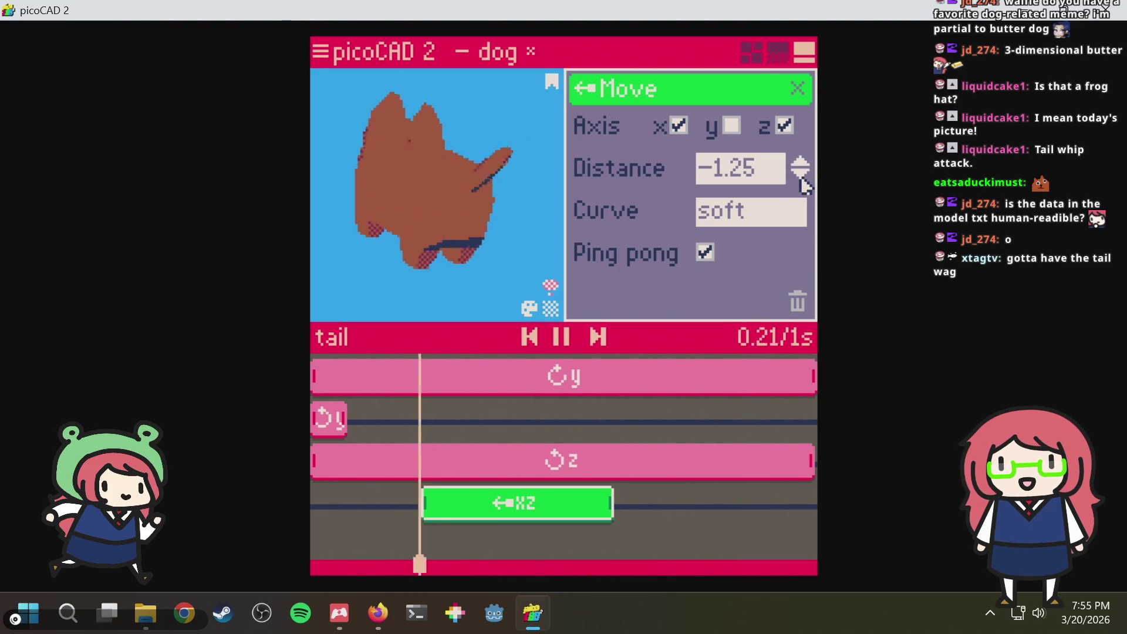
left_click(800, 164)
left_click(800, 164)
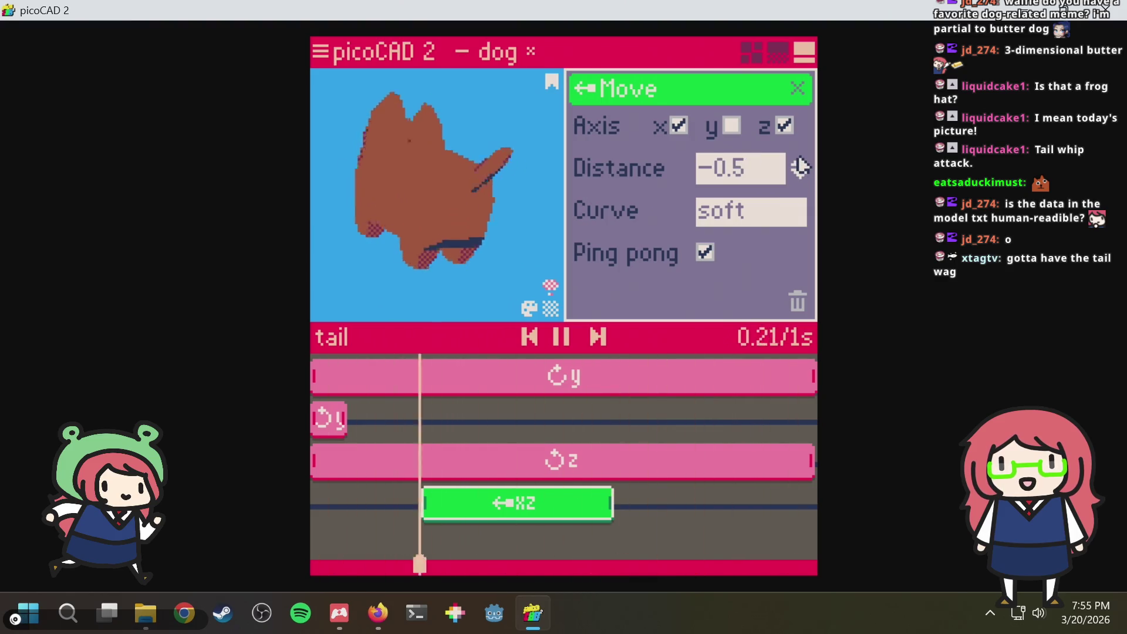
left_click(800, 164)
key("ctrl+s")
right_click_drag(502, 151, 516, 143)
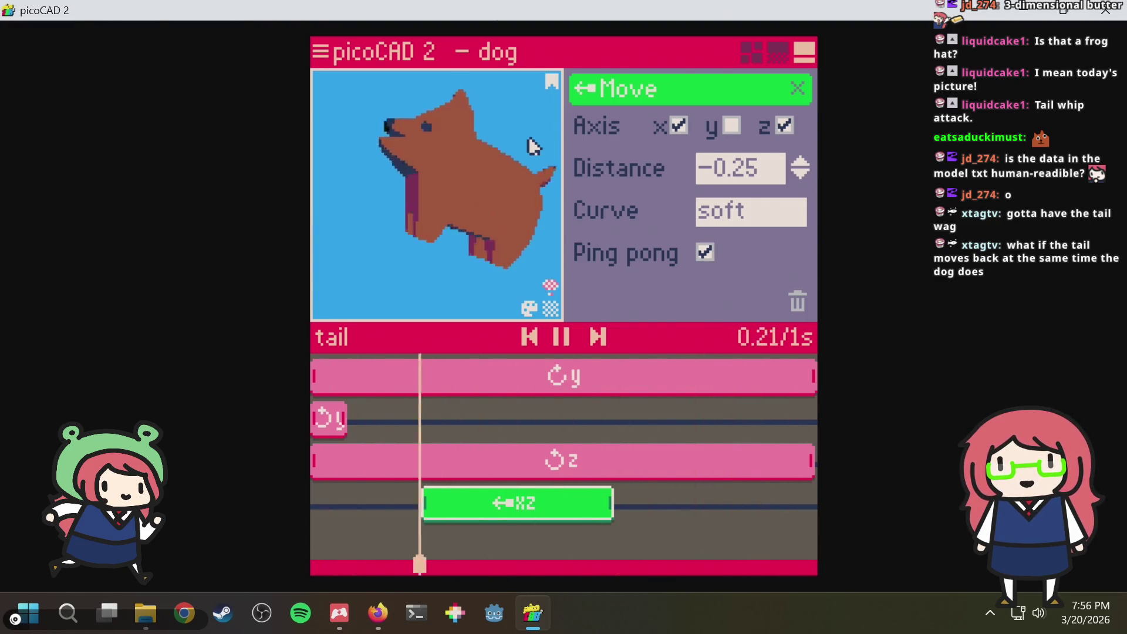
Adjust the start edges of the tail's y- and z-rotation clips on the timeline
right_click_drag(520, 148, 516, 156)
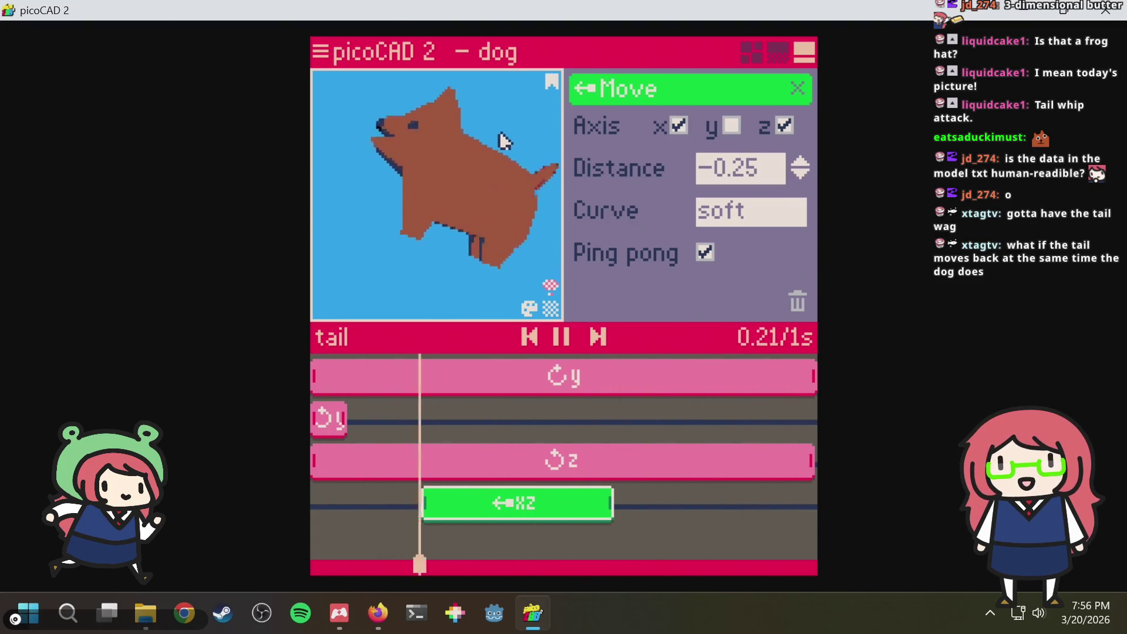
left_click_drag(314, 376, 415, 372)
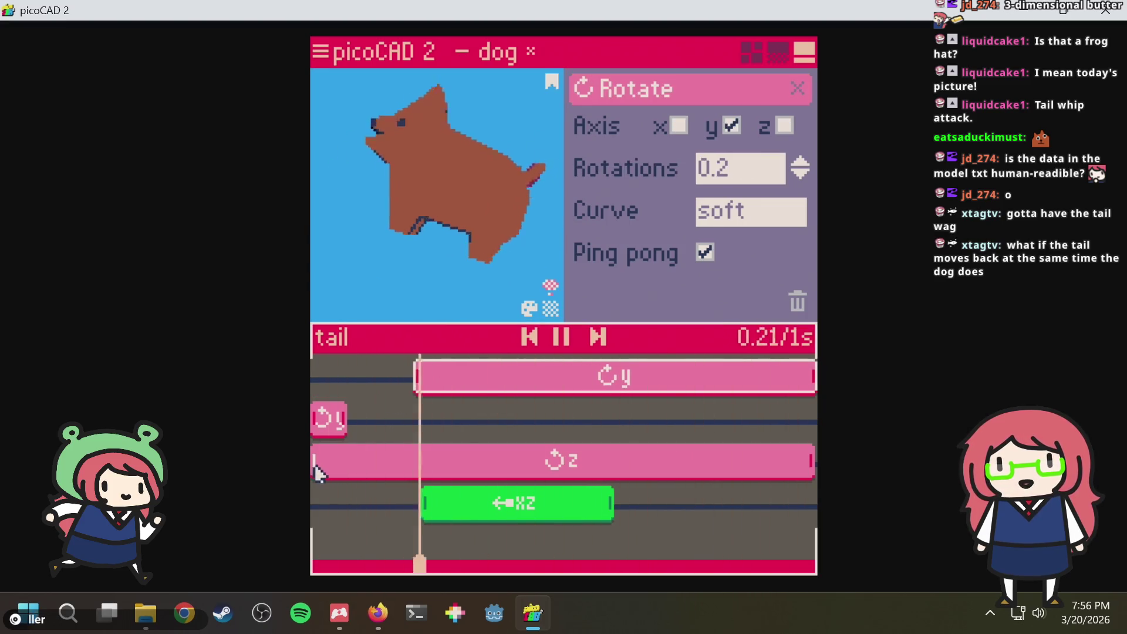
left_click_drag(315, 464, 415, 461)
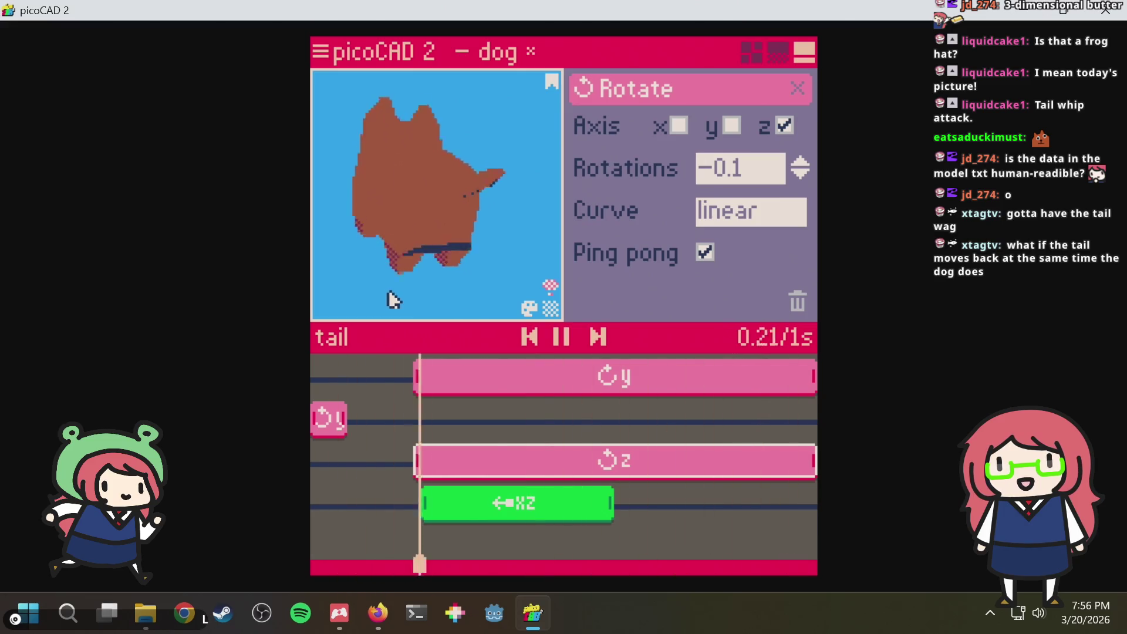
Save dog.txt, select the xz move clip and bring up the Clip library
key("ctrl+s")
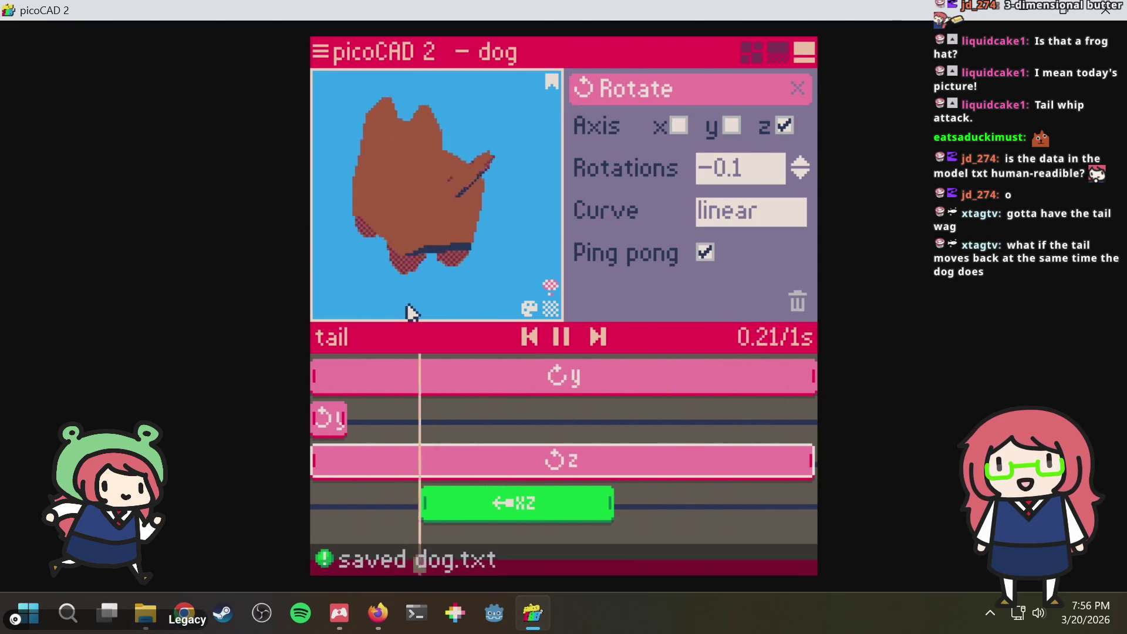
left_click(432, 503)
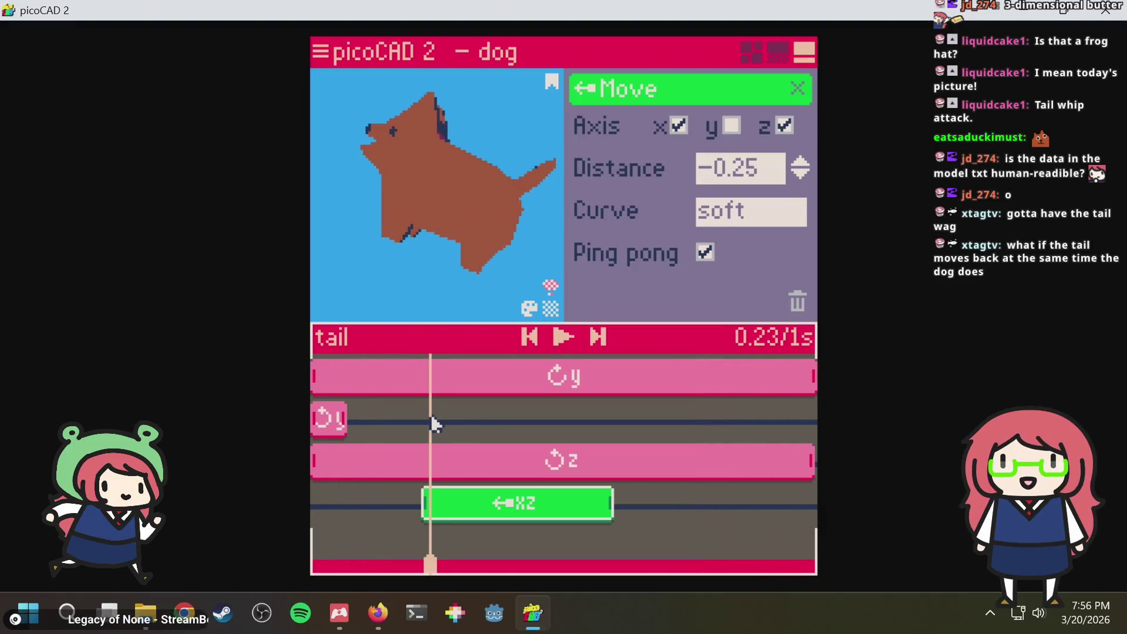
left_click(790, 83)
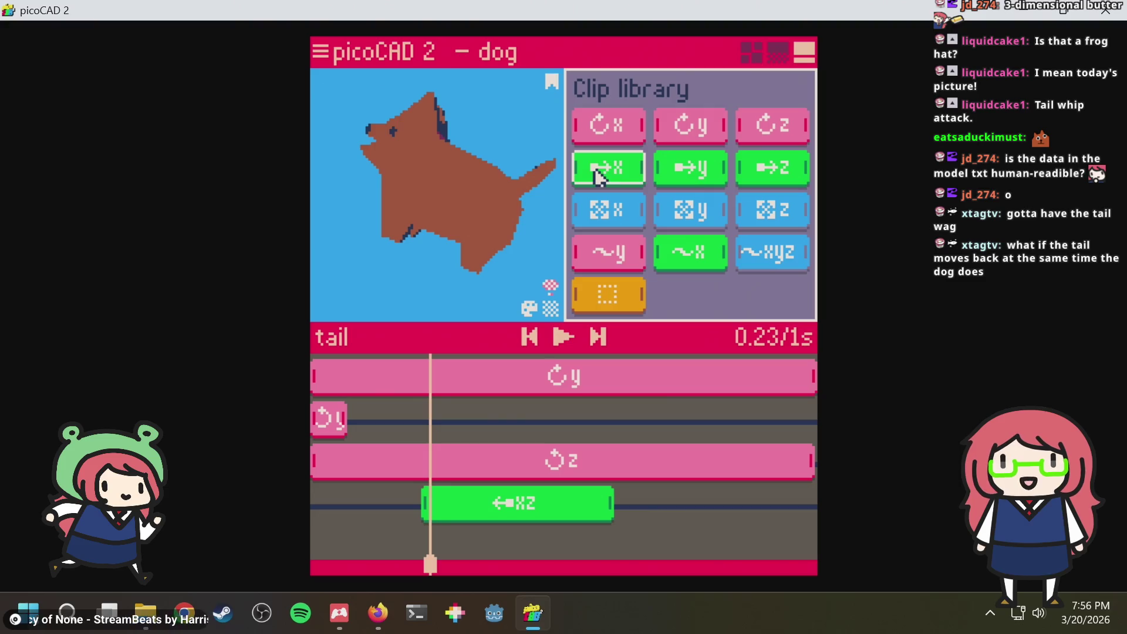
Add a move clip to the tail's second track with linear easing and preview it
mouse_move(713, 176)
left_mouse_down()
mouse_move(453, 438)
mouse_move(466, 429)
left_mouse_up()
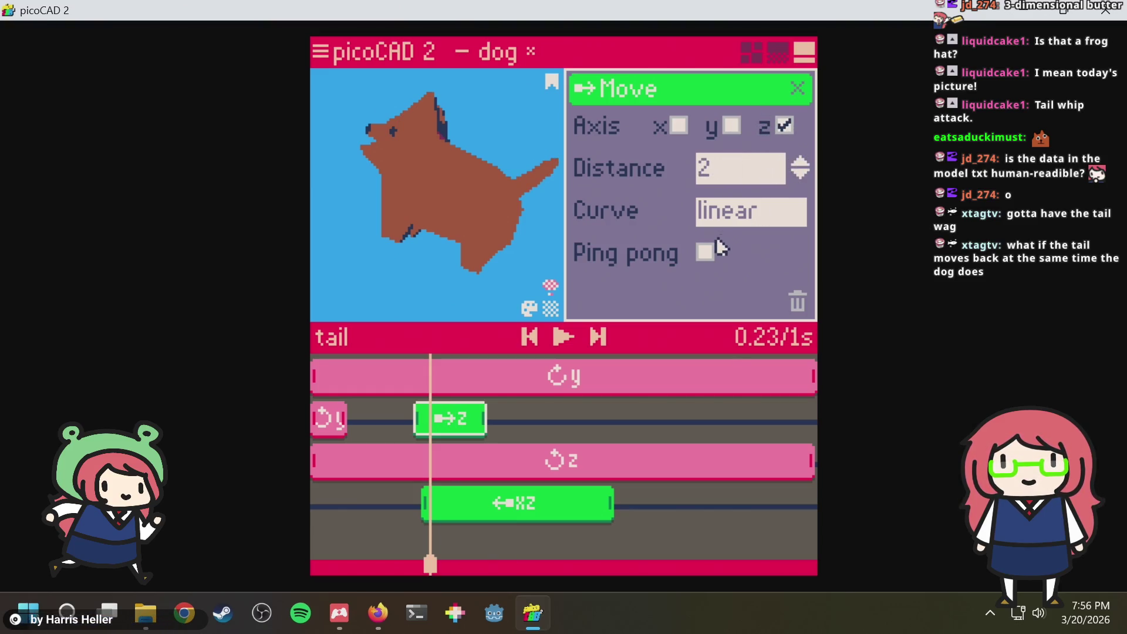
left_click(723, 213)
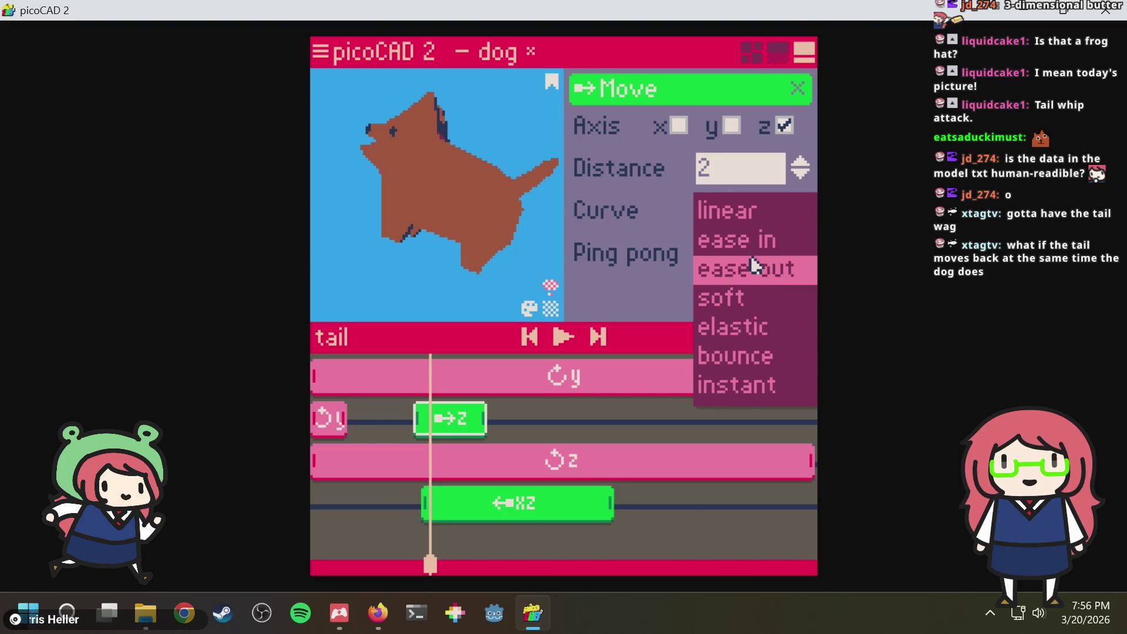
left_click(718, 224)
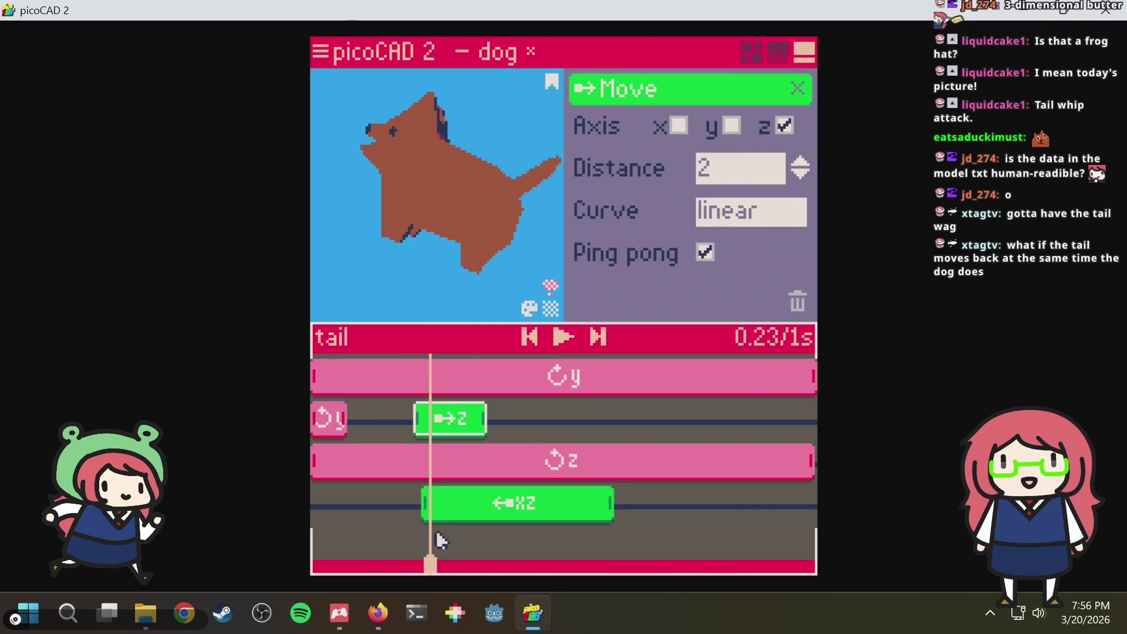
left_click_drag(432, 566, 516, 548)
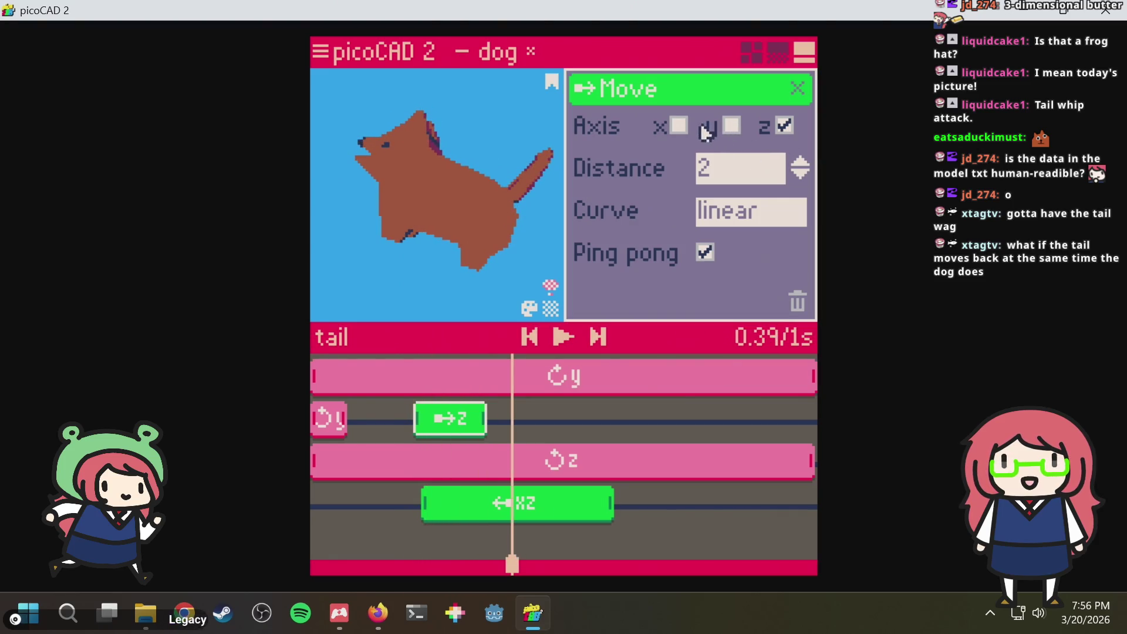
Set the new move clip's easing curve to instant and preview the tail from the side
left_click(750, 220)
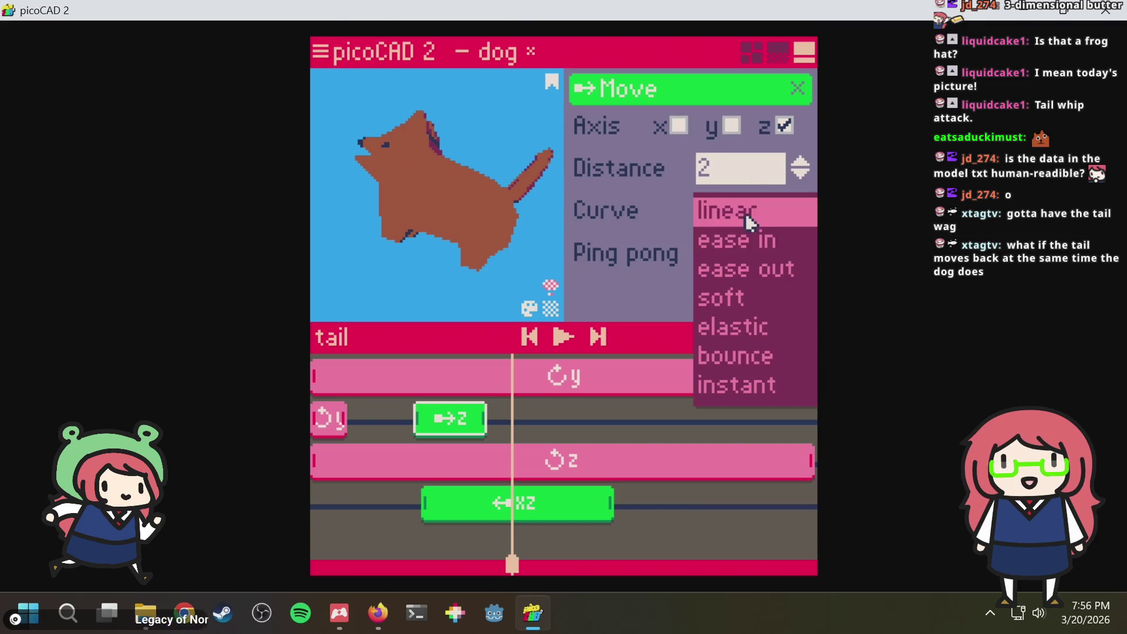
left_click(736, 385)
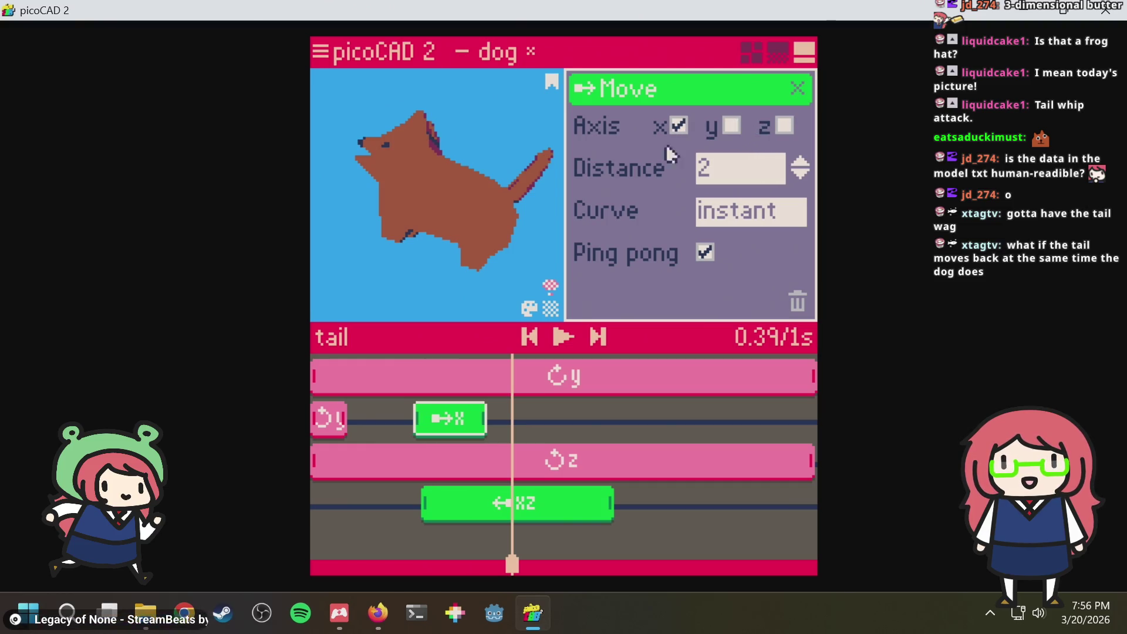
right_click_drag(441, 252, 385, 290)
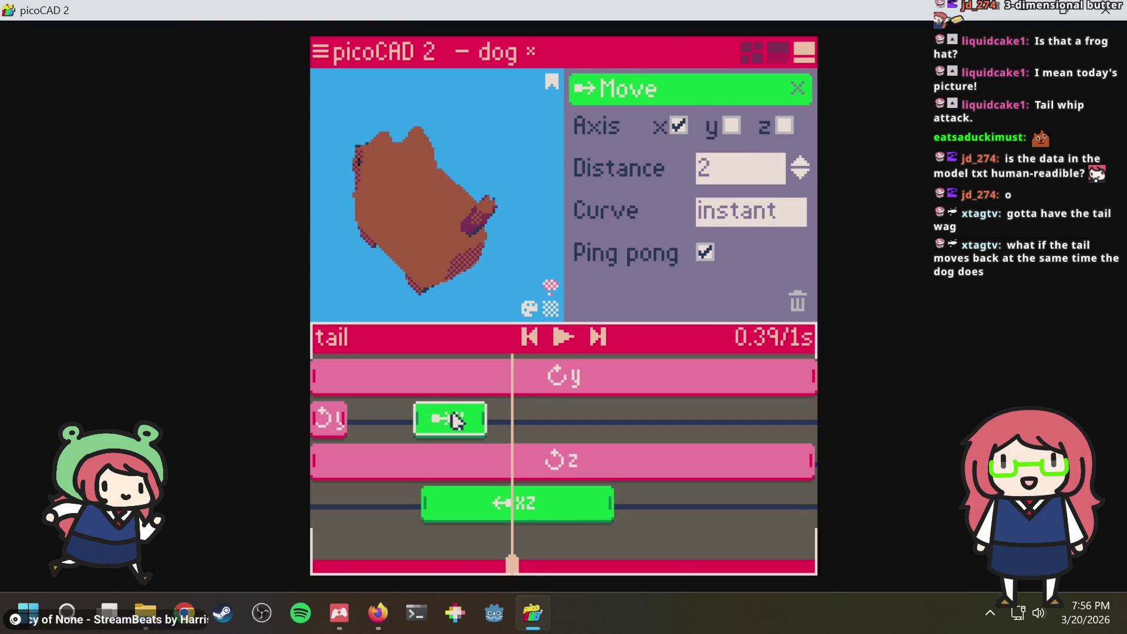
right_click_drag(498, 273, 530, 247)
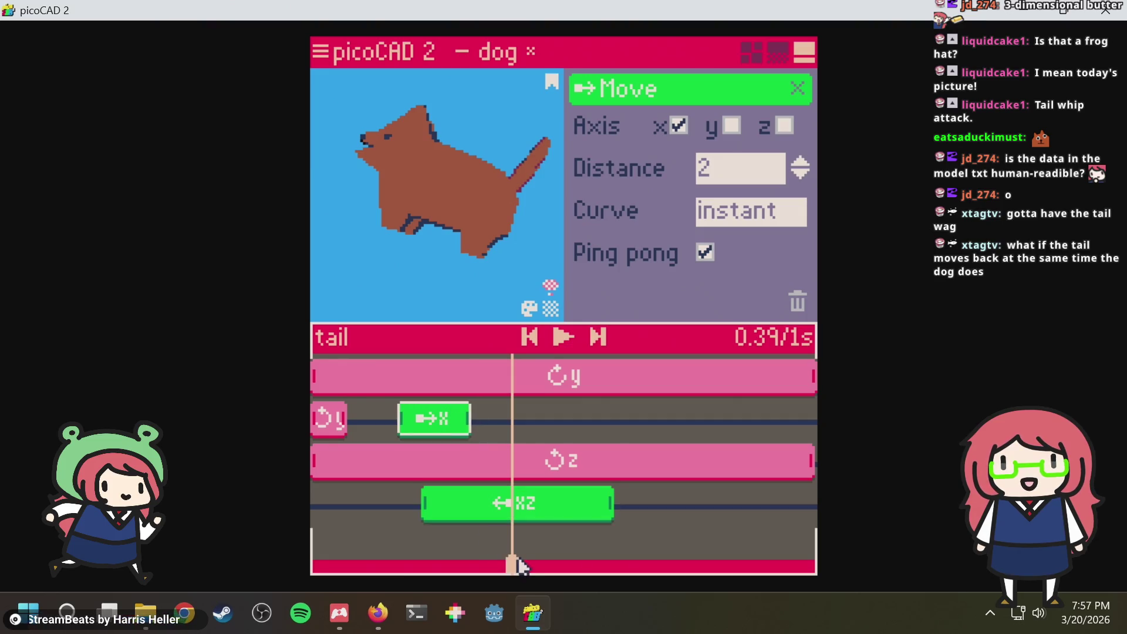
left_click_drag(491, 564, 420, 558)
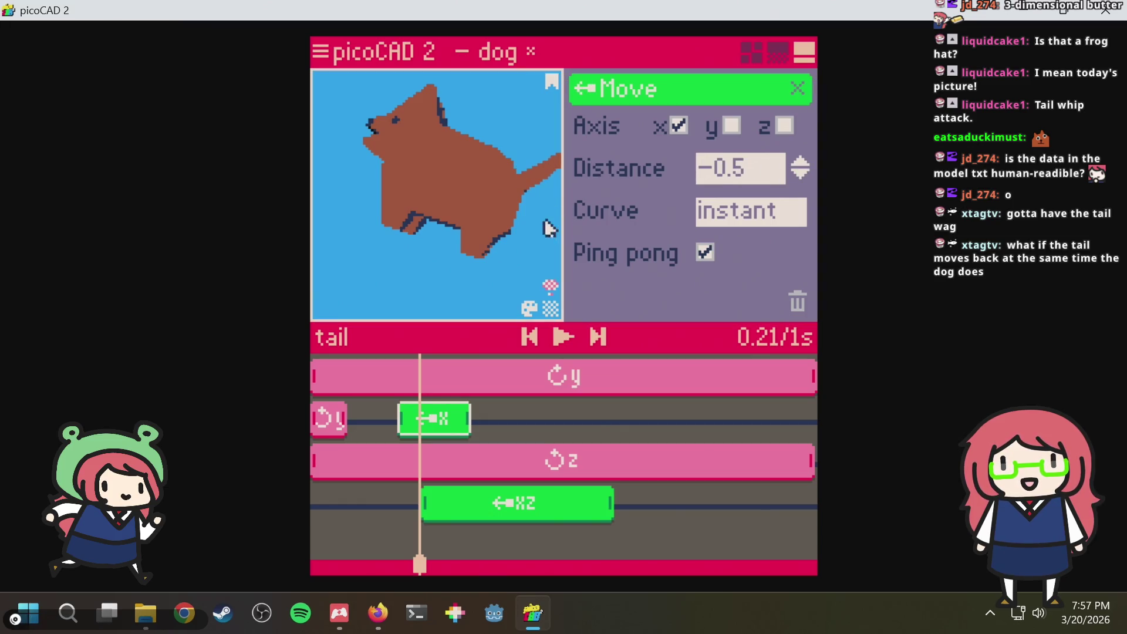
Set the tail's x move clip to soft easing and preview from near the start
right_click_drag(524, 253, 528, 252)
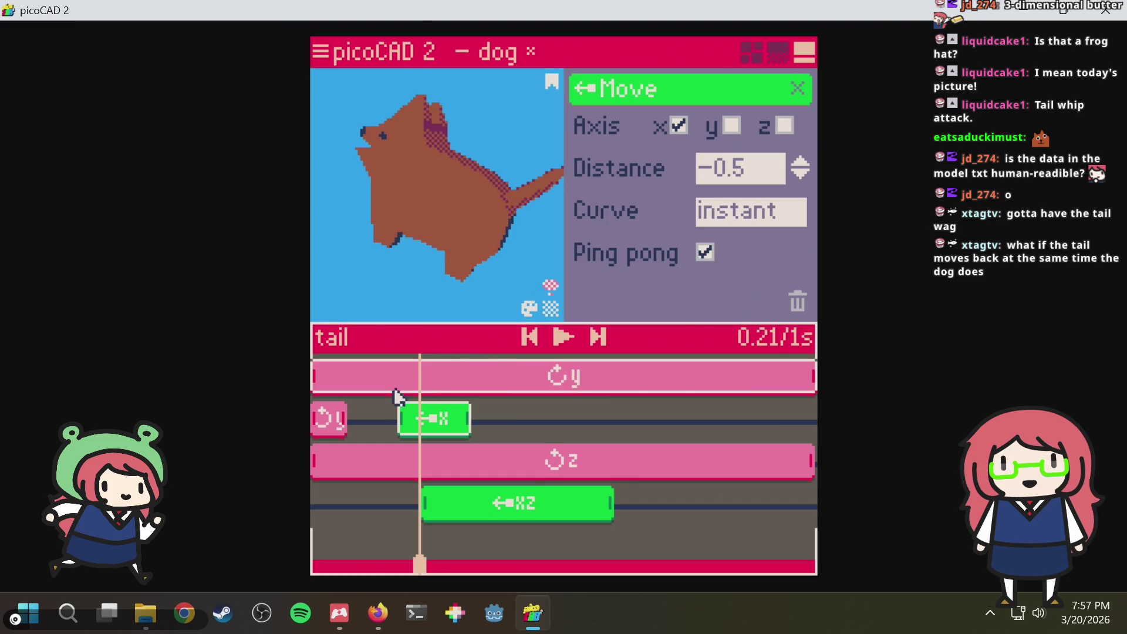
left_click(749, 216)
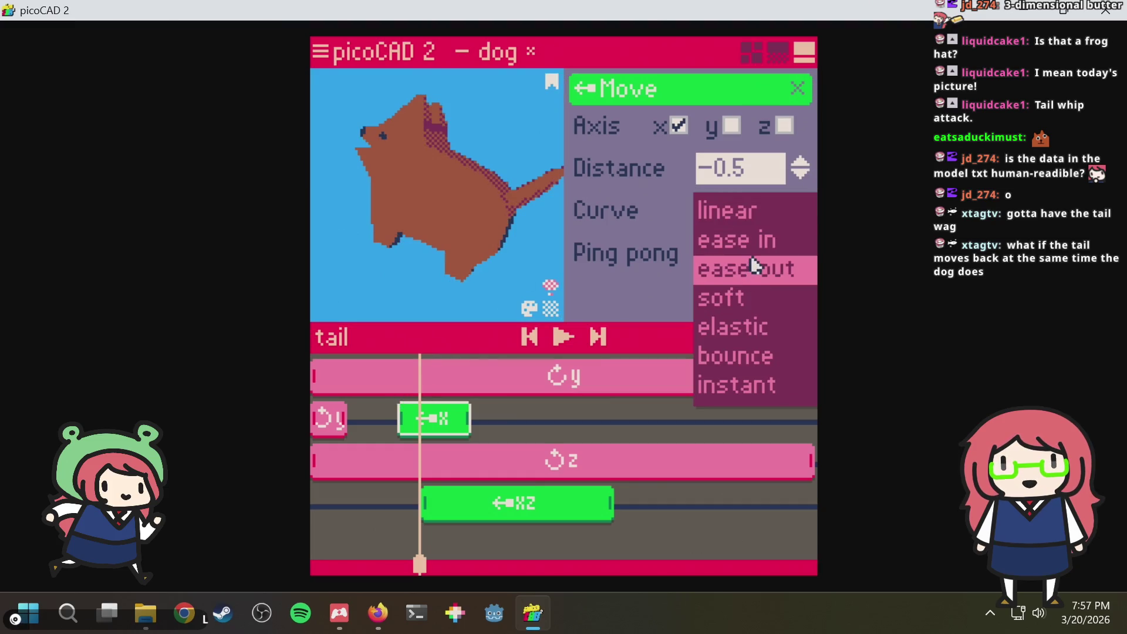
left_click(744, 291)
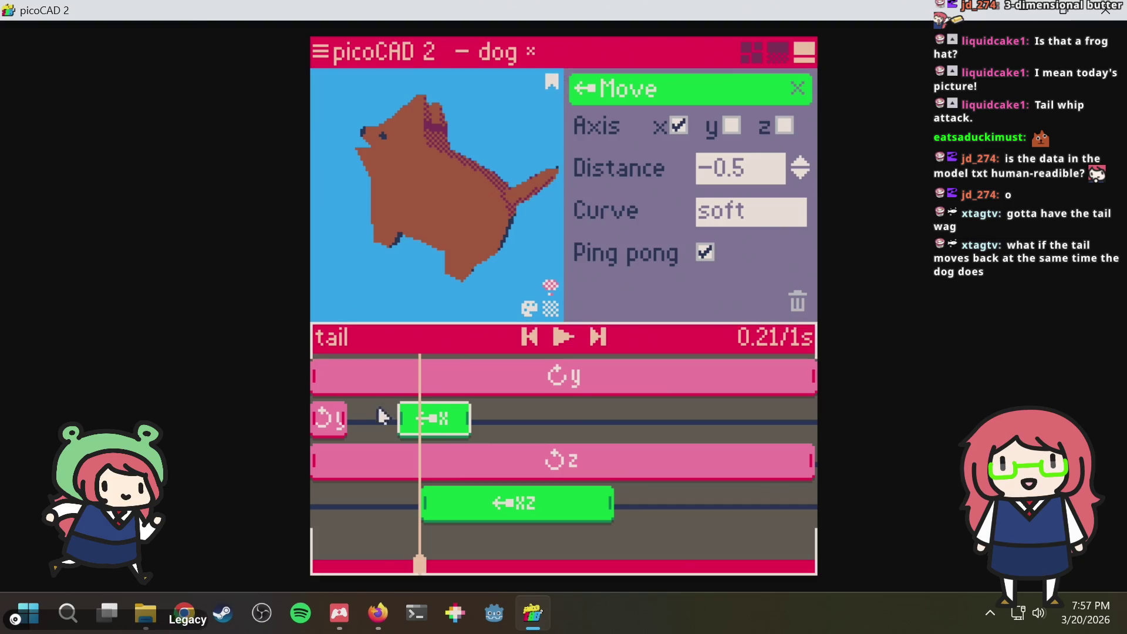
left_click(419, 369)
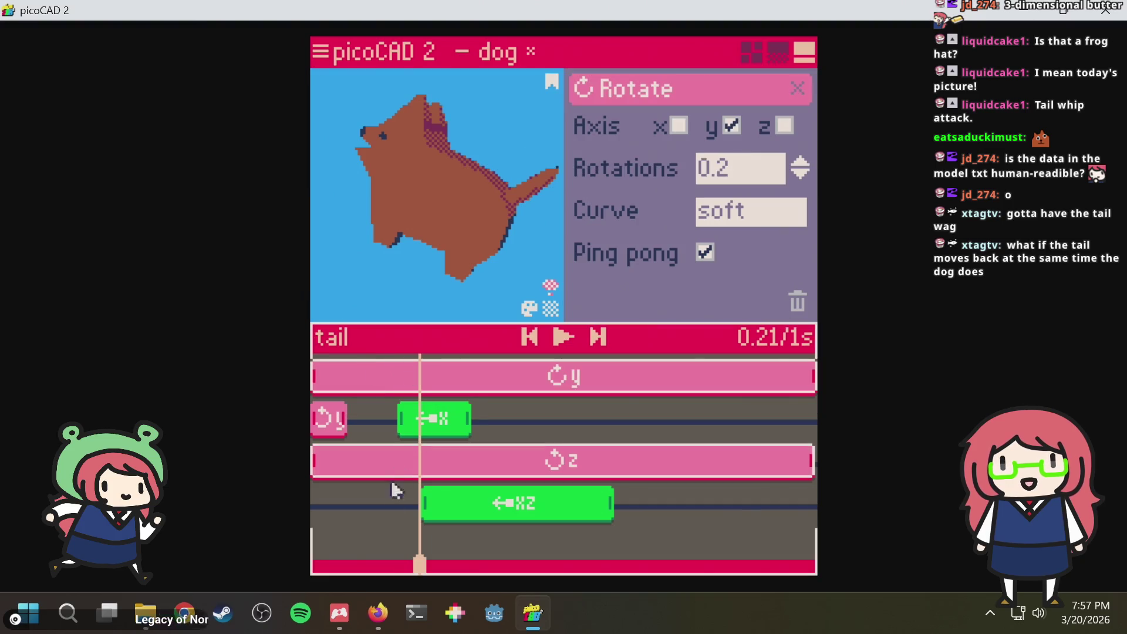
left_click_drag(418, 549, 336, 551)
left_click(366, 538)
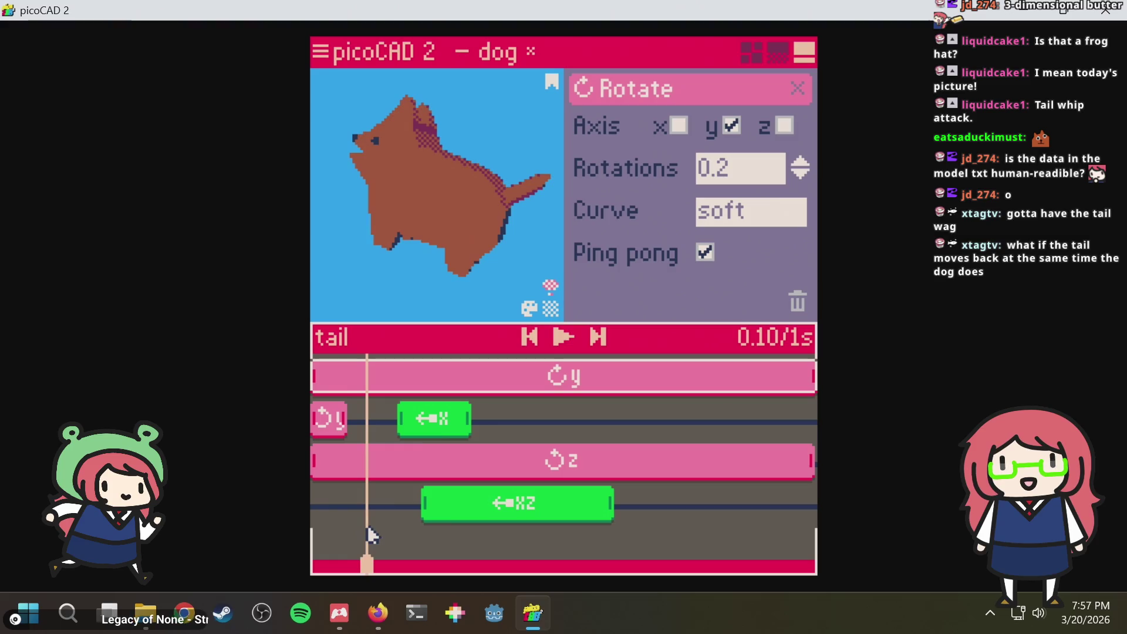
Move the short y-rotation clip onto the xz row and slide the x move clip to time zero
left_click(448, 419)
mouse_move(414, 426)
left_mouse_down()
mouse_move(368, 438)
mouse_move(385, 429)
left_mouse_up()
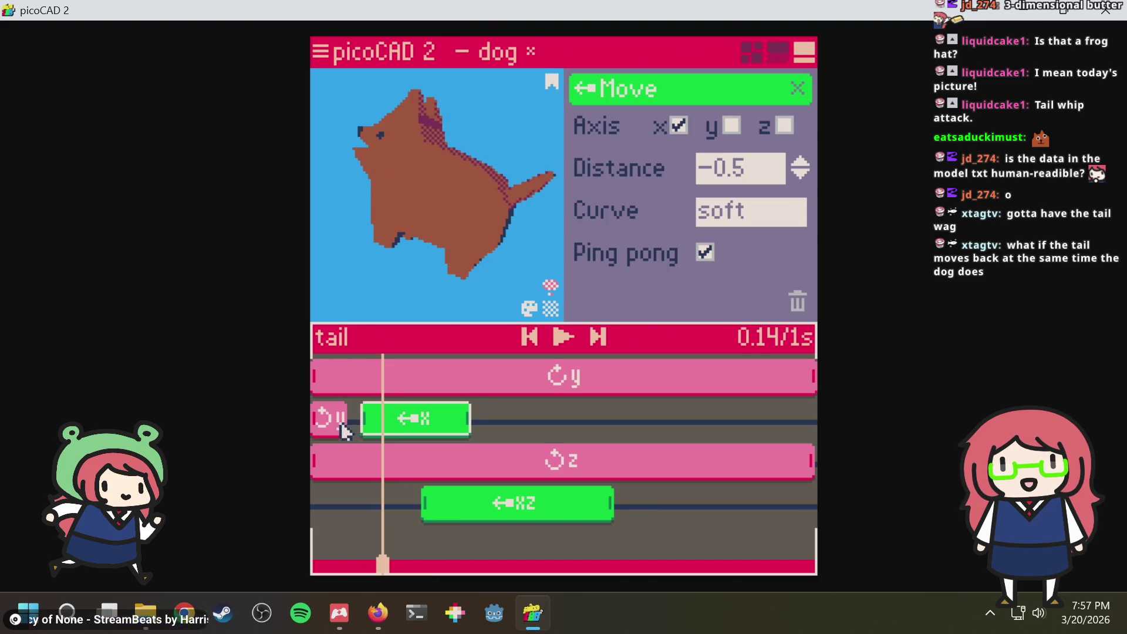
left_click_drag(328, 423, 328, 502)
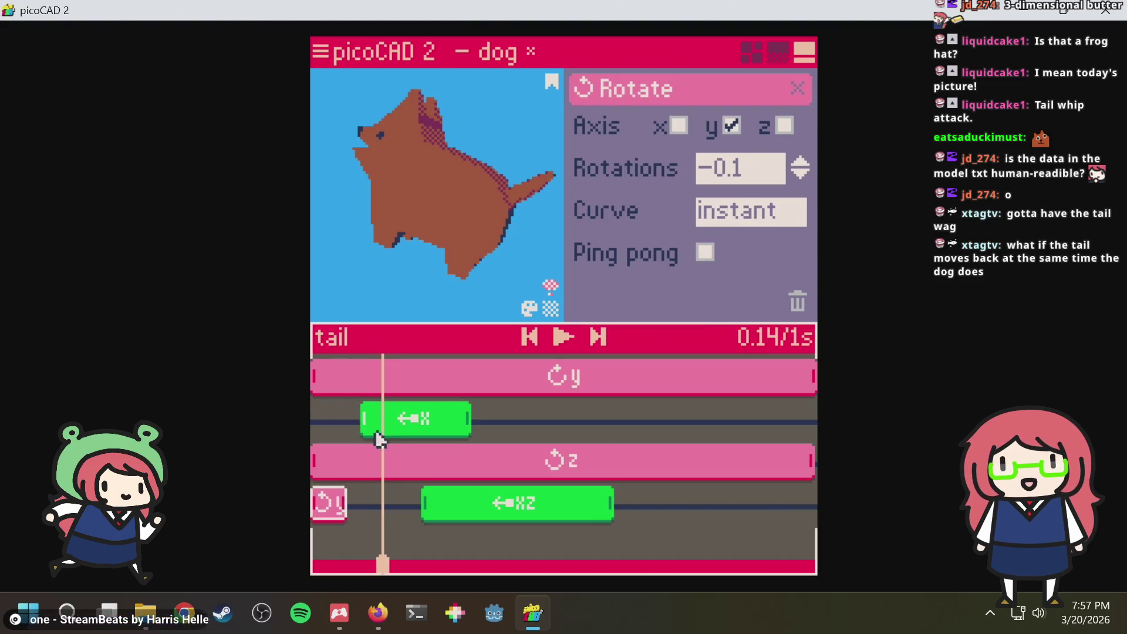
left_click(401, 430)
left_click_drag(400, 430, 350, 433)
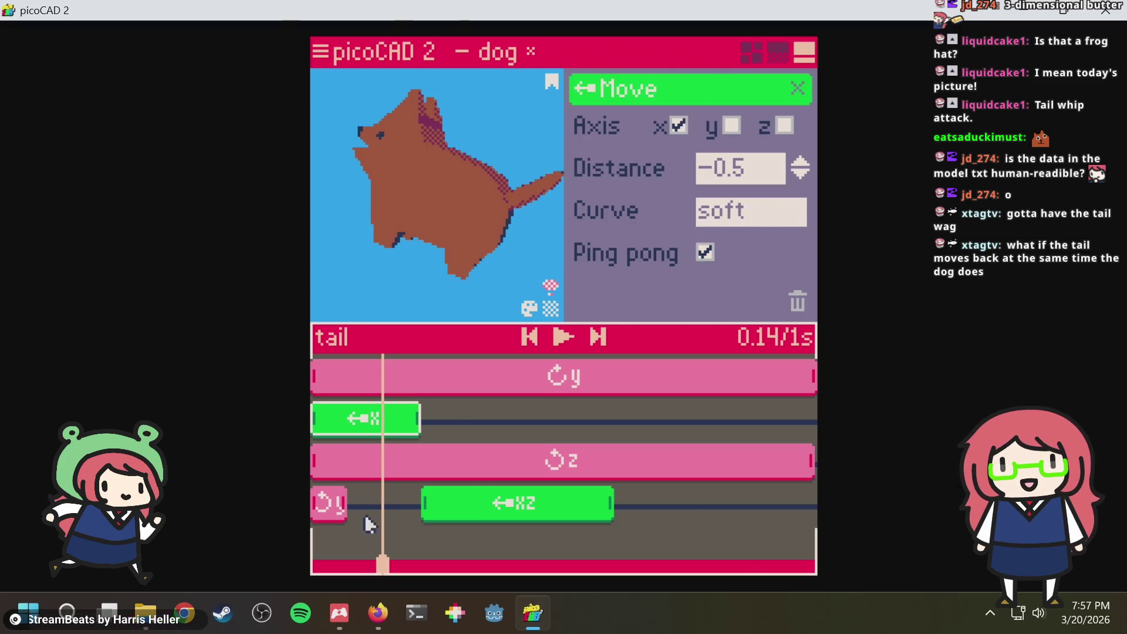
mouse_move(385, 550)
left_mouse_down()
mouse_move(341, 559)
mouse_move(359, 541)
mouse_move(393, 539)
left_mouse_up()
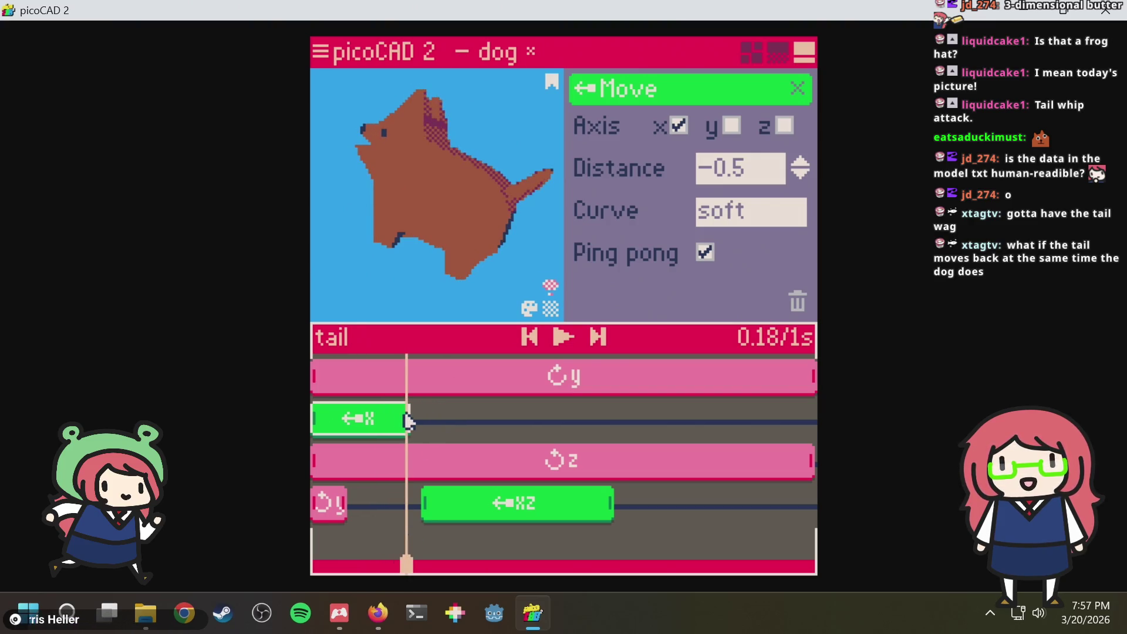
mouse_move(393, 541)
left_mouse_down()
mouse_move(322, 516)
mouse_move(396, 526)
left_mouse_up()
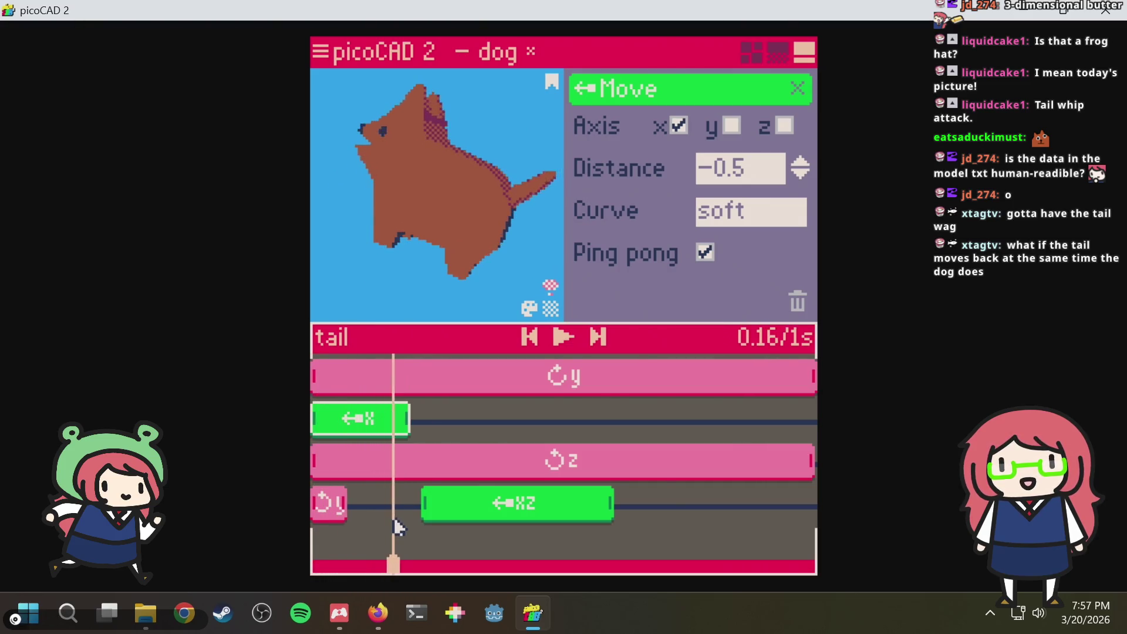
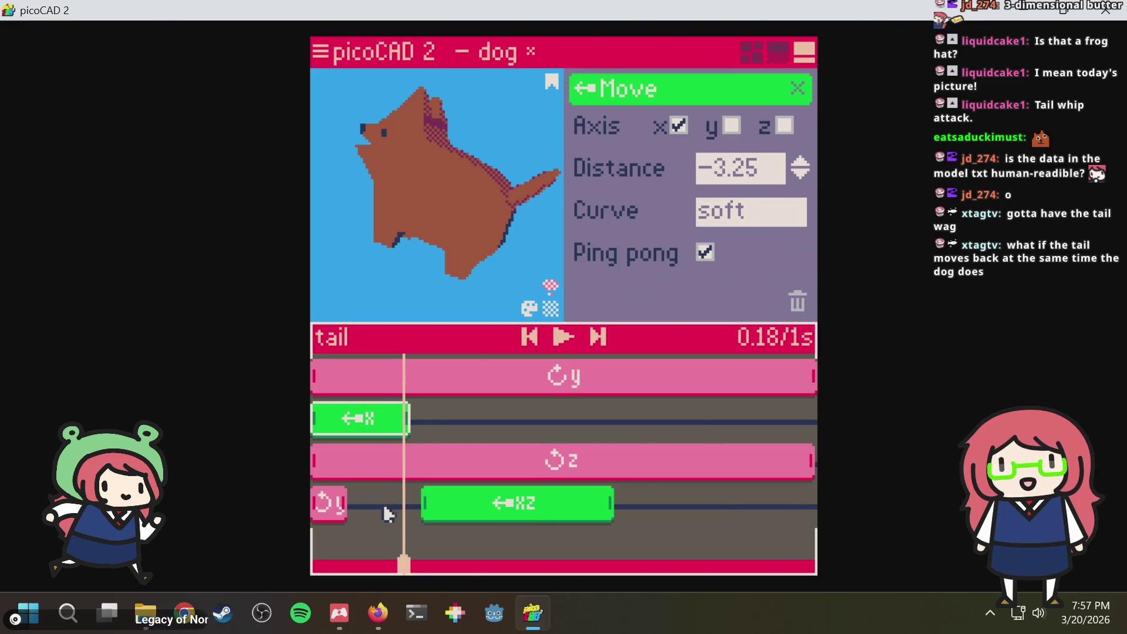
Try ease-out and ease-in curves on the tail's x move, scrubbing to preview the swing
left_click_drag(407, 535, 353, 515)
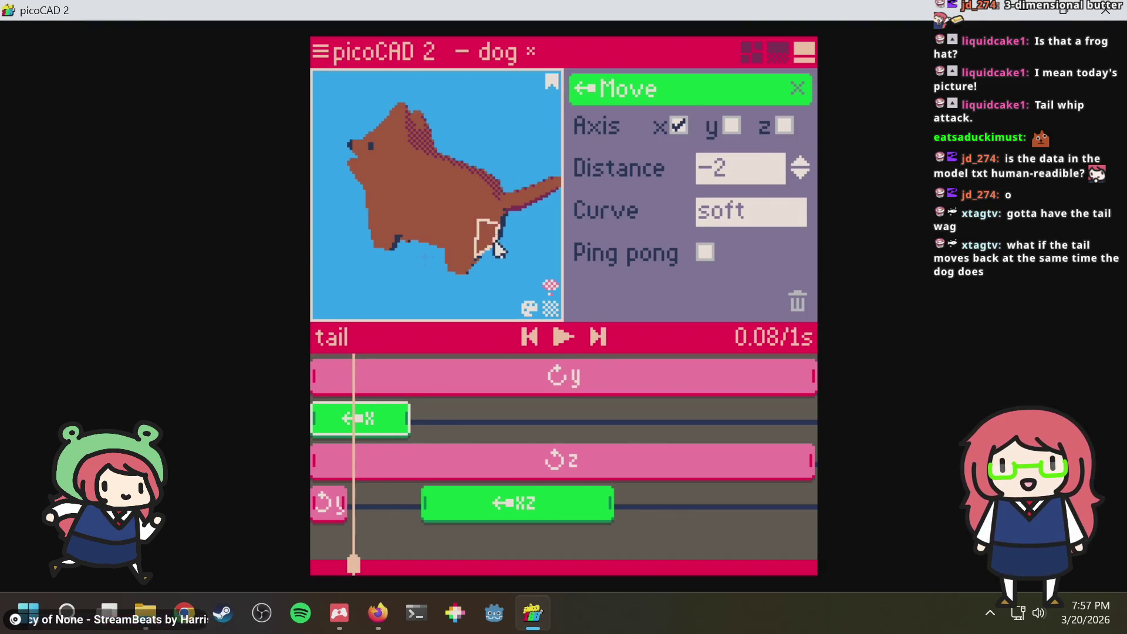
left_click_drag(349, 560, 403, 540)
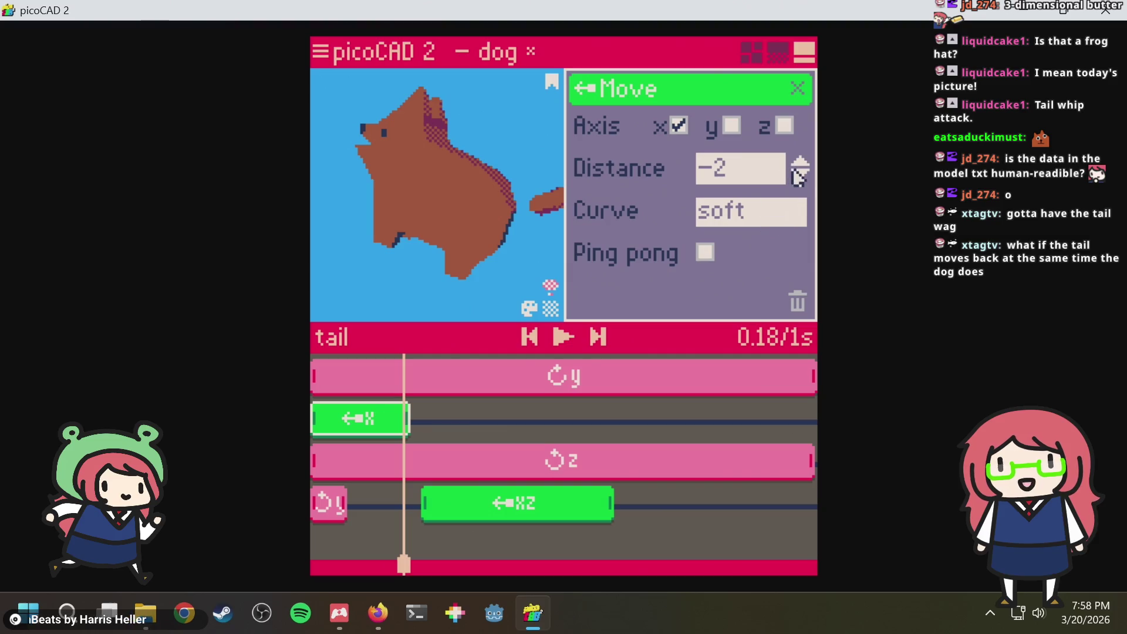
left_click(753, 211)
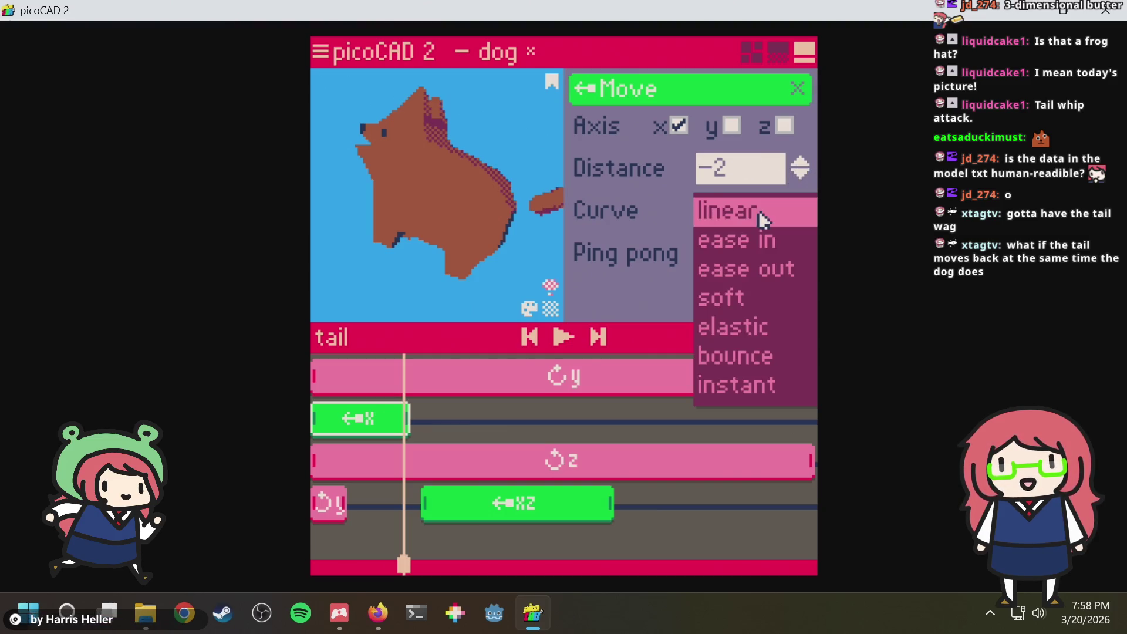
left_click(735, 267)
left_click(753, 213)
left_click(743, 237)
mouse_move(399, 514)
left_mouse_down()
mouse_move(370, 519)
mouse_move(416, 504)
left_mouse_up()
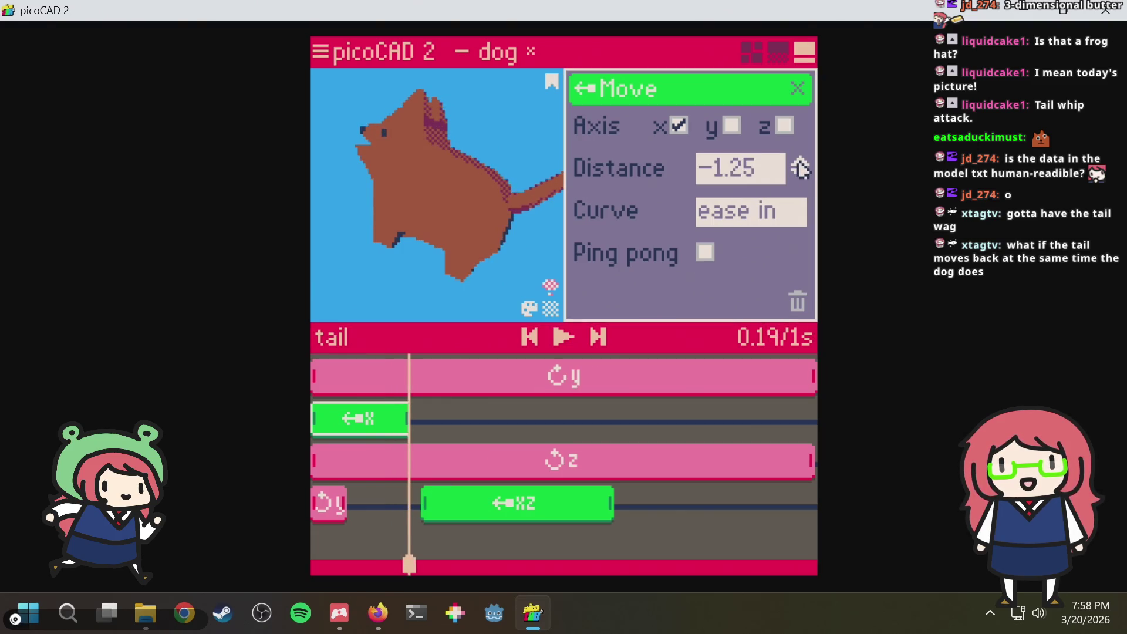
mouse_move(404, 510)
left_mouse_down()
mouse_move(315, 520)
mouse_move(411, 505)
left_mouse_up()
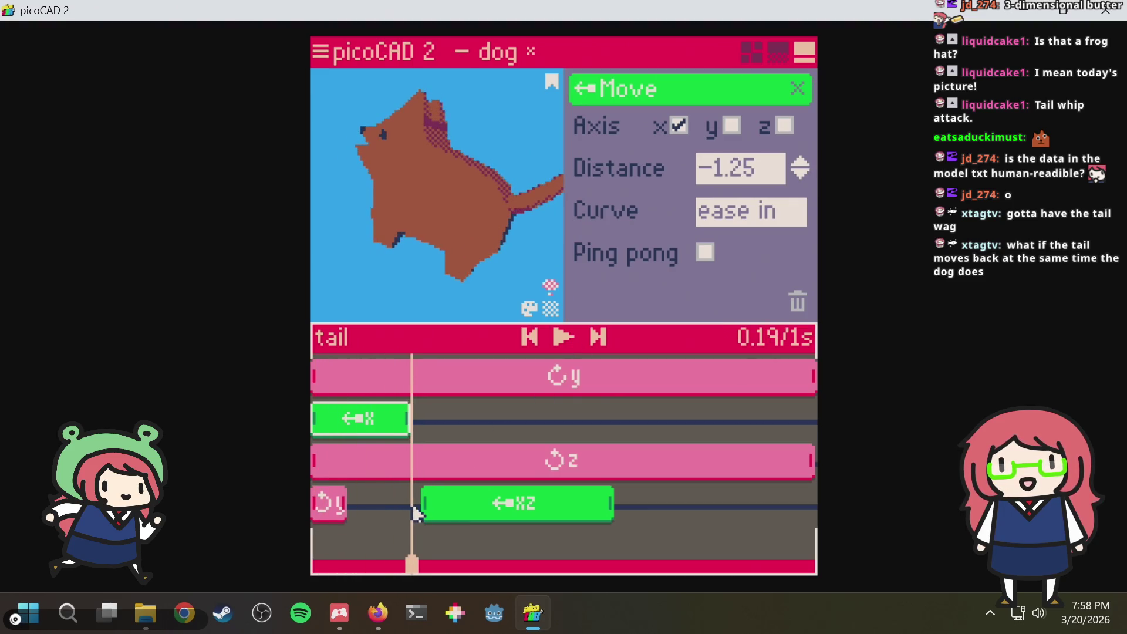
Settle on a linear curve for the tail move, check the pose at 0.13 s, and save dog.txt
left_click(764, 210)
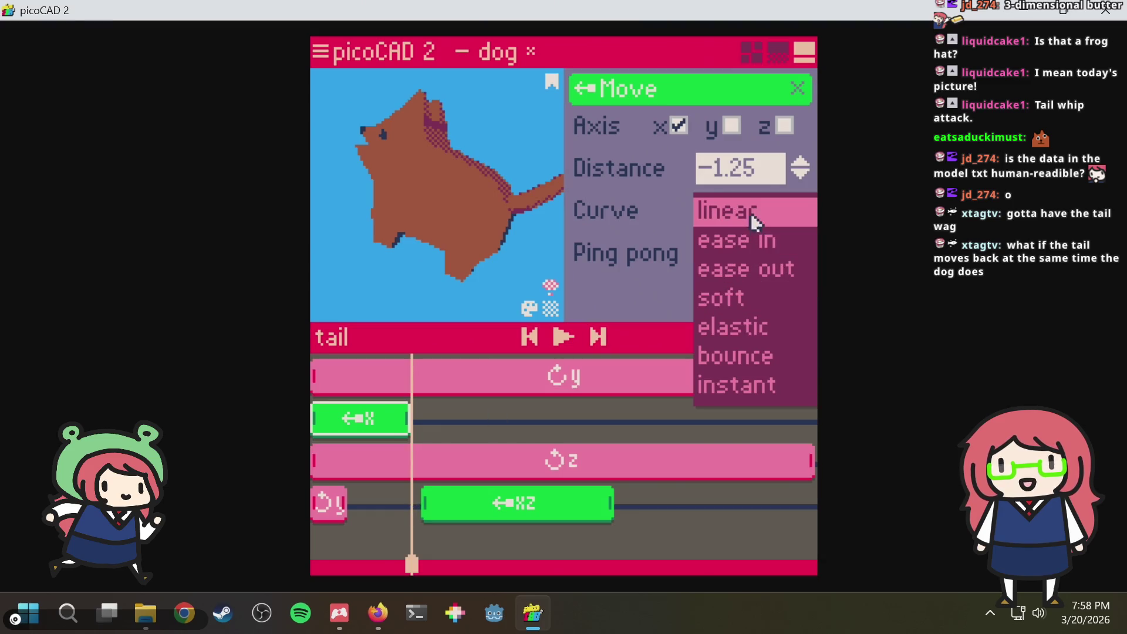
left_click(752, 211)
mouse_move(411, 510)
left_mouse_down()
mouse_move(322, 503)
mouse_move(506, 496)
mouse_move(452, 503)
mouse_move(372, 489)
mouse_move(595, 480)
mouse_move(528, 463)
mouse_move(316, 475)
mouse_move(488, 467)
mouse_move(379, 472)
mouse_move(463, 460)
mouse_move(400, 458)
left_mouse_up()
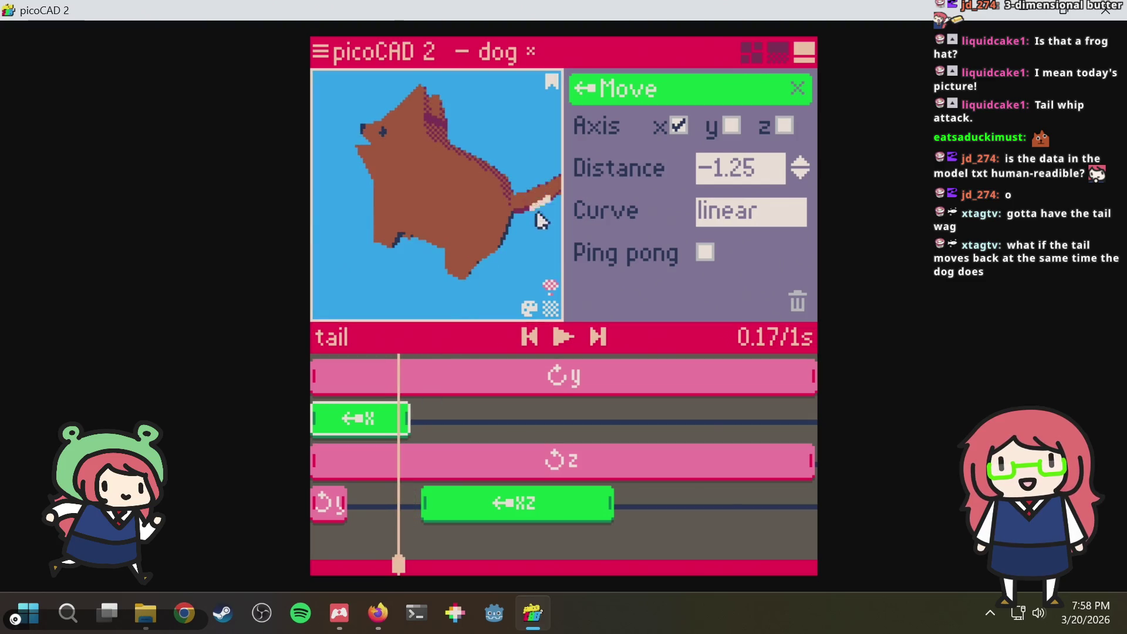
right_click_drag(539, 214, 528, 264)
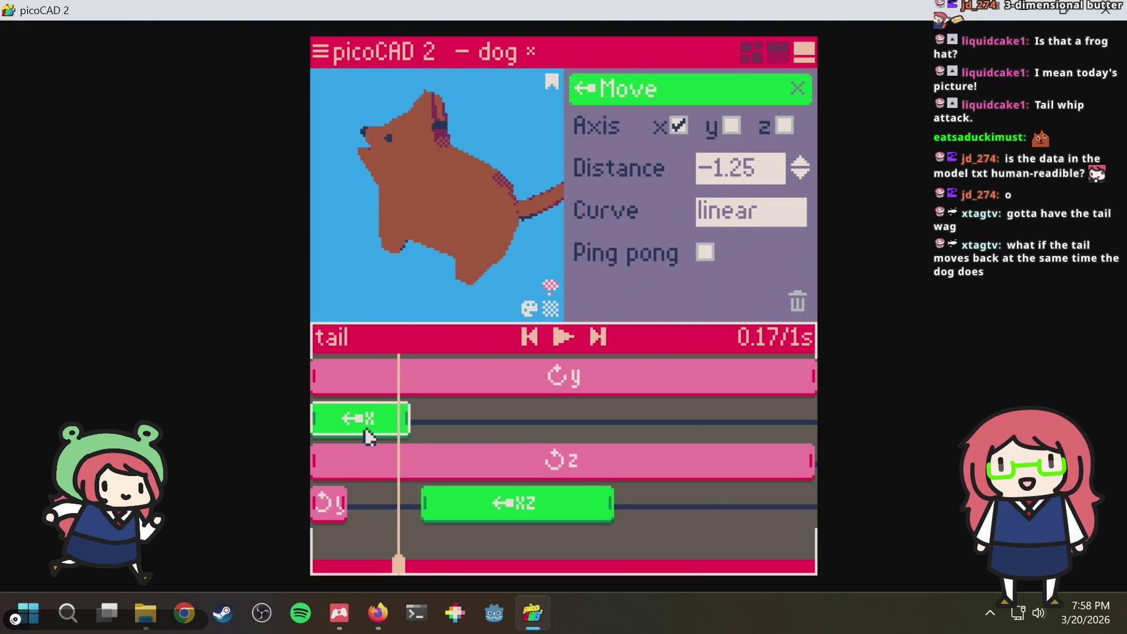
left_click_drag(404, 520, 384, 535)
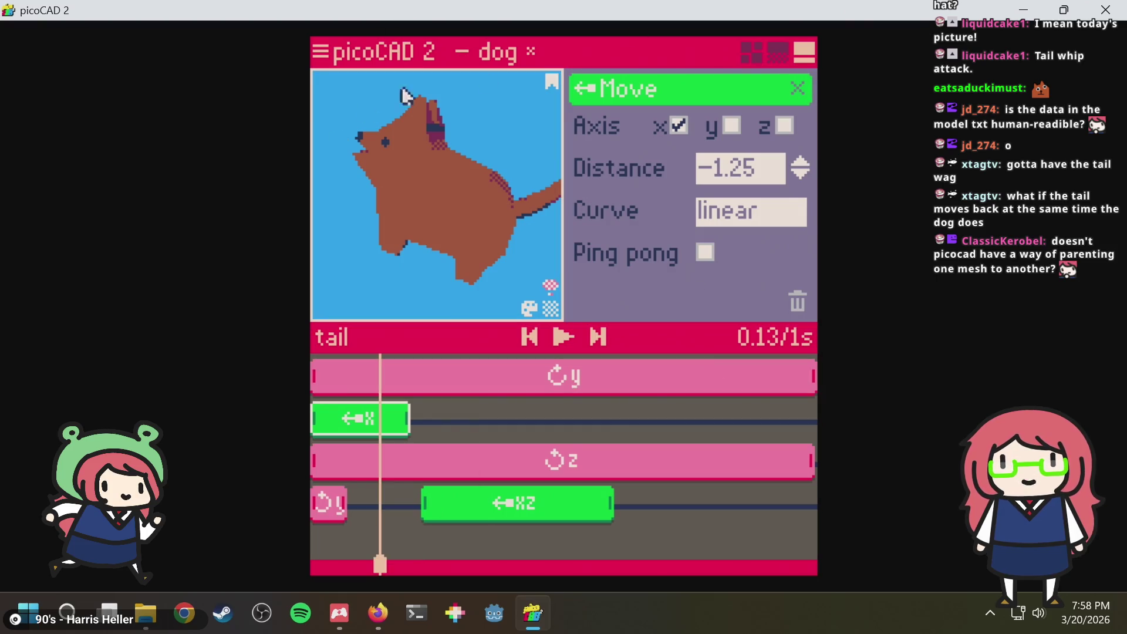
key("ctrl+s")
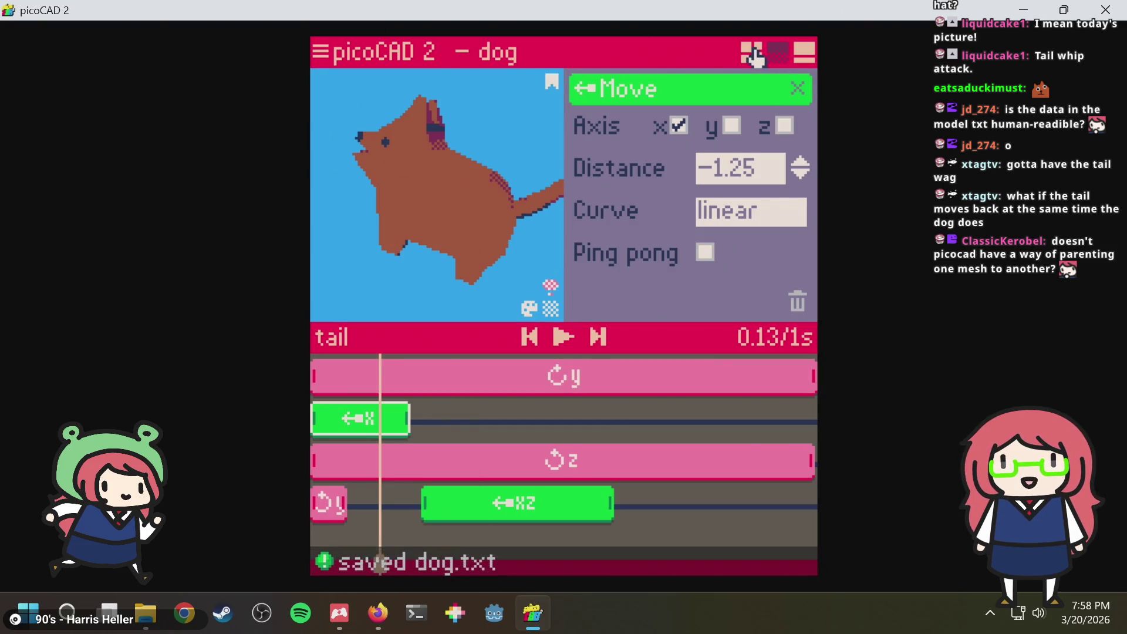
Reorder the Overview list so the dog body mesh comes before the tail mesh
left_click(751, 51)
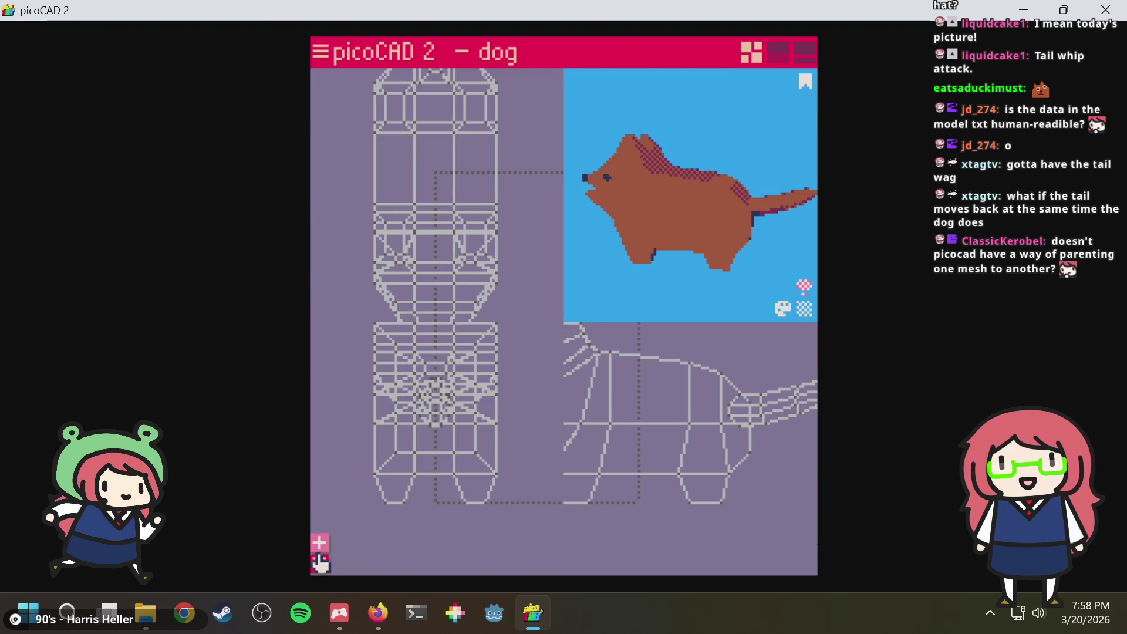
left_click(320, 563)
left_click_drag(642, 224, 632, 209)
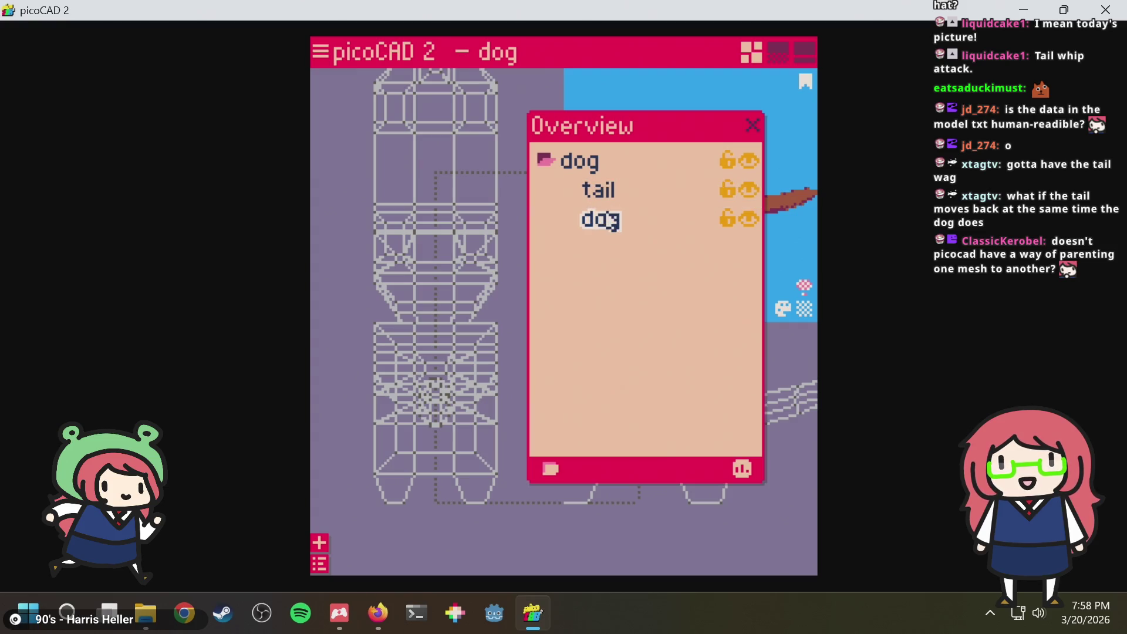
right_click(608, 217)
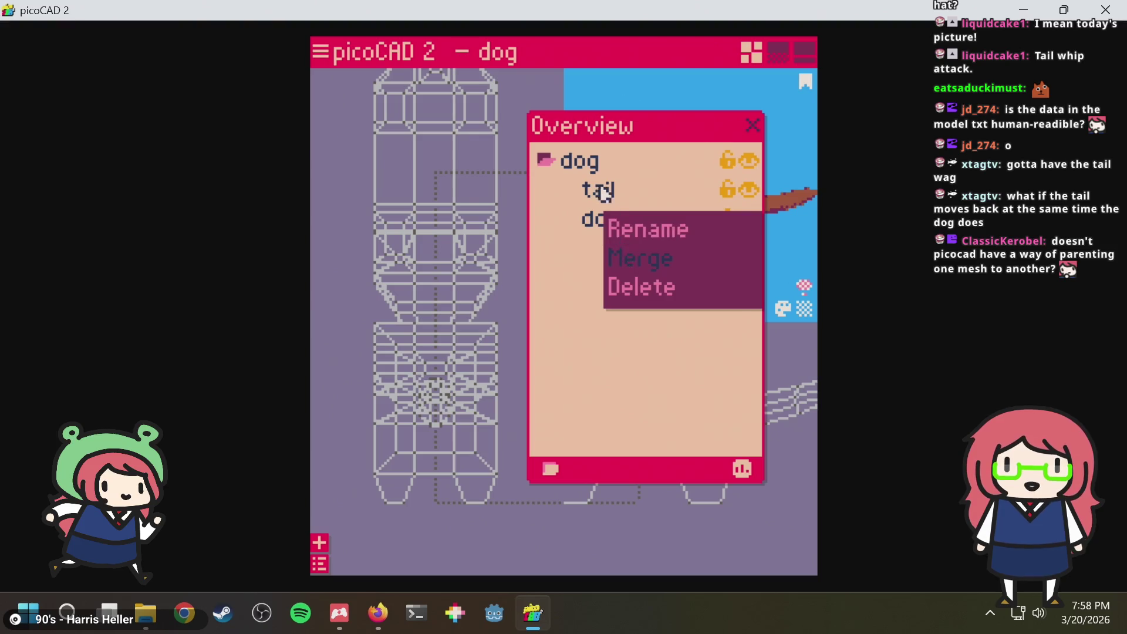
left_click(598, 194)
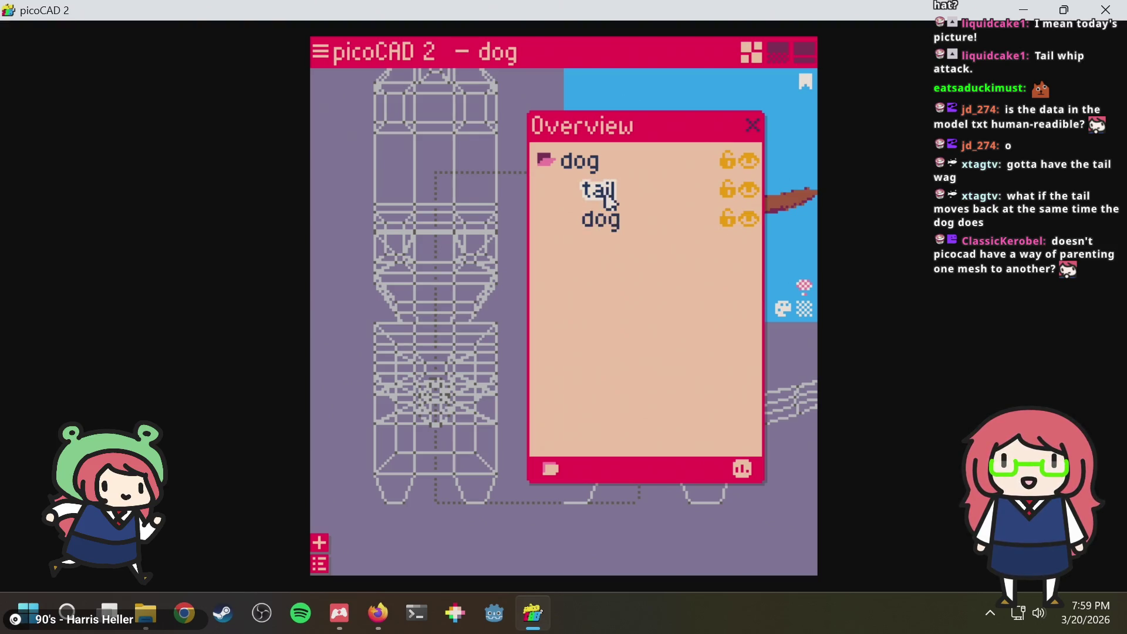
right_click(606, 199)
left_click(591, 226)
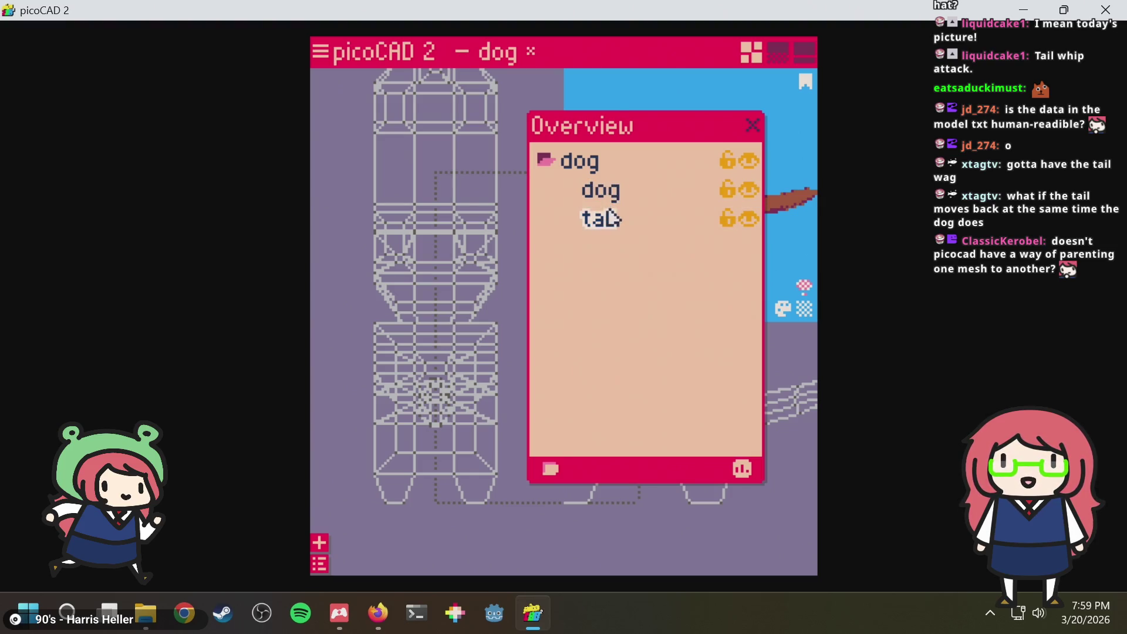
right_click(608, 220)
left_click(588, 224)
Close the mesh overview, save the dog model, and switch to the web browser
left_click(753, 126)
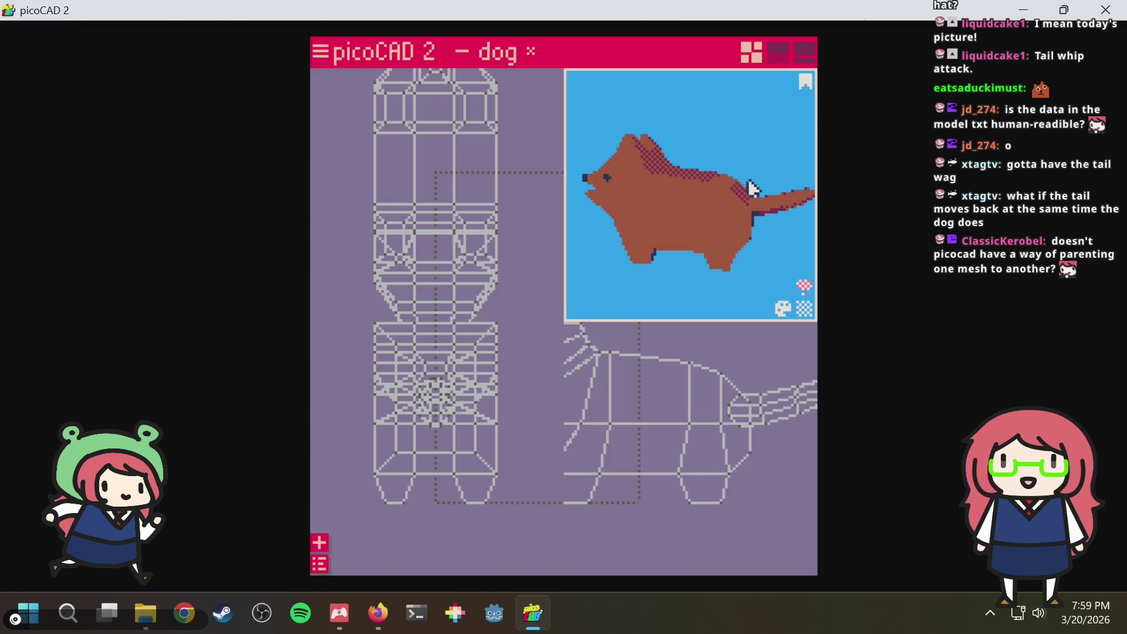
key("ctrl+s")
key("alt+Tab")
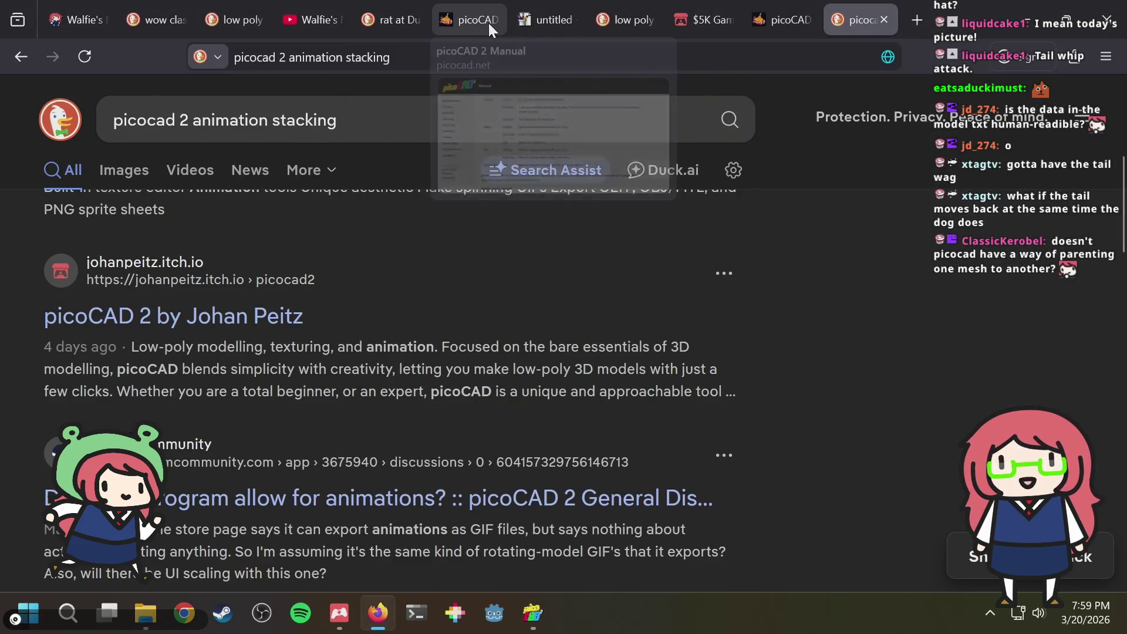
scroll(343, 274, "up", 4)
scroll(335, 304, "down", 5)
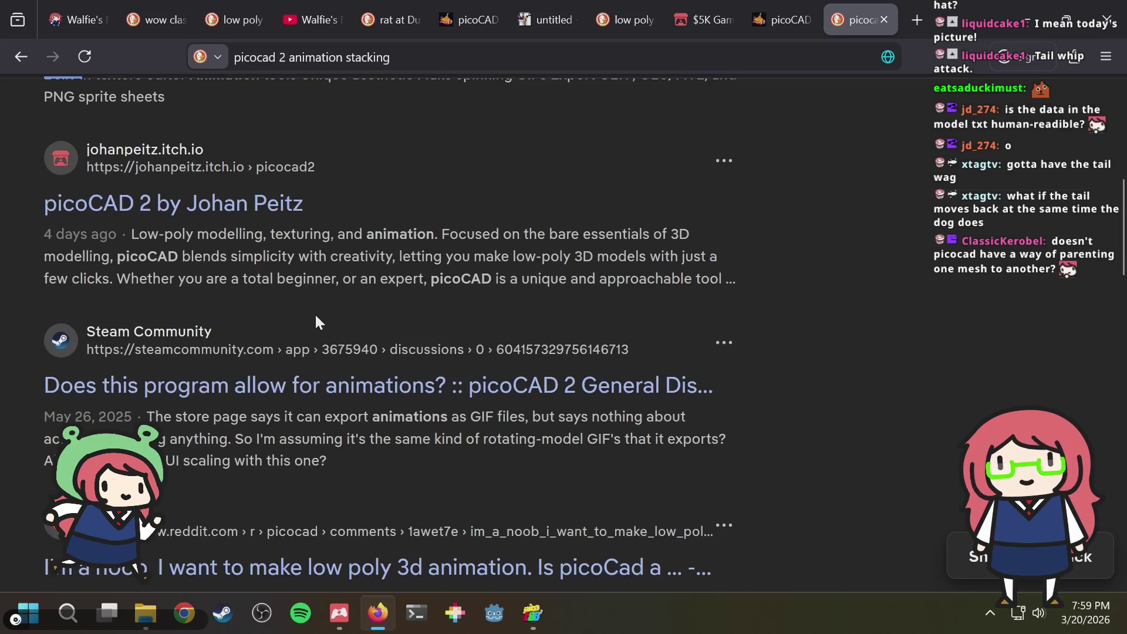
Browse the picoCAD 2 itch.io page in a new tab, then return to the dog in picoCAD 2
middle_click(245, 223)
left_click(850, 4)
scroll(754, 308, "down", 3)
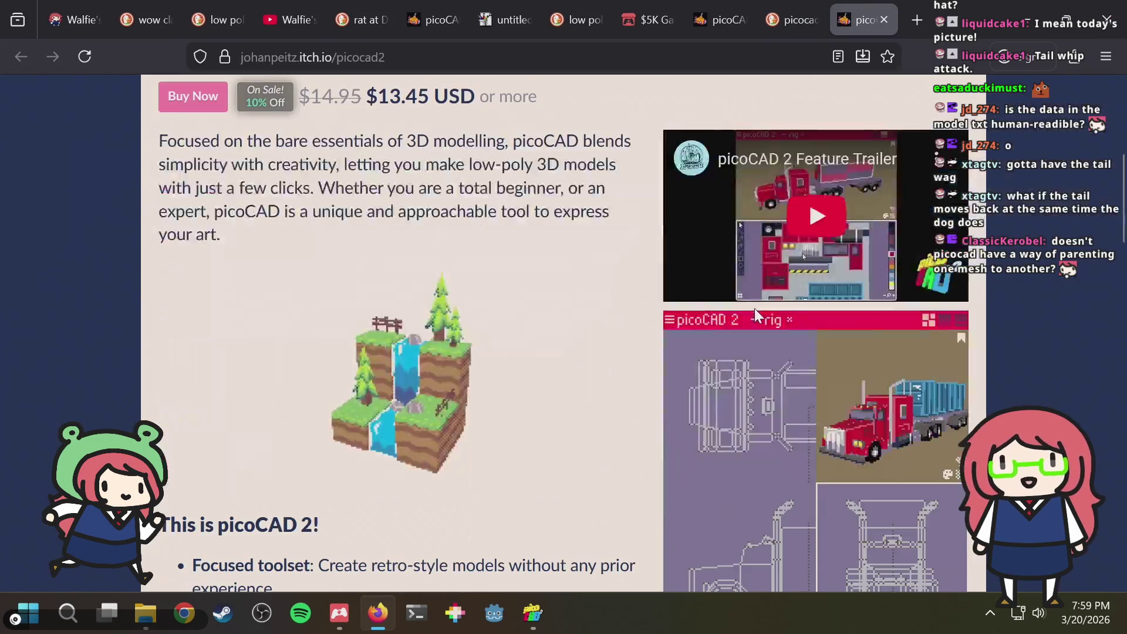
scroll(754, 308, "down", 4)
scroll(616, 317, "up", 1)
scroll(544, 333, "down", 3)
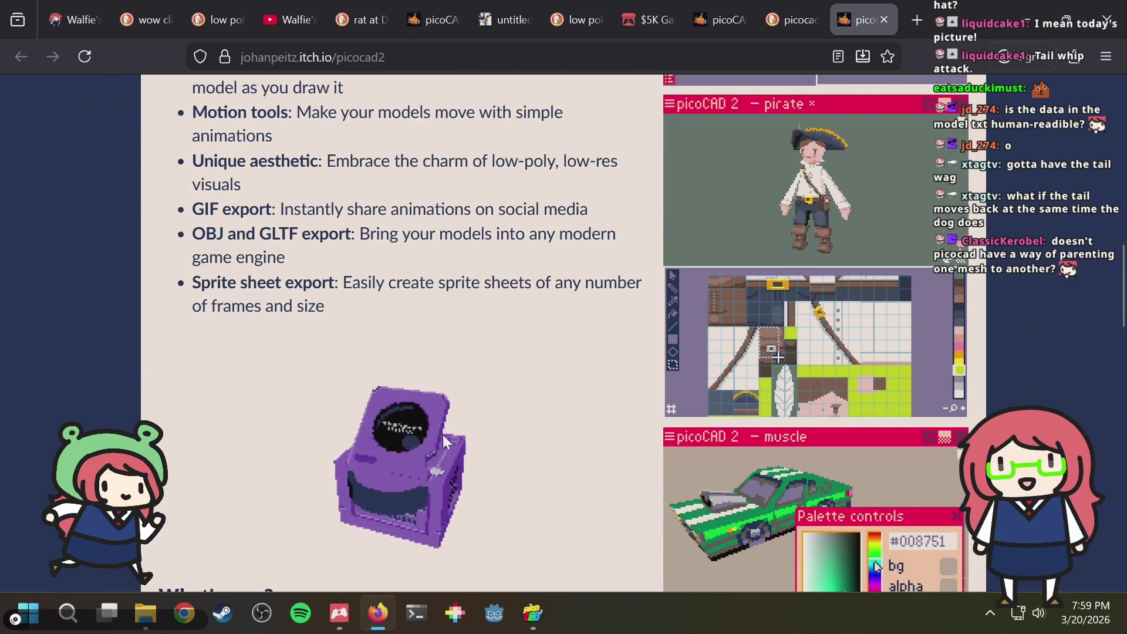
scroll(476, 393, "down", 2)
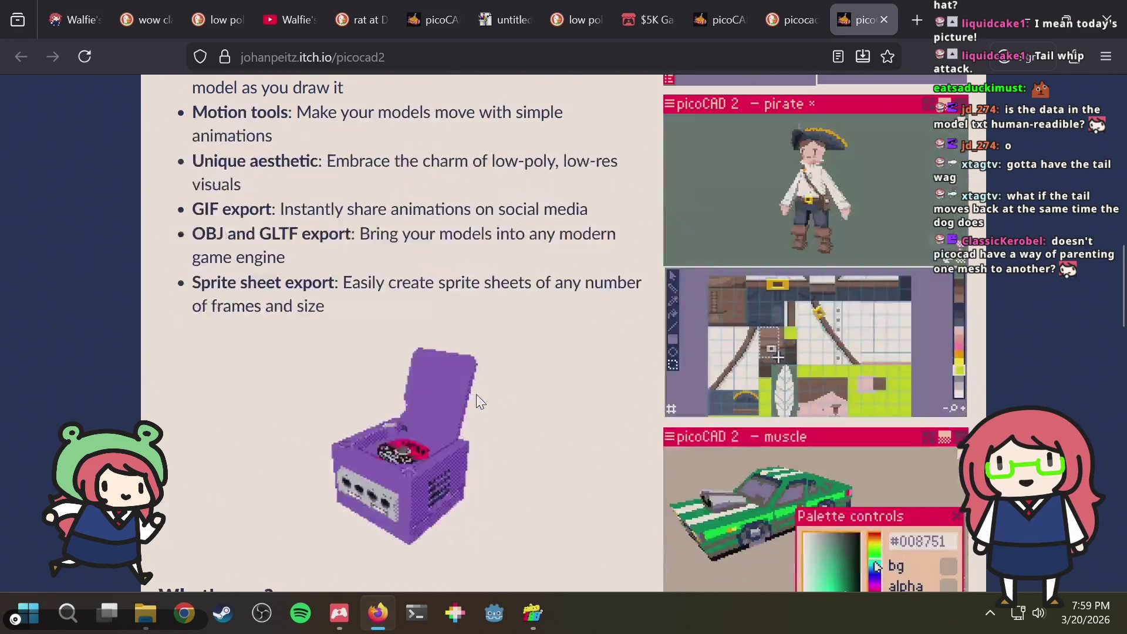
scroll(477, 402, "down", 3)
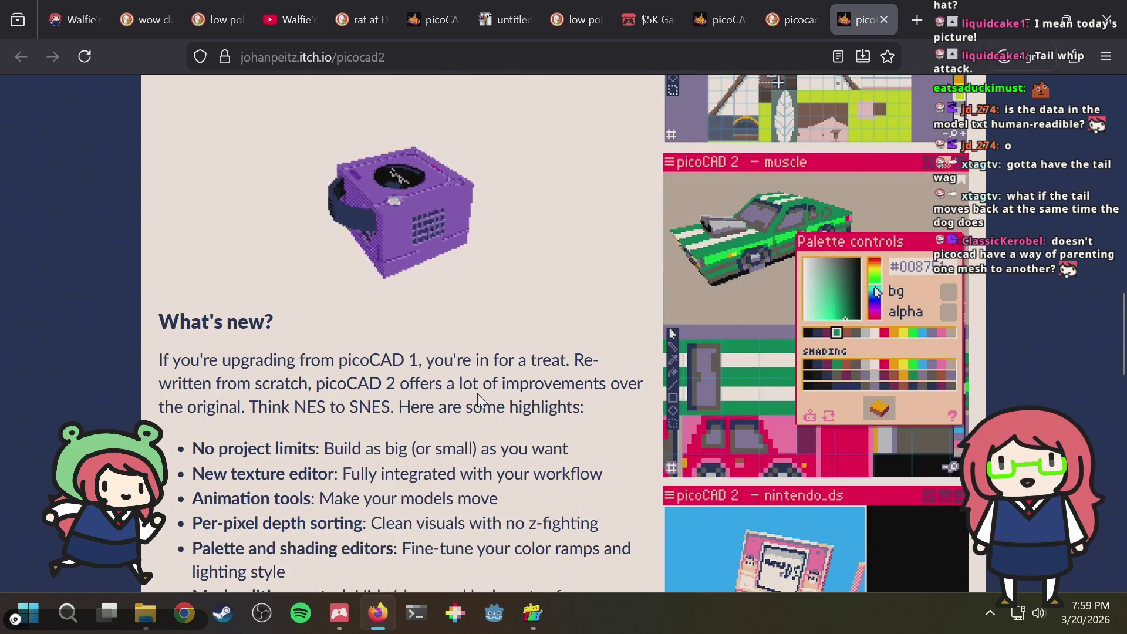
scroll(480, 400, "down", 3)
scroll(480, 397, "down", 3)
scroll(480, 396, "down", 5)
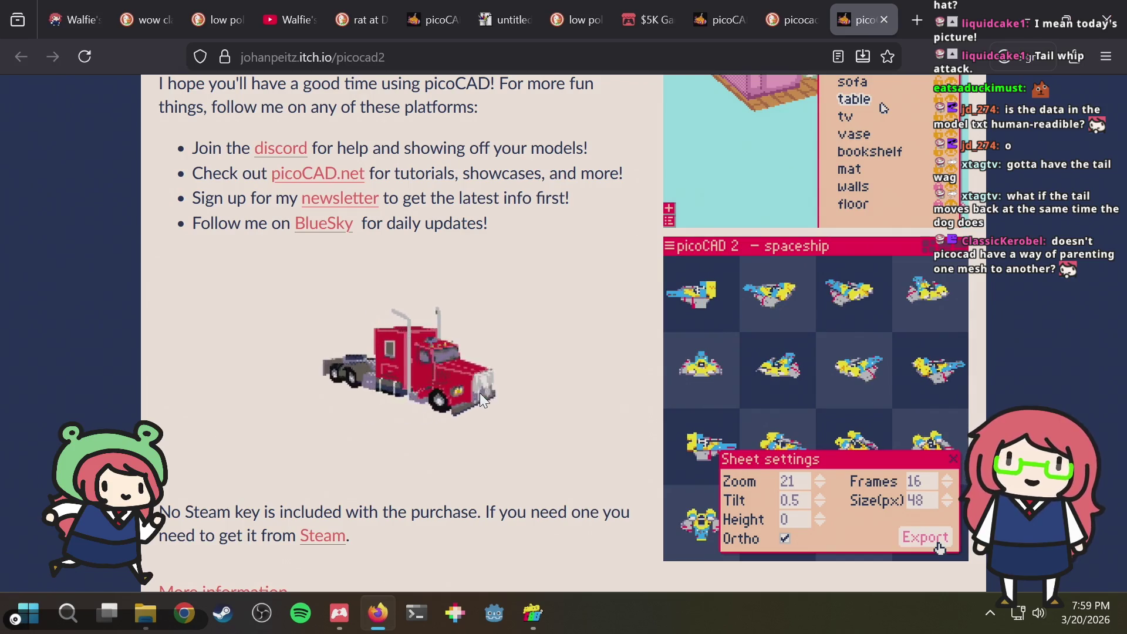
scroll(480, 393, "down", 1)
scroll(479, 397, "up", 3)
scroll(479, 397, "down", 3)
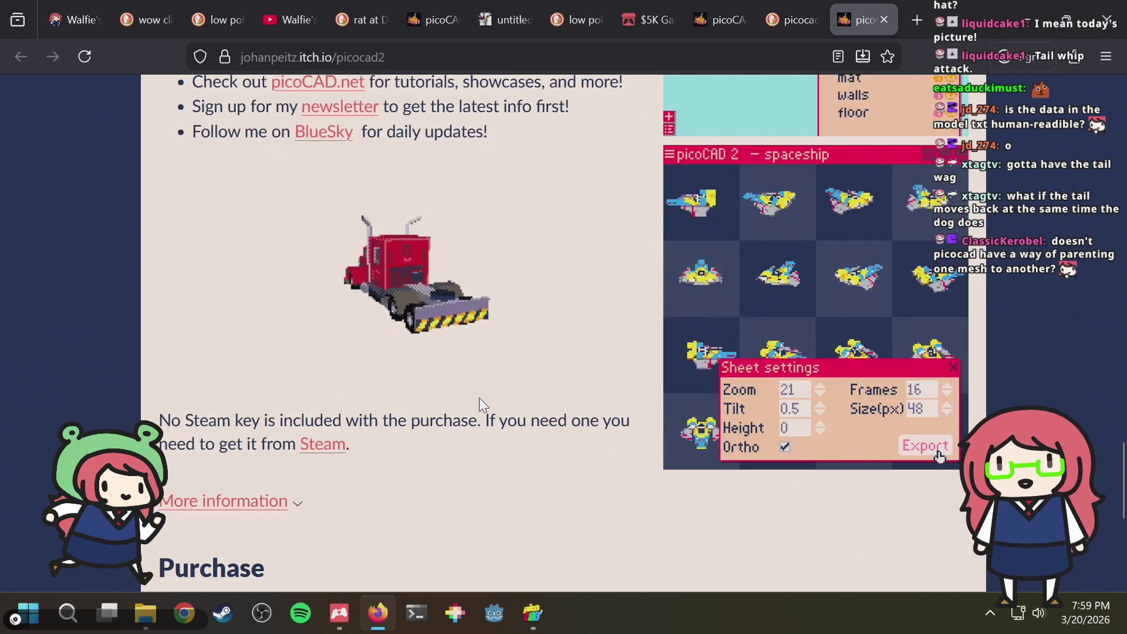
scroll(480, 397, "down", 4)
scroll(479, 397, "up", 1)
scroll(479, 396, "up", 6)
key("alt+Tab")
left_click(484, 406)
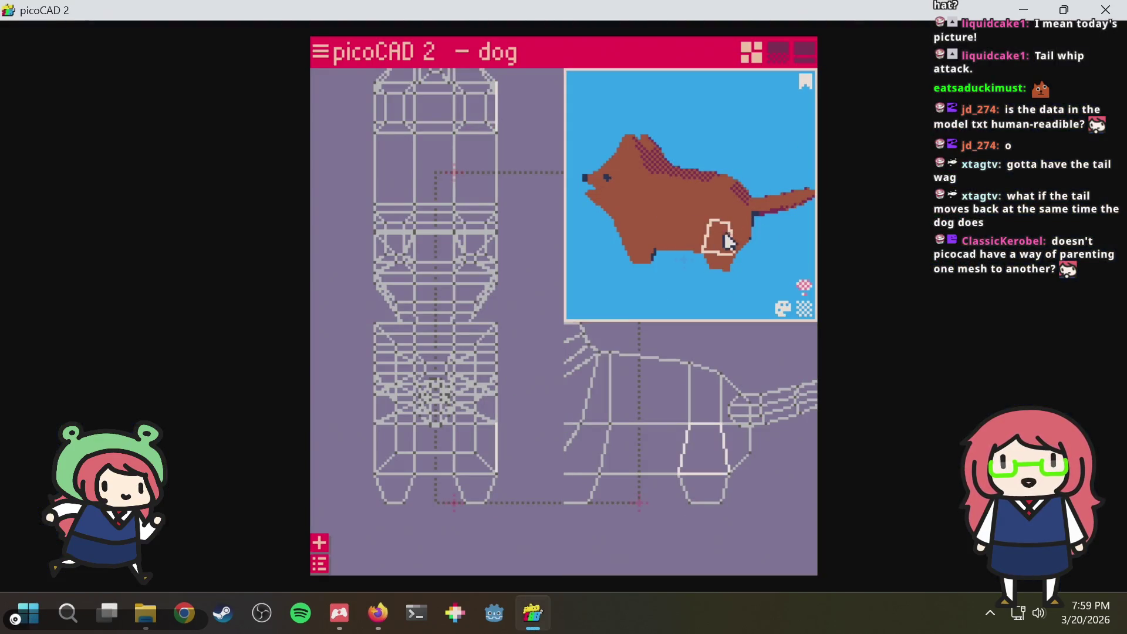
Play and pause the tail animation in the animation layout, viewing the dog from the side
left_click_drag(689, 278, 661, 282)
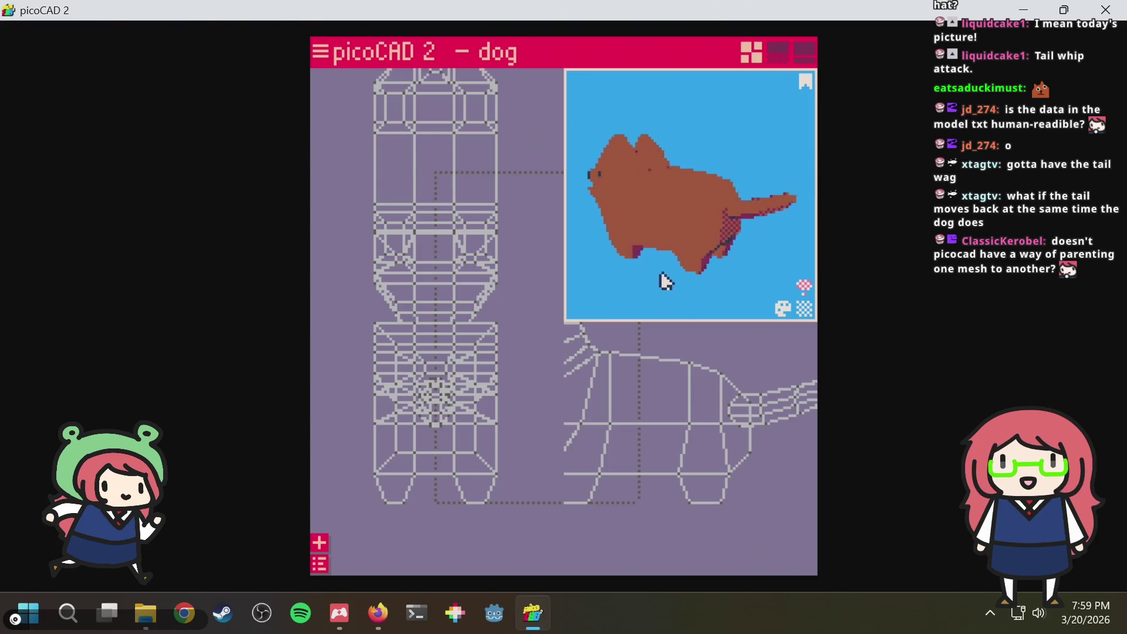
key("Tab")
left_click(804, 53)
key("space")
key("space")
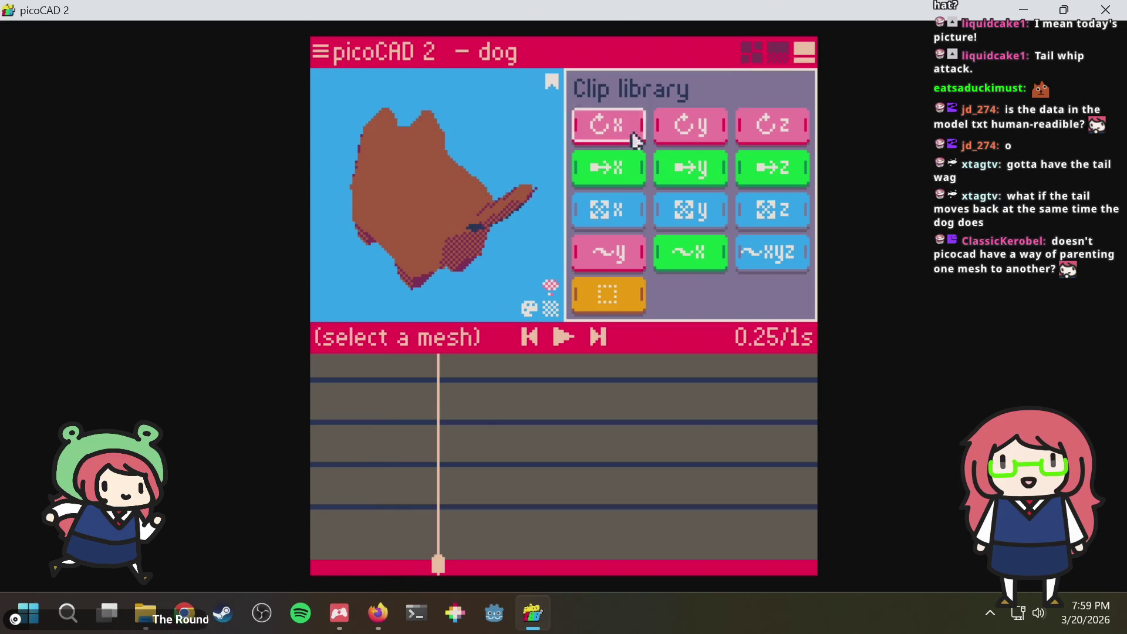
left_click(443, 217)
left_click(515, 203)
key("space")
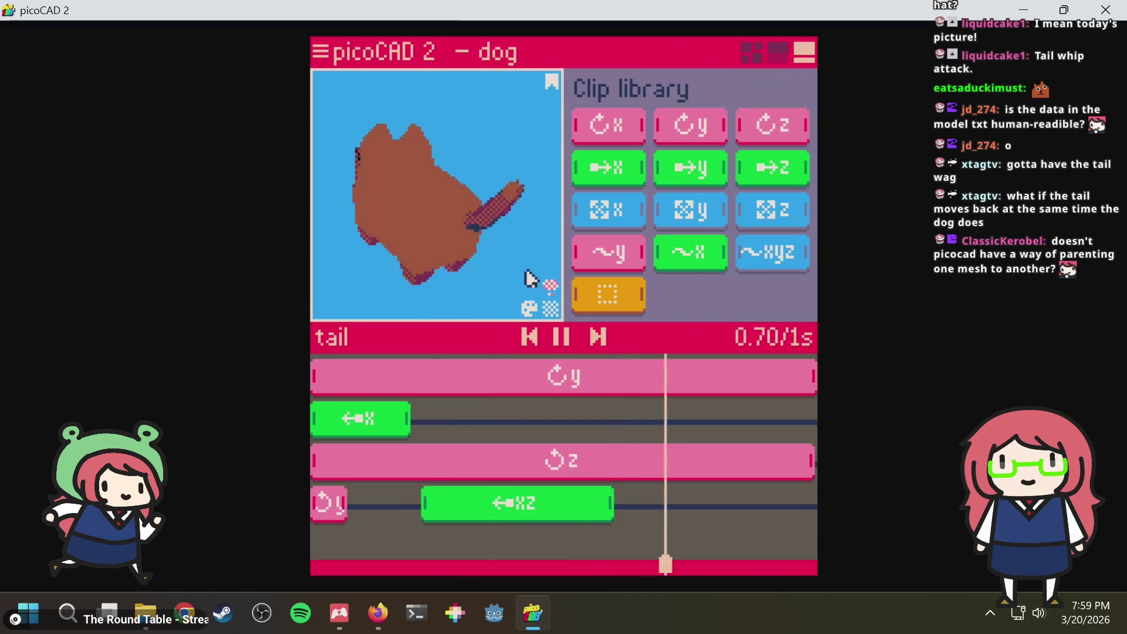
key("space")
right_click_drag(528, 257, 563, 244)
key("space")
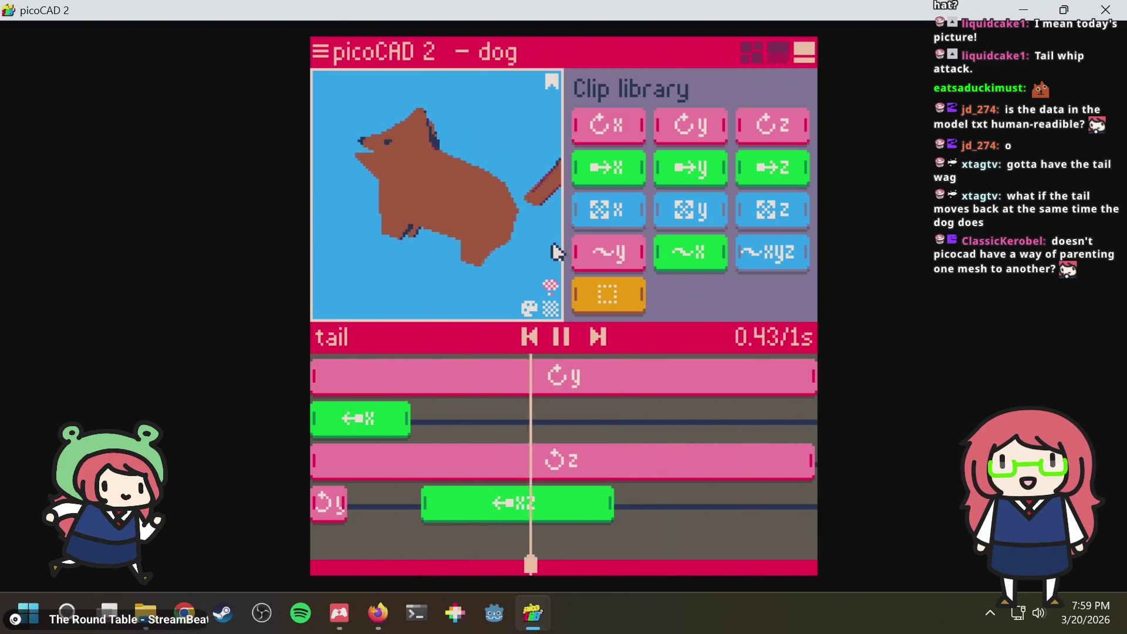
key("space")
Copy the tail's leftward x move clip, jump to 0.27 s, then switch to texture painting
left_click(393, 429)
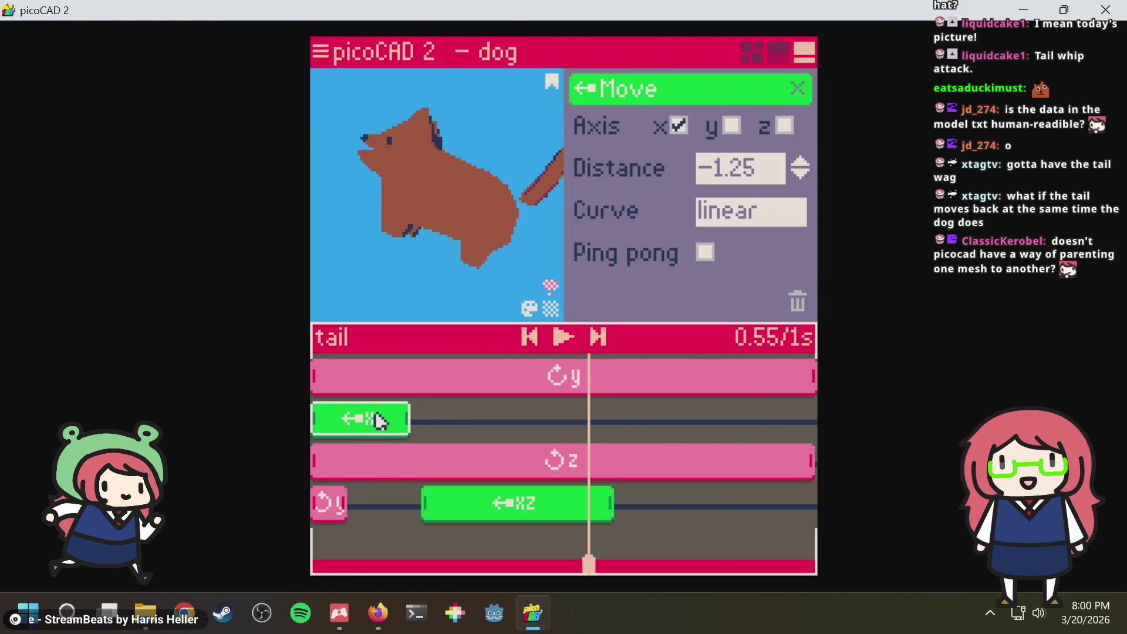
key("ctrl+c")
left_click(447, 426)
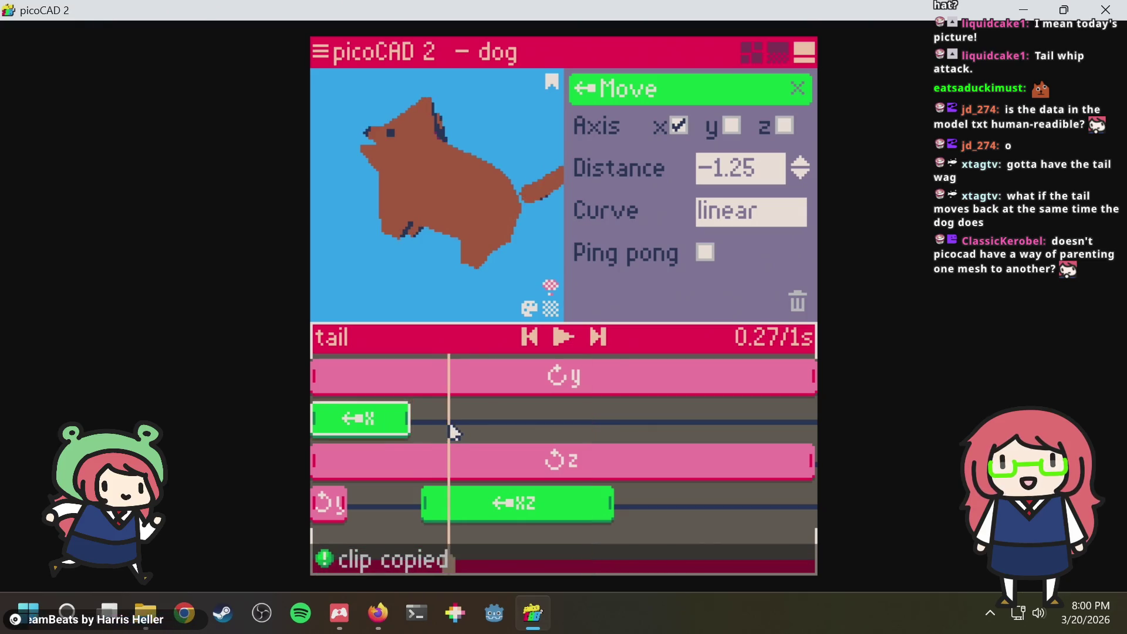
mouse_move(375, 422)
left_mouse_down()
mouse_move(458, 421)
mouse_move(375, 422)
left_mouse_up()
left_click(776, 55)
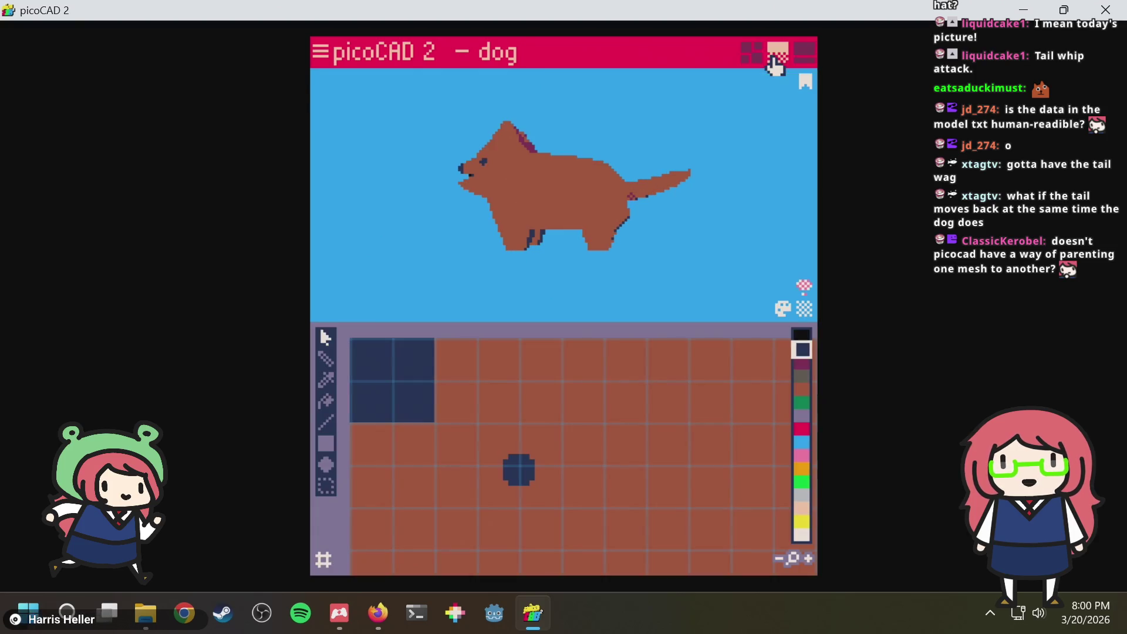
Add a rightward 1.25 x move clip to the tail right after the leftward move and preview it
left_click(802, 58)
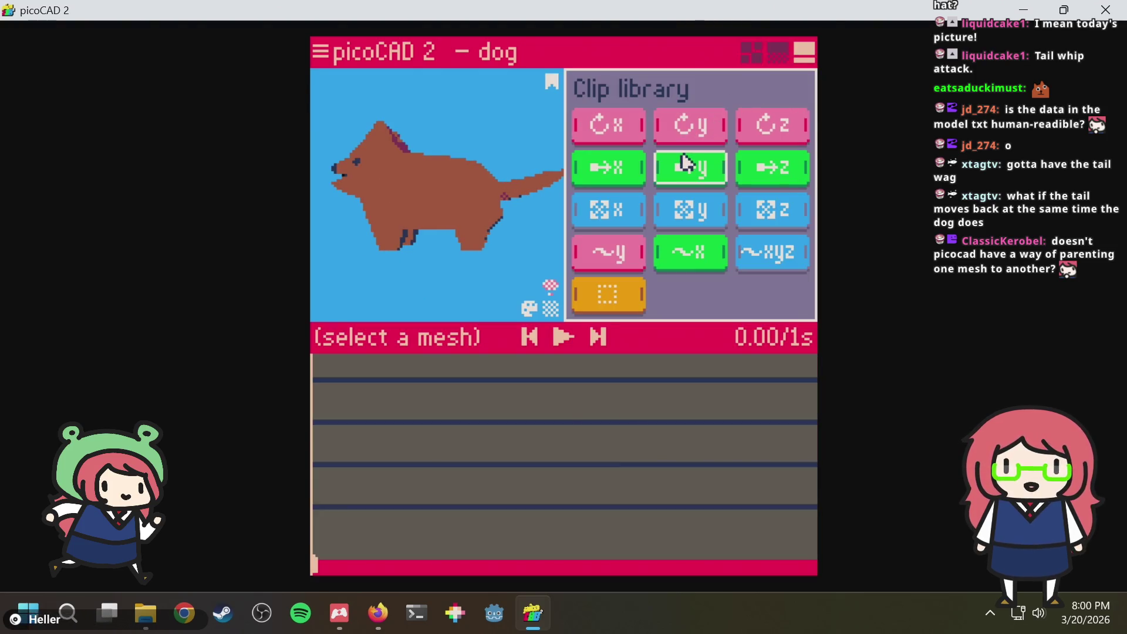
left_click(519, 193)
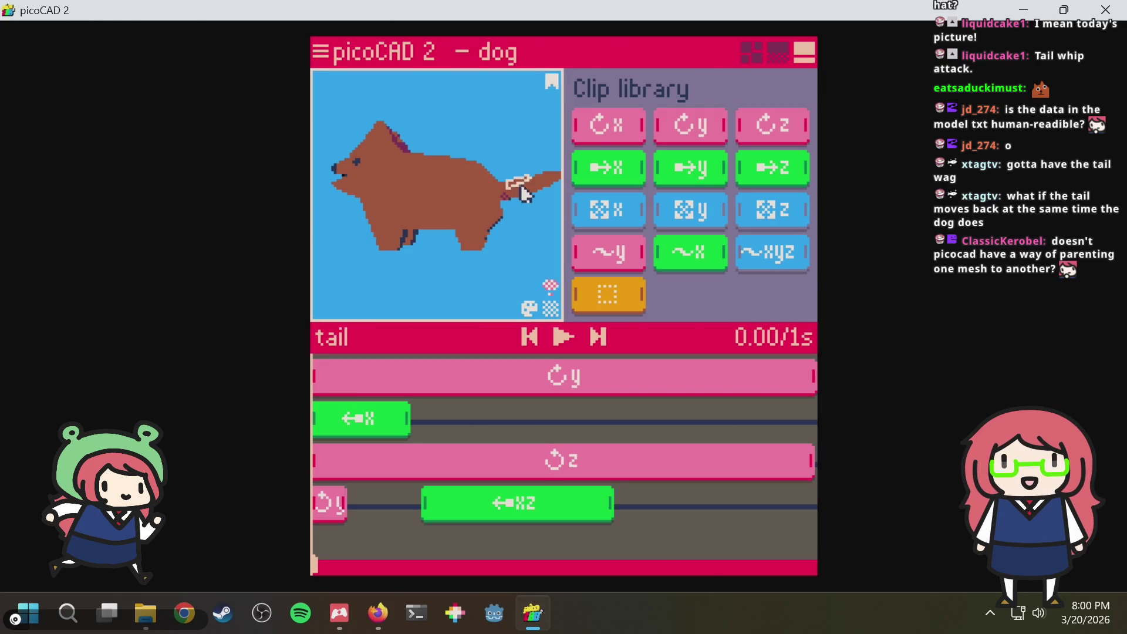
mouse_move(633, 182)
left_mouse_down()
mouse_move(499, 434)
mouse_move(472, 434)
left_mouse_up()
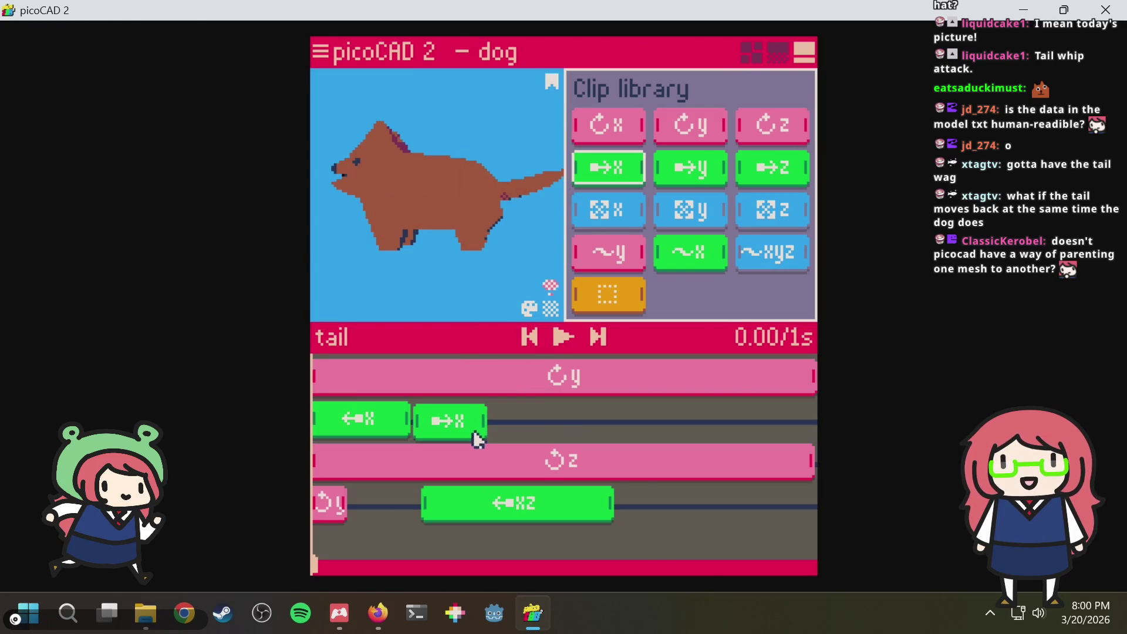
left_click(473, 435)
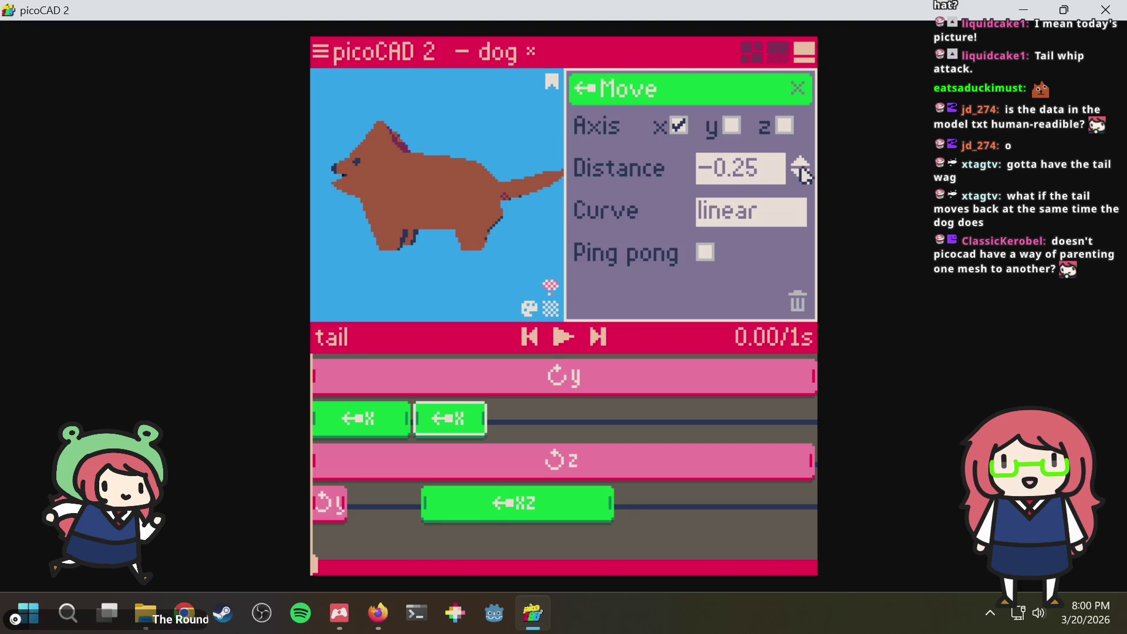
mouse_move(395, 518)
left_mouse_down()
mouse_move(520, 504)
mouse_move(459, 504)
left_mouse_up()
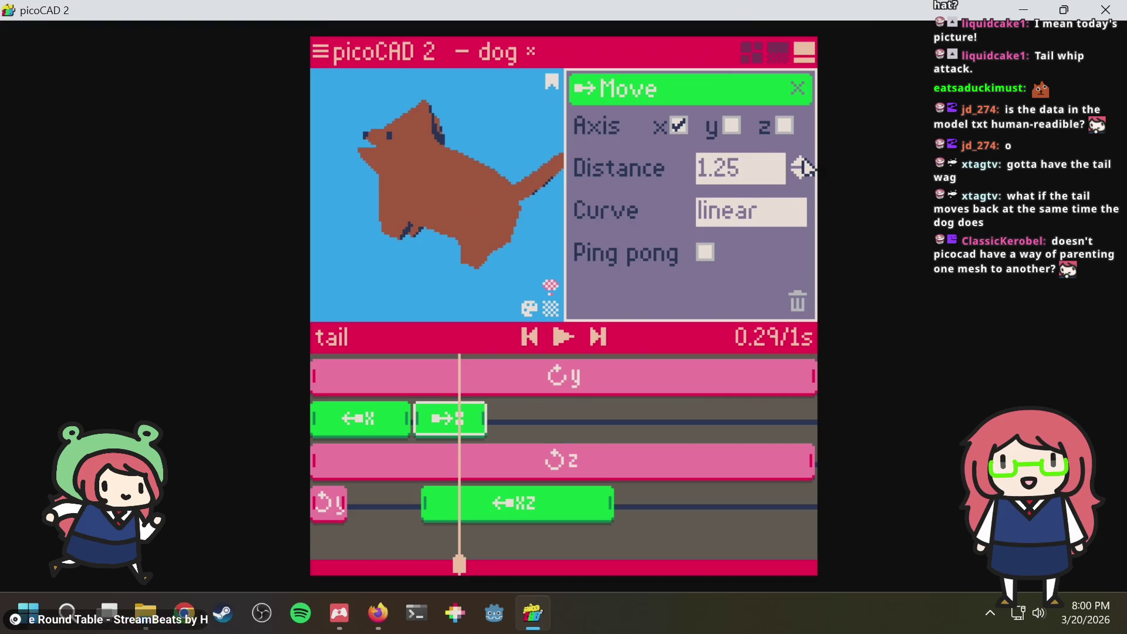
mouse_move(436, 542)
left_mouse_down()
mouse_move(382, 540)
mouse_move(405, 541)
left_mouse_up()
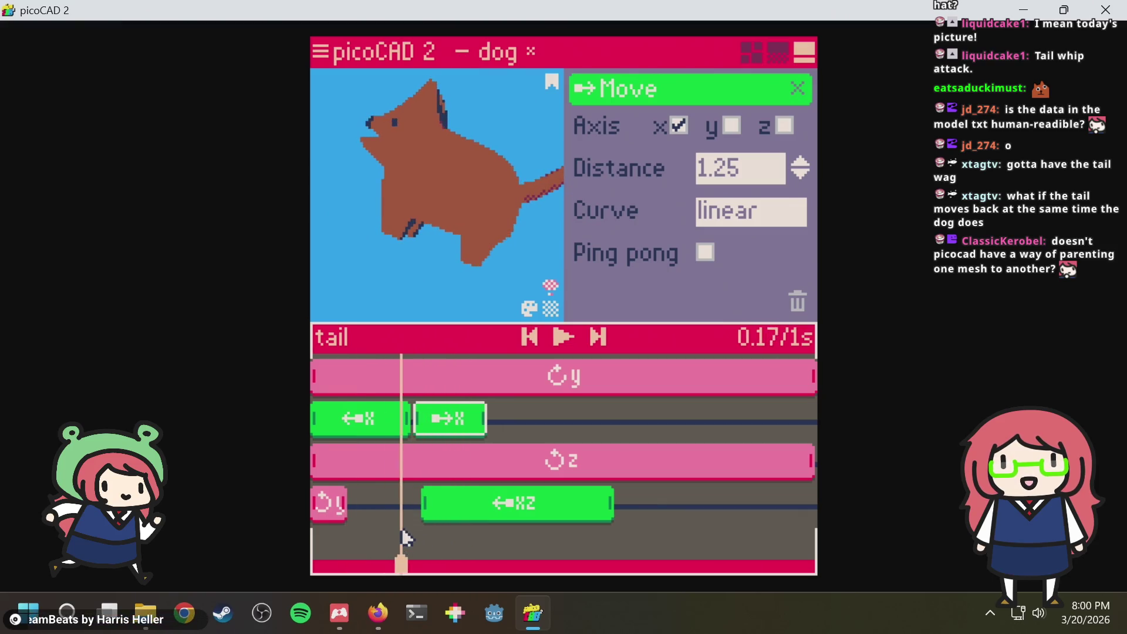
Make the rightward move clip start earlier so it follows the leftward move directly
left_click(404, 424)
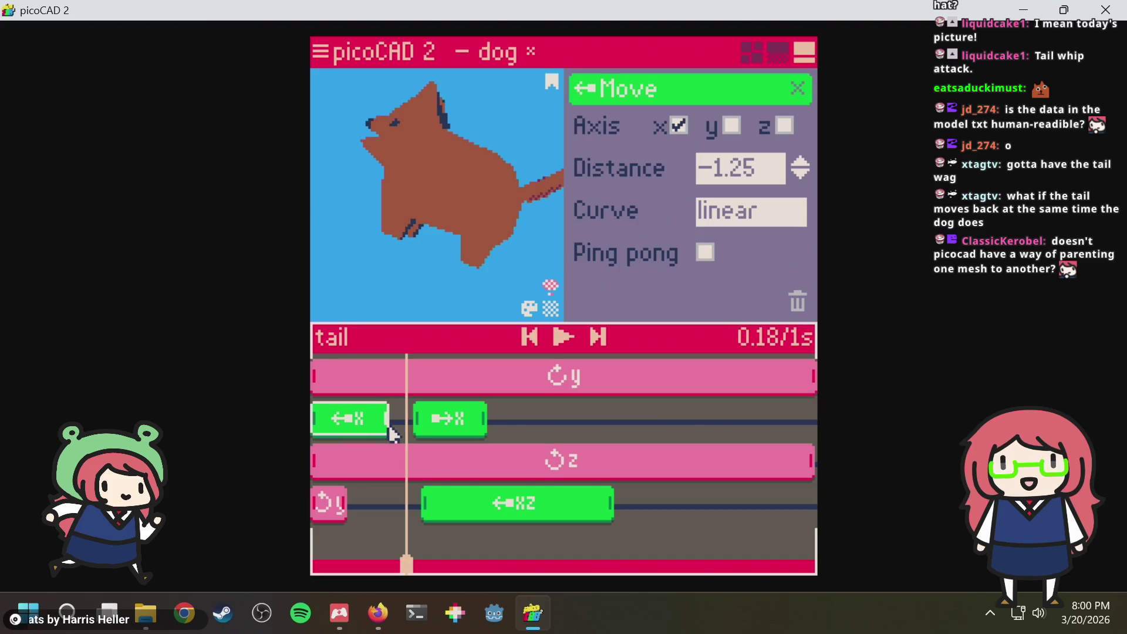
key("Left")
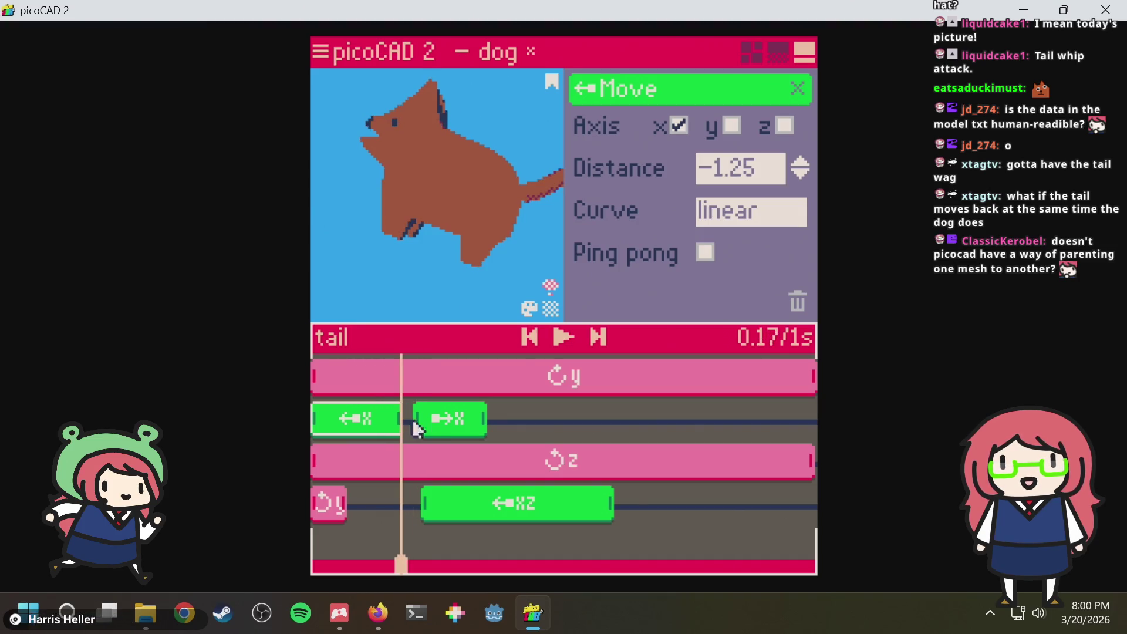
left_click_drag(419, 426, 408, 429)
mouse_move(399, 522)
left_mouse_down()
mouse_move(367, 528)
mouse_move(336, 505)
left_mouse_up()
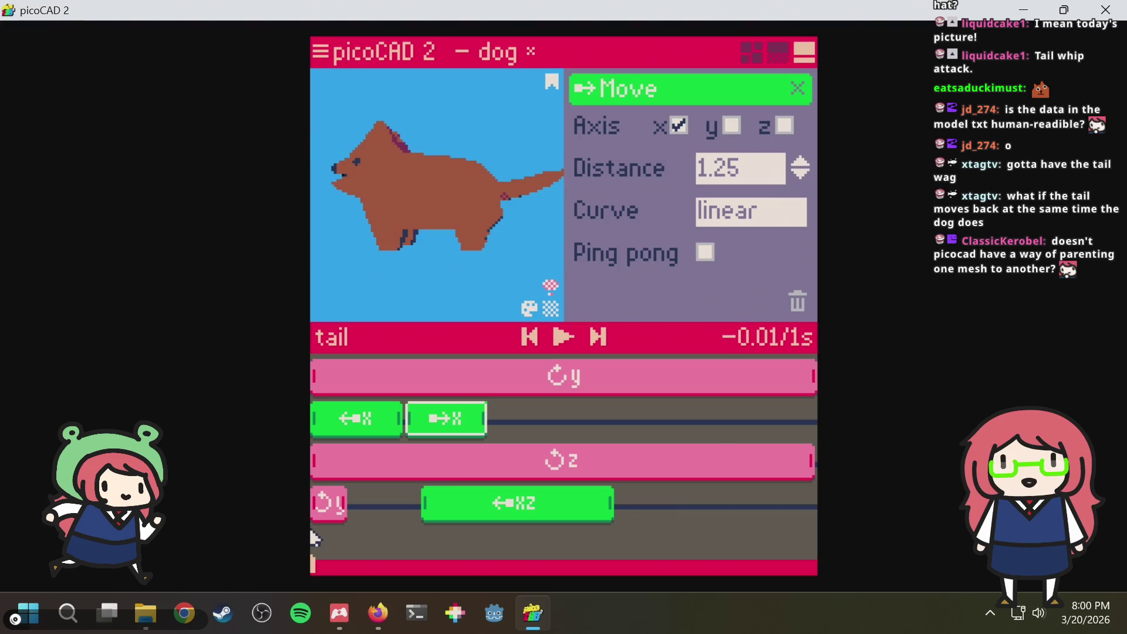
Preview the tail wag from above and another angle, then save dog.txt
key("space")
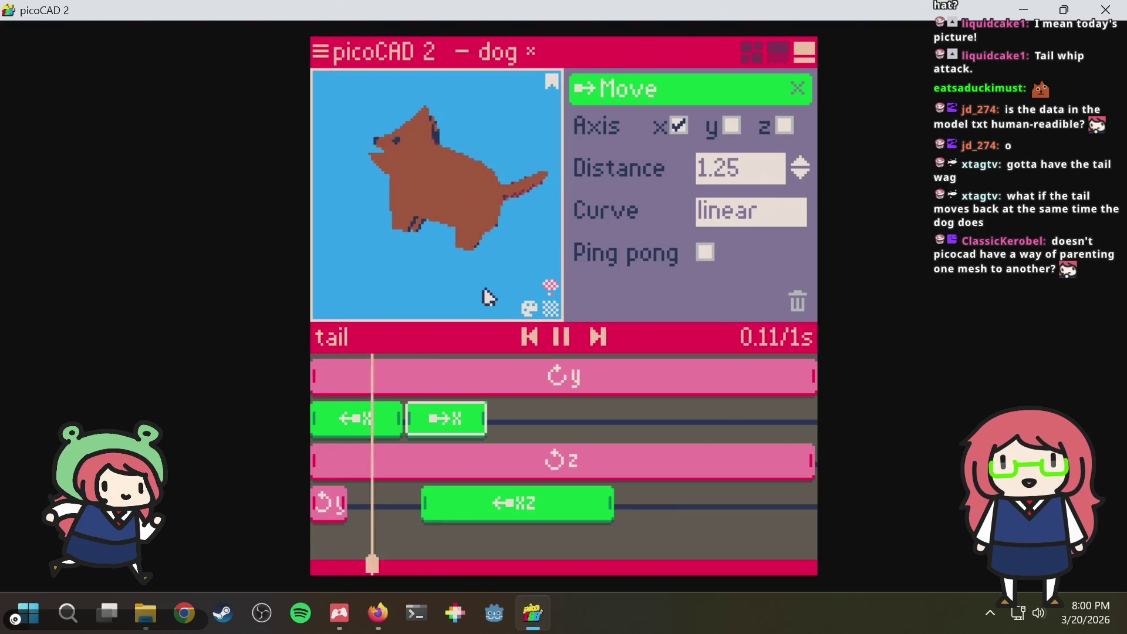
mouse_move(485, 294)
right_mouse_down()
mouse_move(471, 307)
mouse_move(477, 238)
mouse_move(432, 243)
mouse_move(429, 256)
mouse_move(478, 261)
mouse_move(476, 278)
right_mouse_up()
key("space")
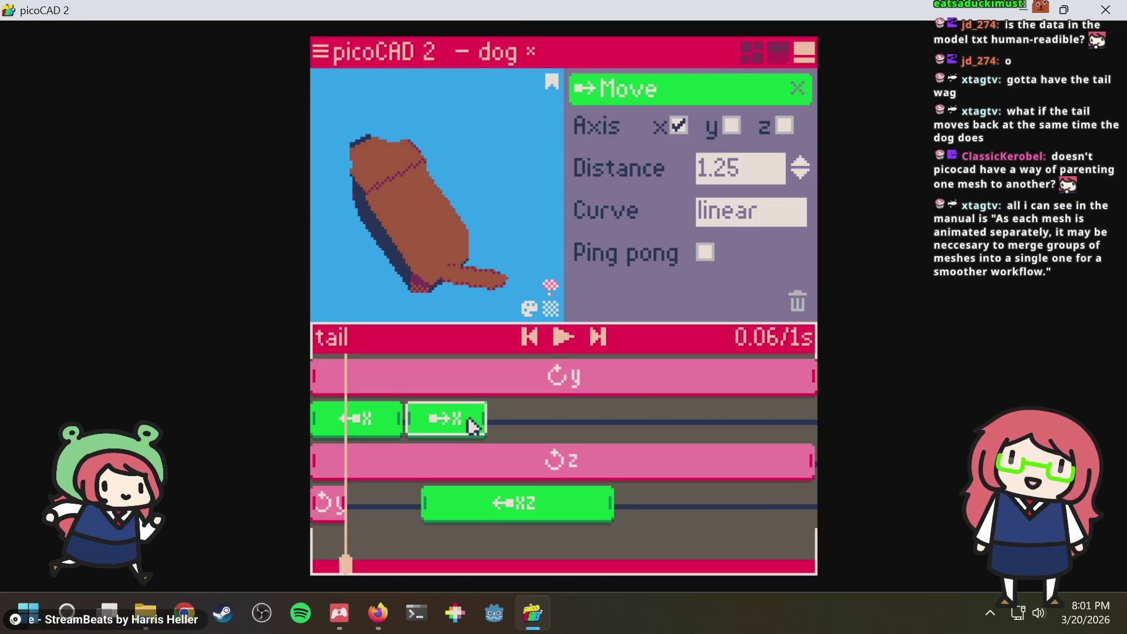
right_click_drag(478, 220, 512, 160)
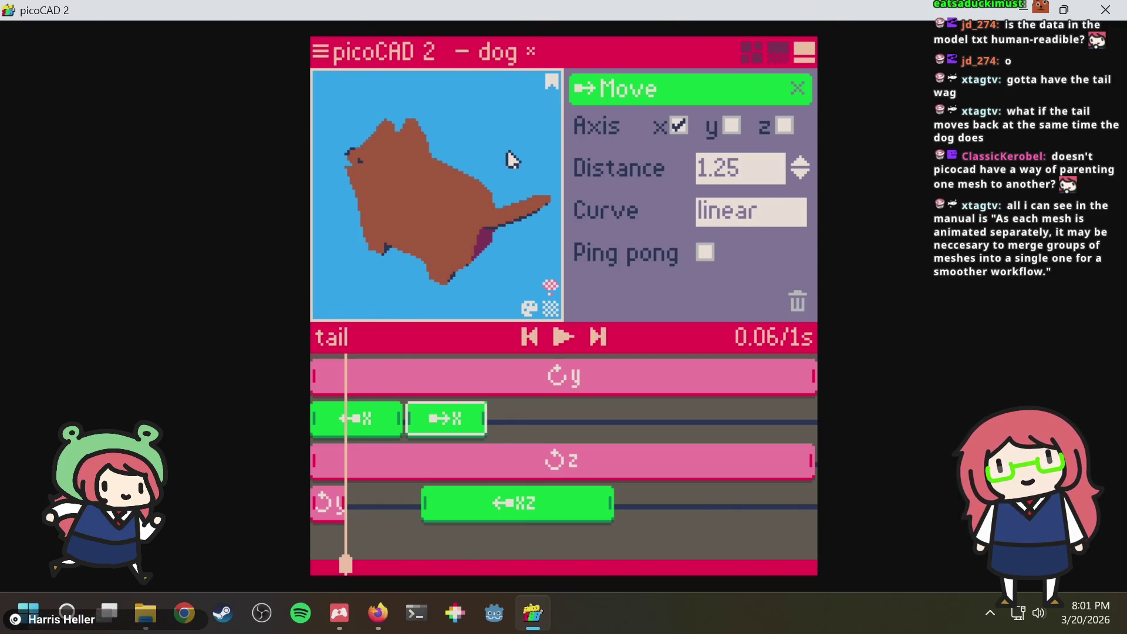
key("ctrl+s")
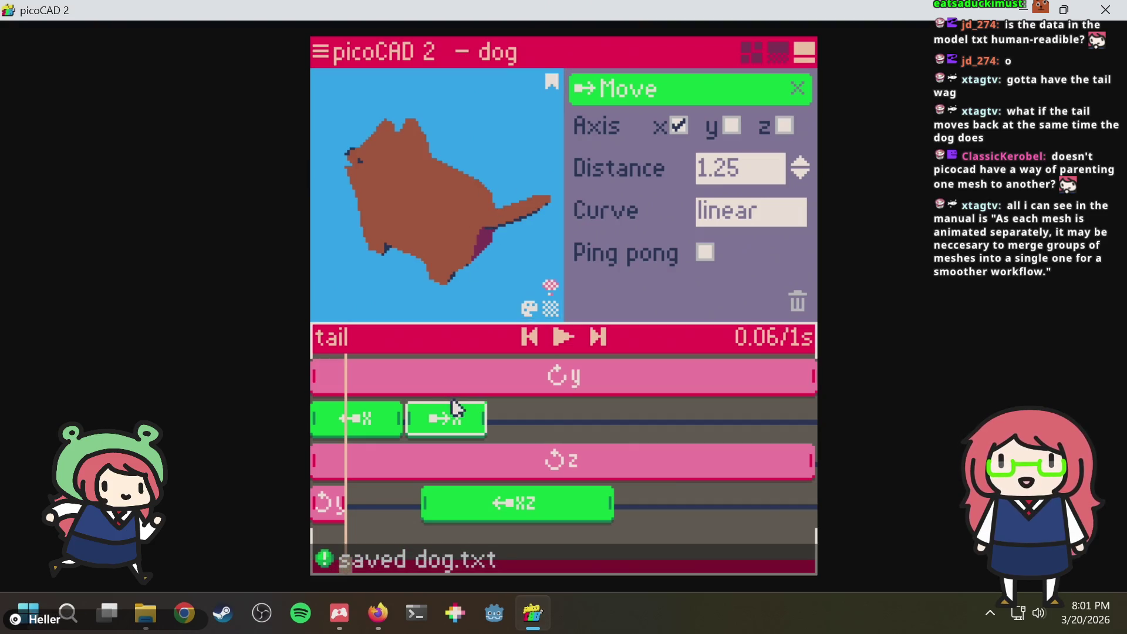
Replay and scrub the tail wag to 0.82 s, checking it from top-down and angled views
key("space")
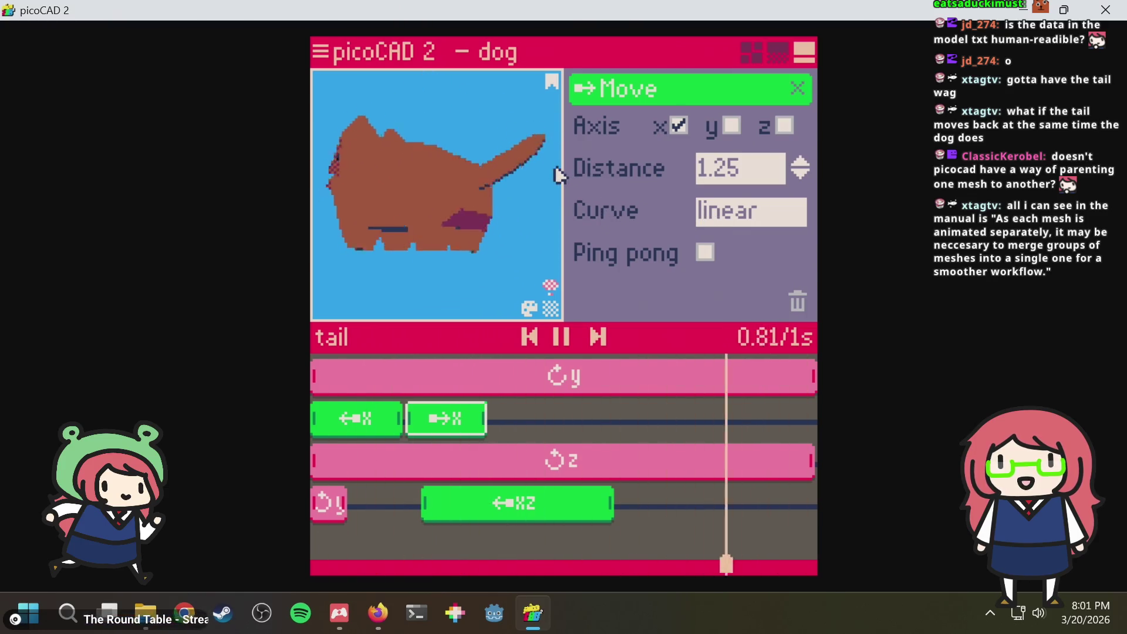
key("space")
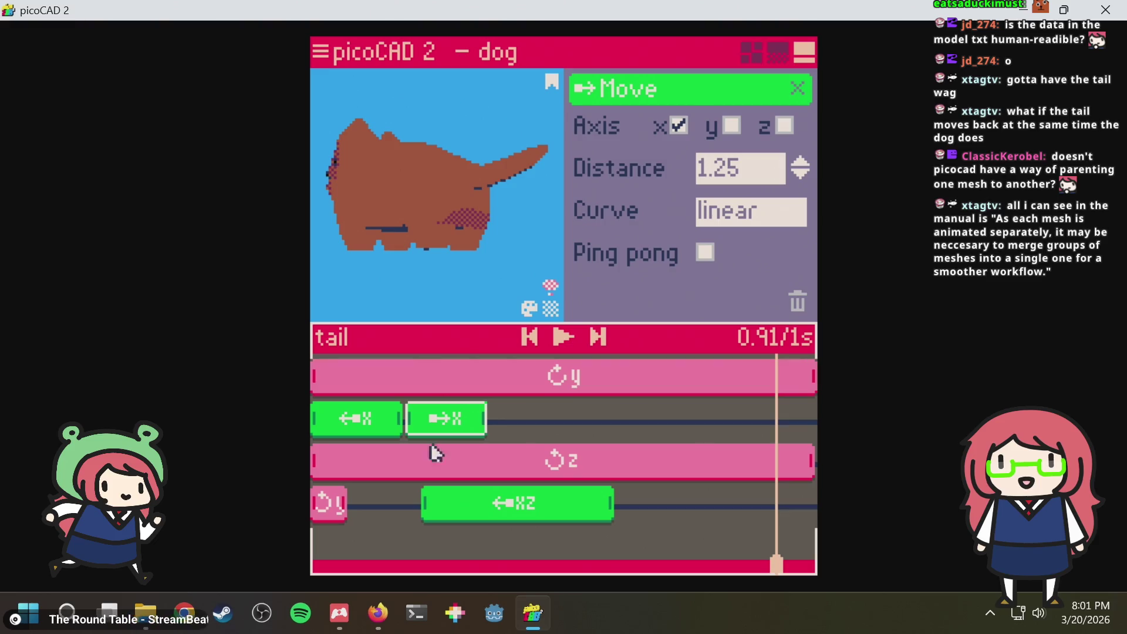
left_click_drag(384, 533, 465, 514)
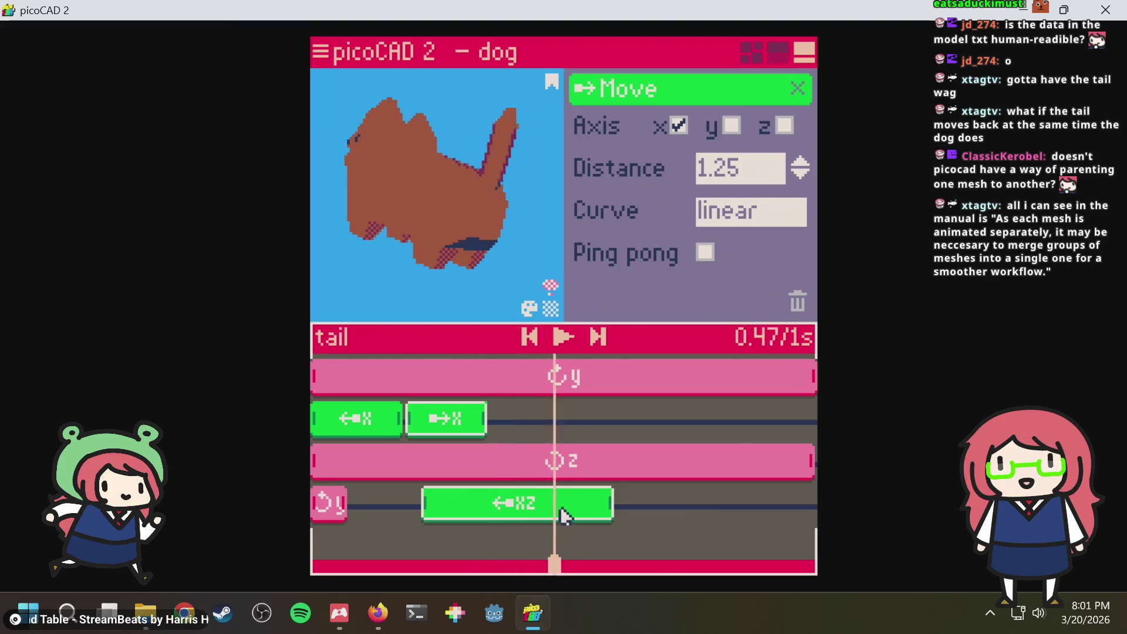
left_click_drag(633, 514, 737, 513)
key("space")
mouse_move(386, 91)
right_mouse_down()
mouse_move(537, 143)
mouse_move(498, 132)
mouse_move(490, 143)
right_mouse_up()
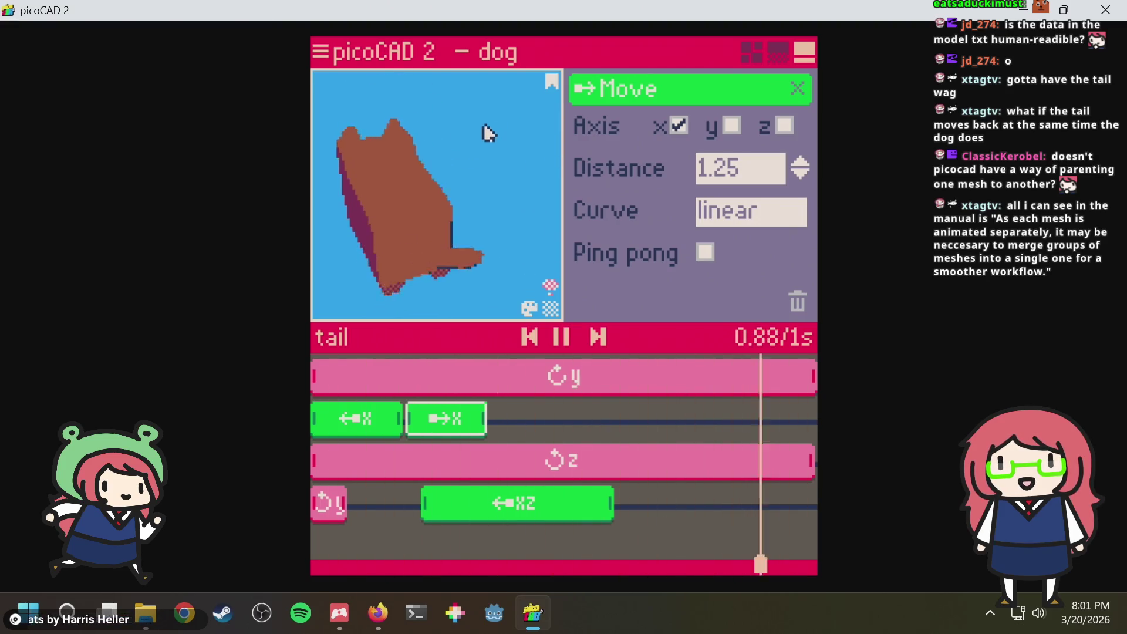
key("space")
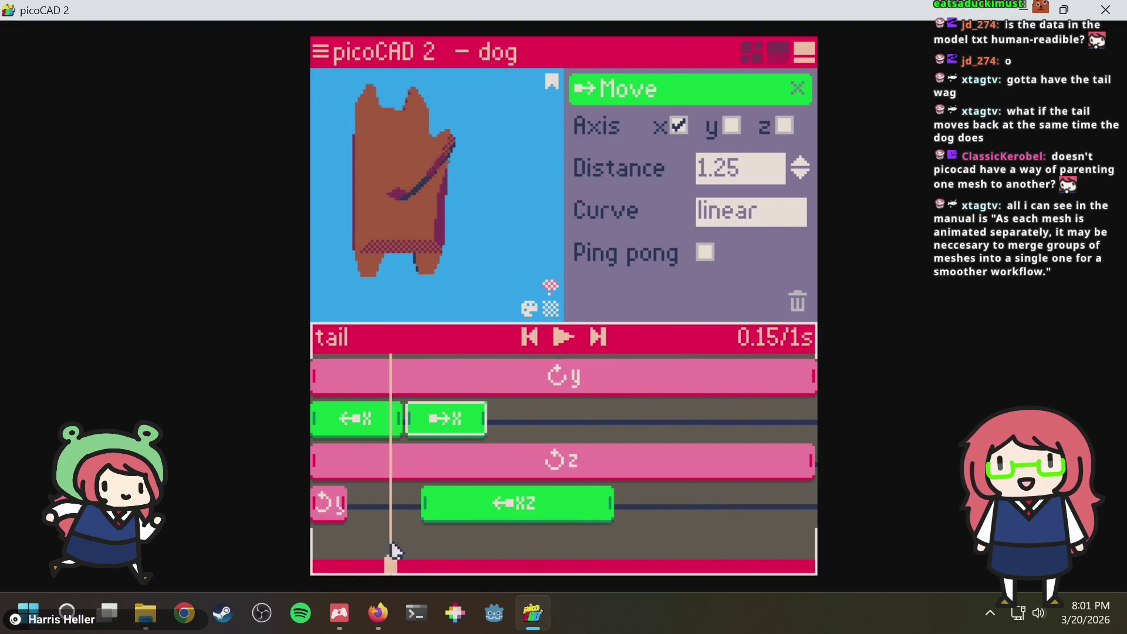
left_click_drag(394, 548, 419, 545)
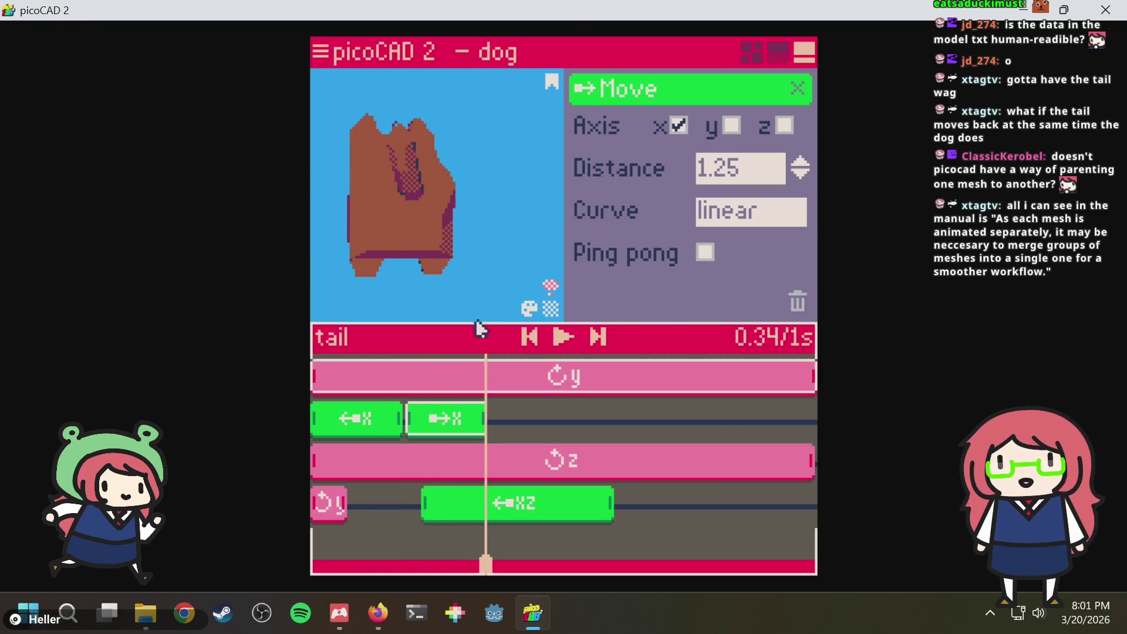
mouse_move(490, 203)
right_mouse_down()
mouse_move(515, 211)
mouse_move(548, 284)
right_mouse_up()
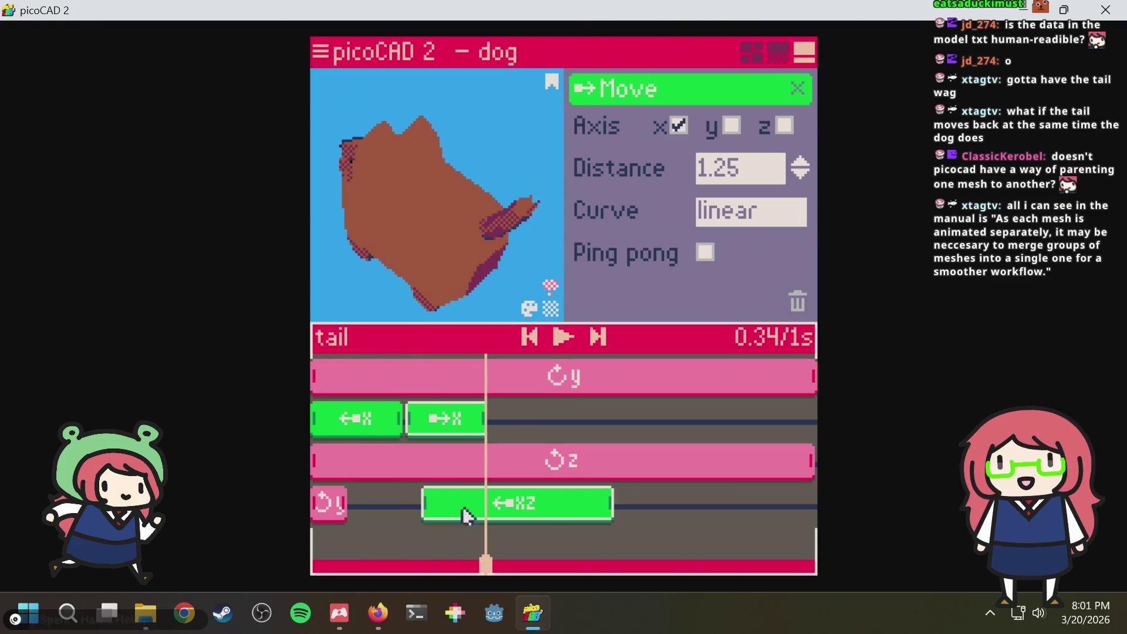
mouse_move(456, 564)
left_mouse_down()
mouse_move(382, 564)
mouse_move(476, 564)
left_mouse_up()
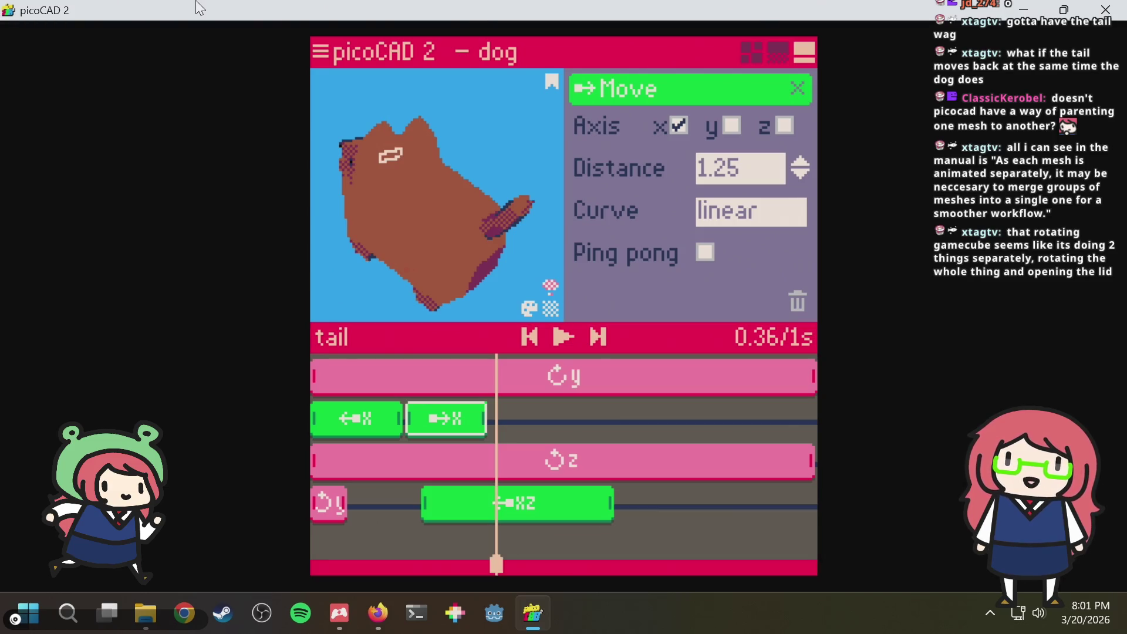
Keep Animate ticked in the GIF export settings, then return to the modelling editor
left_click(322, 56)
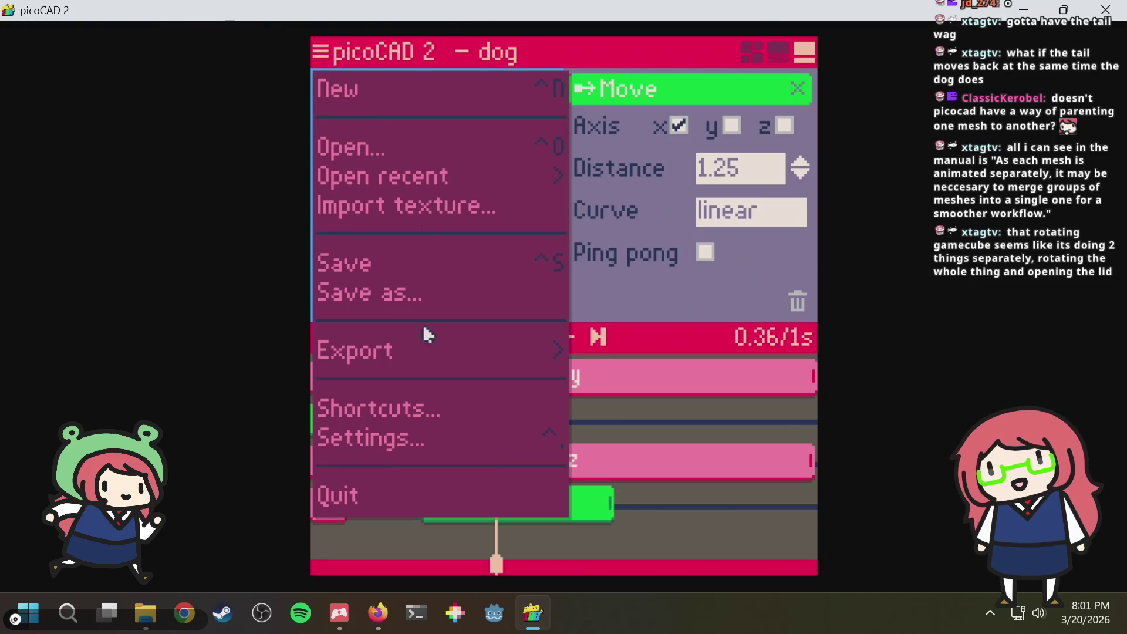
left_click(425, 357)
left_click(545, 373)
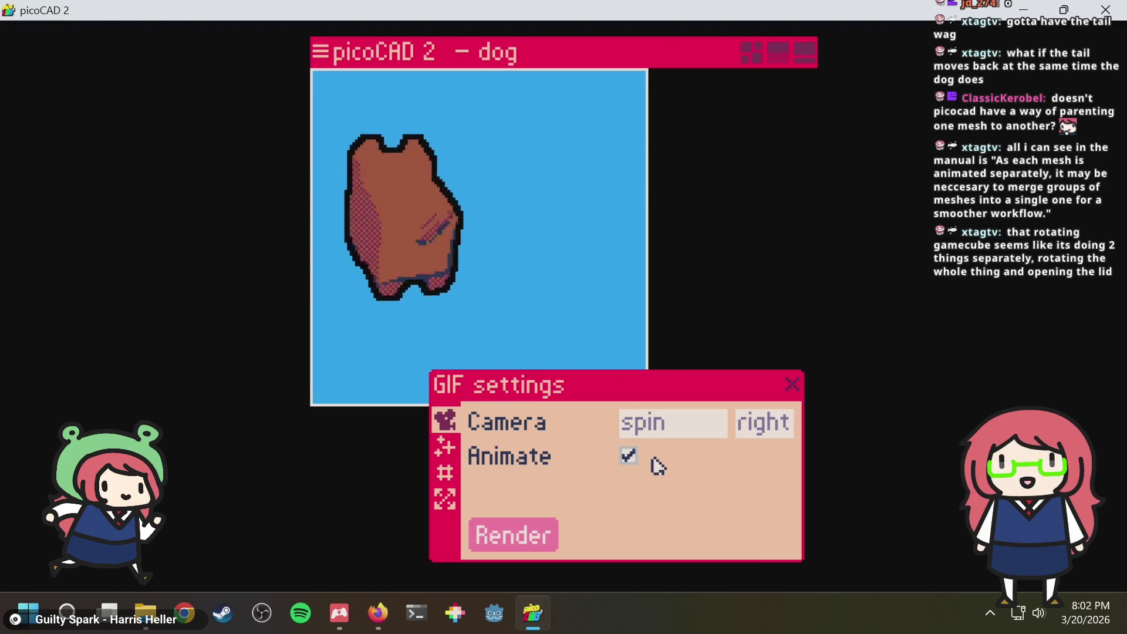
left_click(630, 459)
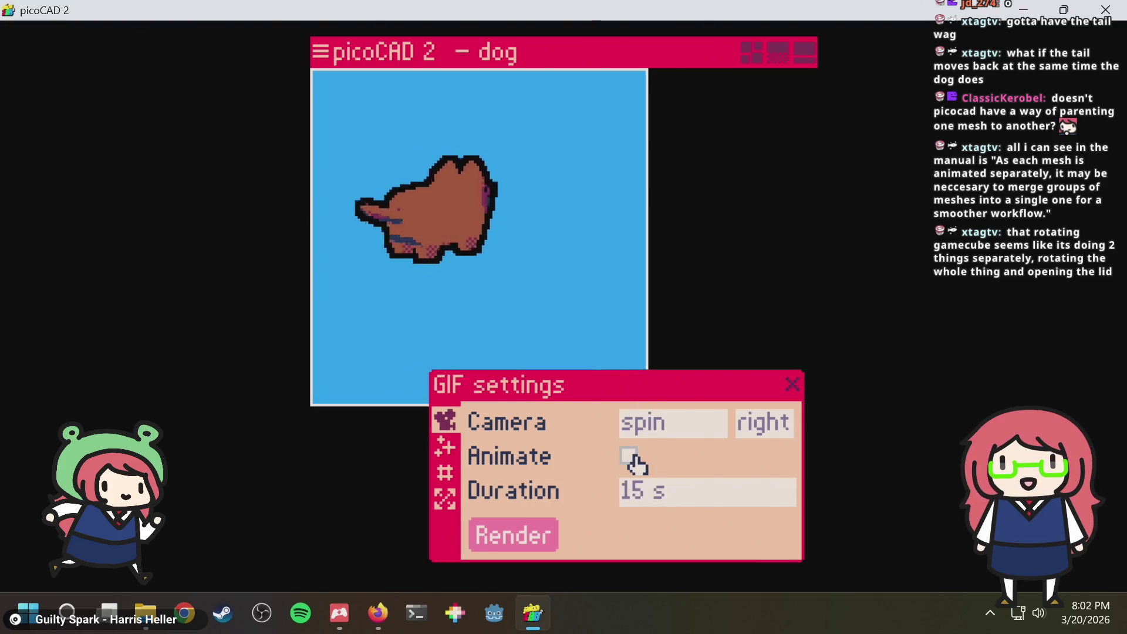
left_click(631, 457)
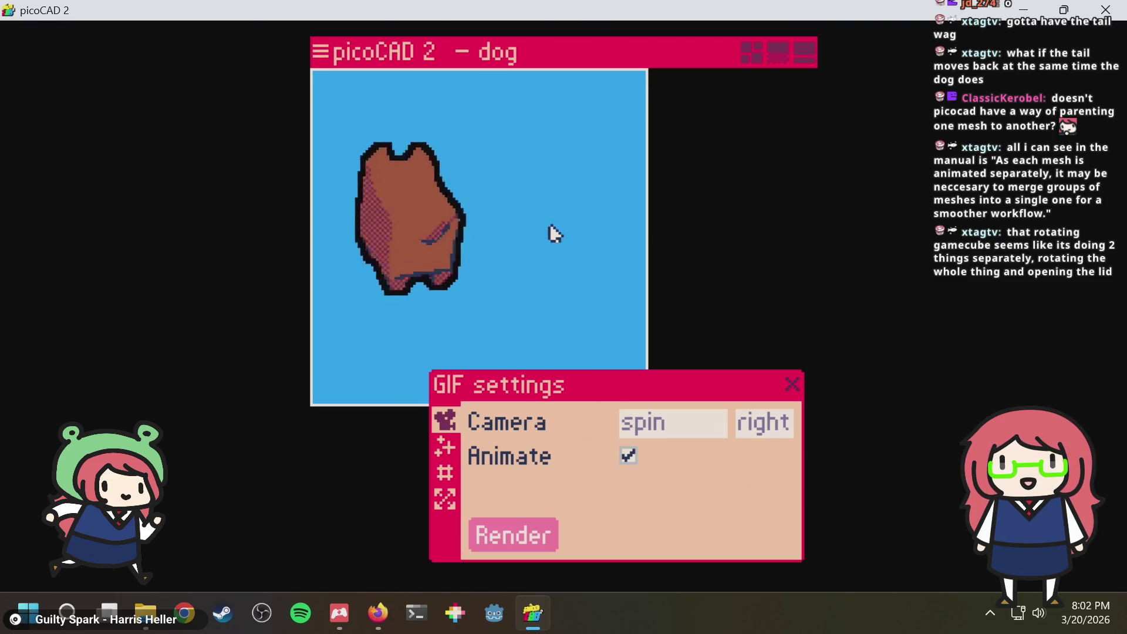
left_click(751, 55)
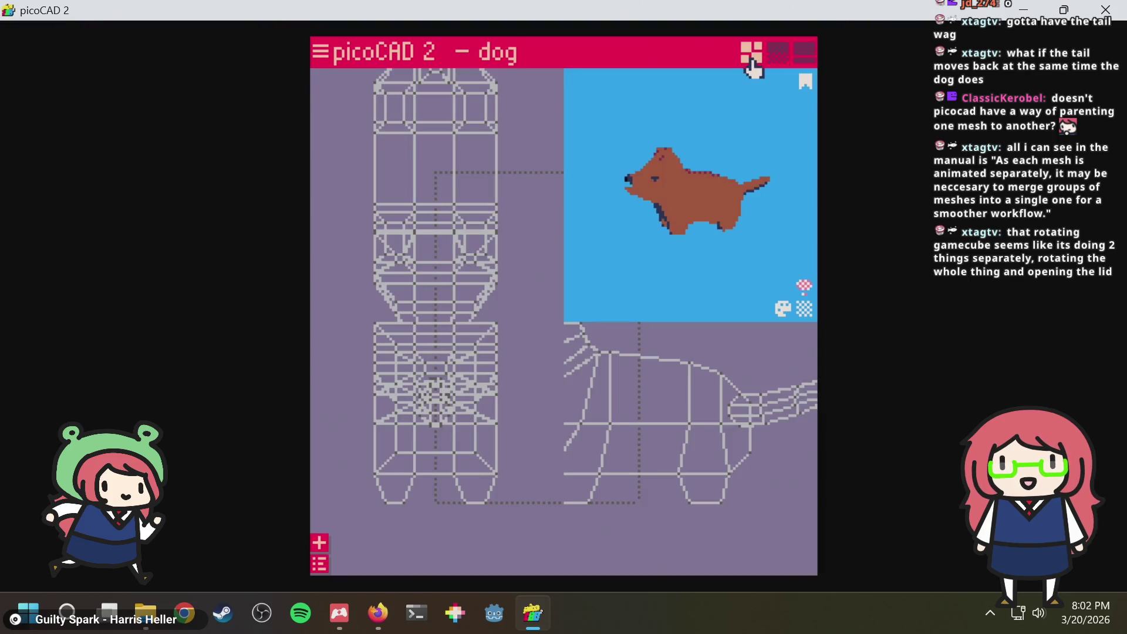
scroll(711, 188, "up", 2)
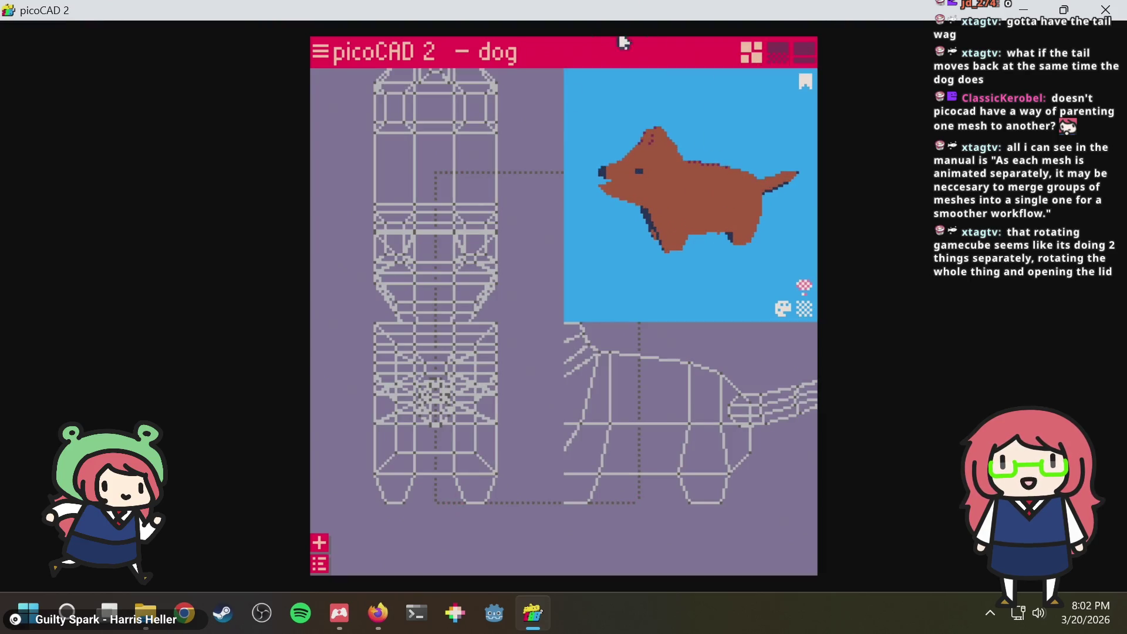
Save the dog model and reopen the GIF export settings via Export > GIF
key("ctrl+s")
left_click(321, 55)
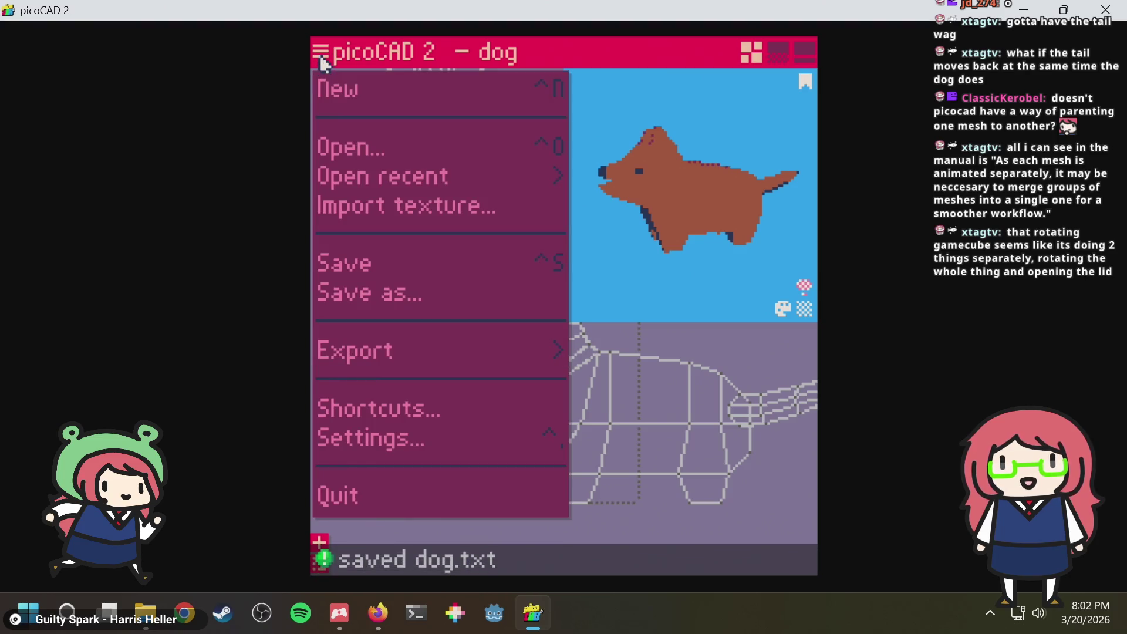
left_click(383, 351)
left_click(548, 358)
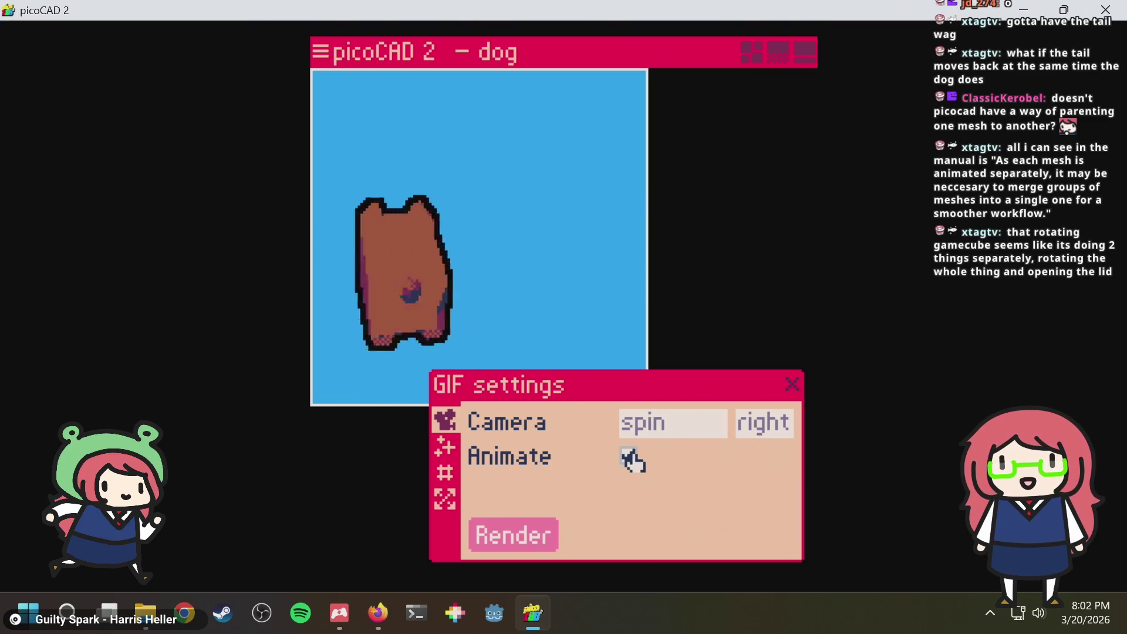
Set the GIF camera to fixed instead of spin, then switch to the animation editor
left_click(703, 430)
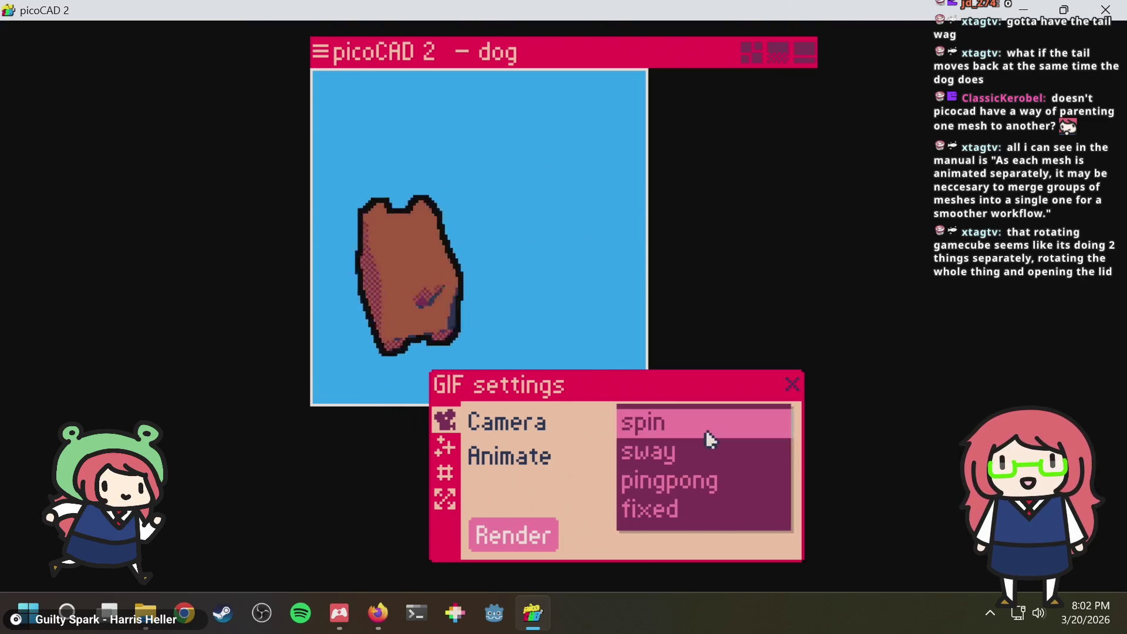
left_click(685, 507)
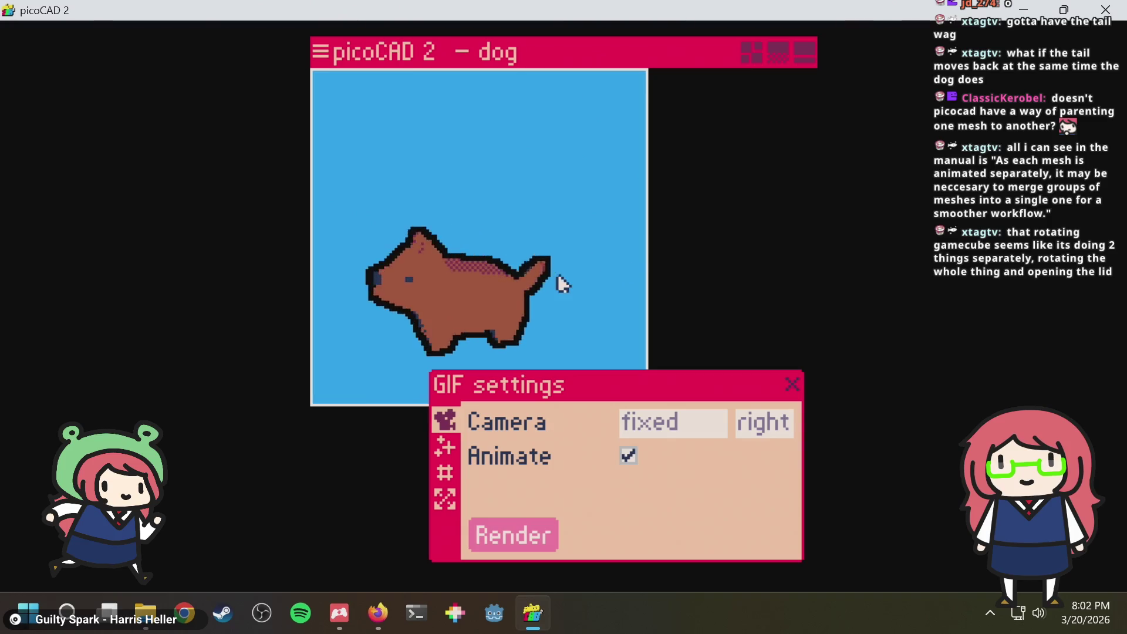
left_click(803, 52)
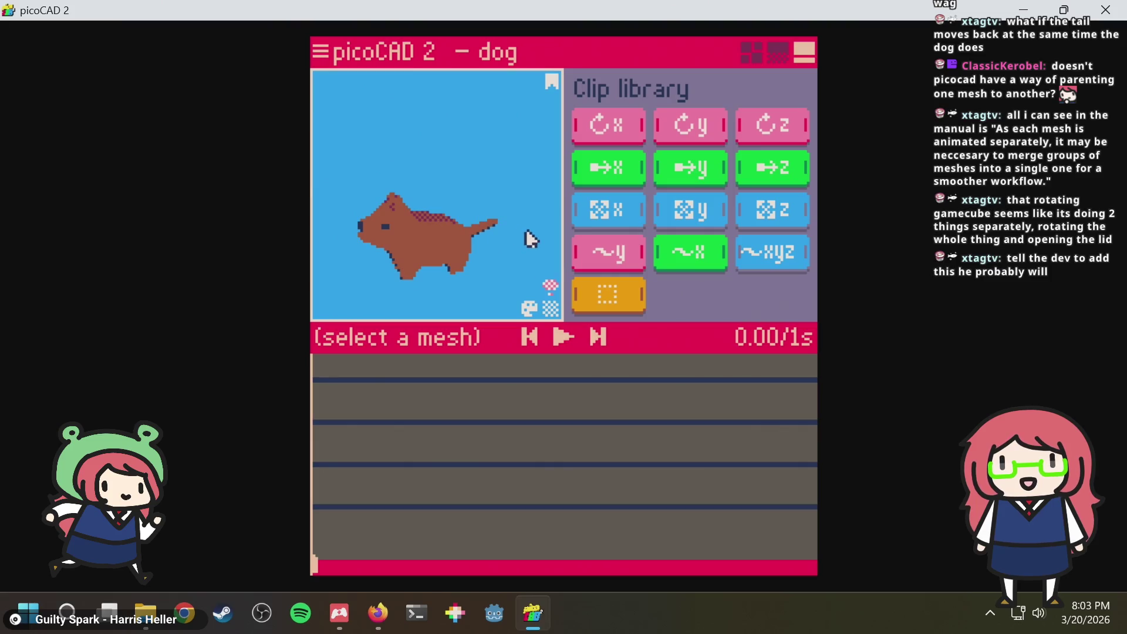
Save the dog, then play the tail wag and inspect its y spin and x move clip settings
key("ctrl+s")
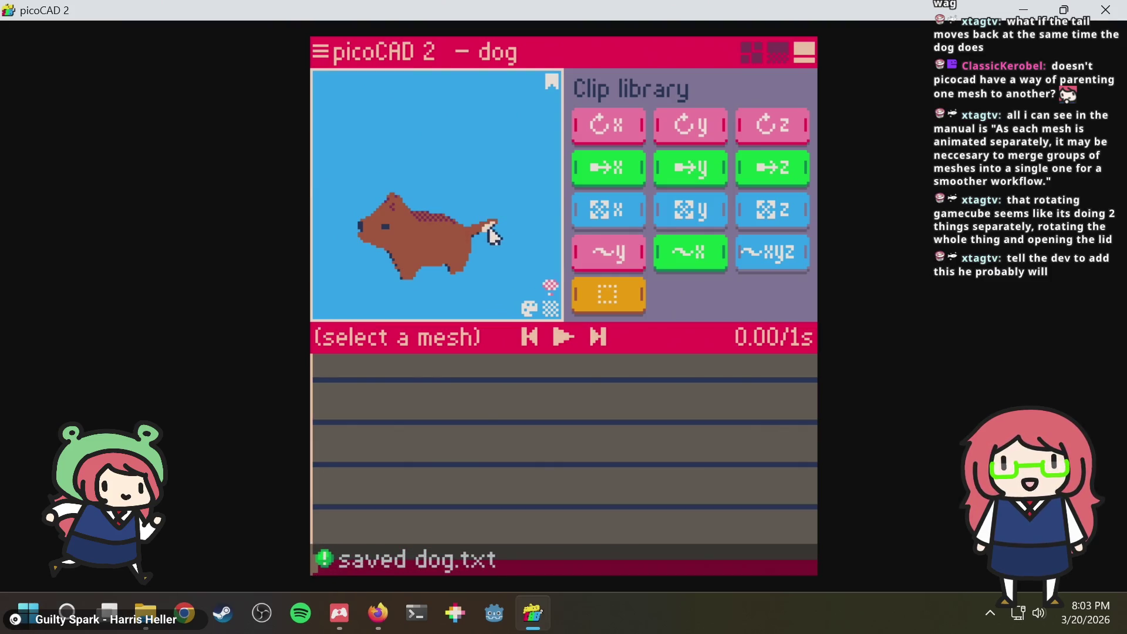
left_click(489, 232)
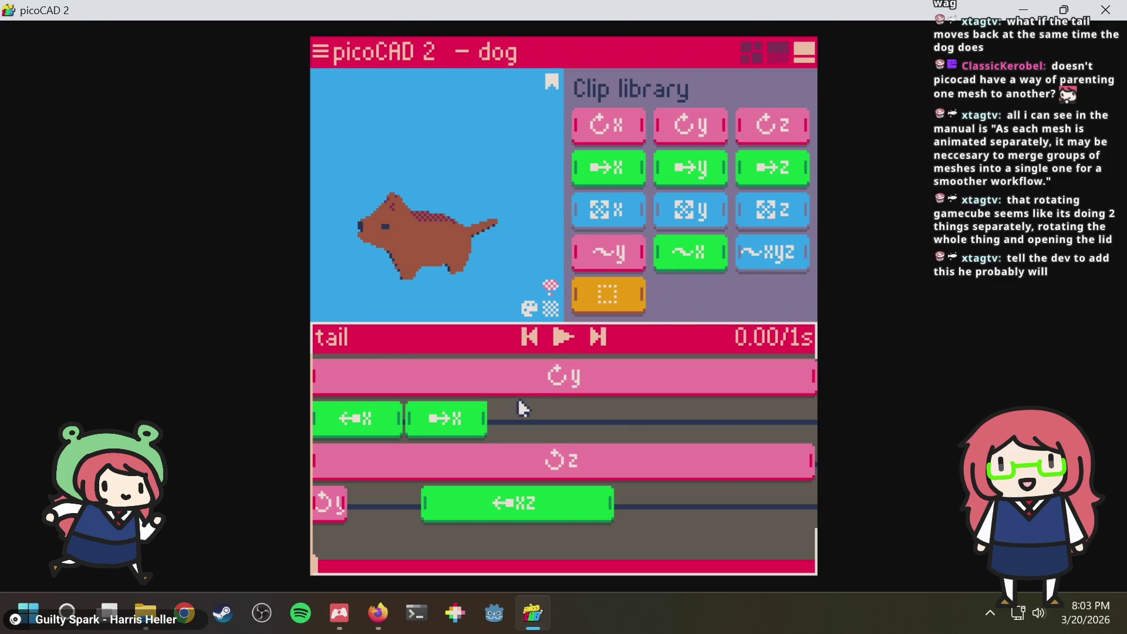
left_click_drag(353, 548, 304, 548)
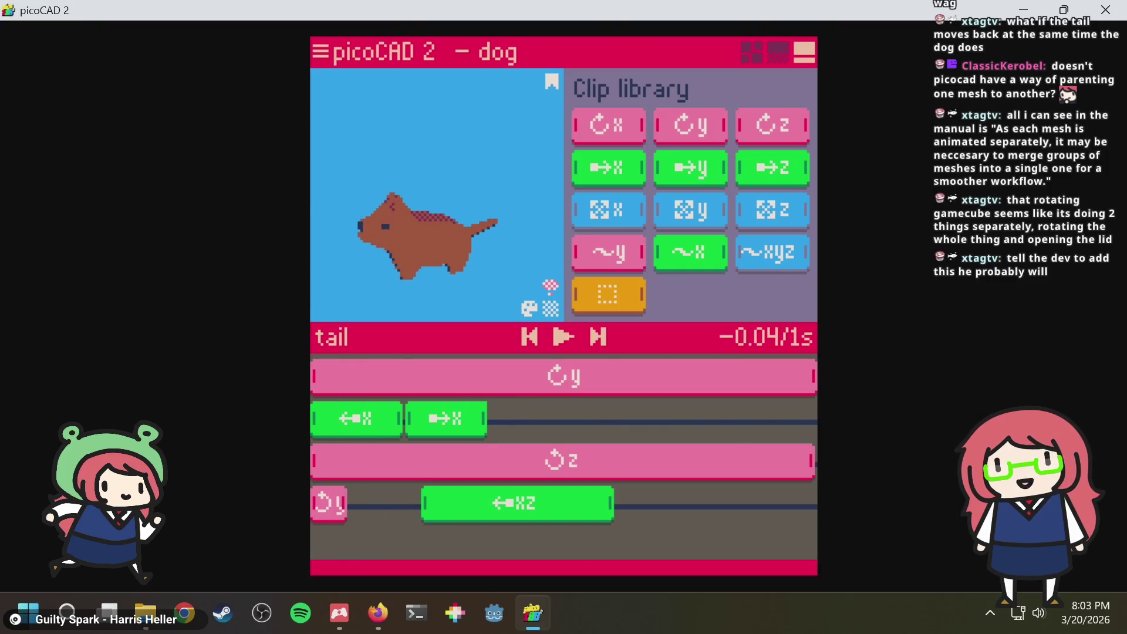
scroll(502, 247, "up", 2)
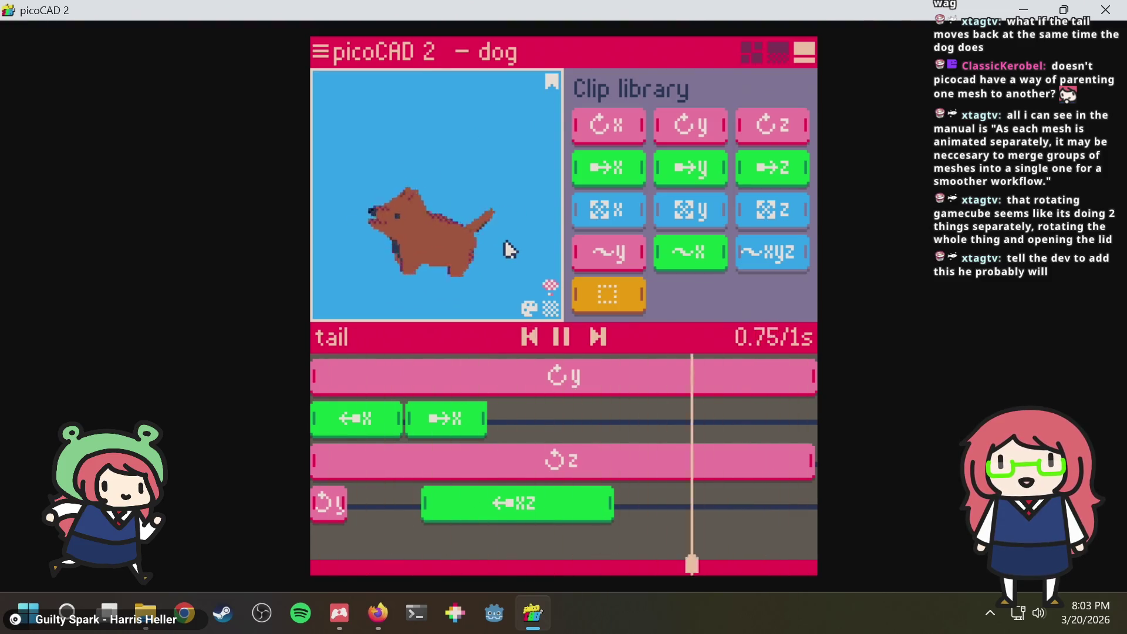
key("space")
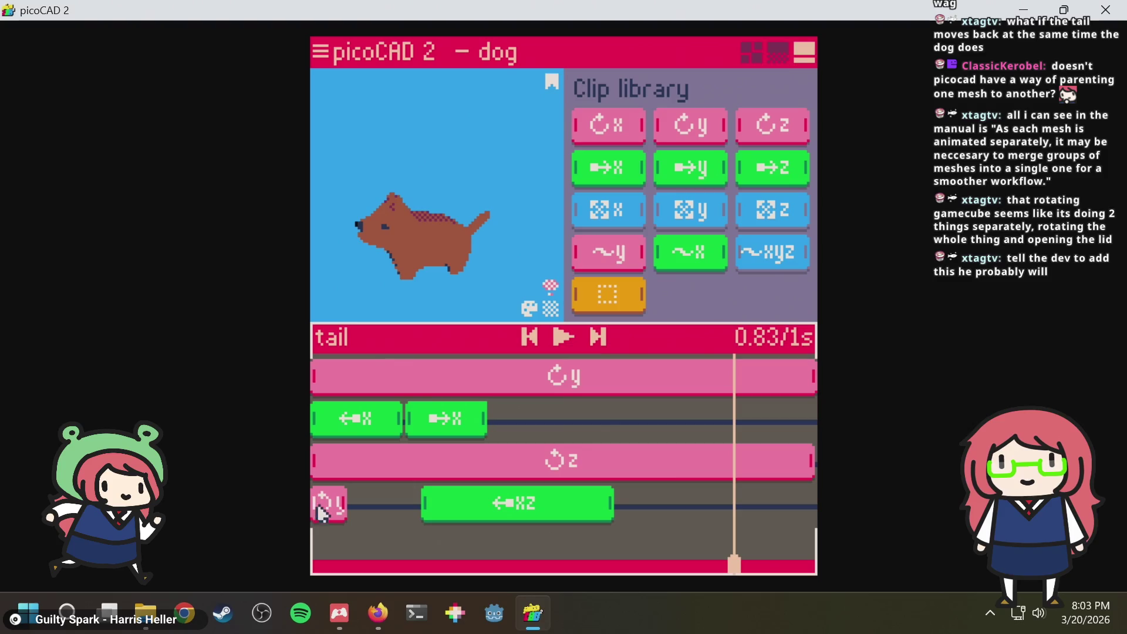
key("space")
scroll(508, 238, "up", 2)
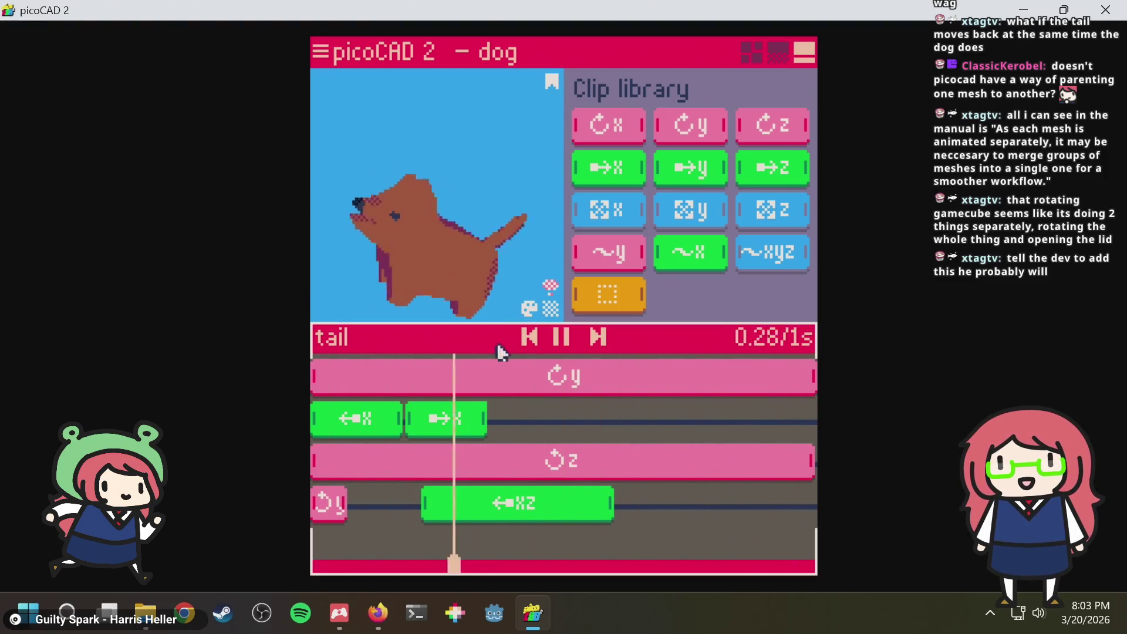
left_click(335, 509)
mouse_move(388, 551)
left_mouse_down()
mouse_move(322, 551)
mouse_move(616, 539)
left_mouse_up()
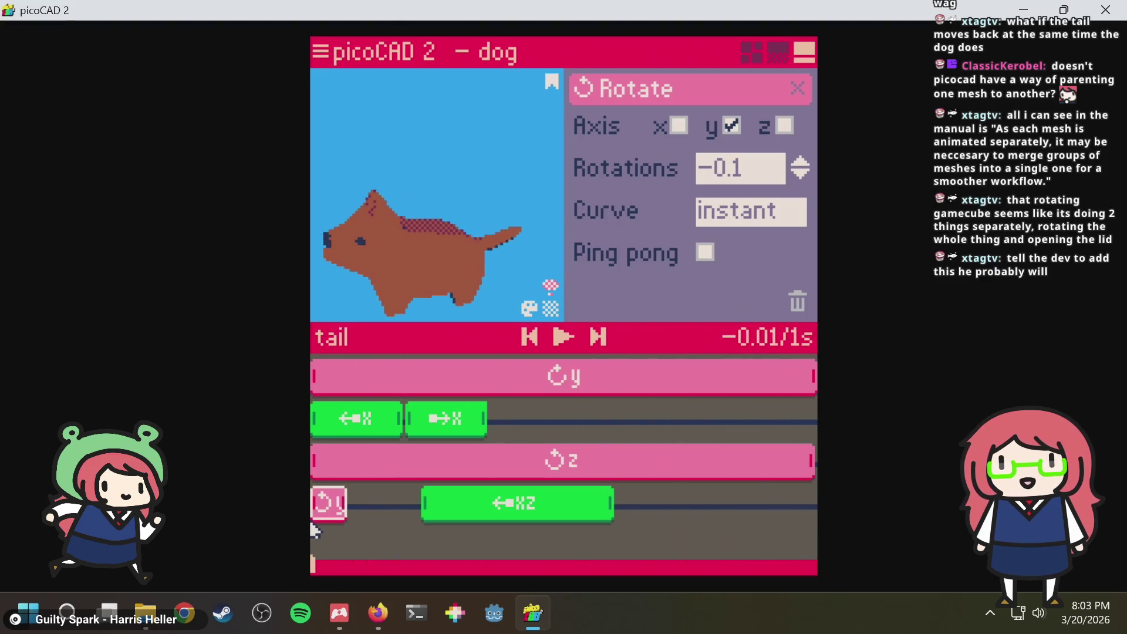
left_click_drag(852, 503, 398, 493)
left_click(461, 421)
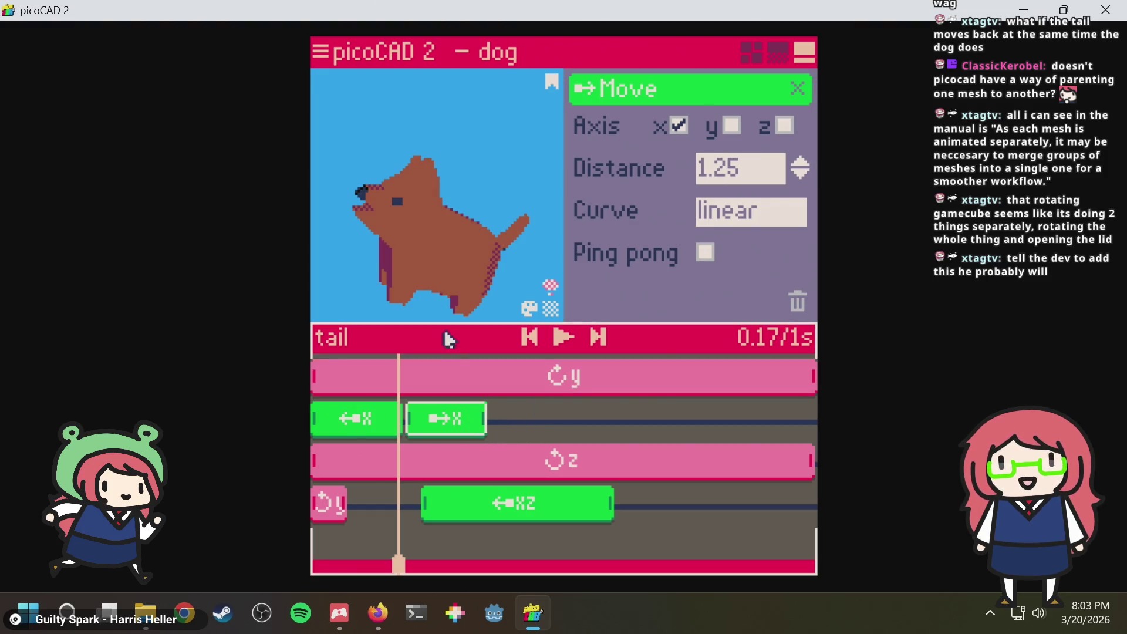
Scrub through the wag again, reopening the short y-rotation and x-move clips while playing
mouse_move(398, 552)
left_mouse_down()
mouse_move(316, 546)
mouse_move(392, 543)
left_mouse_up()
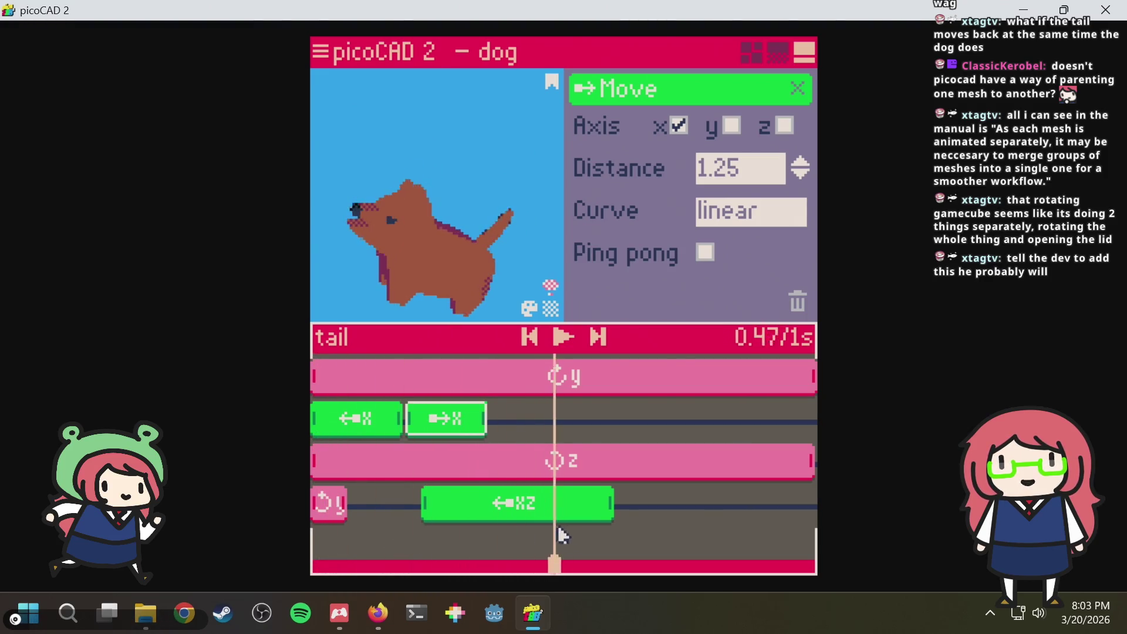
left_click_drag(558, 534, 817, 528)
left_click_drag(712, 545, 257, 546)
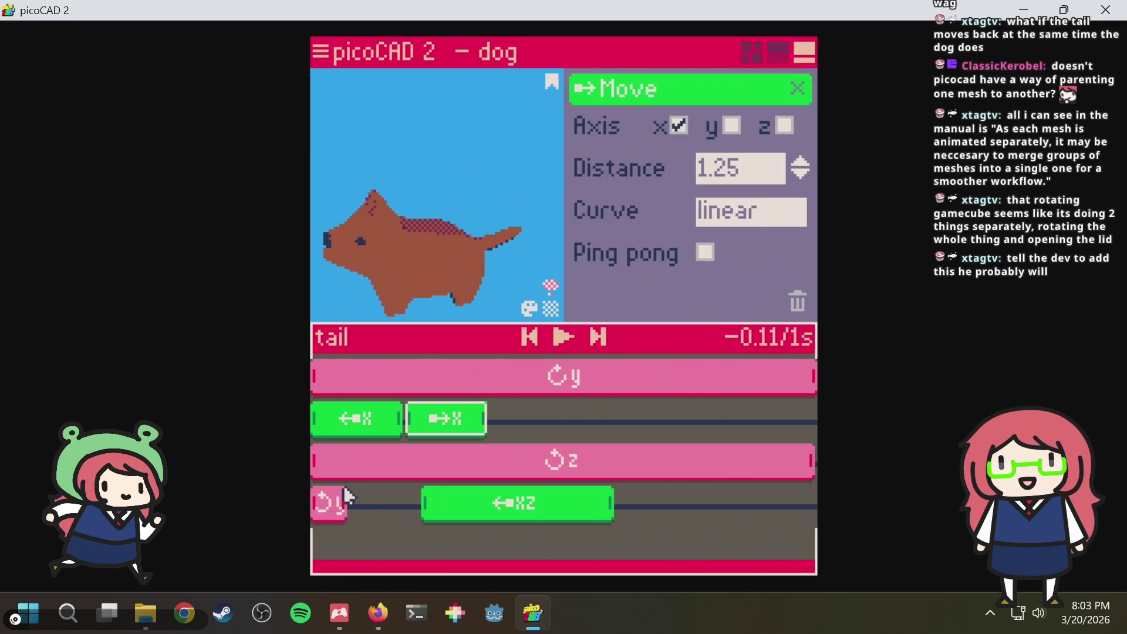
left_click(329, 503)
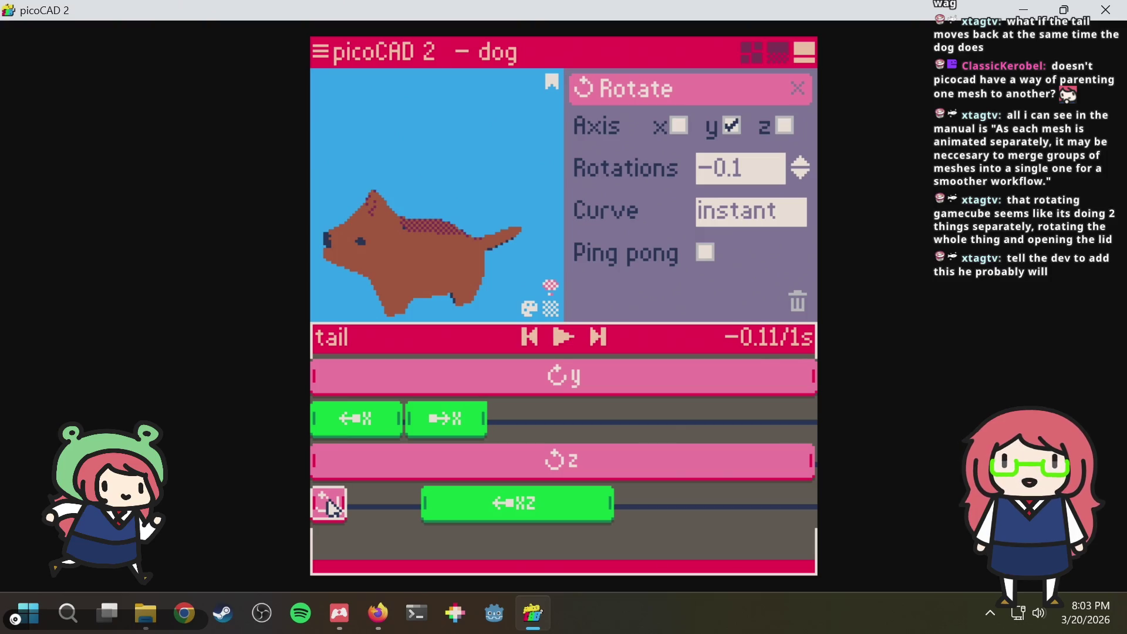
key("space")
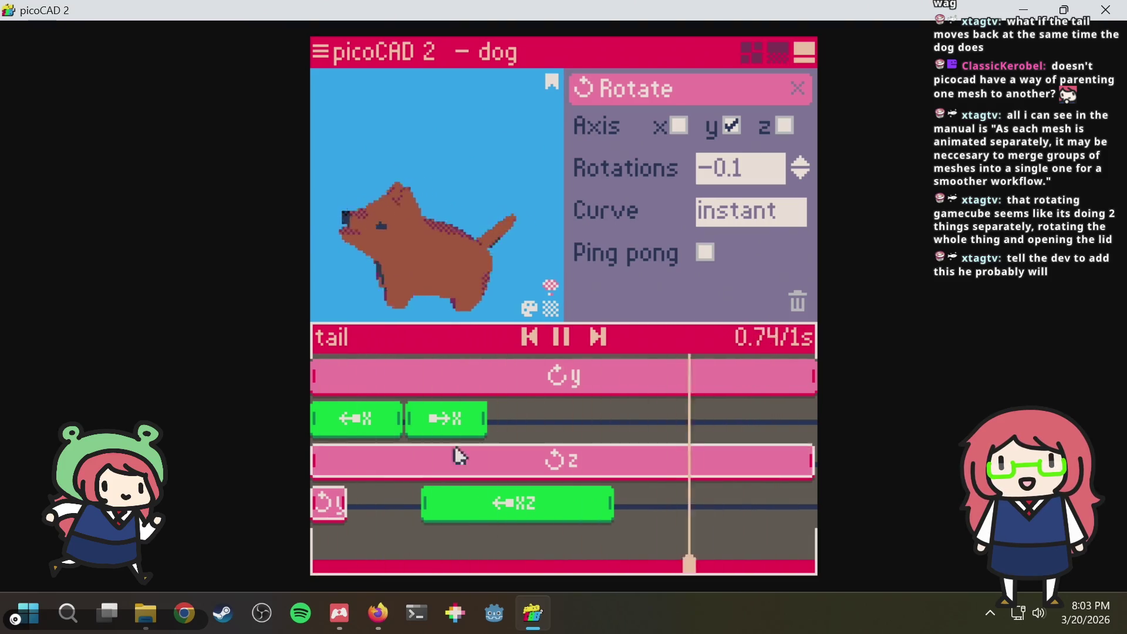
left_click(455, 426)
key("space")
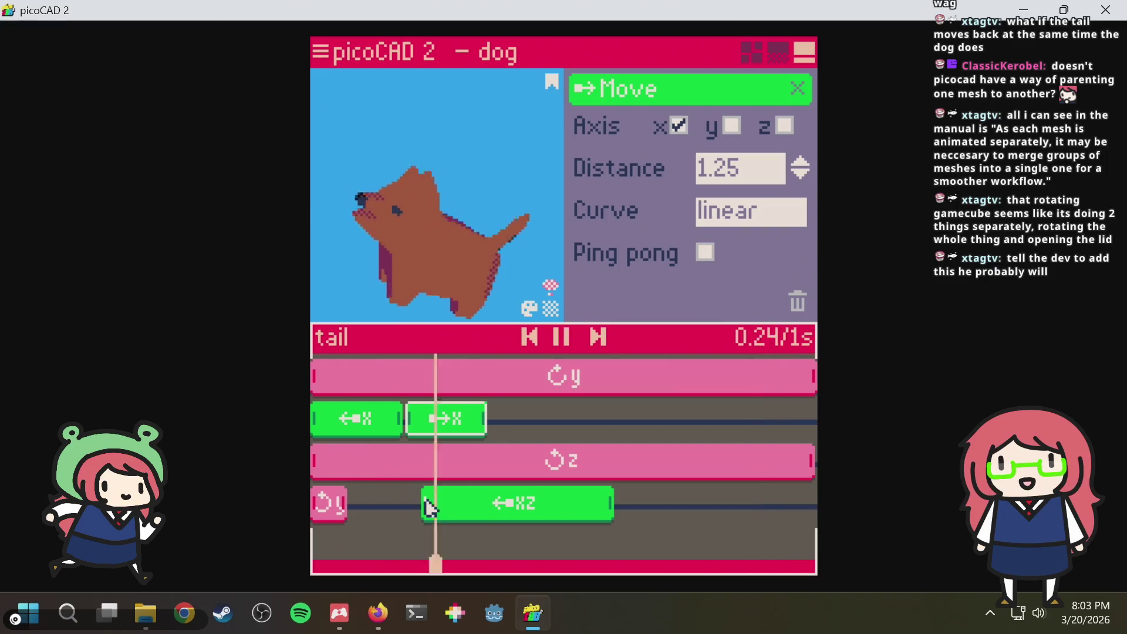
key("space")
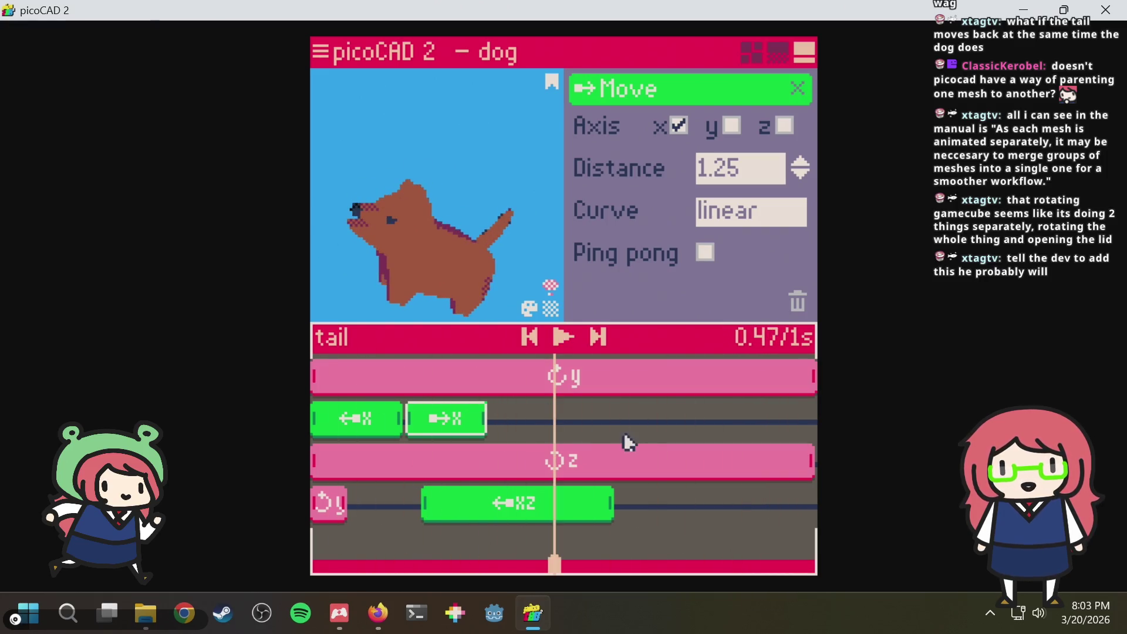
Cycle through the editor modes, reselect the tail, and add another x move clip to its second track
left_click(778, 54)
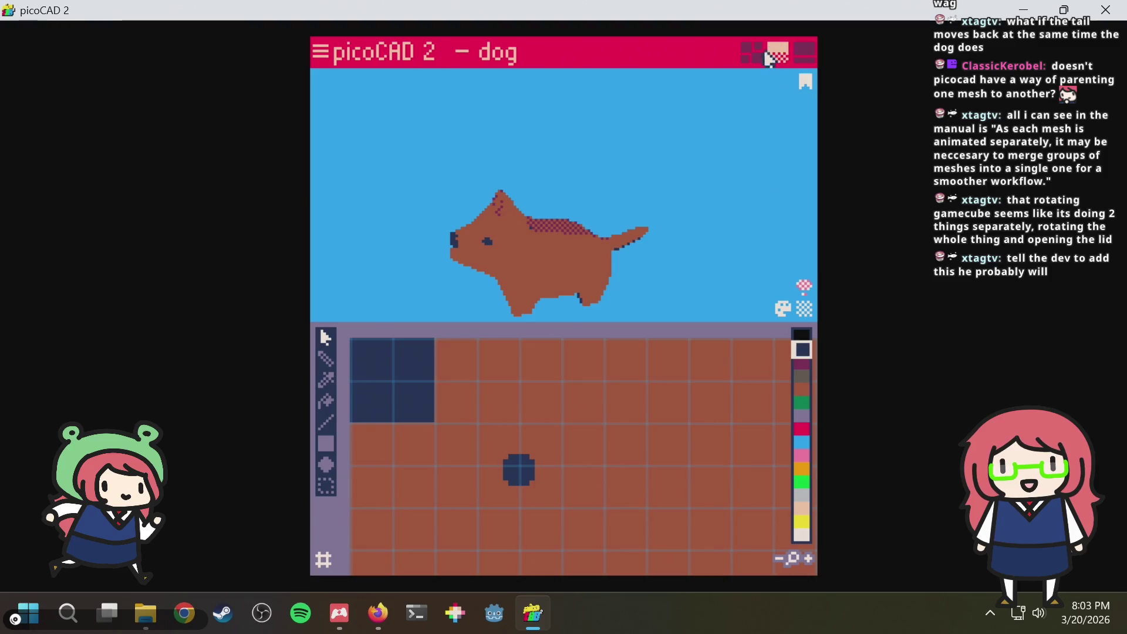
left_click(753, 53)
left_click(803, 53)
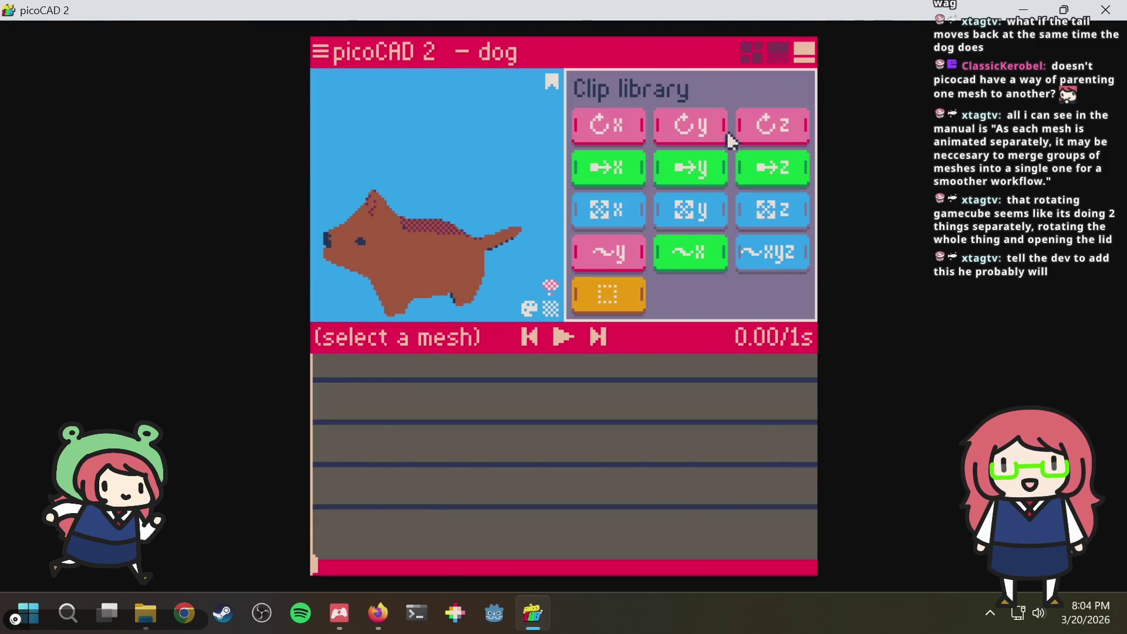
left_click(499, 230)
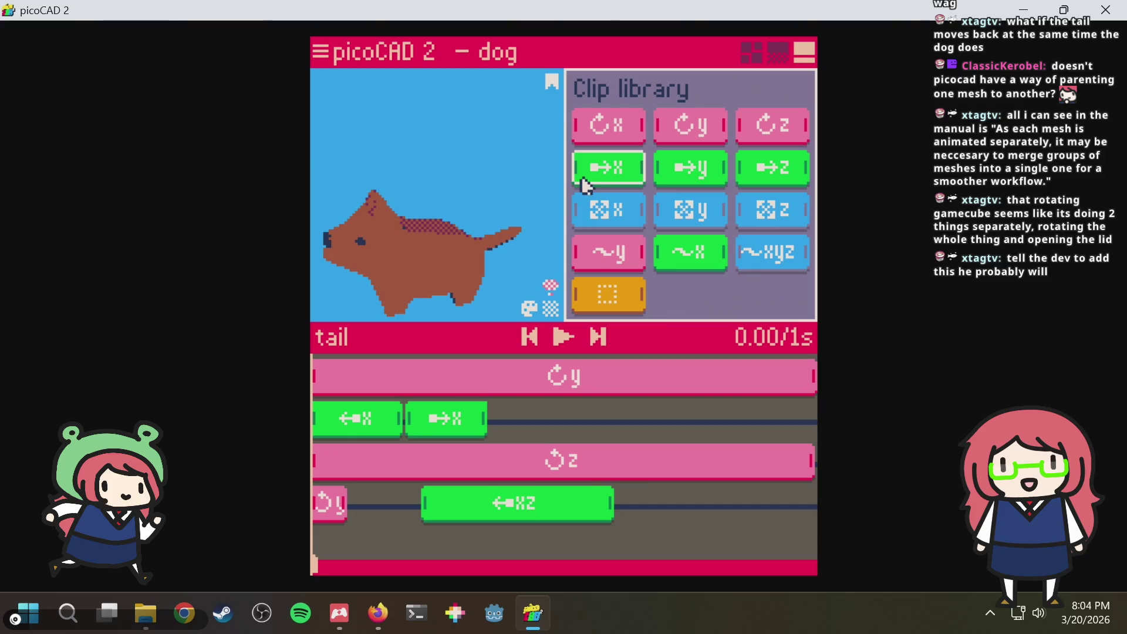
mouse_move(702, 381)
left_mouse_down()
mouse_move(753, 426)
mouse_move(767, 421)
left_mouse_up()
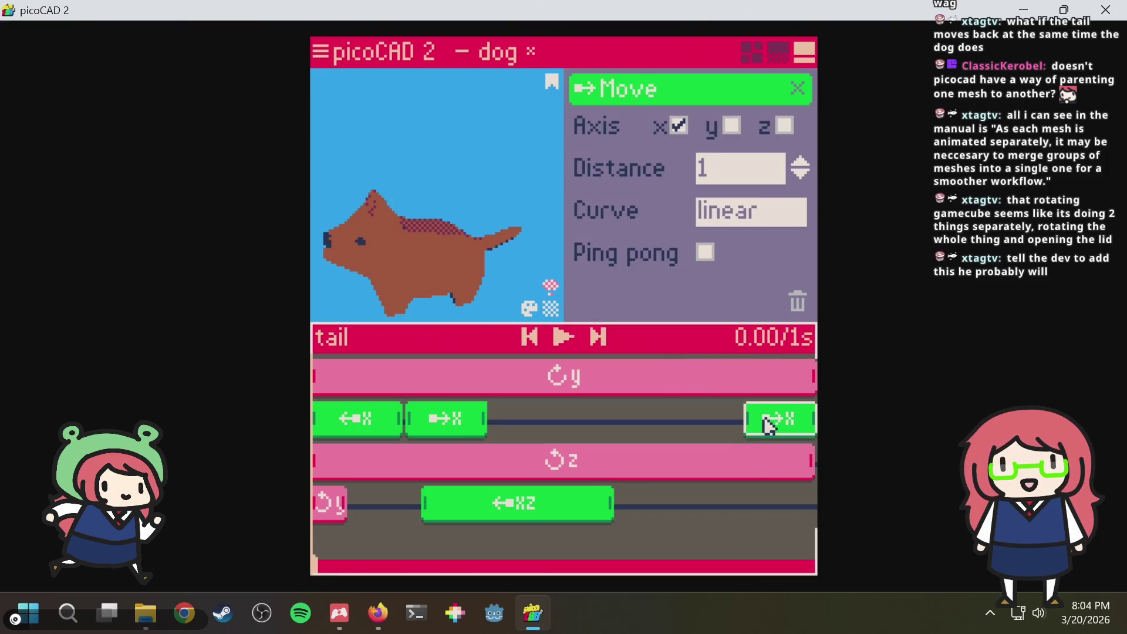
Replay then pause the tail's wag, inspect it from above and the side, and select the dog body's clips
key("space")
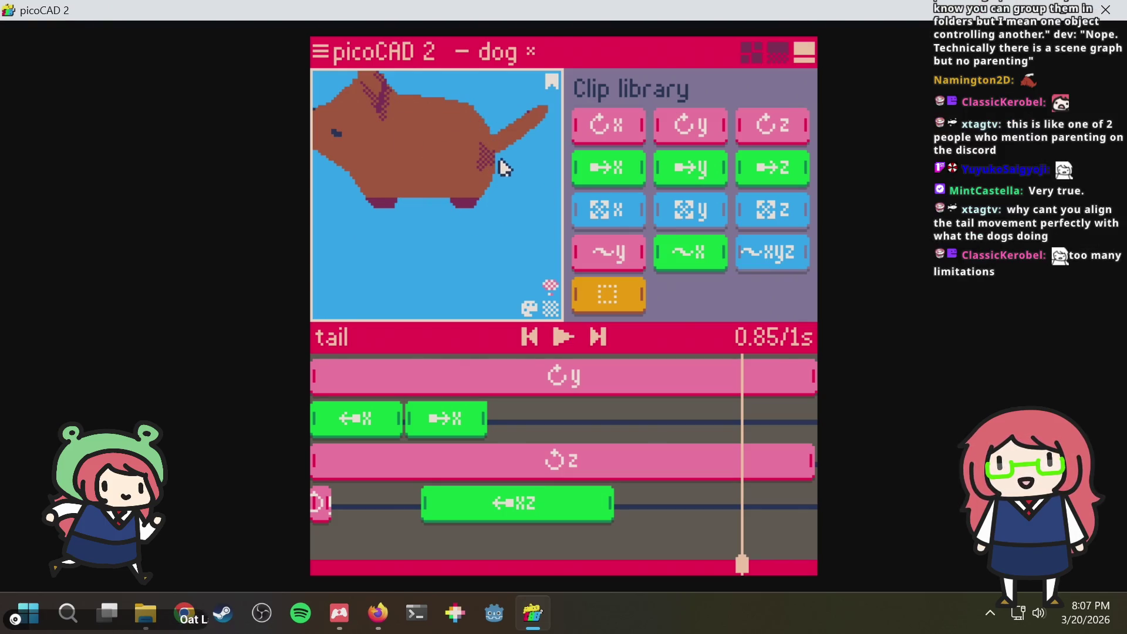
key("space")
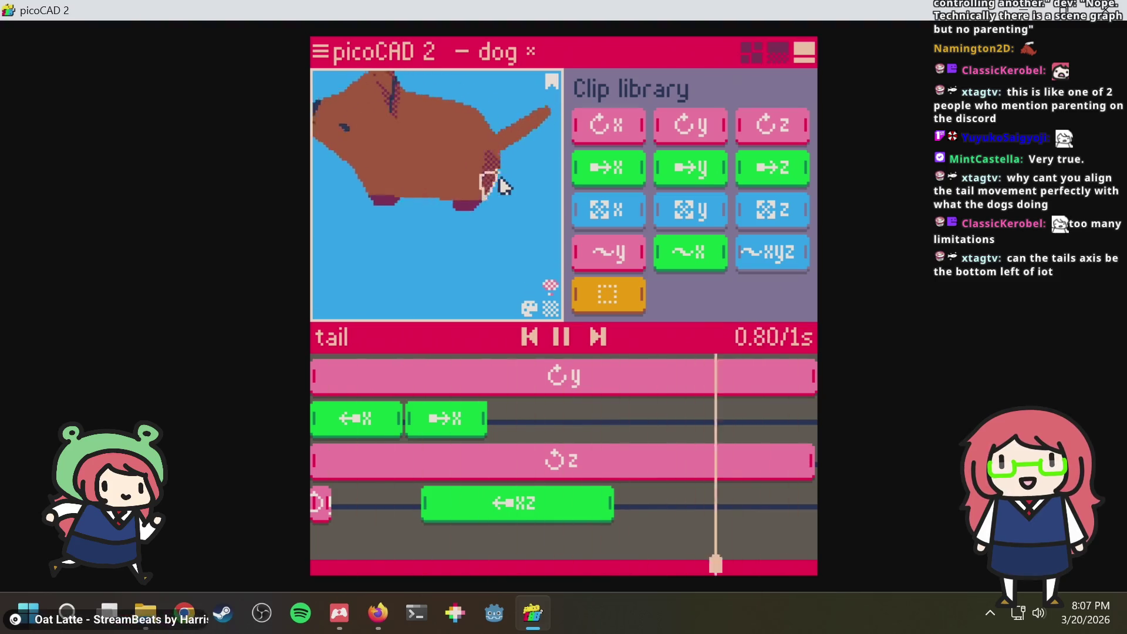
key("space")
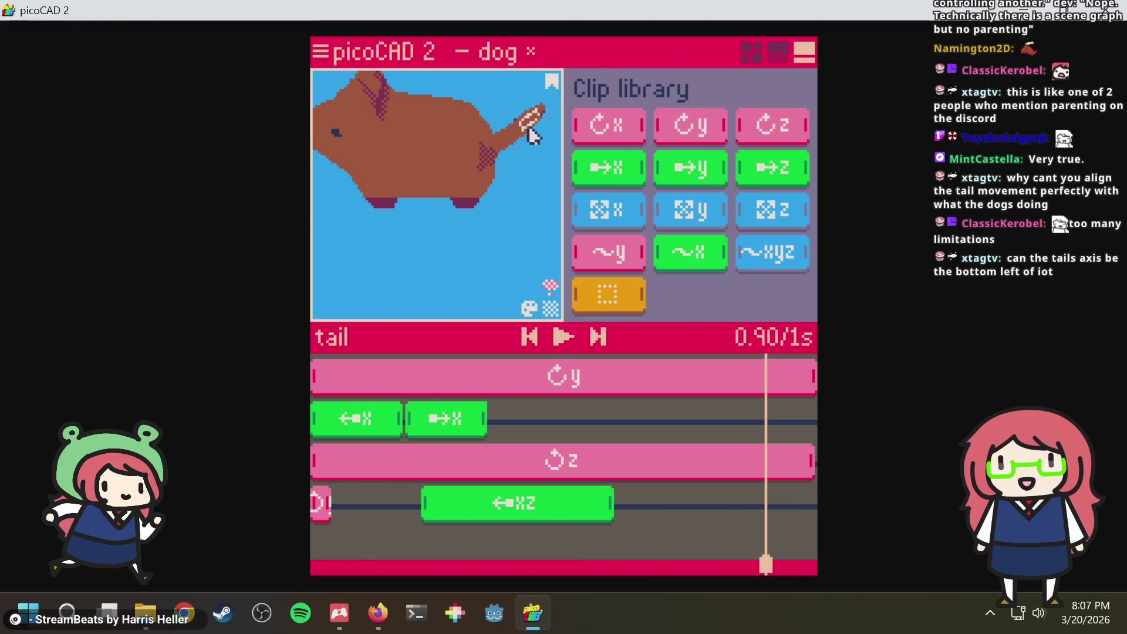
right_click_drag(509, 206, 494, 211)
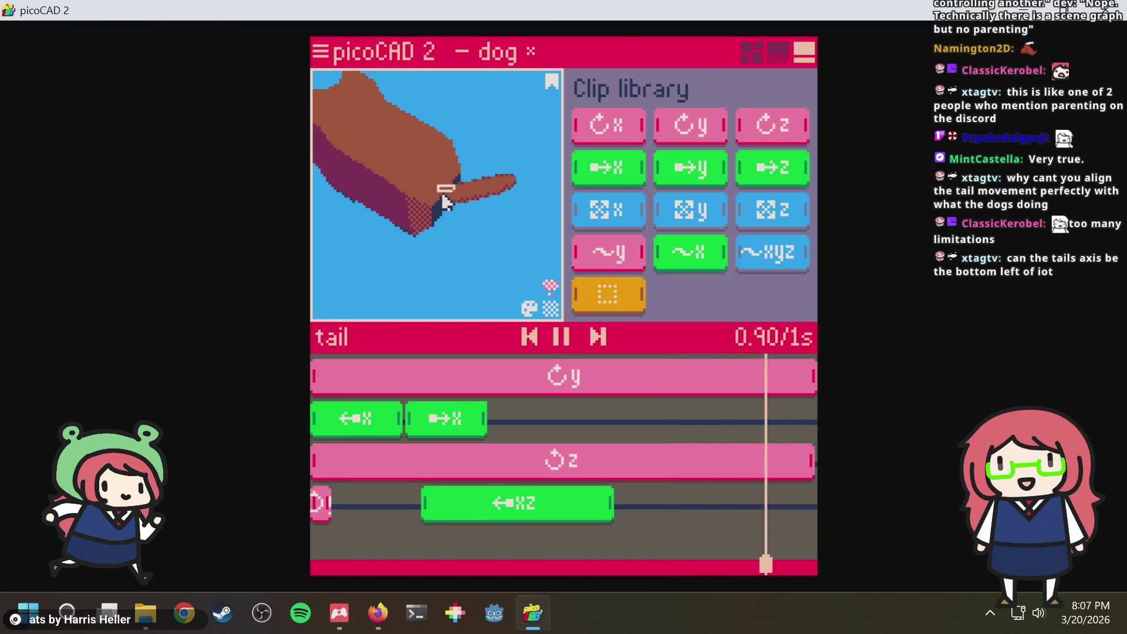
right_click_drag(509, 228, 539, 195)
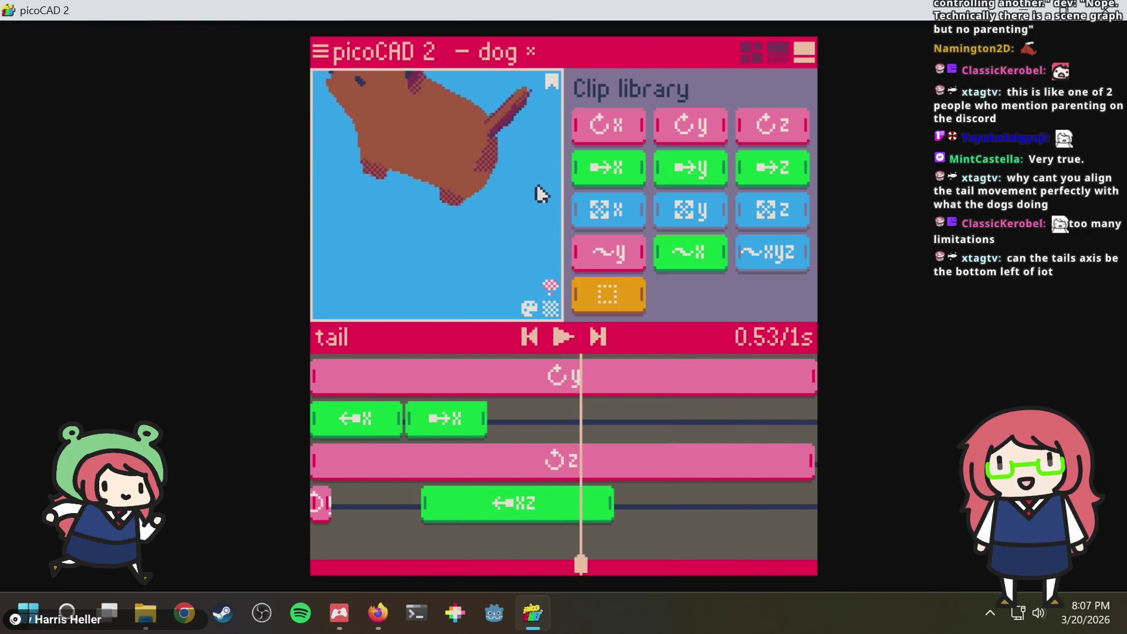
left_click(492, 139)
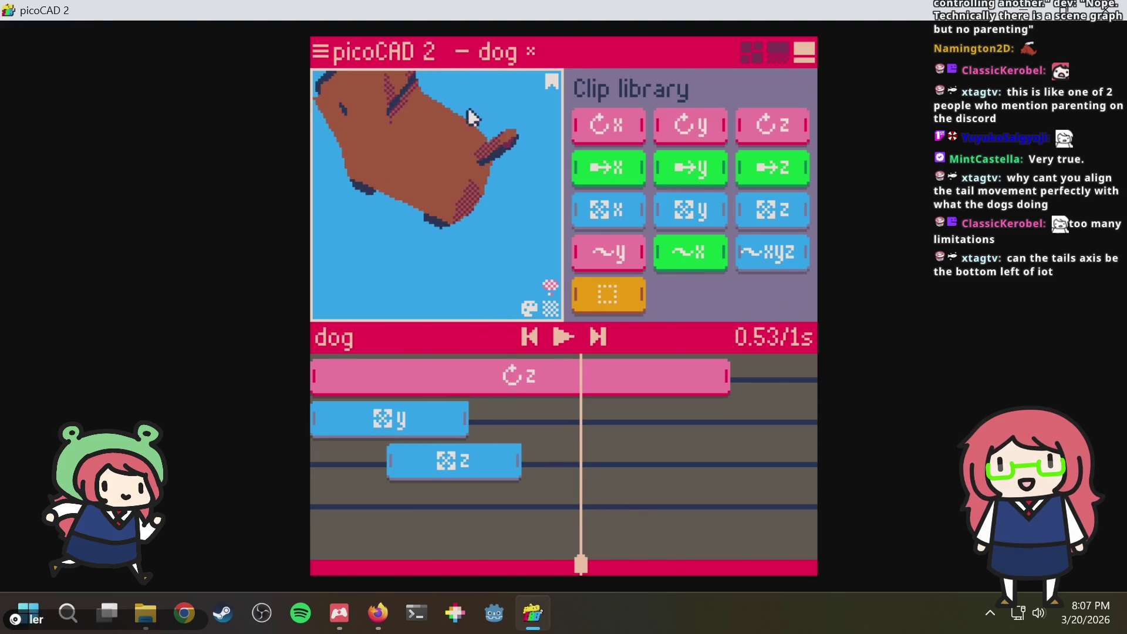
Select the tail, save the dog file, and review its y rotation and rightward x move clip settings
left_click(508, 141)
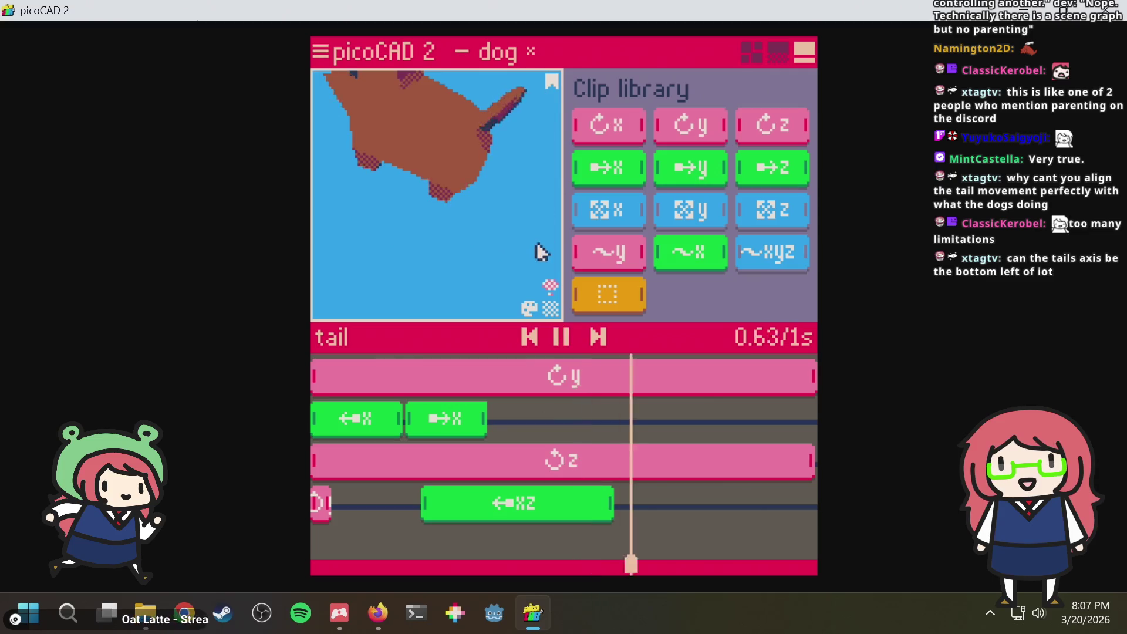
right_click_drag(536, 252, 494, 207)
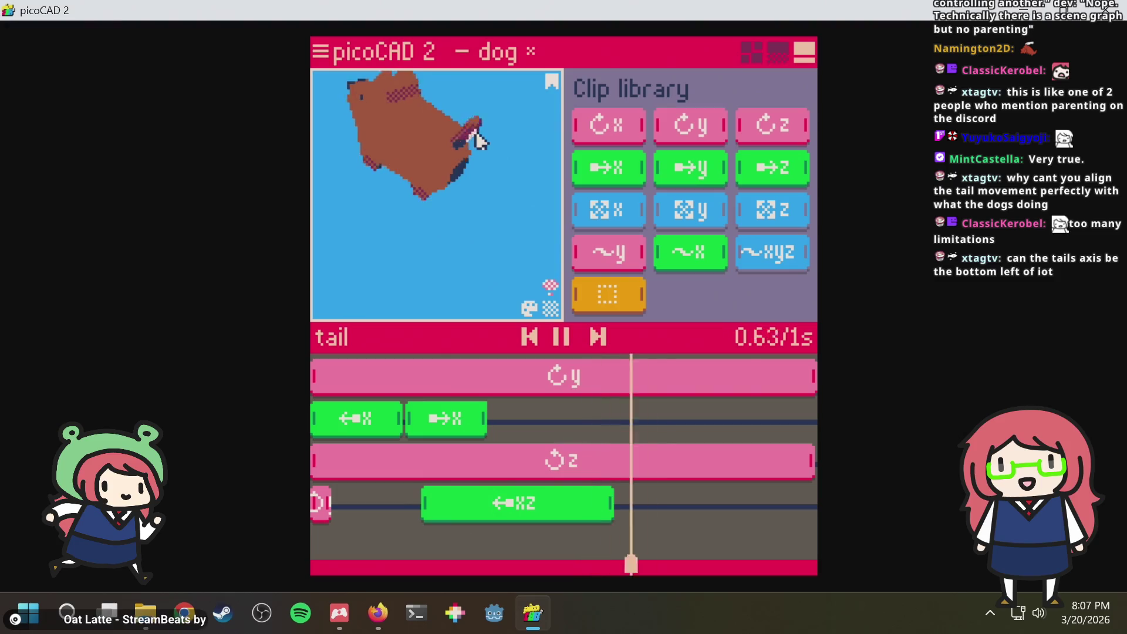
scroll(475, 139, "up", 3)
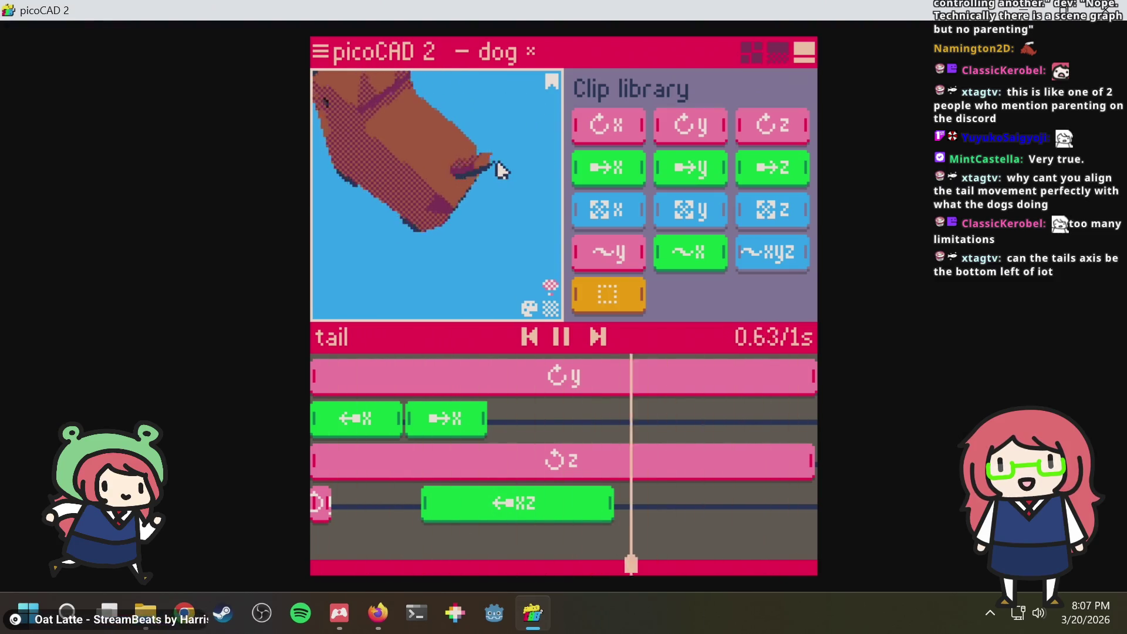
key("space")
key("ctrl+s")
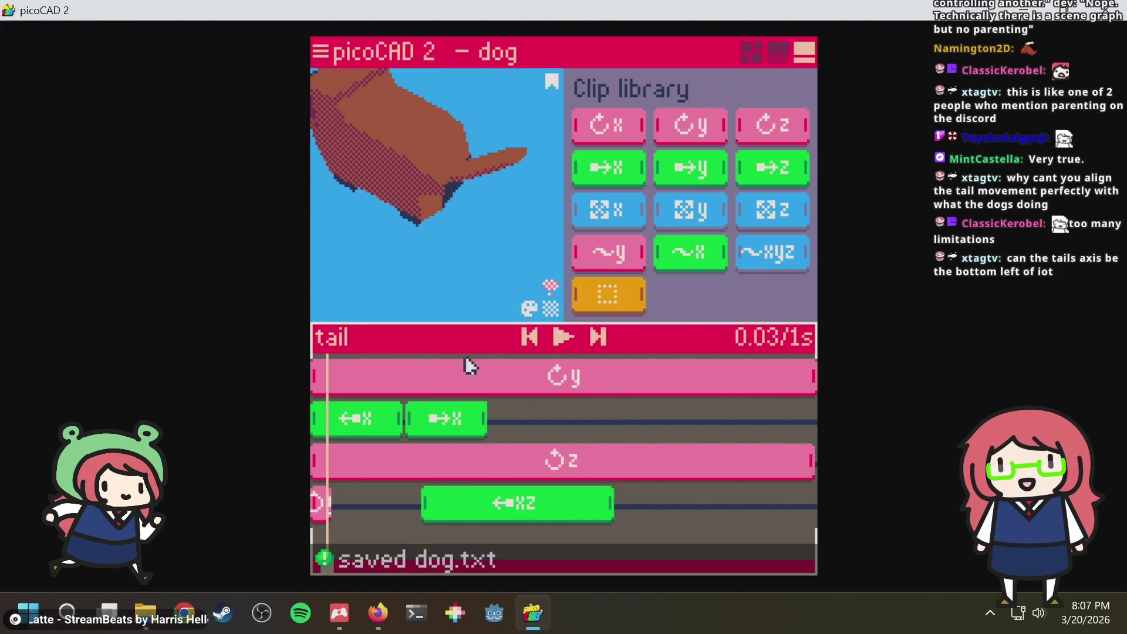
left_click(467, 377)
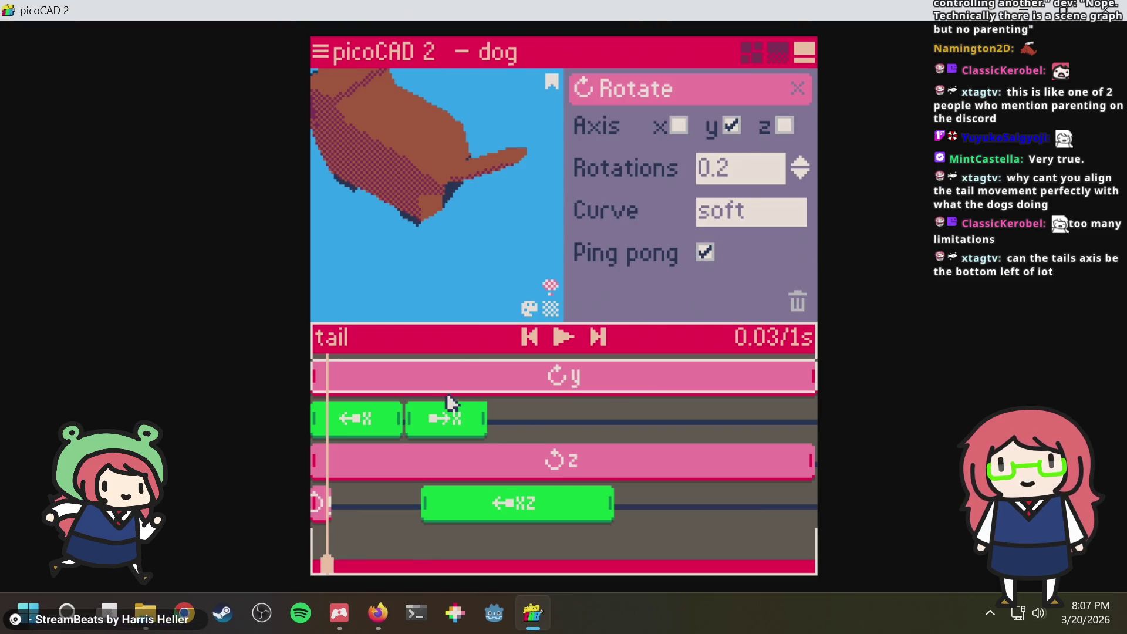
left_click(426, 423)
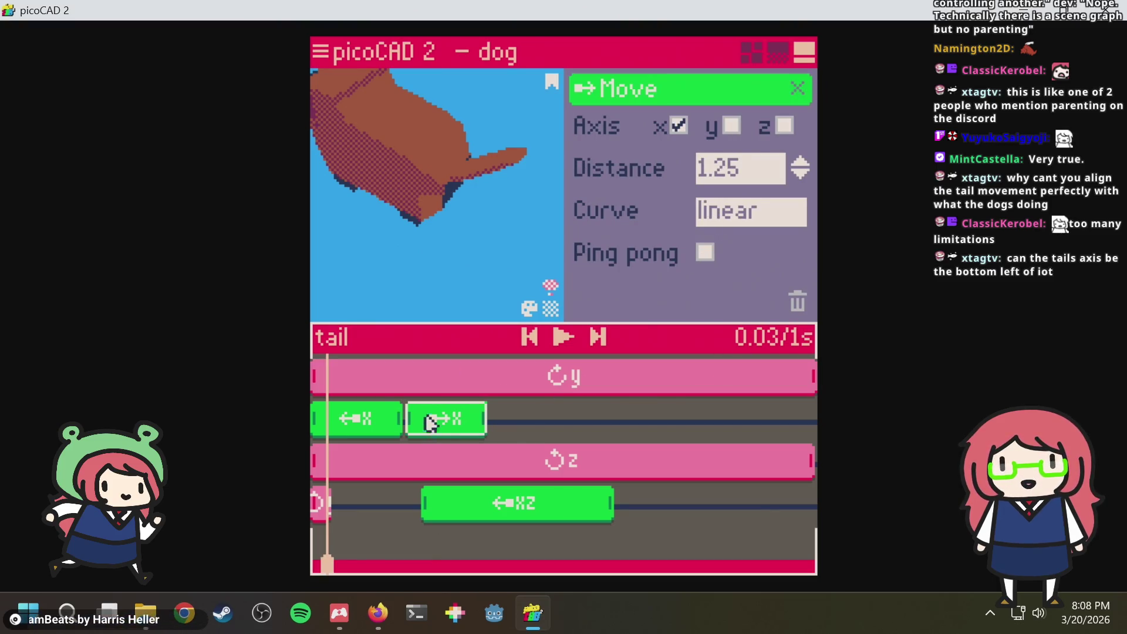
key("space")
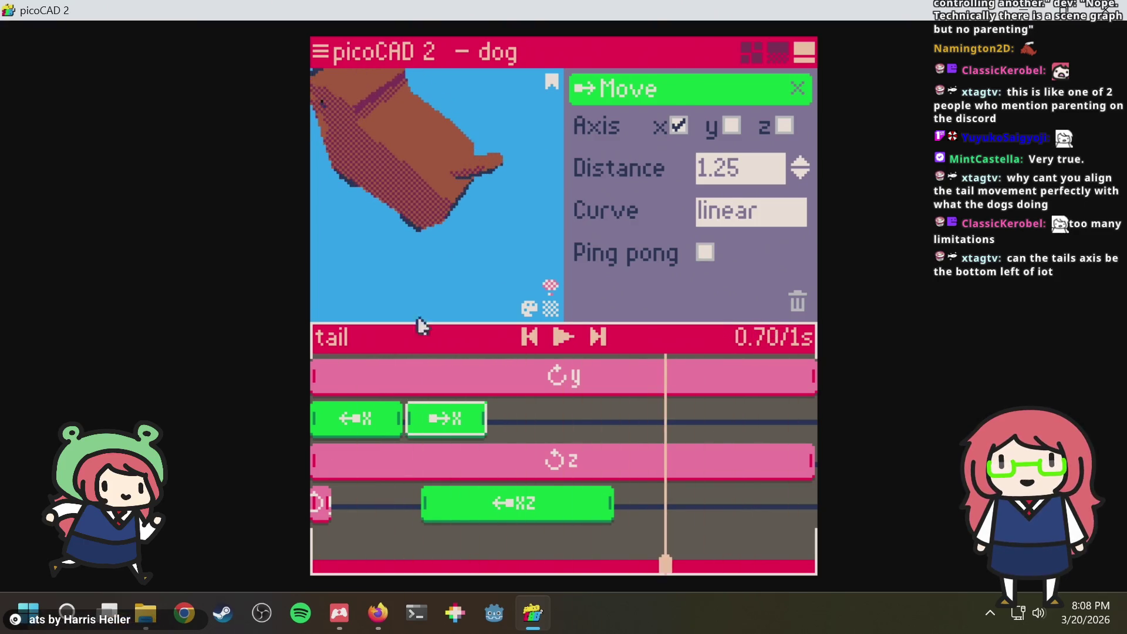
scroll(407, 256, "down", 2)
mouse_move(407, 256)
right_mouse_down()
mouse_move(523, 249)
mouse_move(432, 238)
mouse_move(536, 252)
mouse_move(412, 238)
mouse_move(629, 252)
right_mouse_up()
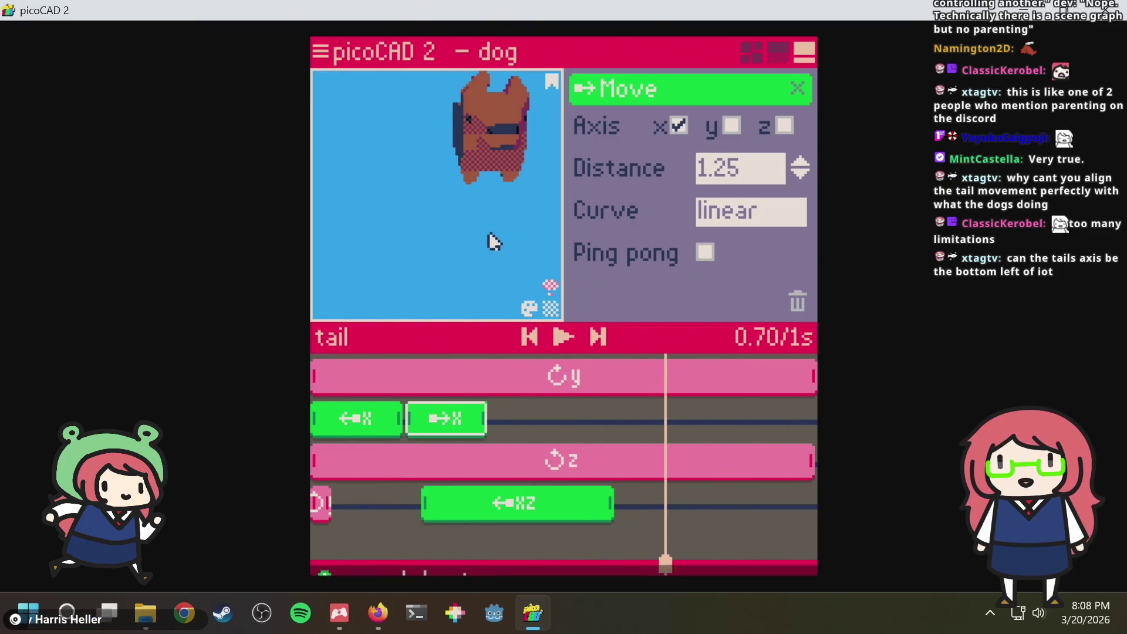
key("ctrl+s")
key("space")
key("space")
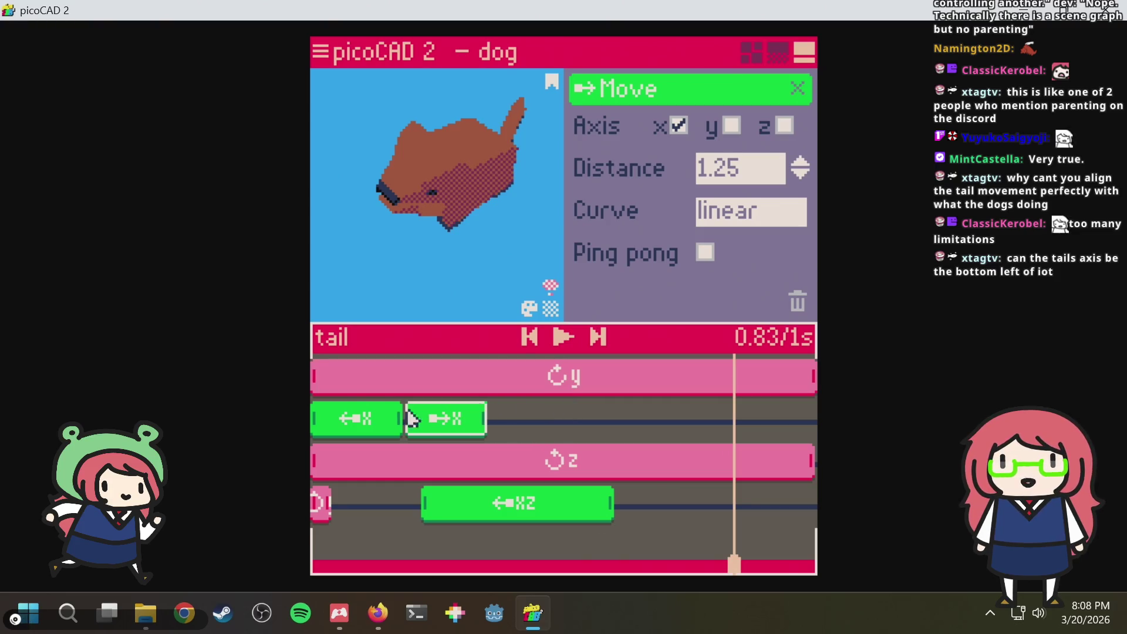
Delete the tail's rightward and leftward x move clips, then its y rotation clip
left_click(798, 300)
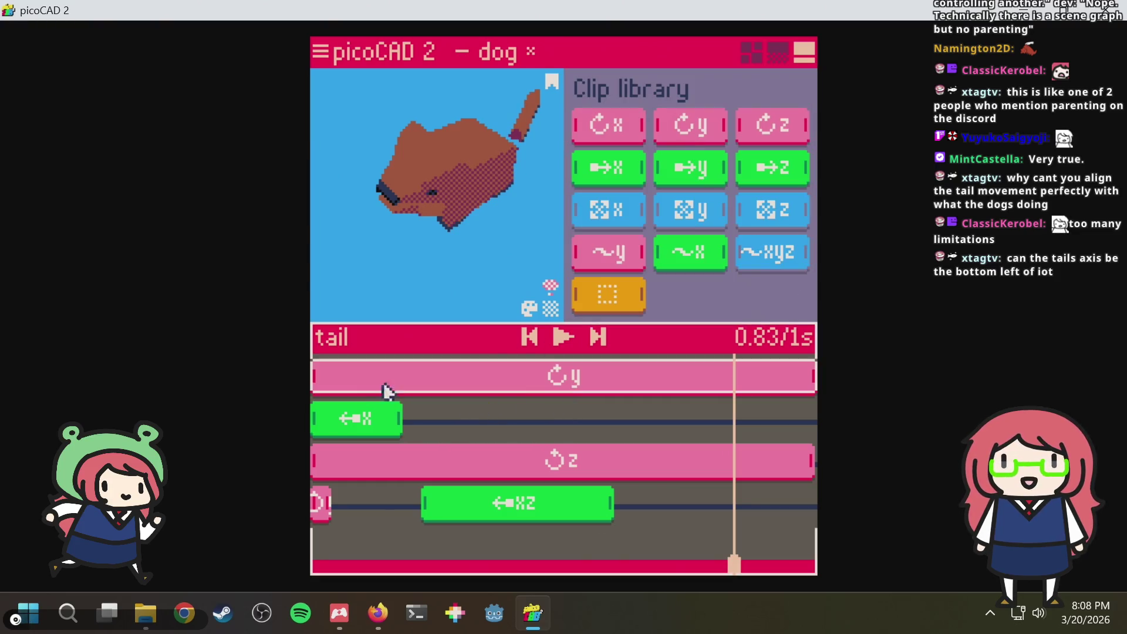
left_click(353, 418)
left_click(798, 301)
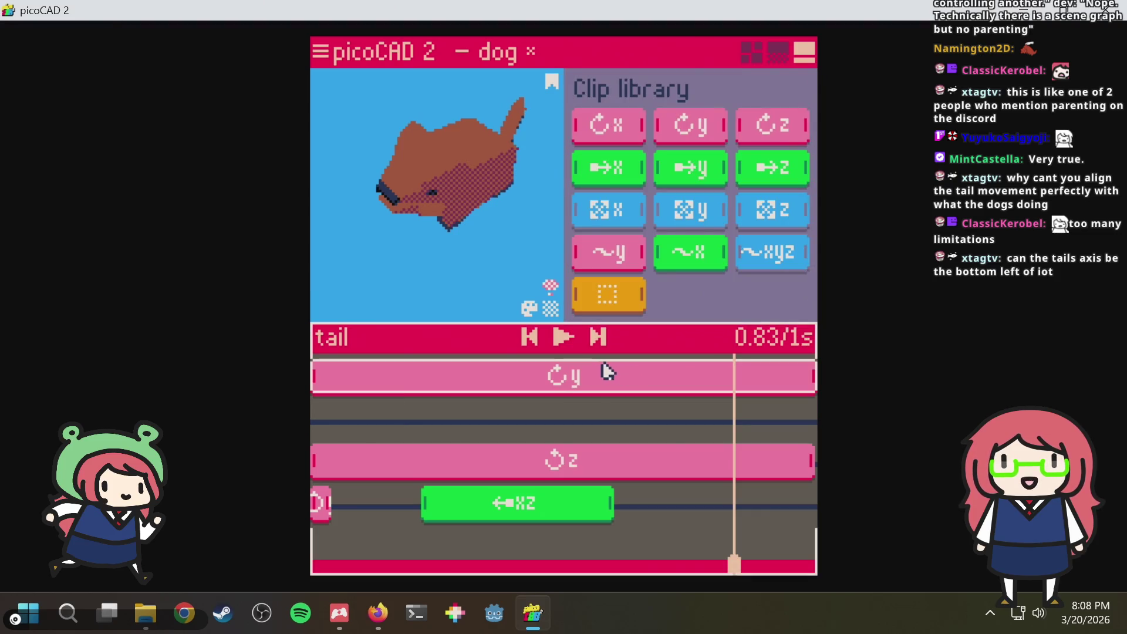
key("space")
right_click_drag(511, 277, 444, 238)
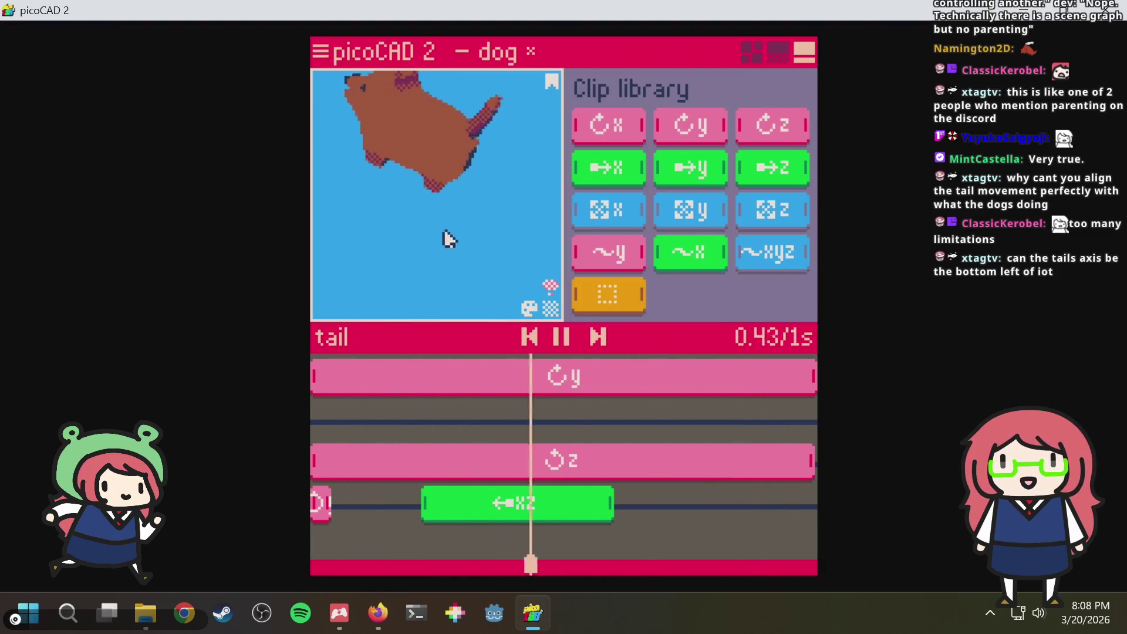
scroll(458, 227, "up", 2)
key("space")
left_click(472, 380)
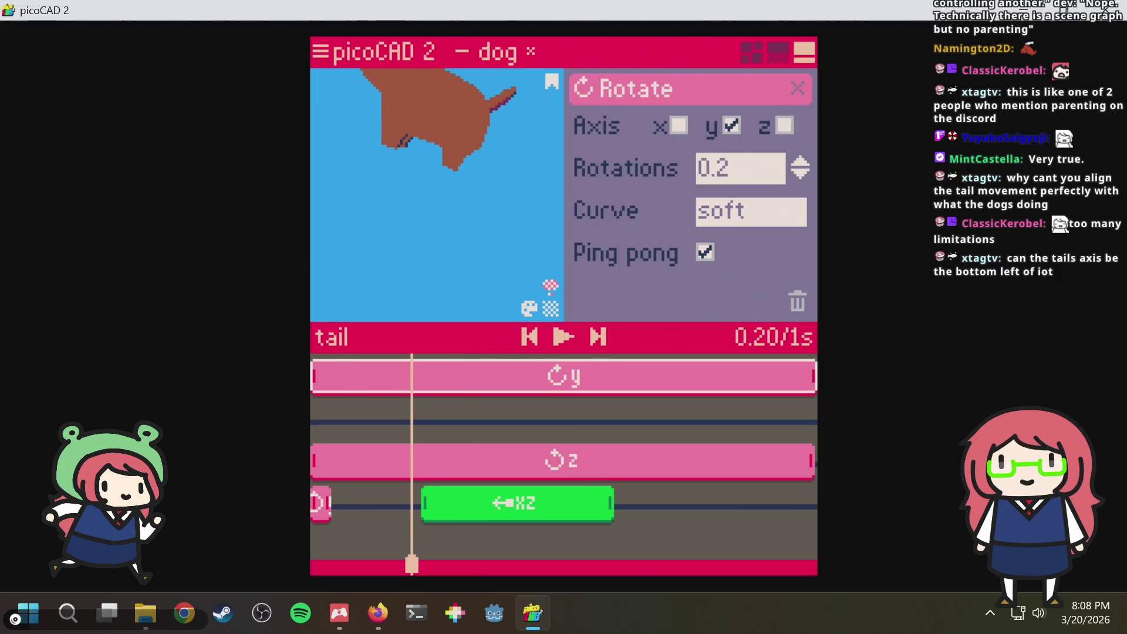
left_click(798, 301)
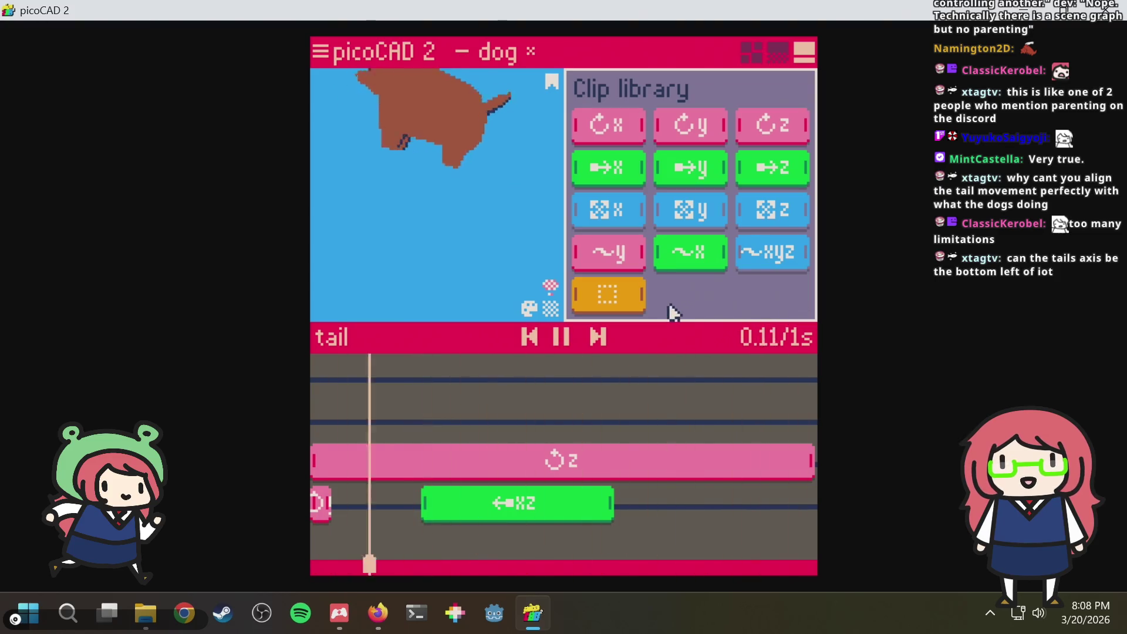
Delete the tail's remaining z rotation, xz move and short start rotation clips
left_click(499, 467)
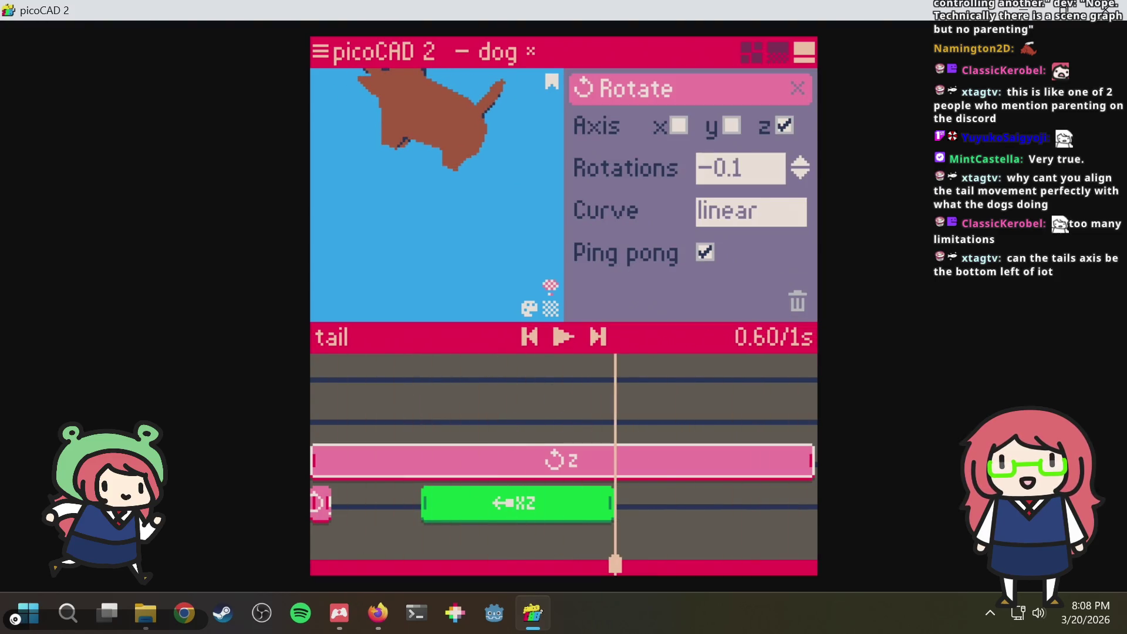
left_click(798, 302)
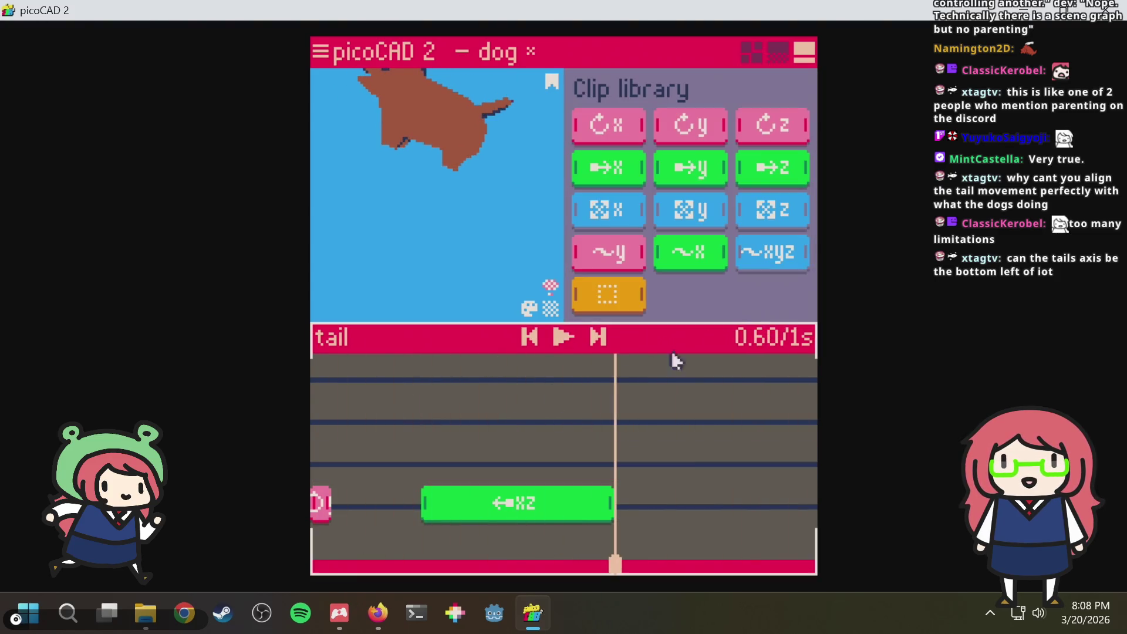
left_click(506, 503)
left_click(798, 302)
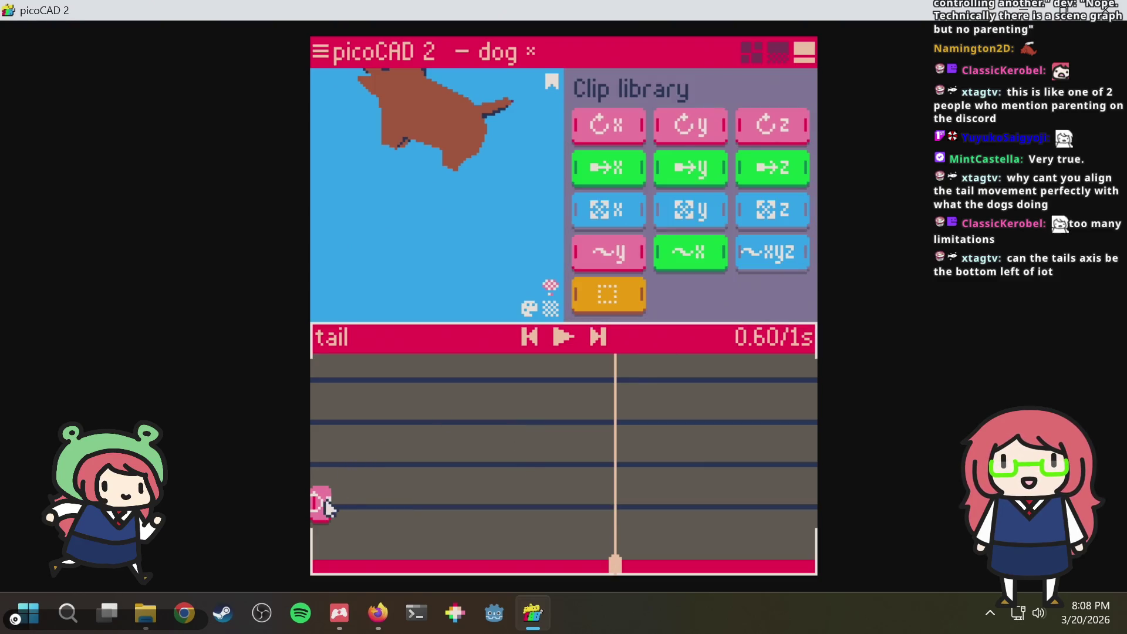
left_click(321, 502)
left_click(797, 302)
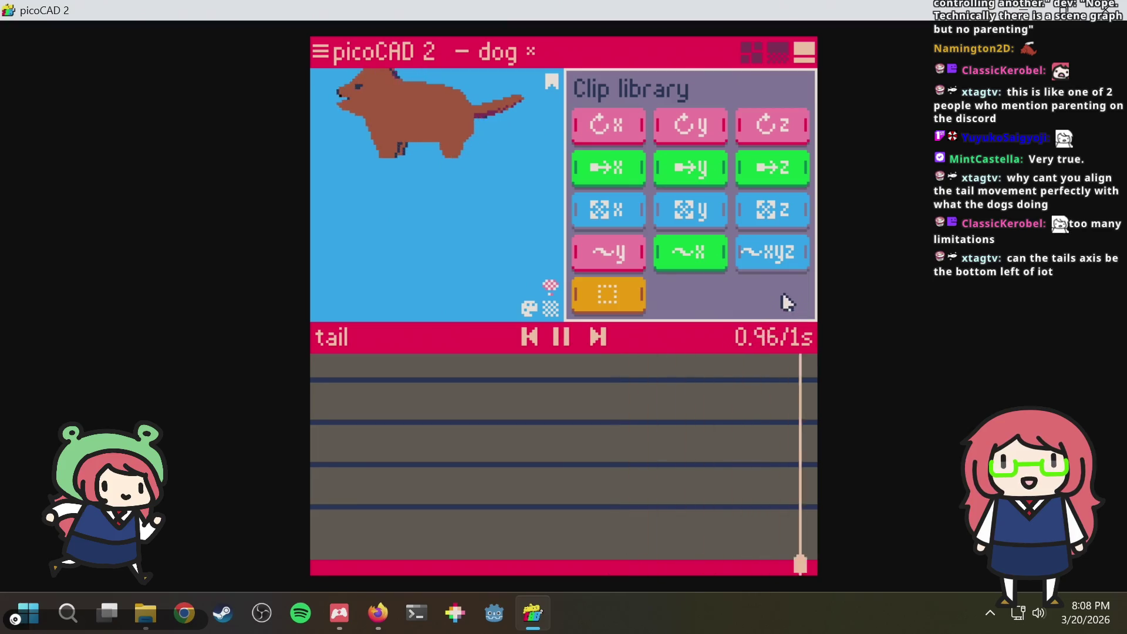
Undo the deletions to restore the tail's clips, save dog.txt, and briefly check texture painting
key("ctrl+z")
key("ctrl+z")
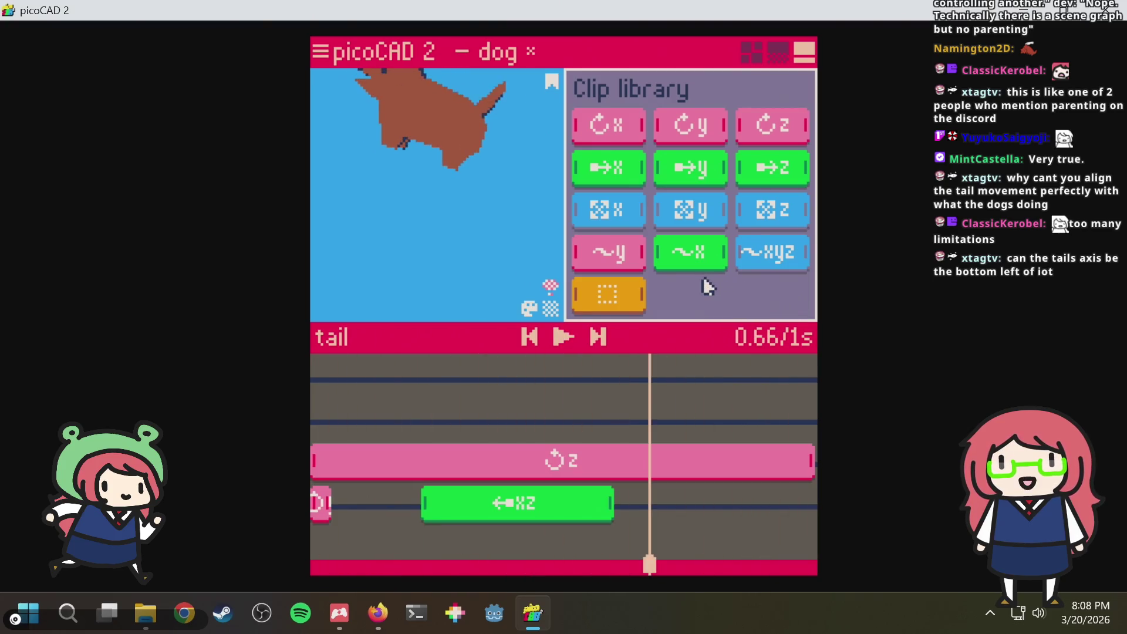
key("ctrl+z")
key("ctrl+z")
key("ctrl+z")
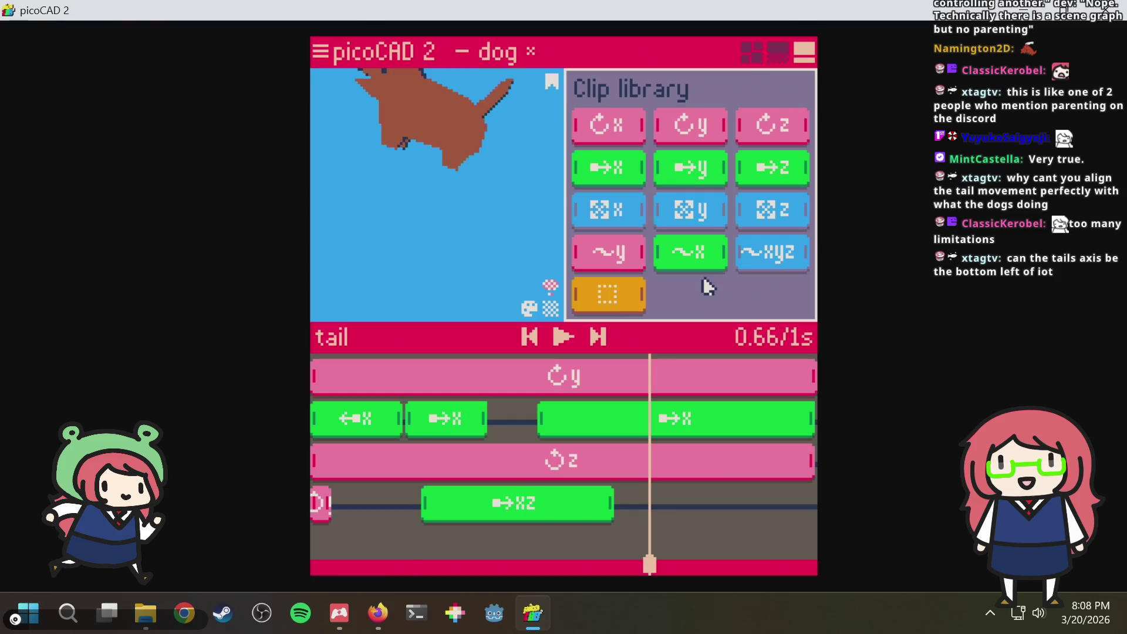
key("ctrl+s")
right_click_drag(443, 236, 447, 248)
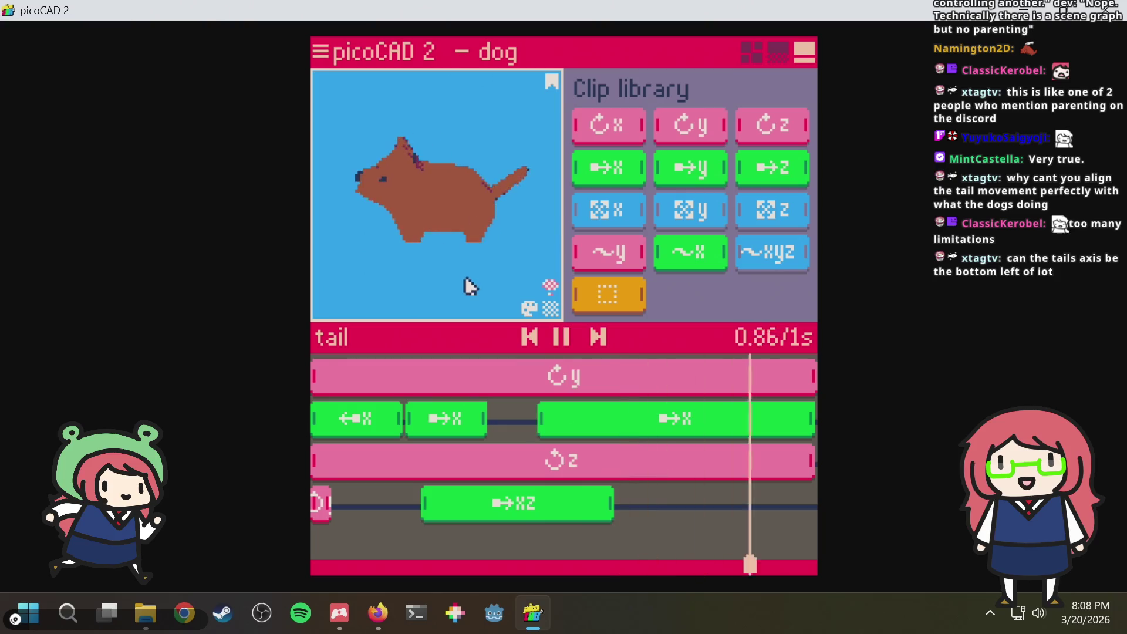
key("space")
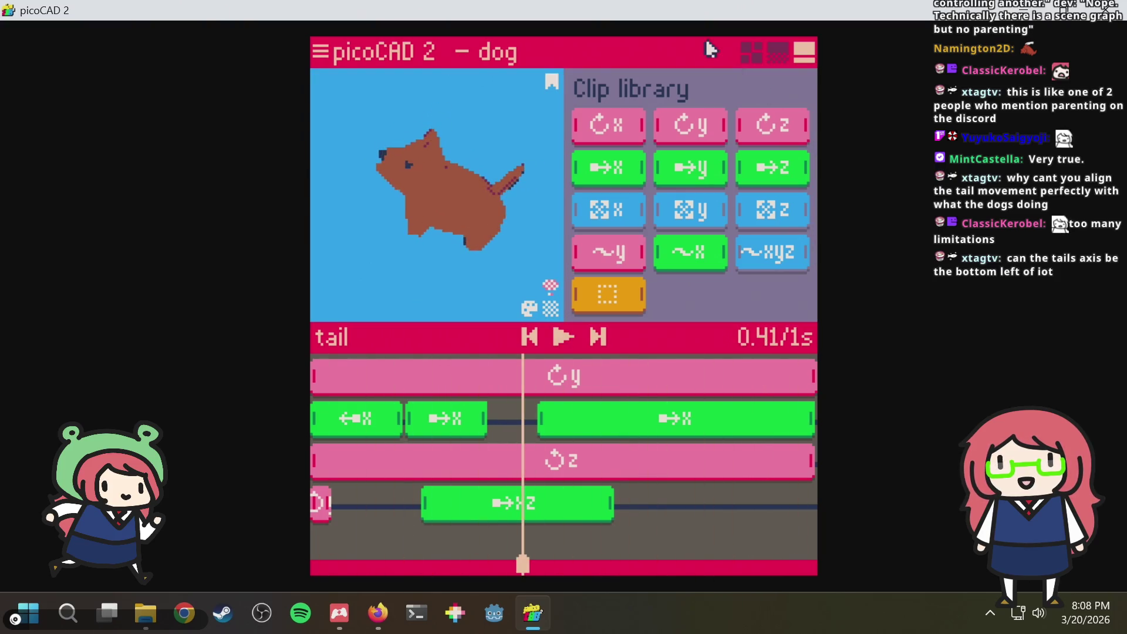
left_click(778, 56)
left_click(808, 58)
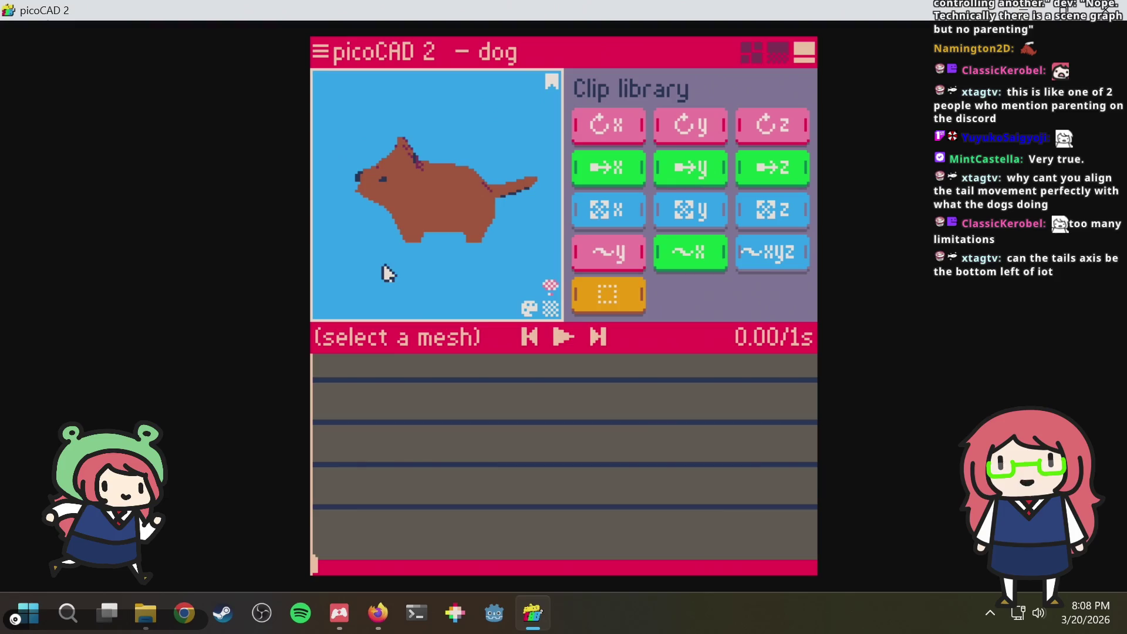
Review the dog body's z spin clip (0.05 elastic, ping pong), pause the preview, save and deselect
left_click(421, 225)
left_click(457, 380)
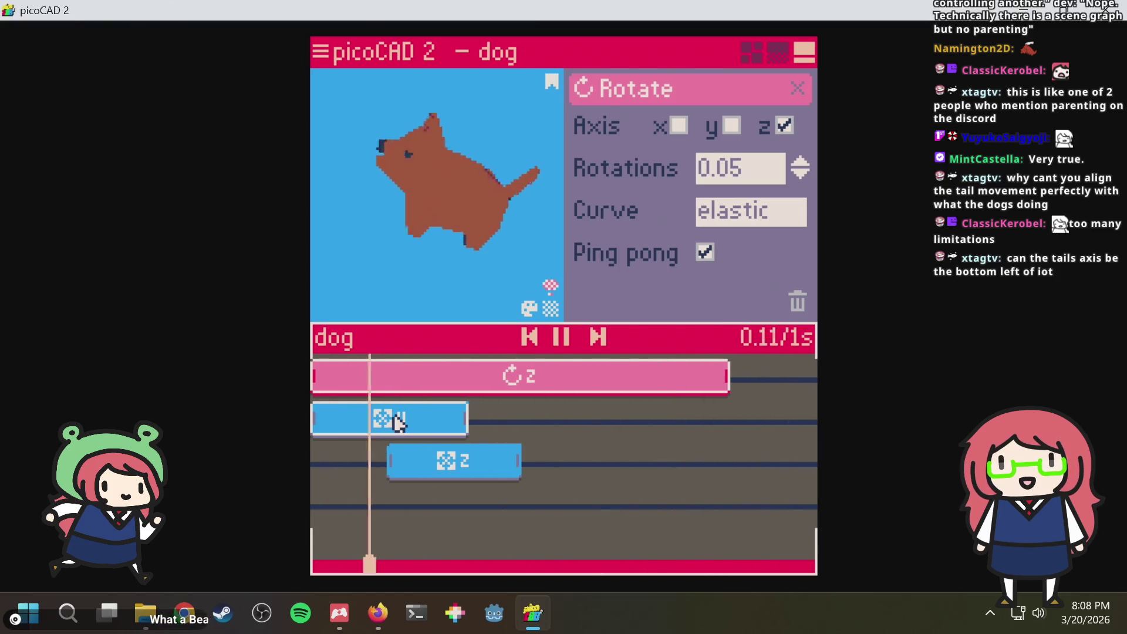
key("space")
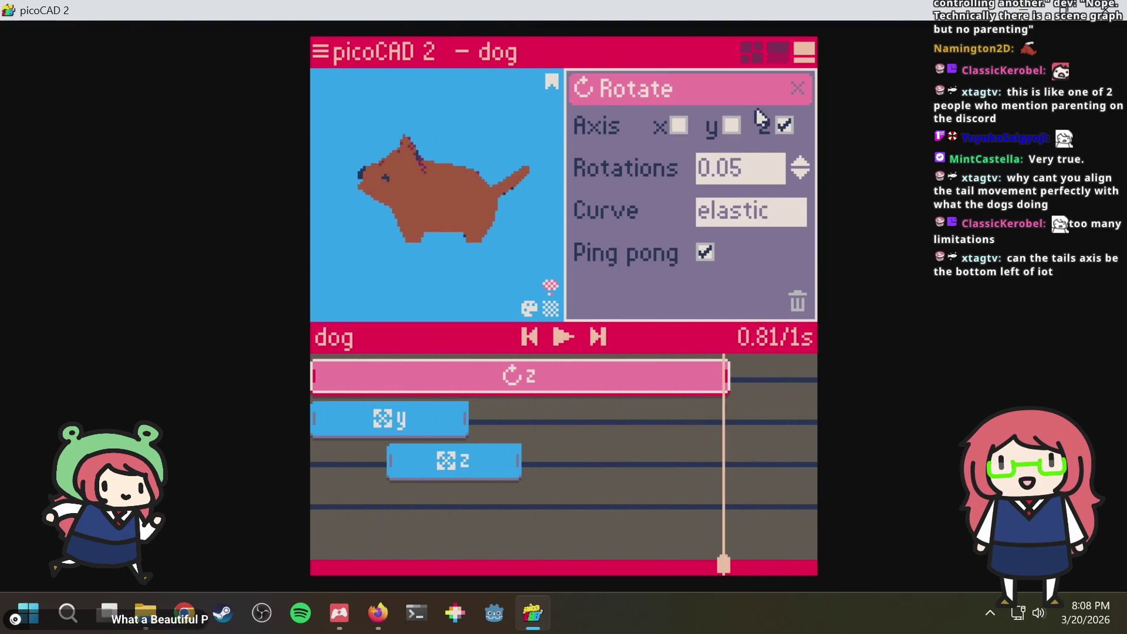
key("ctrl+s")
left_click(802, 54)
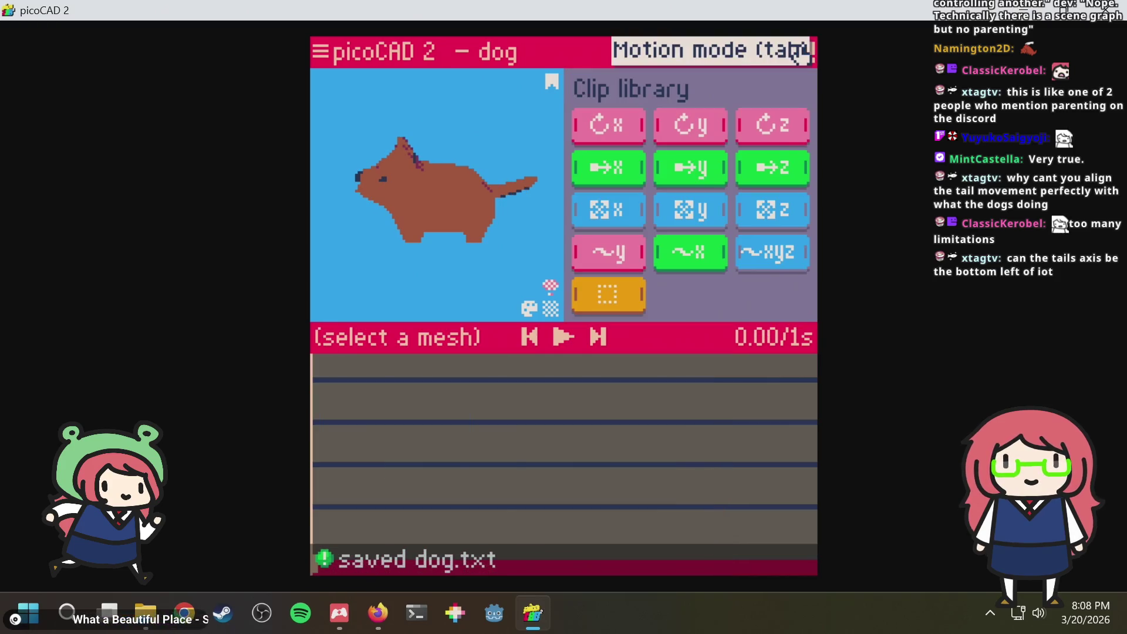
In Export > GIF, try a swaying camera then set it to spin around the dog
left_click(325, 55)
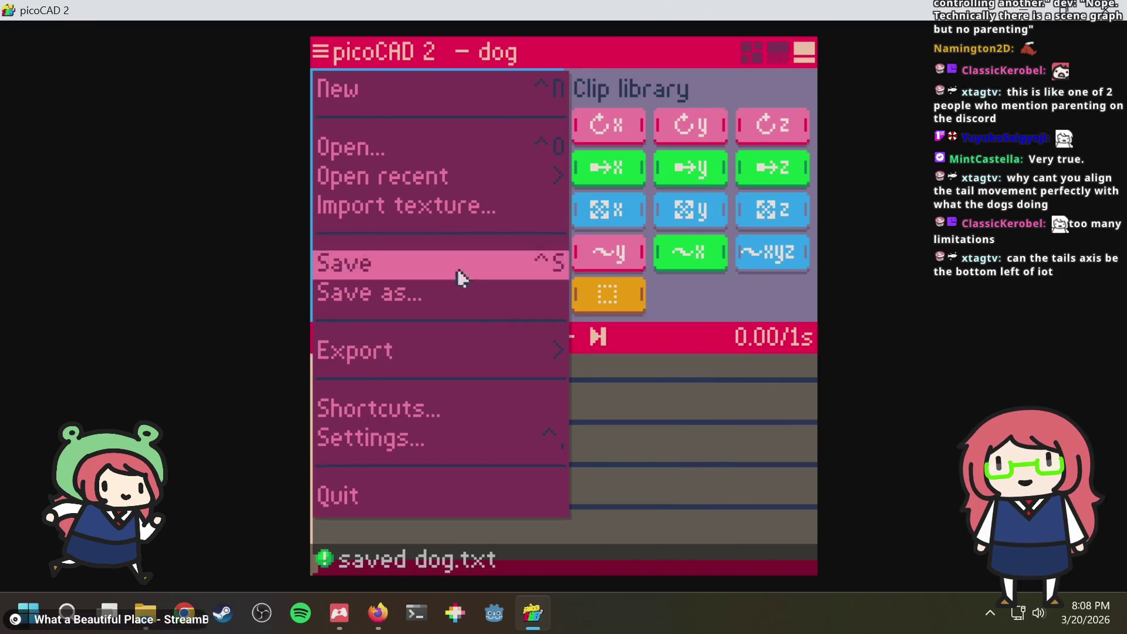
left_click(449, 350)
left_click(523, 356)
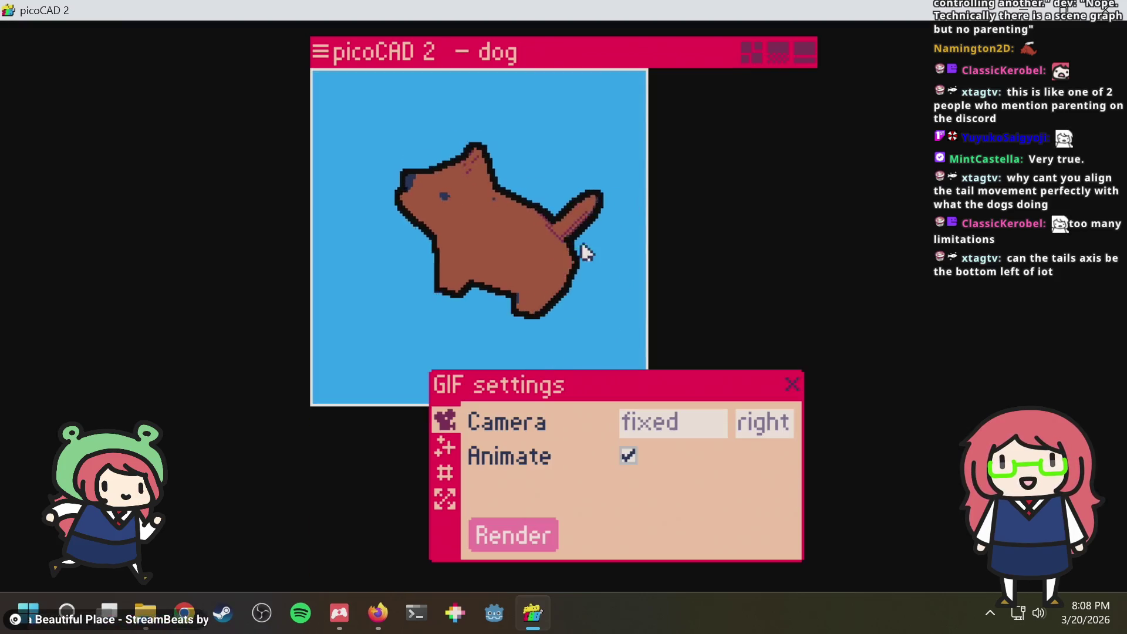
left_click(704, 431)
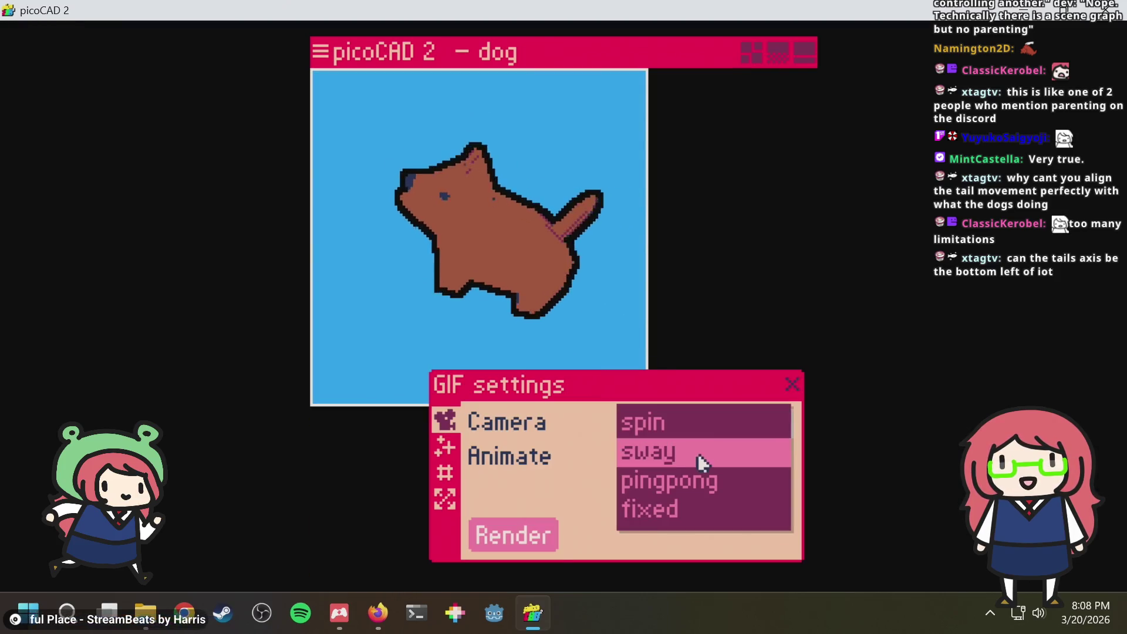
left_click(701, 454)
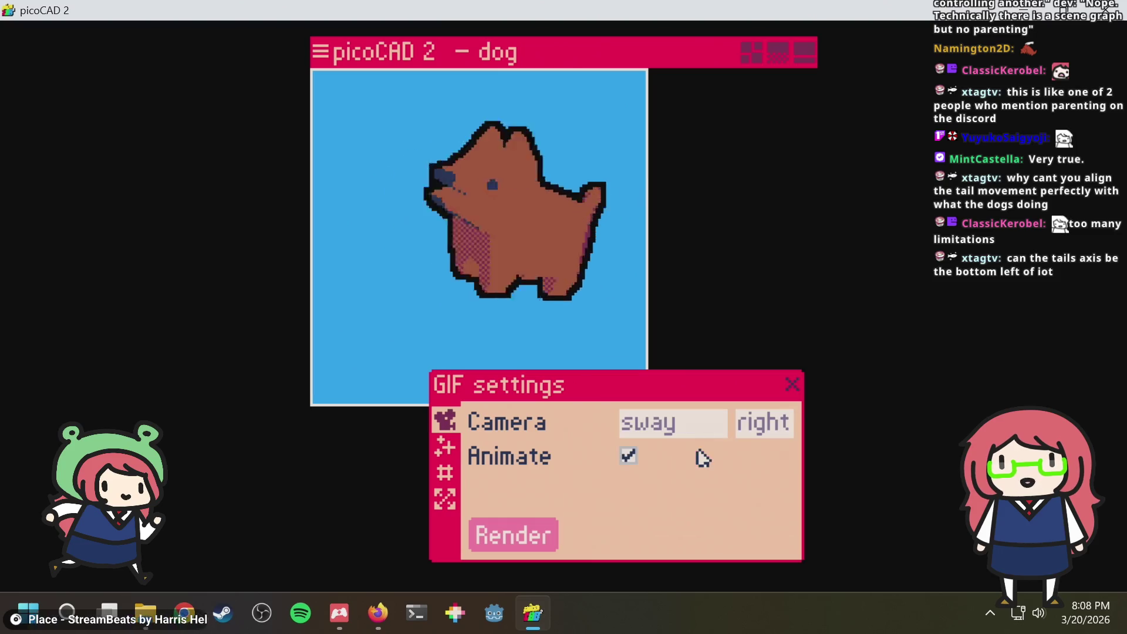
left_click(673, 423)
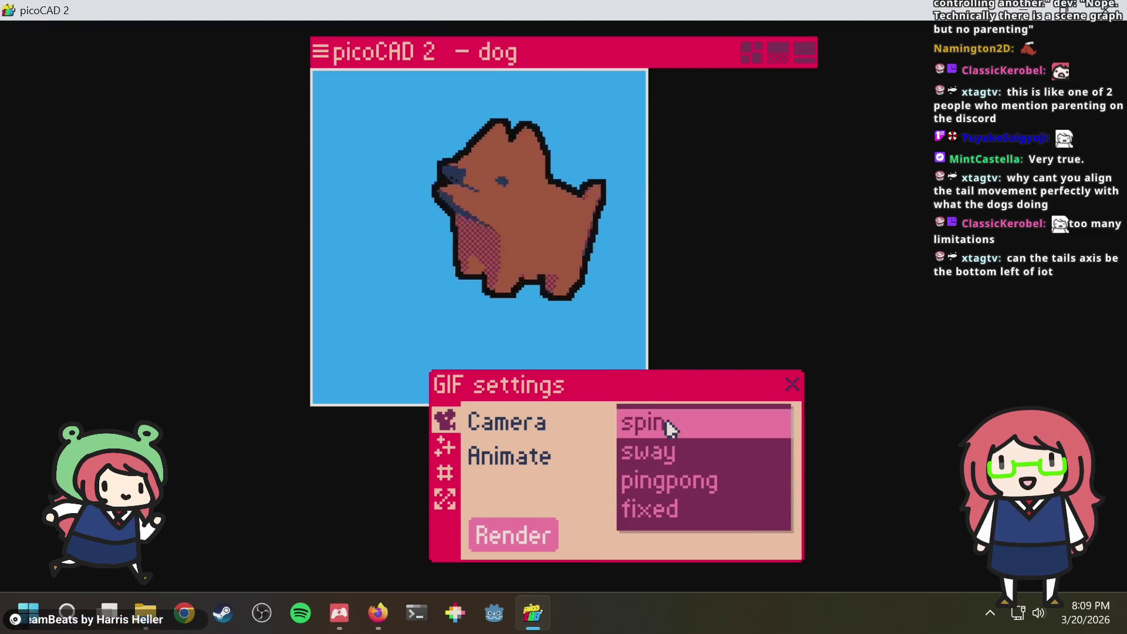
left_click(671, 424)
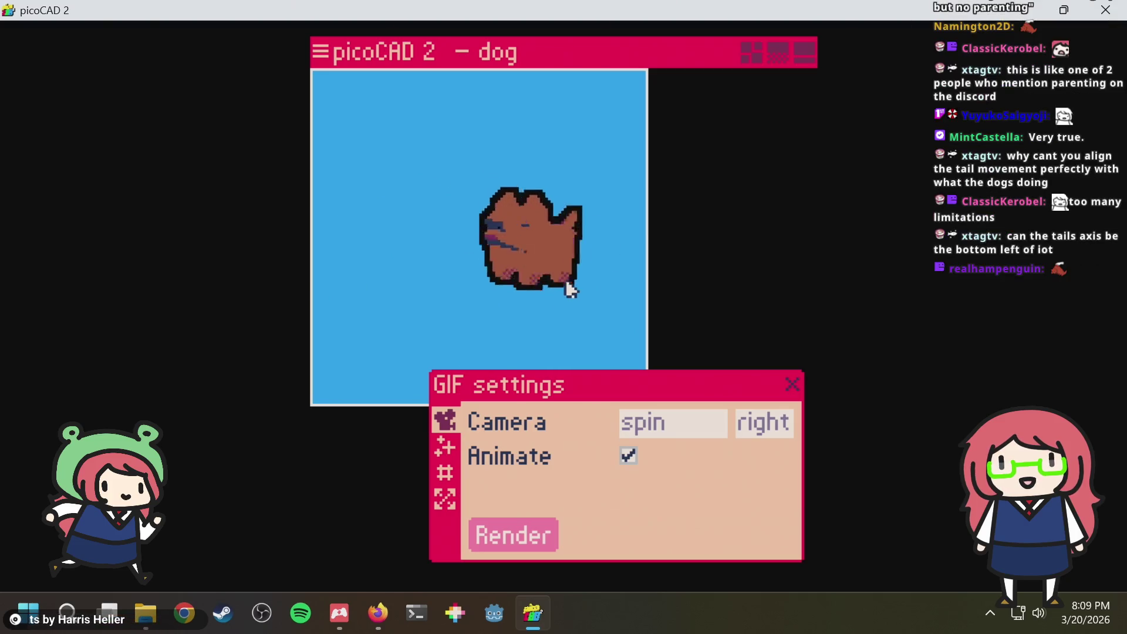
left_click(445, 448)
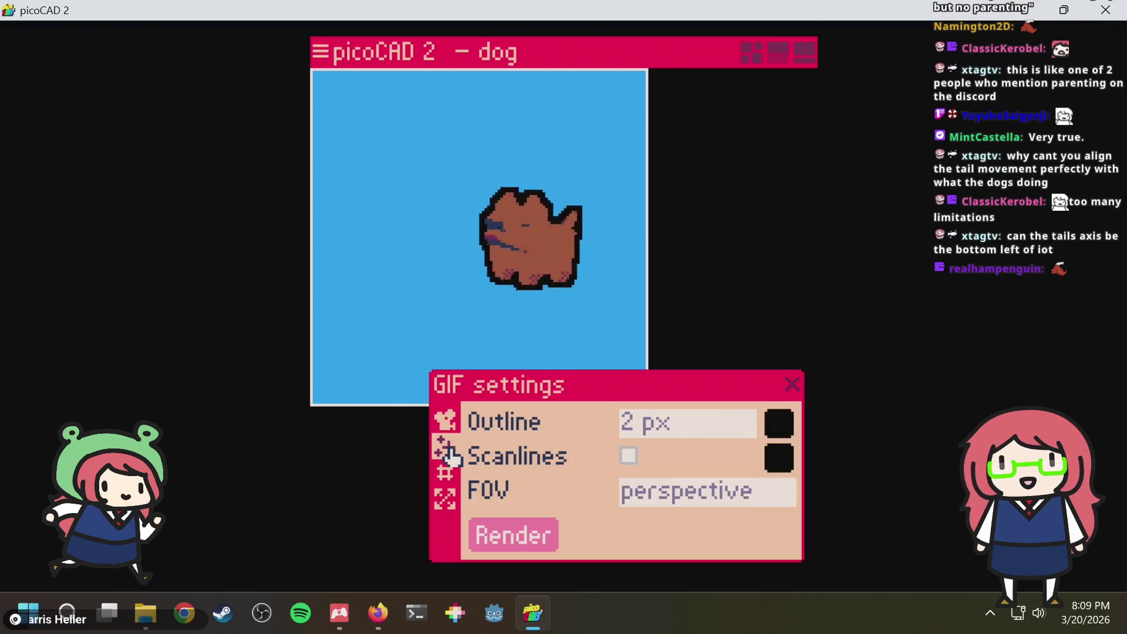
Try a light peach outline and orthographic FOV, then keep black outline and perspective FOV
left_click(778, 426)
left_click(802, 402)
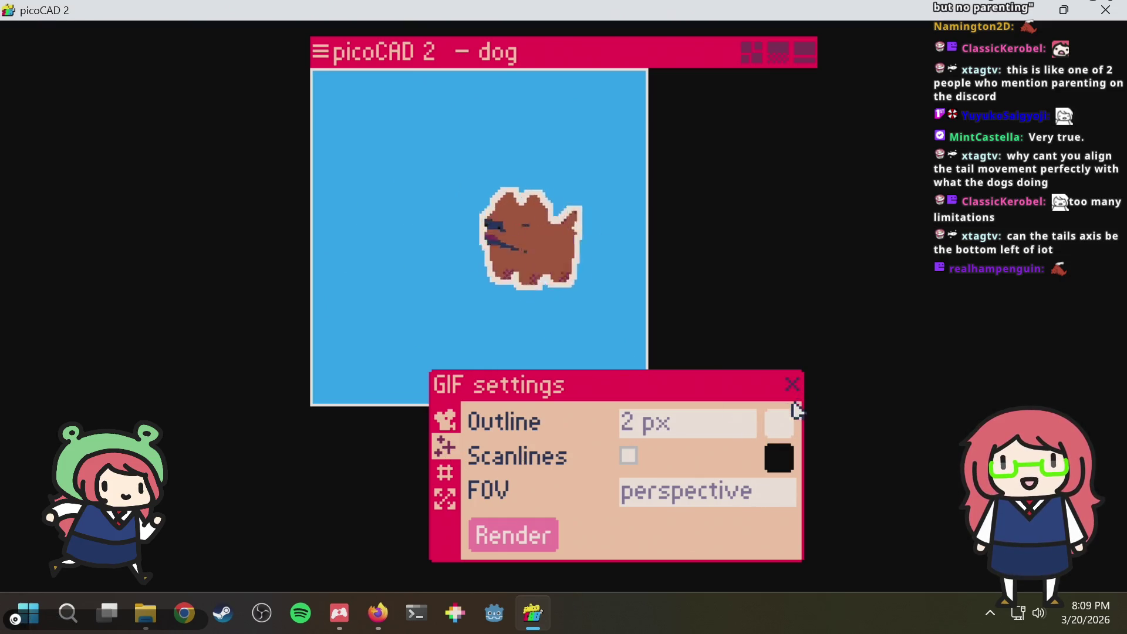
left_click(765, 434)
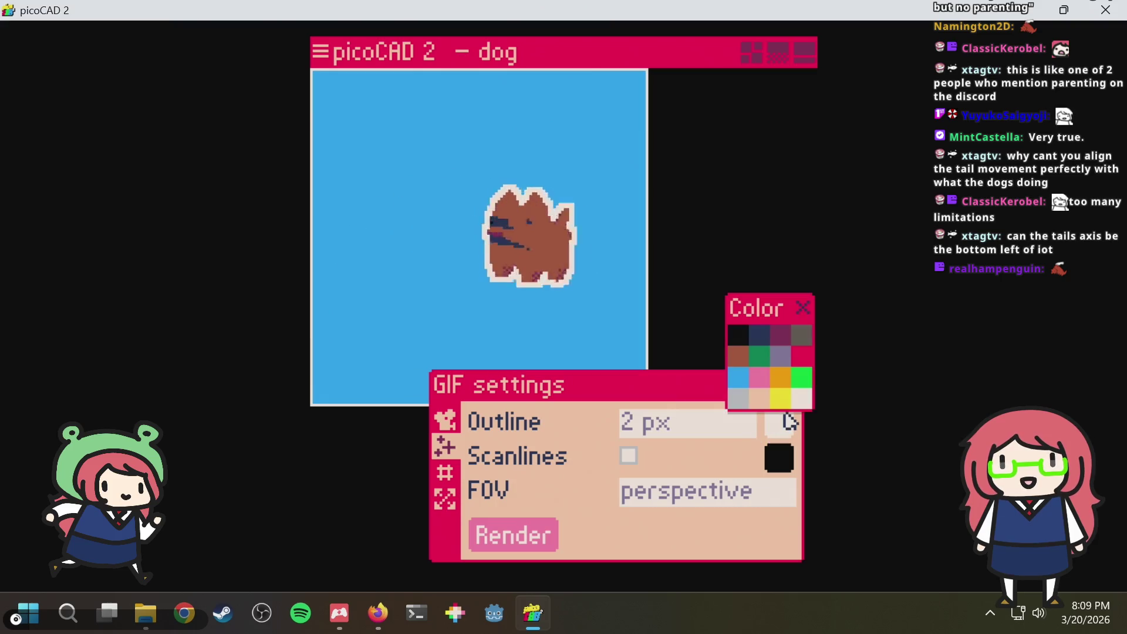
left_click(744, 337)
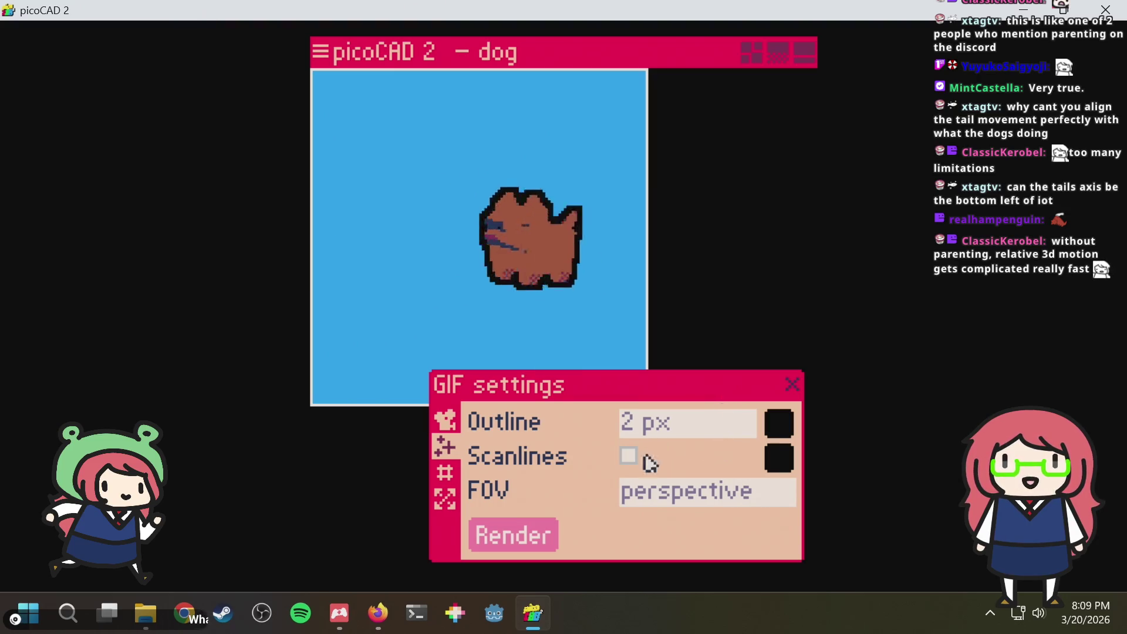
left_click(738, 492)
left_click(702, 521)
left_click(704, 493)
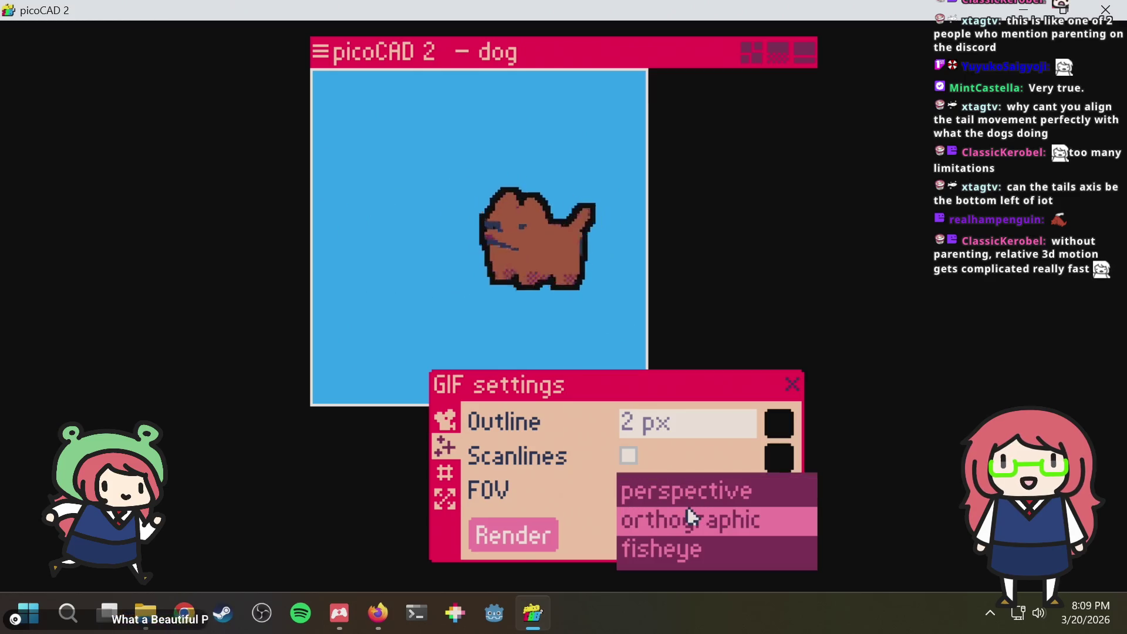
left_click(687, 498)
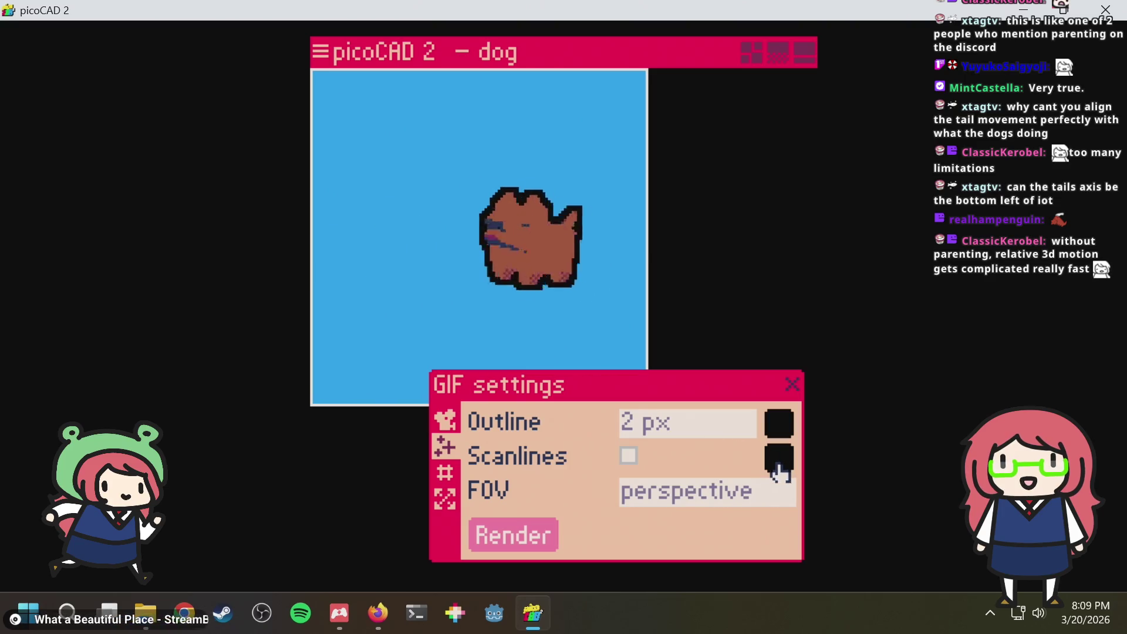
Toggle scanlines on and off and try a 1 px outline, keeping 2 px
left_click(628, 456)
left_click(626, 458)
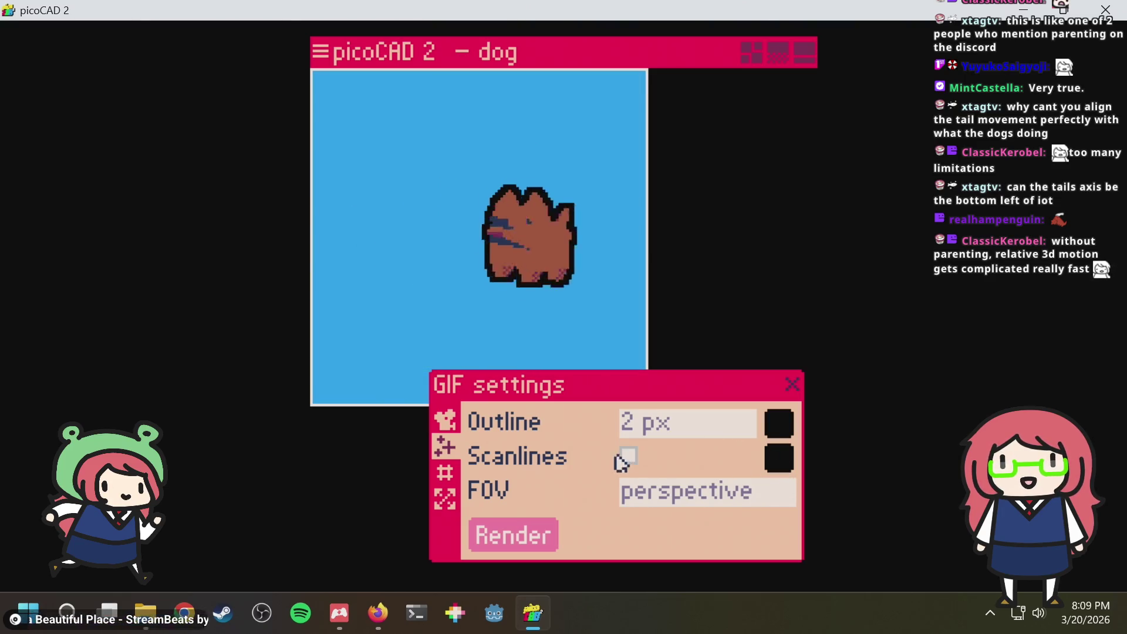
left_click(708, 427)
left_click(681, 448)
left_click(691, 425)
left_click(677, 477)
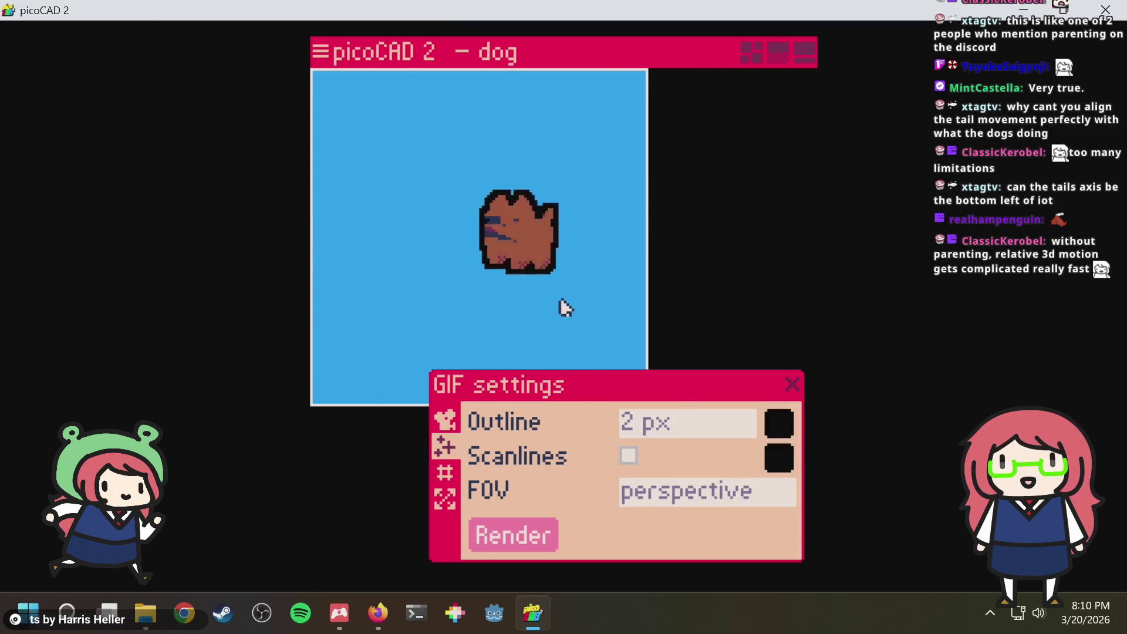
Check the corner tag and GIF size settings, then render dog.gif
left_click(445, 475)
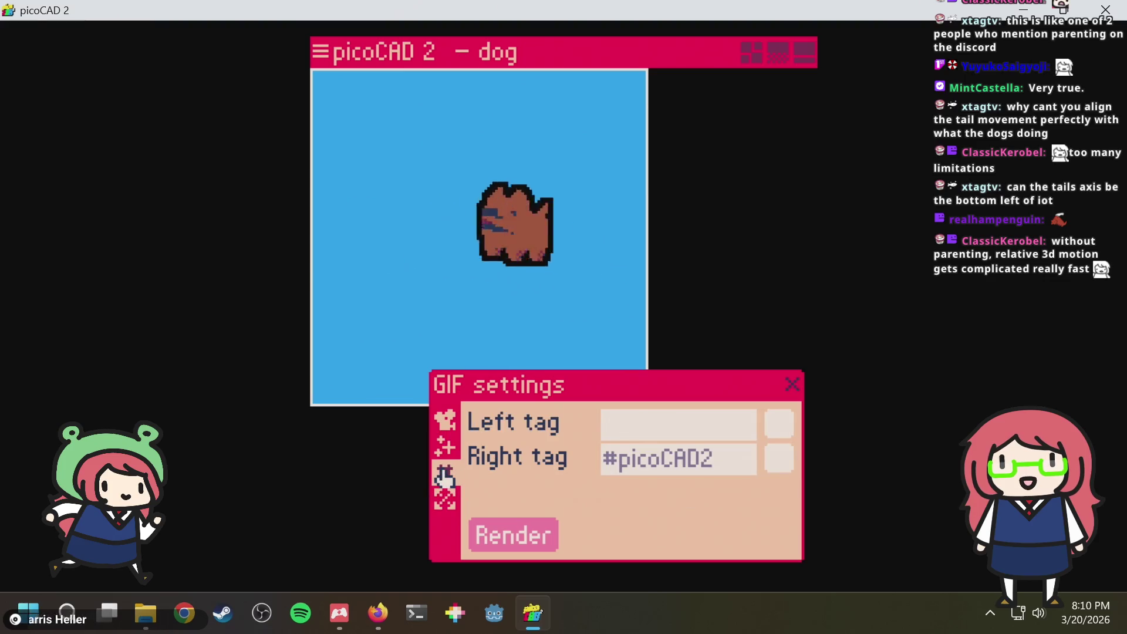
left_click(449, 499)
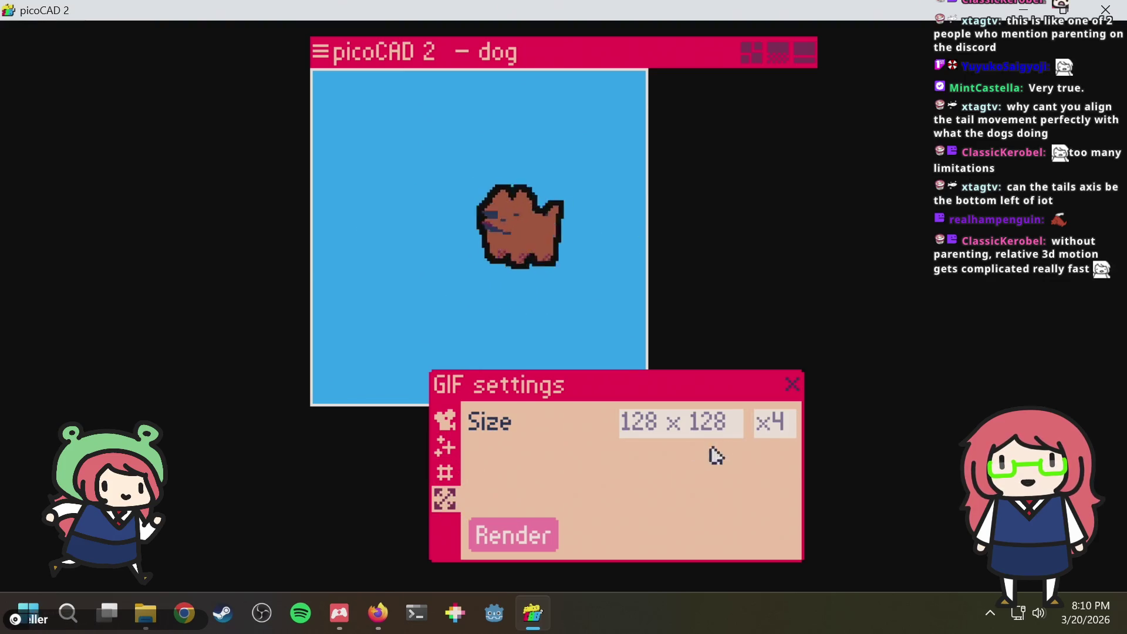
left_click(540, 535)
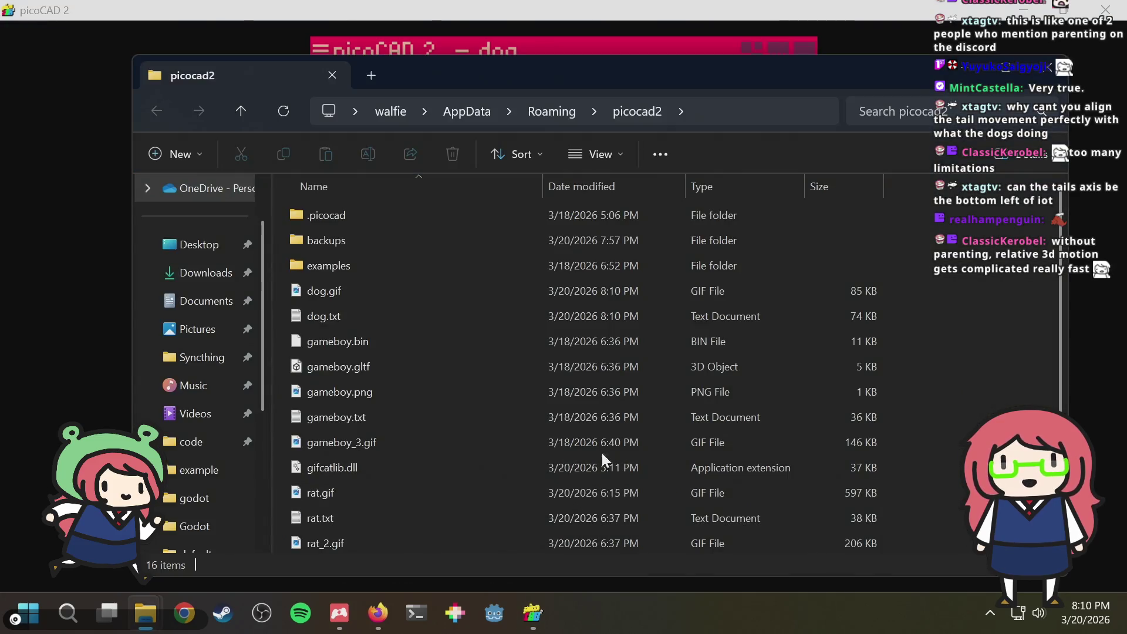
View dog.gif with its #picoCAD2 tag in Photos, close it and return to picoCAD 2
double_click(384, 290)
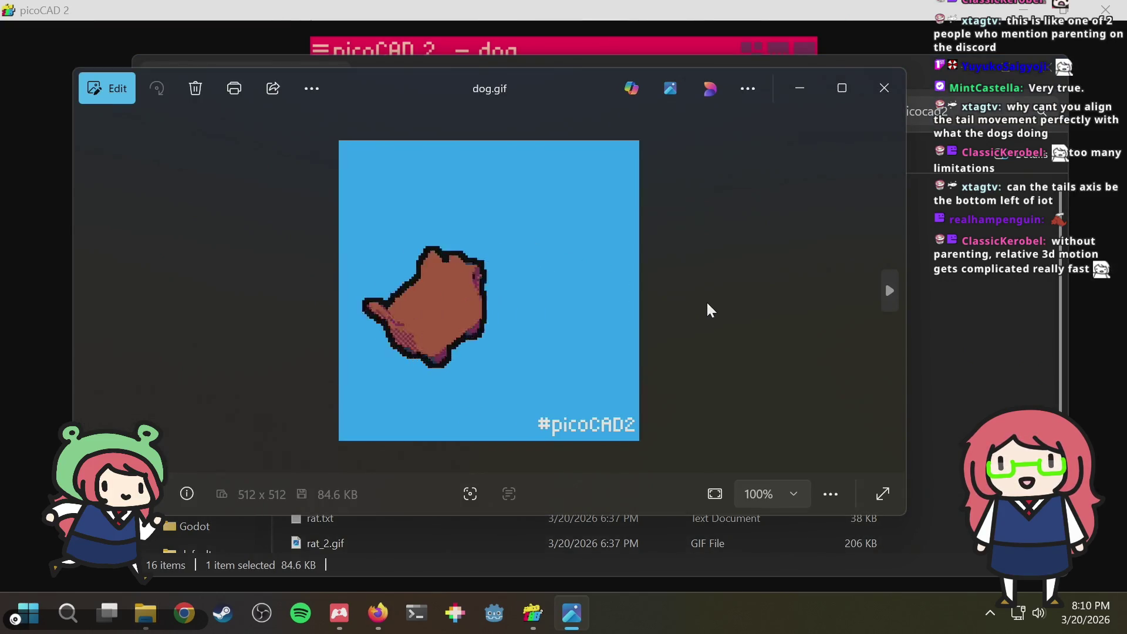
left_click(878, 89)
left_click(761, 17)
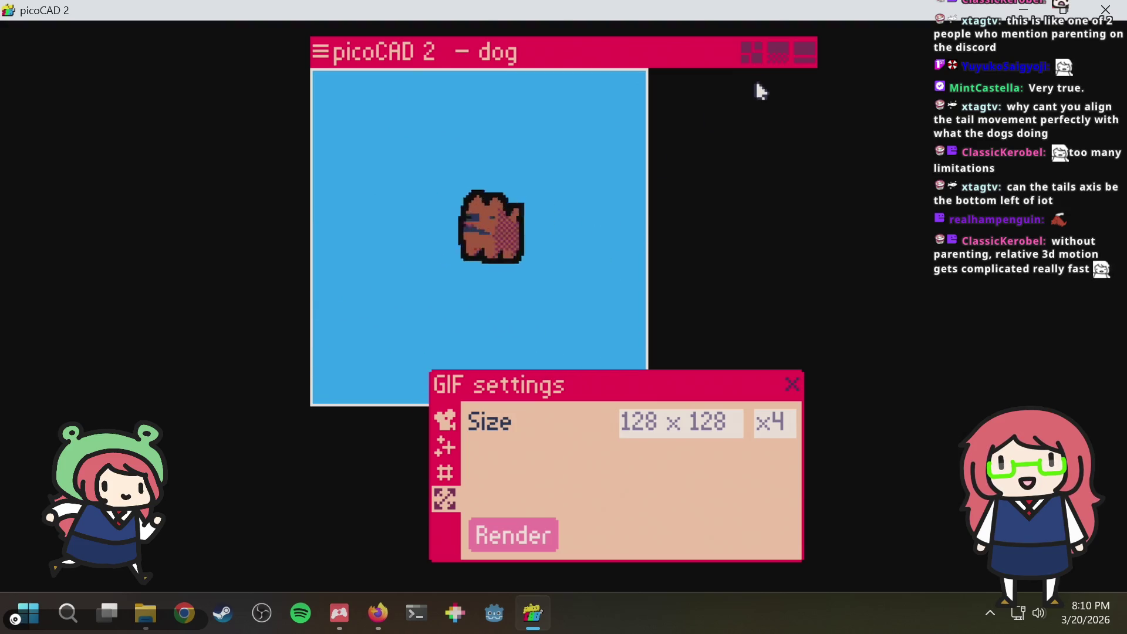
Save the dog, untick Animate in the GIF export's camera settings, and return to the four-view layout
left_click(751, 52)
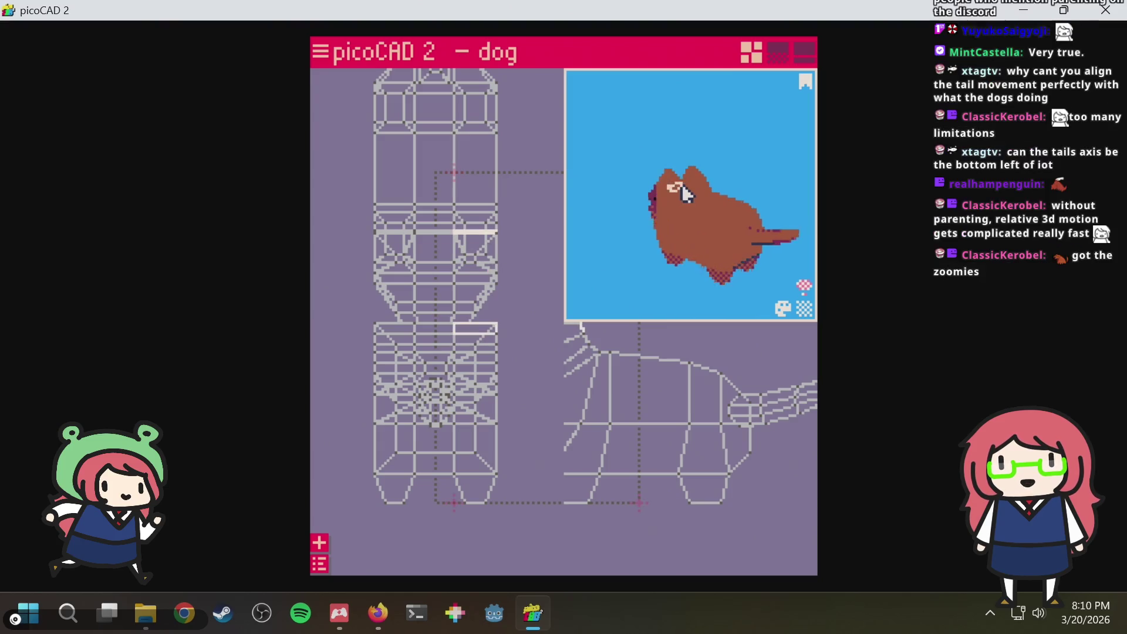
key("ctrl+s")
left_click(319, 54)
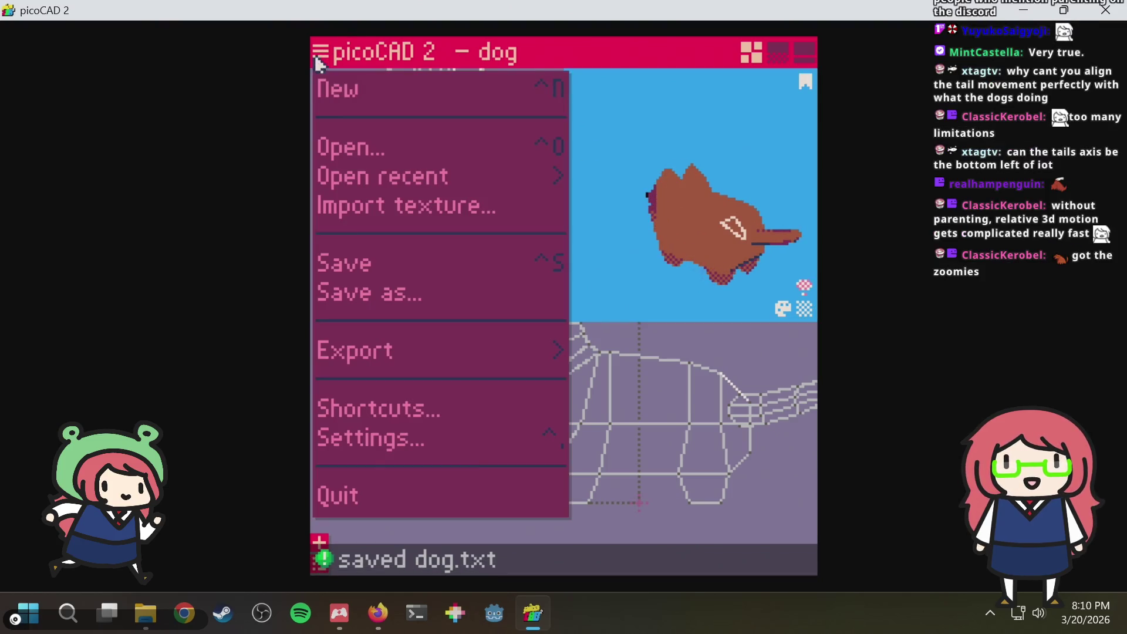
left_click(442, 348)
left_click(546, 373)
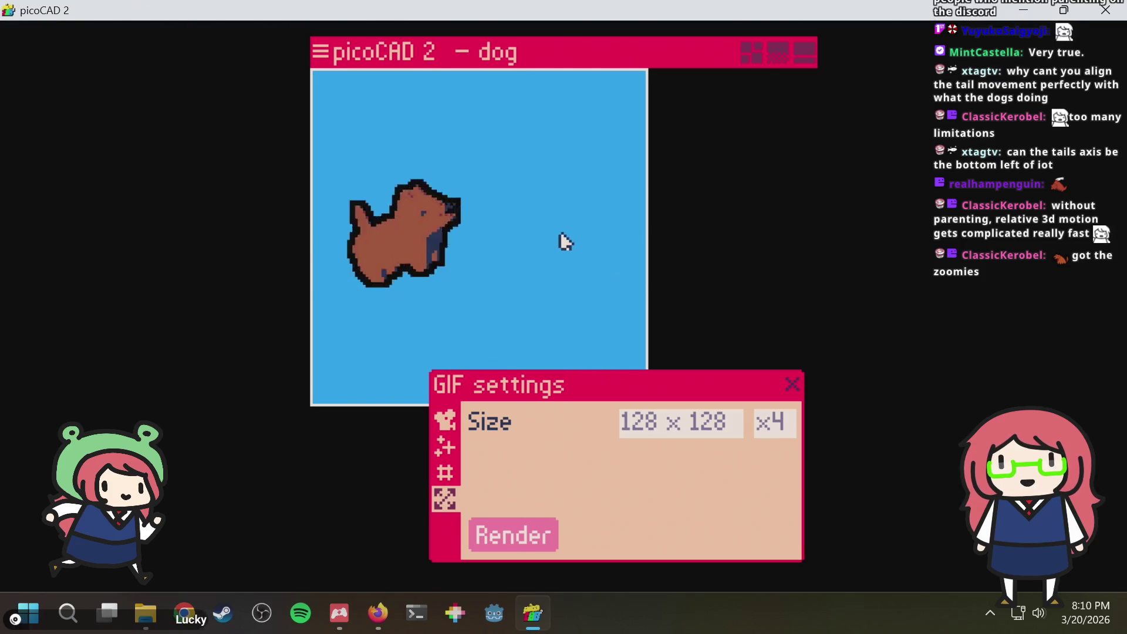
left_click(444, 421)
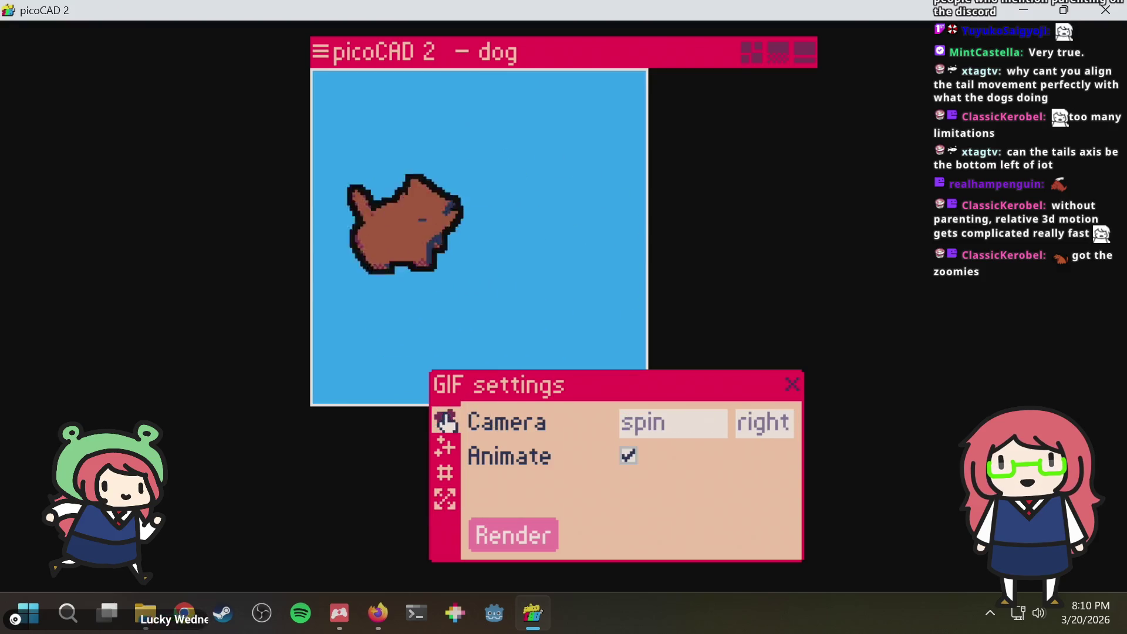
left_click(630, 458)
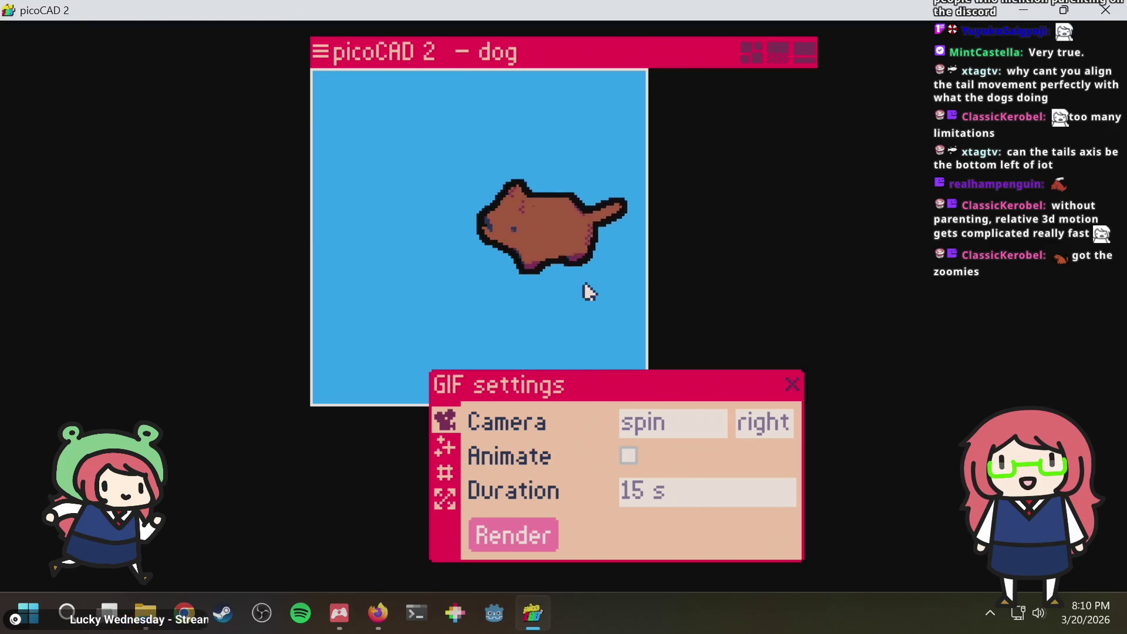
left_click(750, 54)
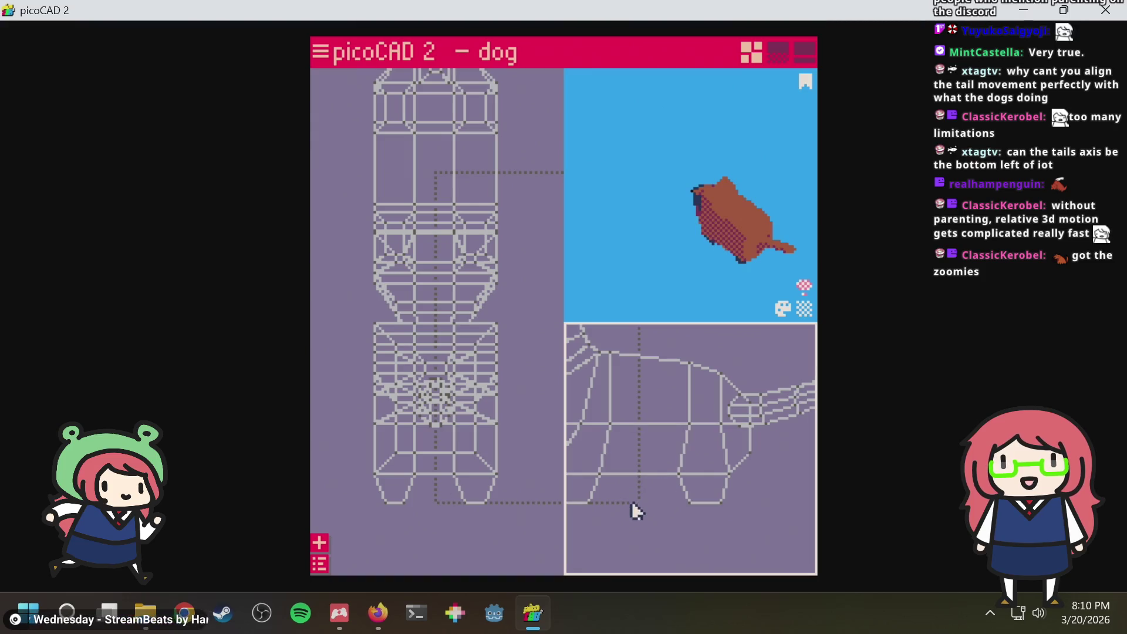
scroll(637, 504, "down", 2)
scroll(644, 496, "down", 1)
scroll(650, 490, "down", 2)
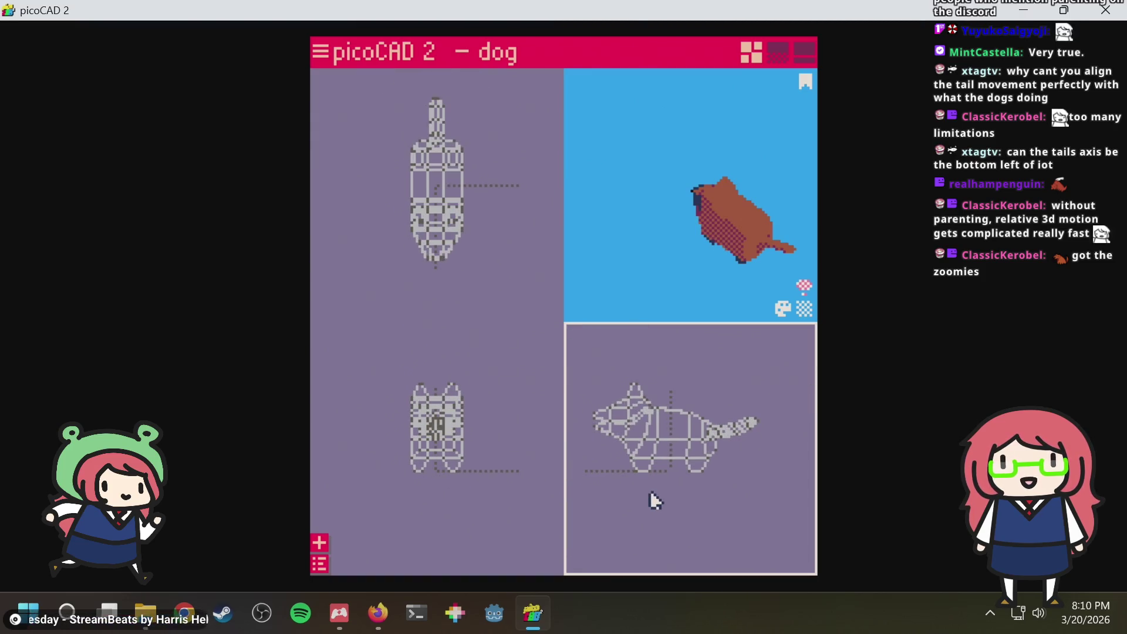